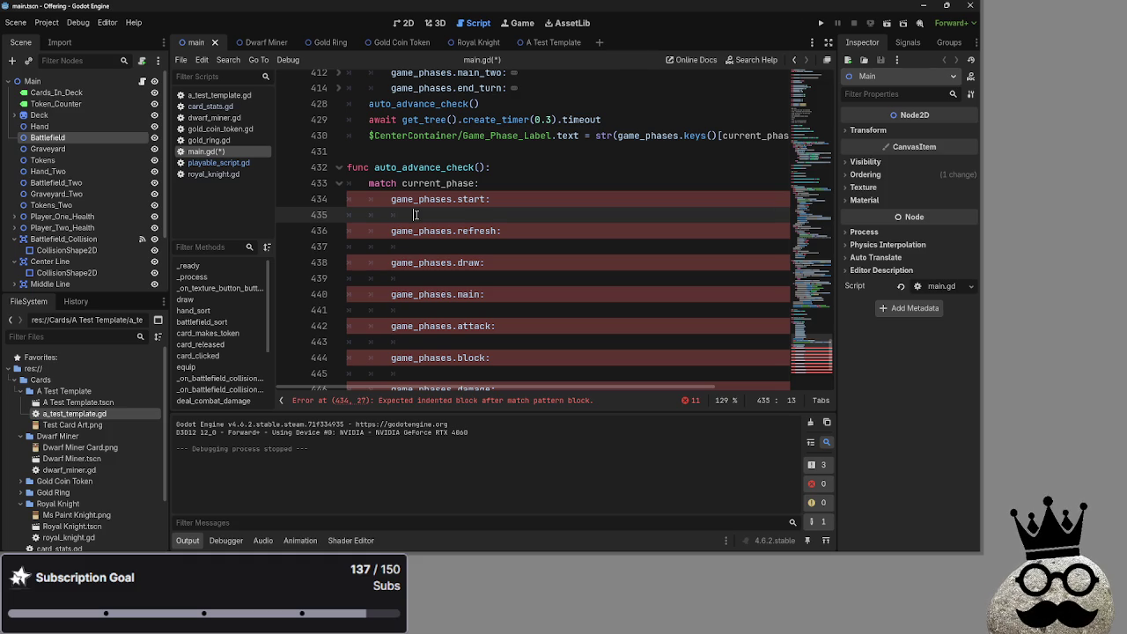
# Step: Fold and unfold the match block, then step through auto_advance_check's empty phase cases
pyautogui.scroll(2, 414, 215)
pyautogui.click(340, 230)
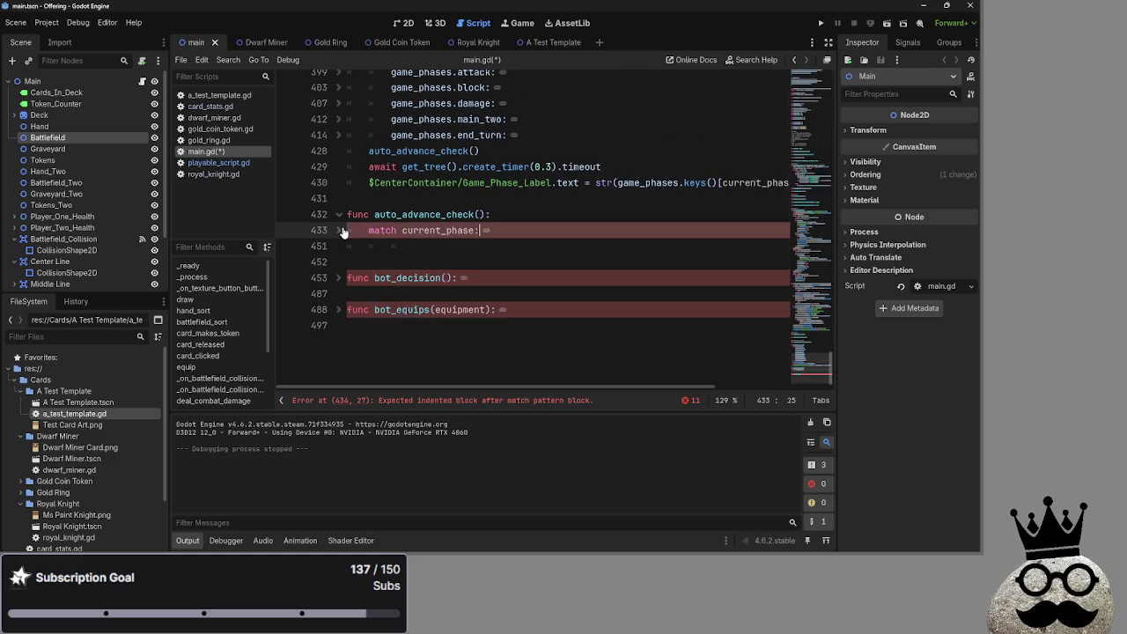
pyautogui.click(344, 231)
pyautogui.scroll(-5, 484, 264)
pyautogui.click(487, 294)
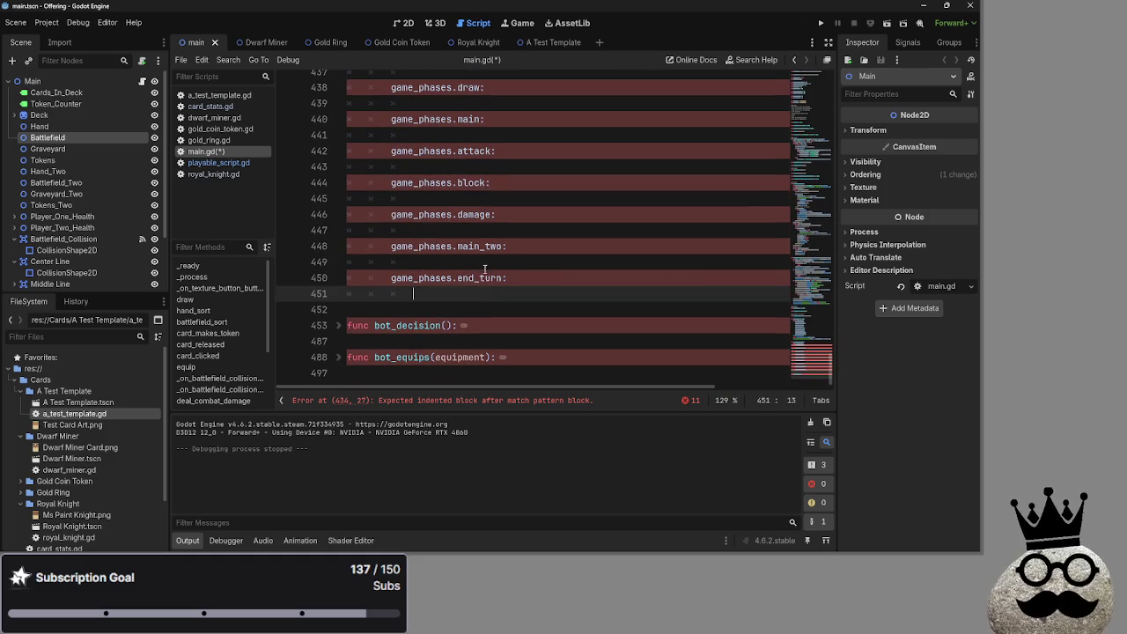
pyautogui.press('Up')
pyautogui.press('Up')
pyautogui.press('Up')
pyautogui.scroll(4, 454, 211)
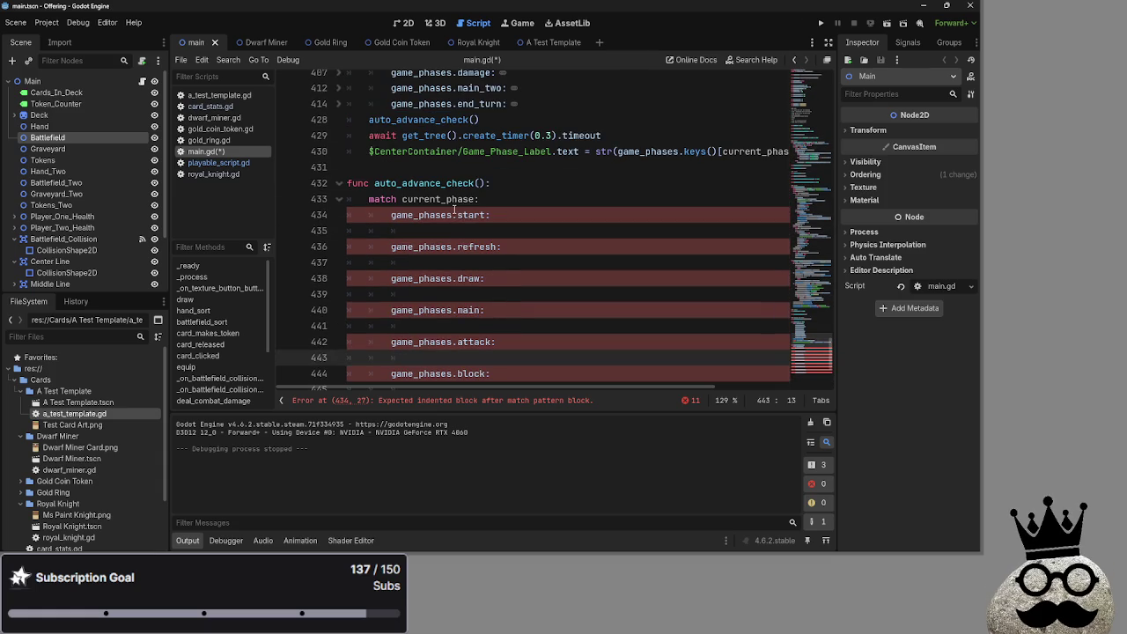
pyautogui.click(451, 232)
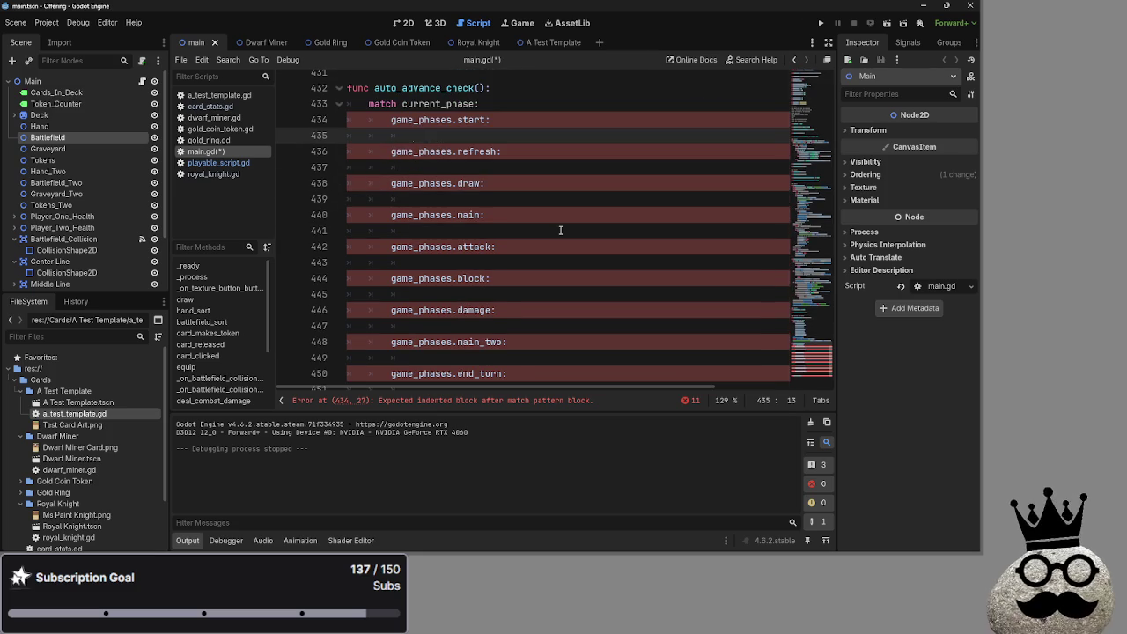
pyautogui.scroll(-2, 561, 230)
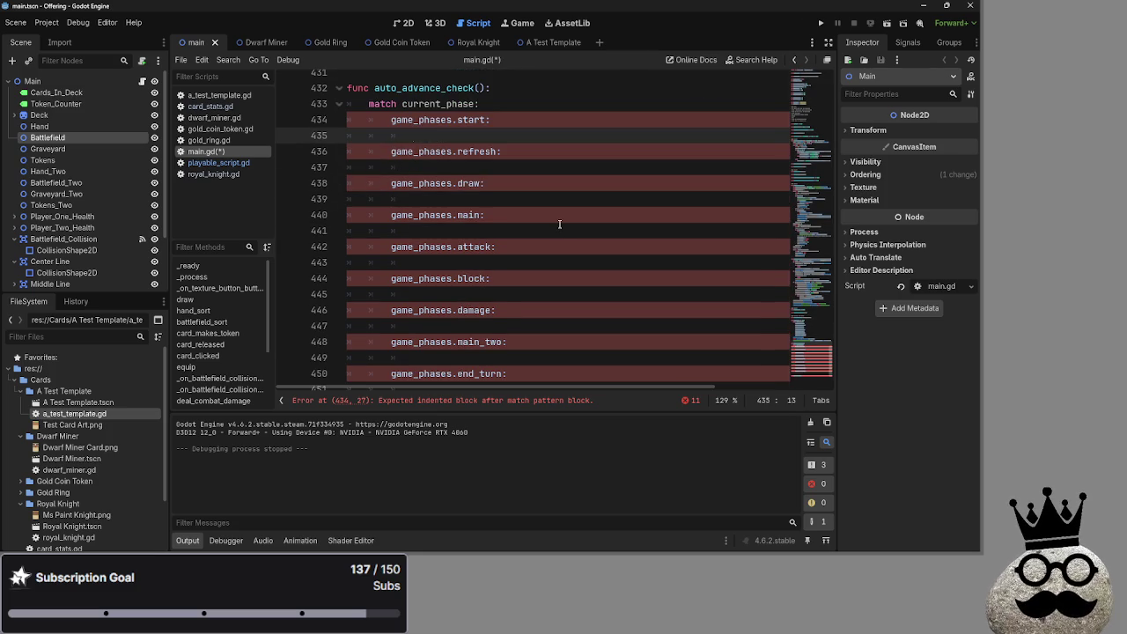
pyautogui.scroll(1, 554, 226)
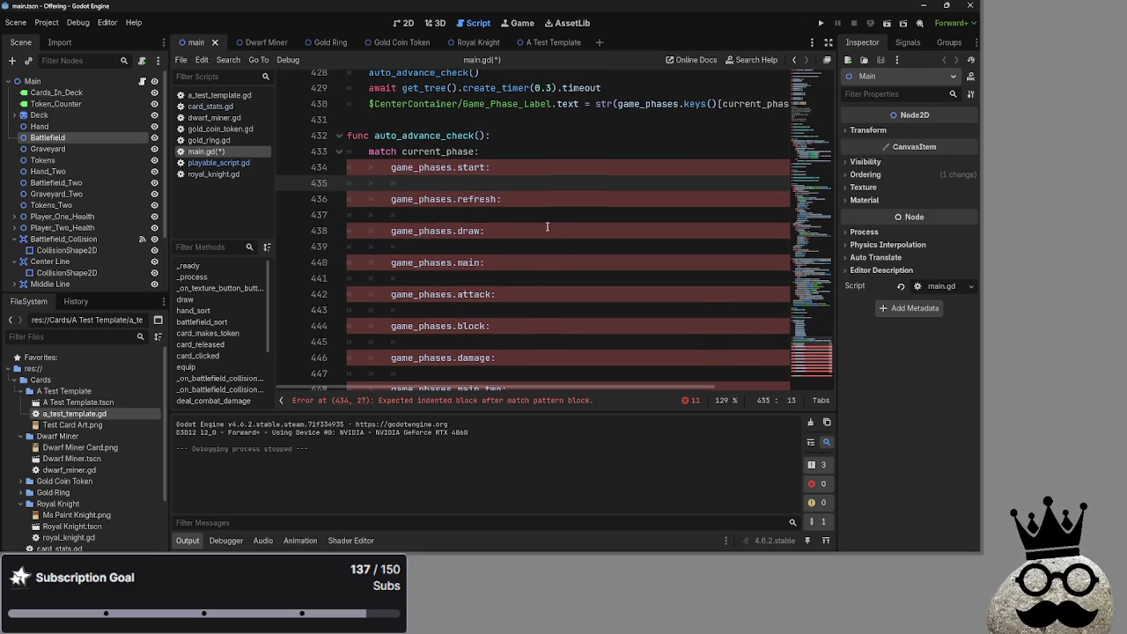
pyautogui.click(511, 154)
pyautogui.click(508, 177)
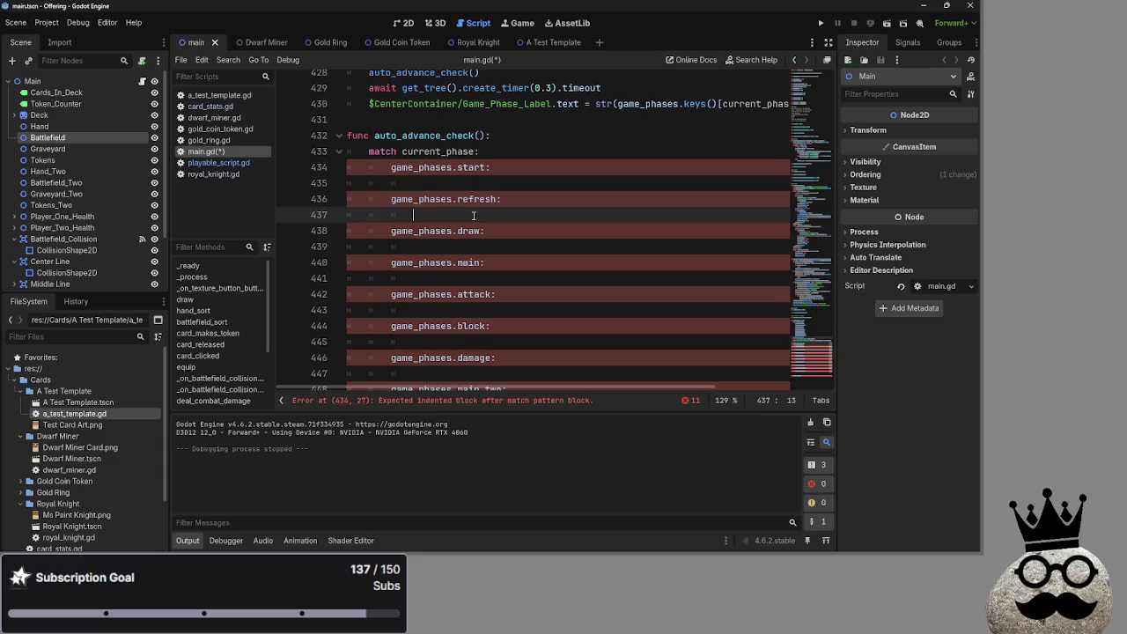
pyautogui.click(455, 180)
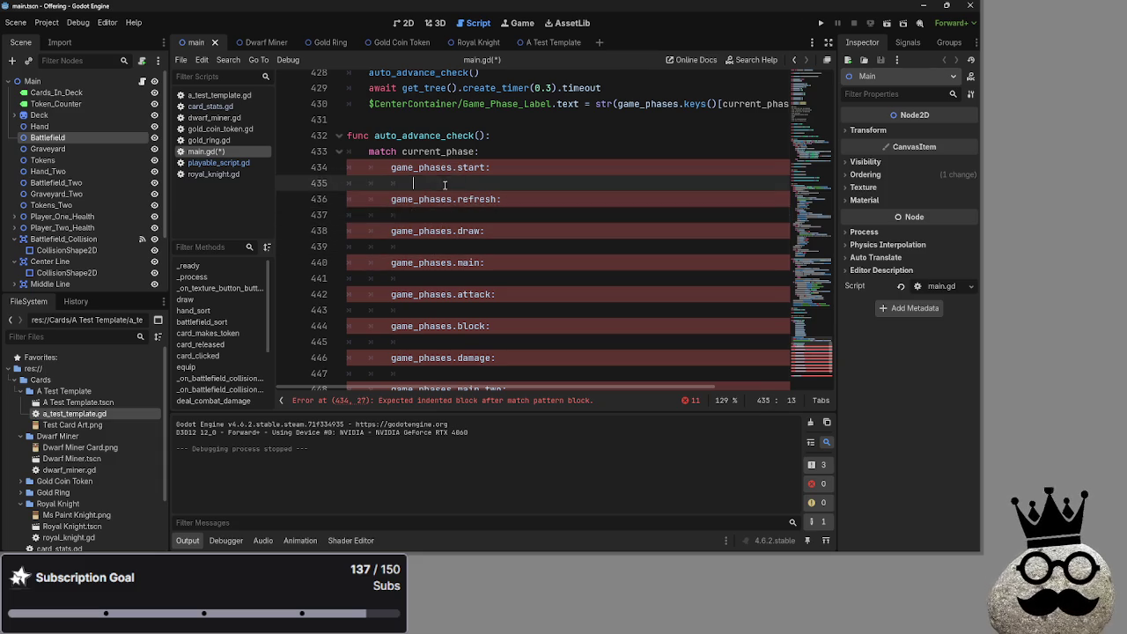
# Step: Delete the empty game_phases.start case line from auto_advance_check
pyautogui.scroll(2, 457, 234)
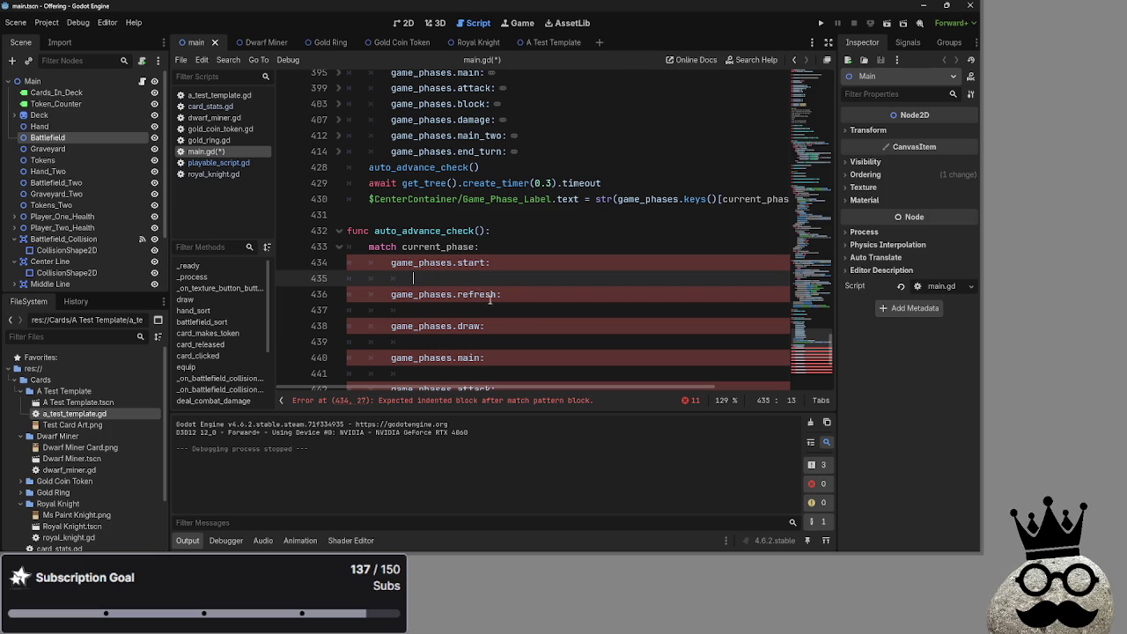
pyautogui.scroll(1, 508, 311)
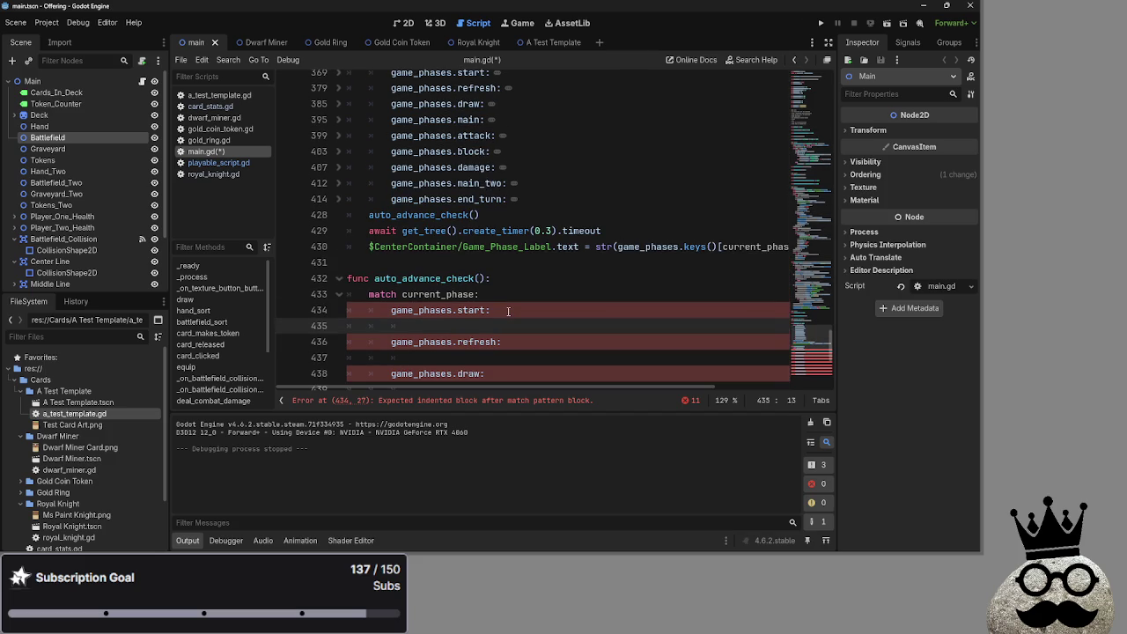
pyautogui.scroll(-1, 507, 312)
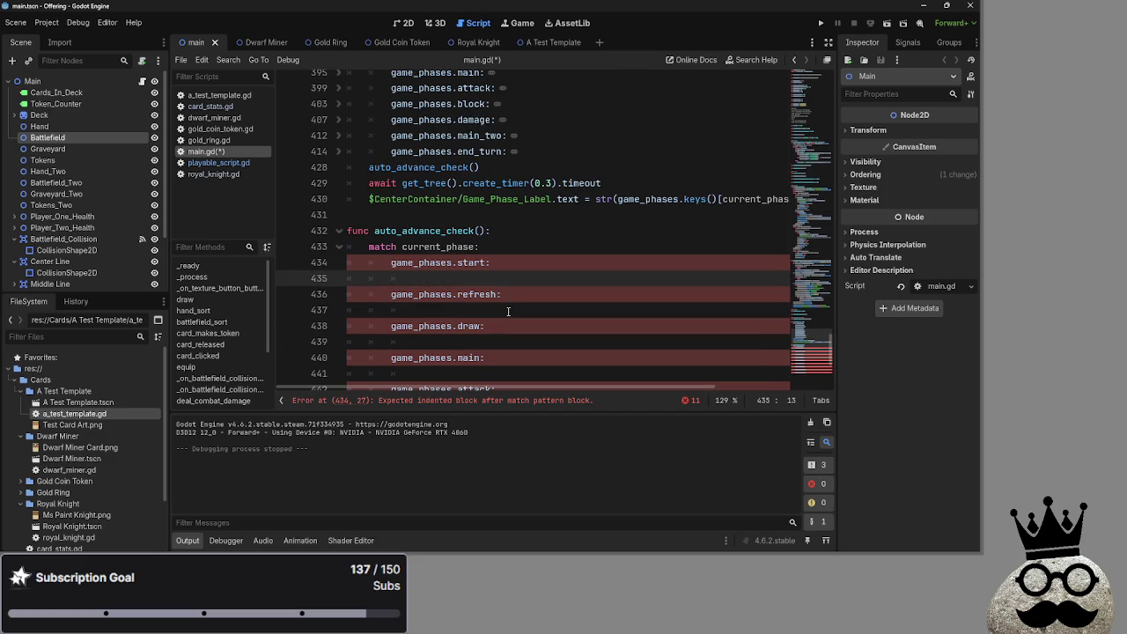
pyautogui.scroll(-1, 508, 311)
pyautogui.scroll(1, 508, 312)
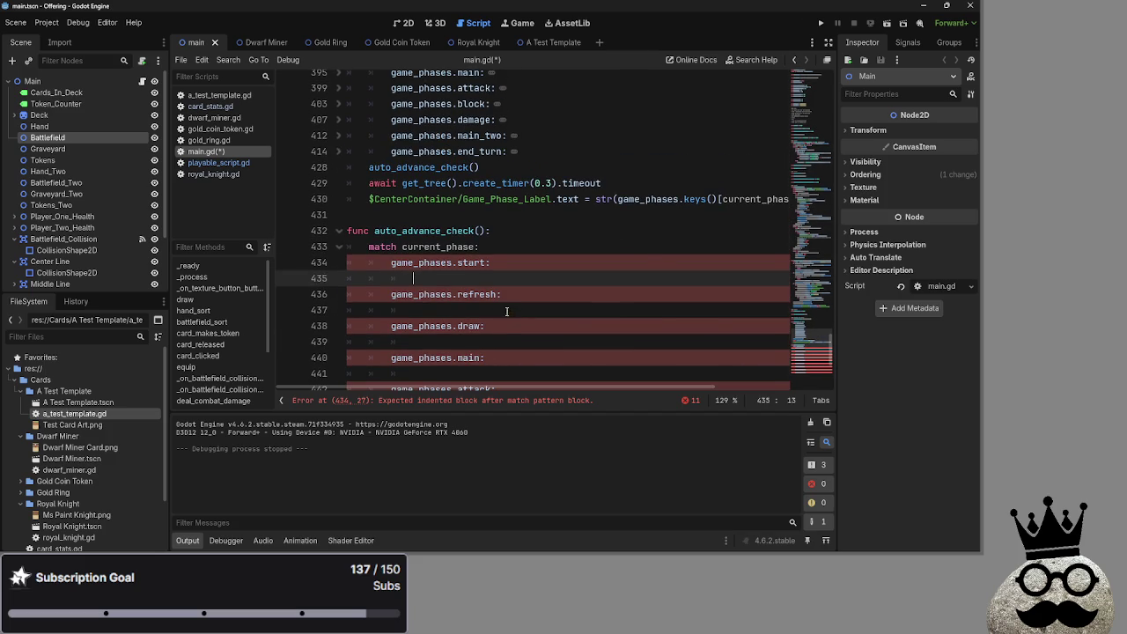
pyautogui.doubleClick(415, 263)
pyautogui.press('Down')
pyautogui.scroll(3, 380, 205)
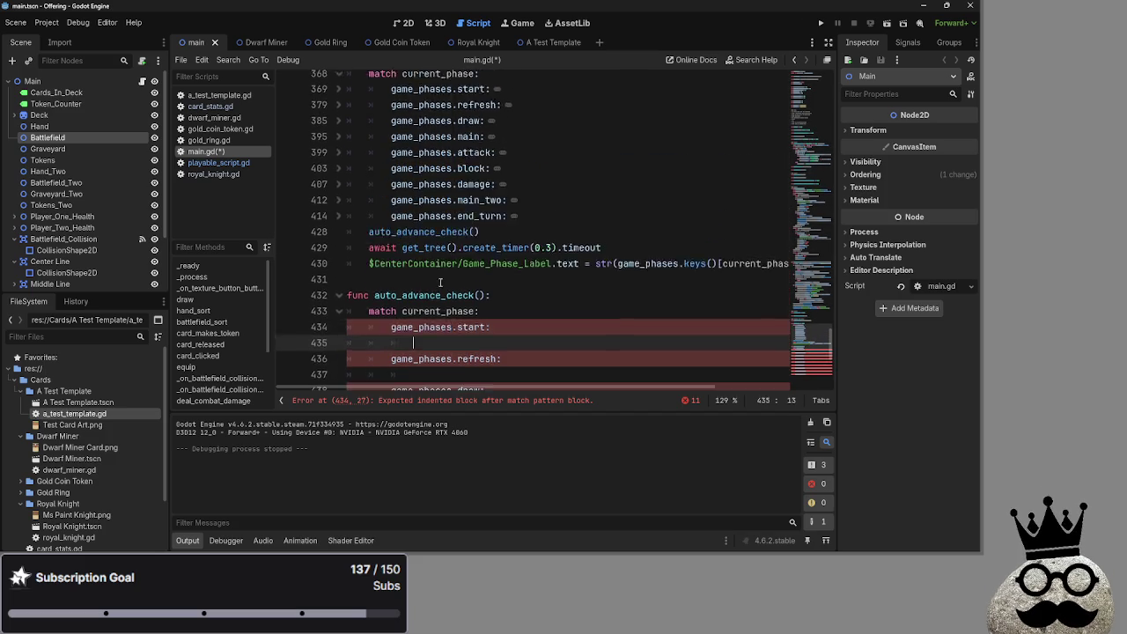
pyautogui.scroll(-3, 380, 205)
pyautogui.scroll(5, 413, 279)
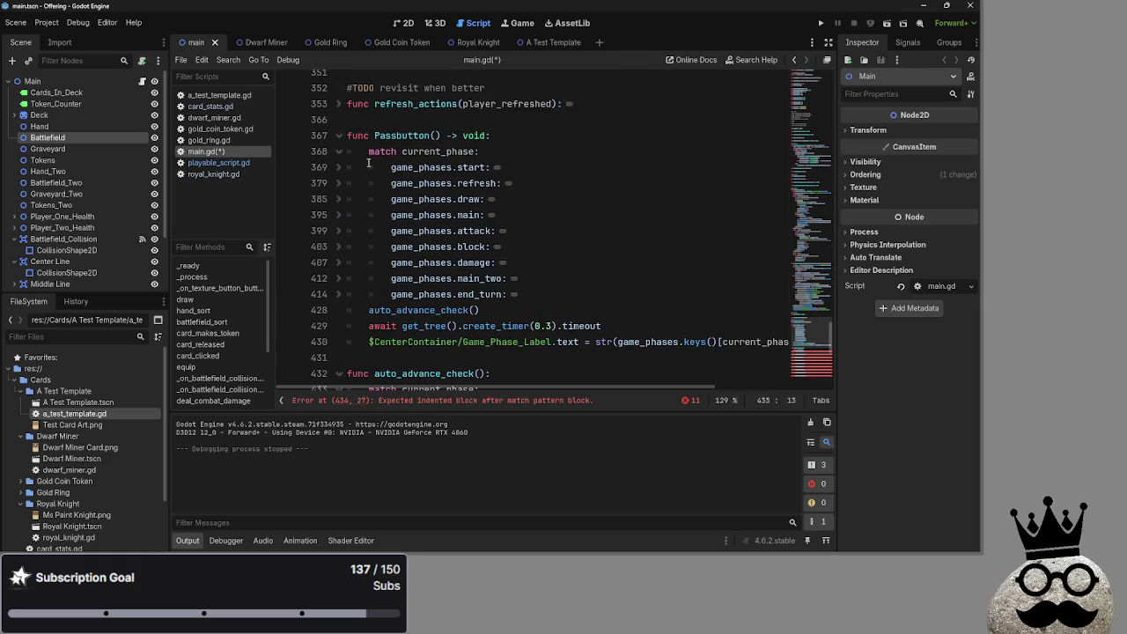
pyautogui.scroll(-2, 408, 201)
pyautogui.scroll(-2, 408, 200)
pyautogui.tripleClick(467, 262)
pyautogui.press('BackSpace')
pyautogui.press('BackSpace')
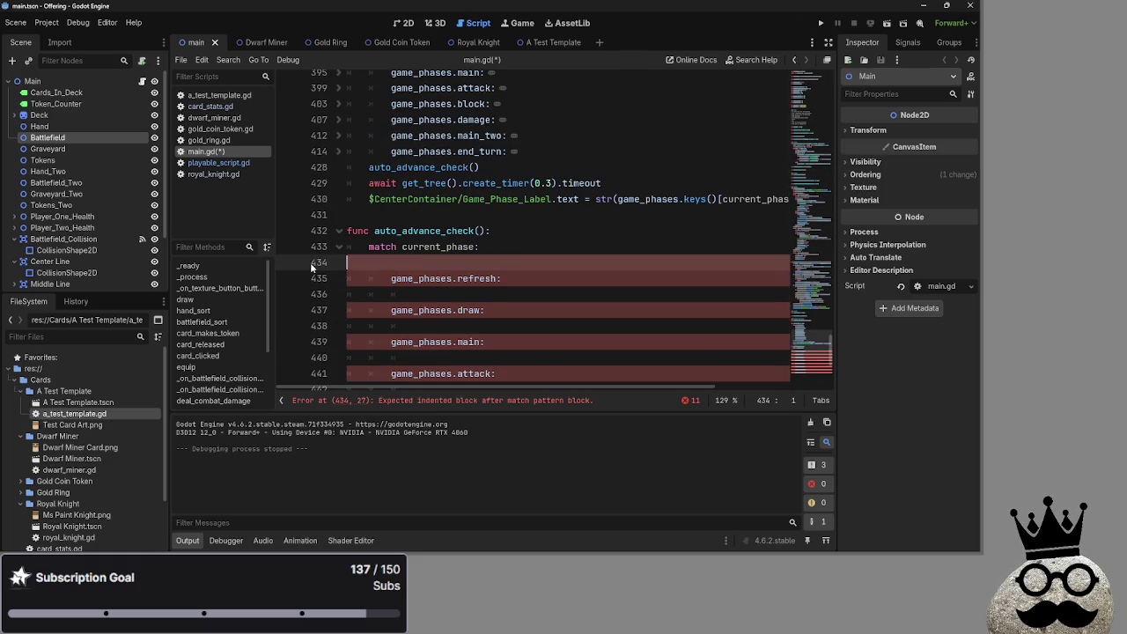
# Step: Collapse Passbutton's start case and compare both current_phase match lines down to game_phases.refresh
pyautogui.scroll(8, 561, 282)
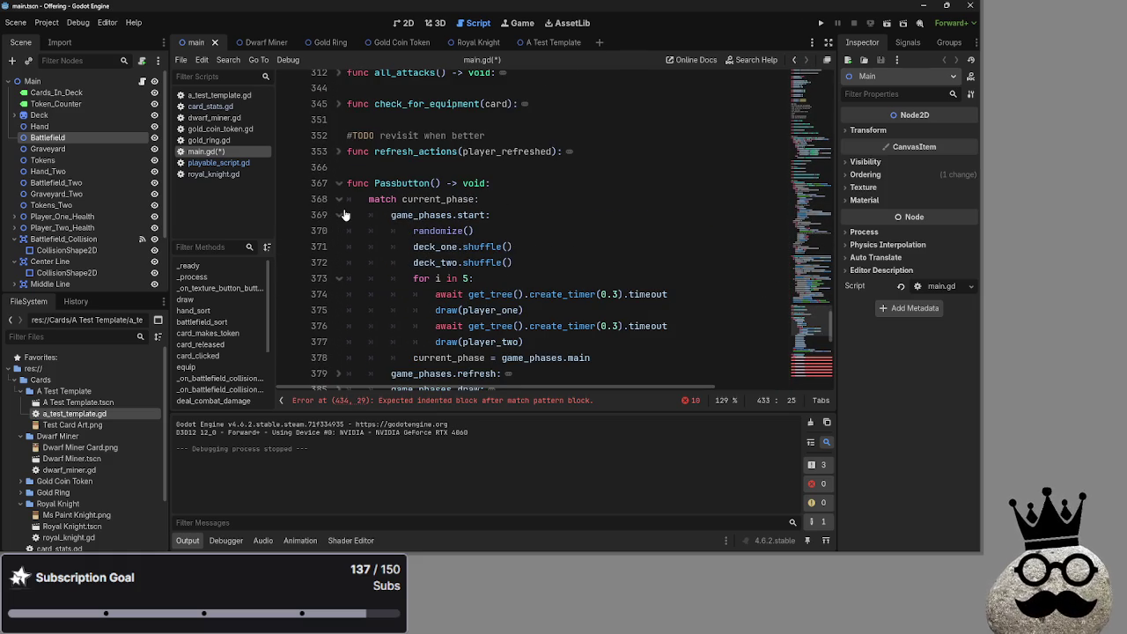
pyautogui.scroll(-1, 344, 216)
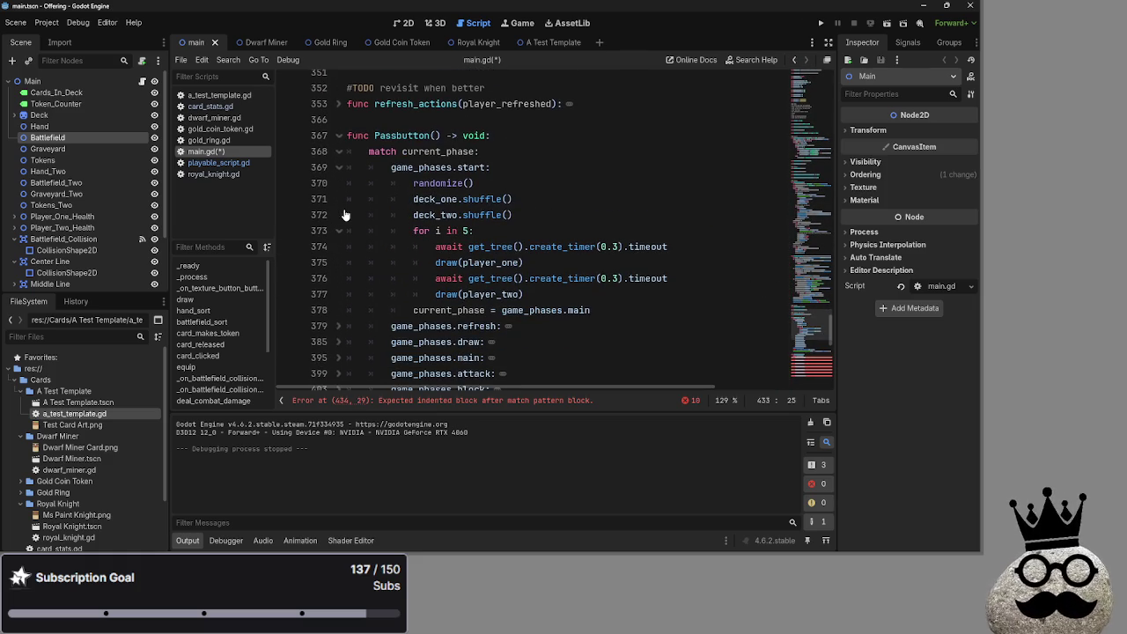
pyautogui.click(339, 167)
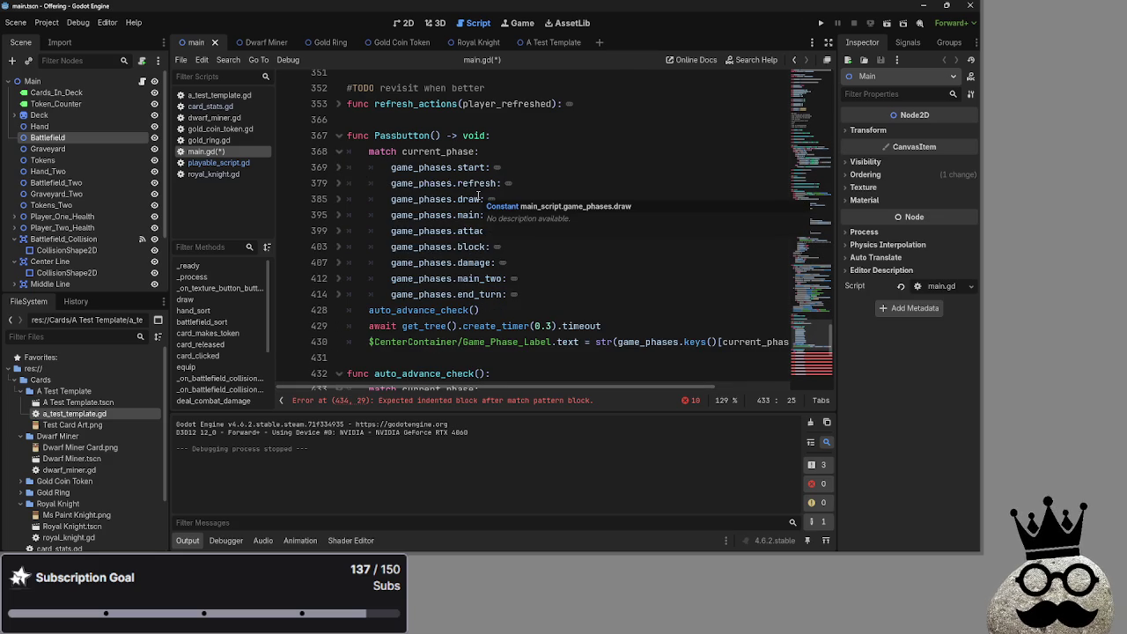
pyautogui.doubleClick(431, 151)
pyautogui.scroll(-2, 440, 185)
pyautogui.doubleClick(444, 295)
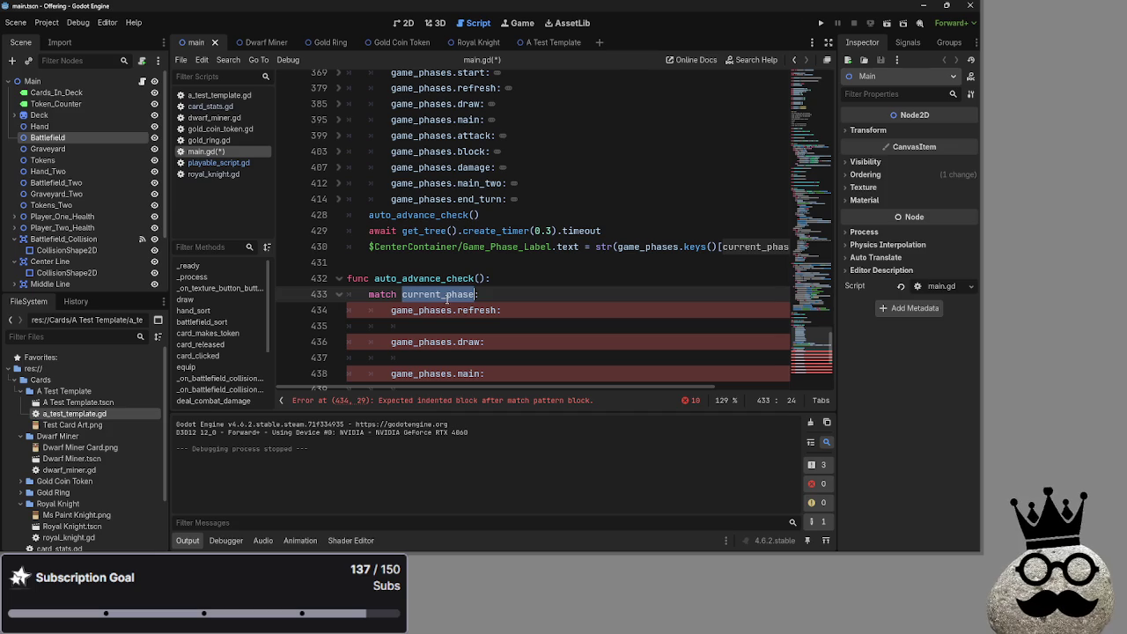
pyautogui.click(383, 294)
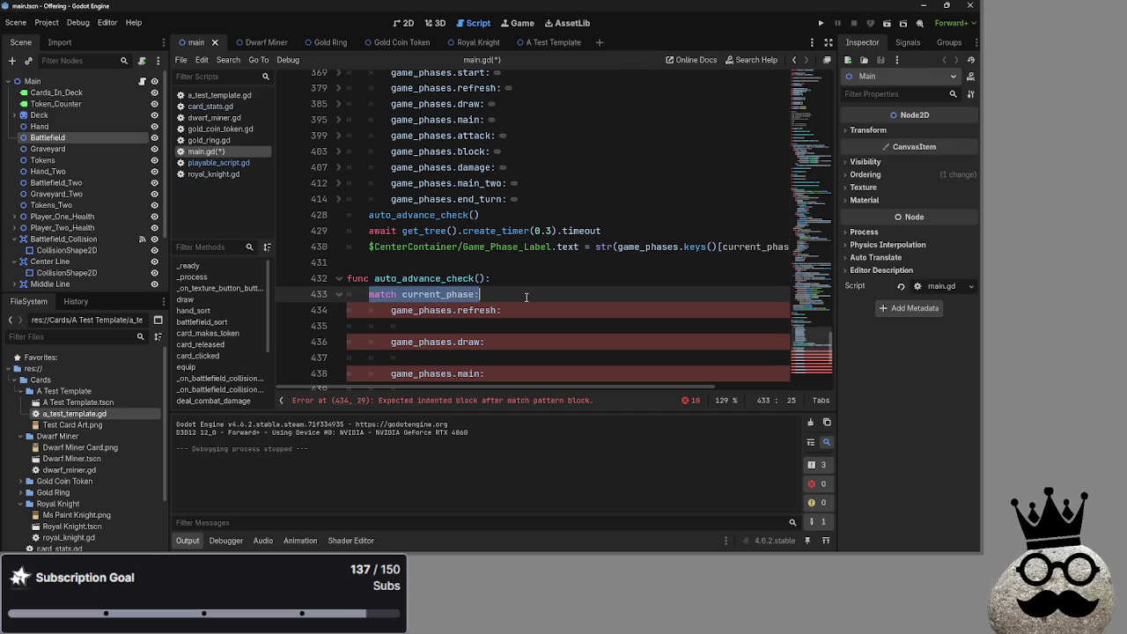
pyautogui.click(479, 294)
pyautogui.doubleClick(440, 294)
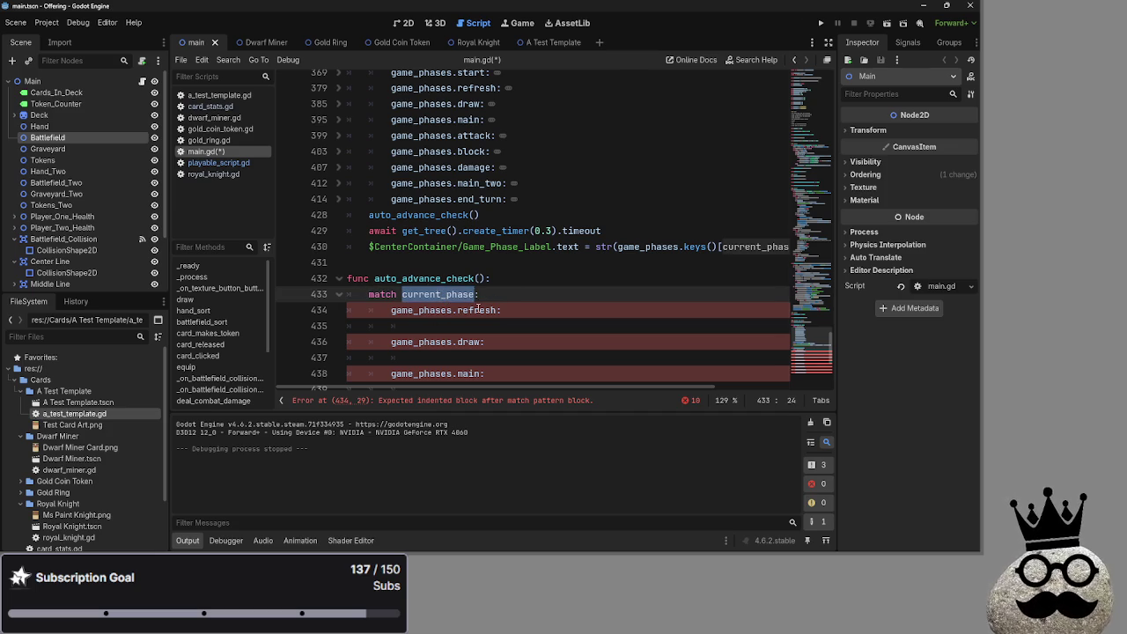
pyautogui.click(479, 310)
pyautogui.scroll(-2, 499, 306)
pyautogui.doubleClick(479, 215)
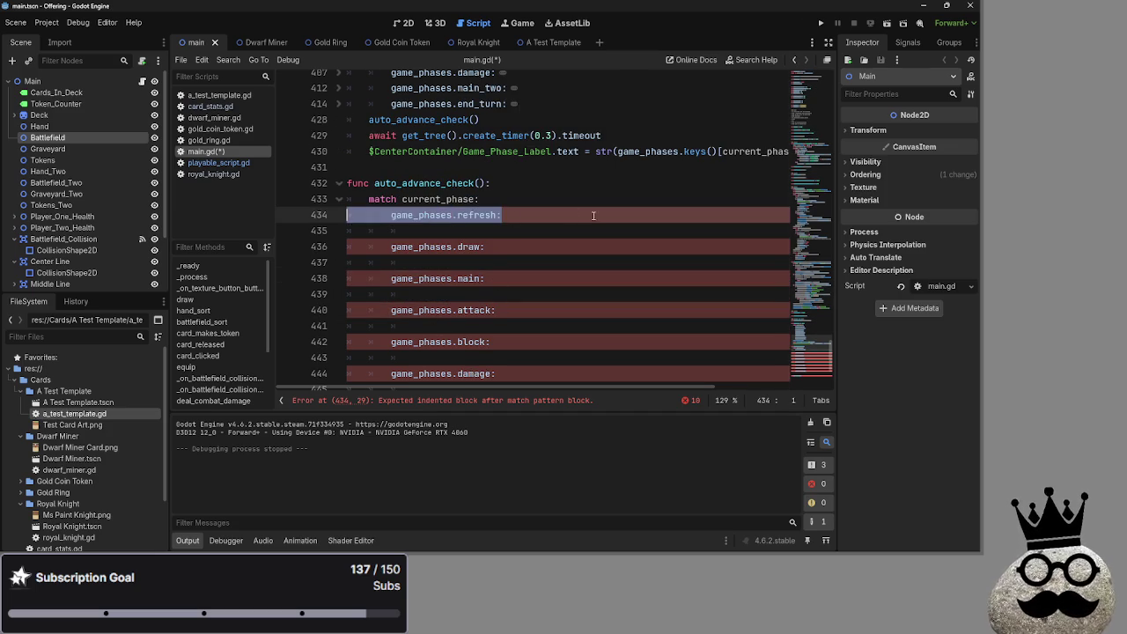
pyautogui.click(545, 215)
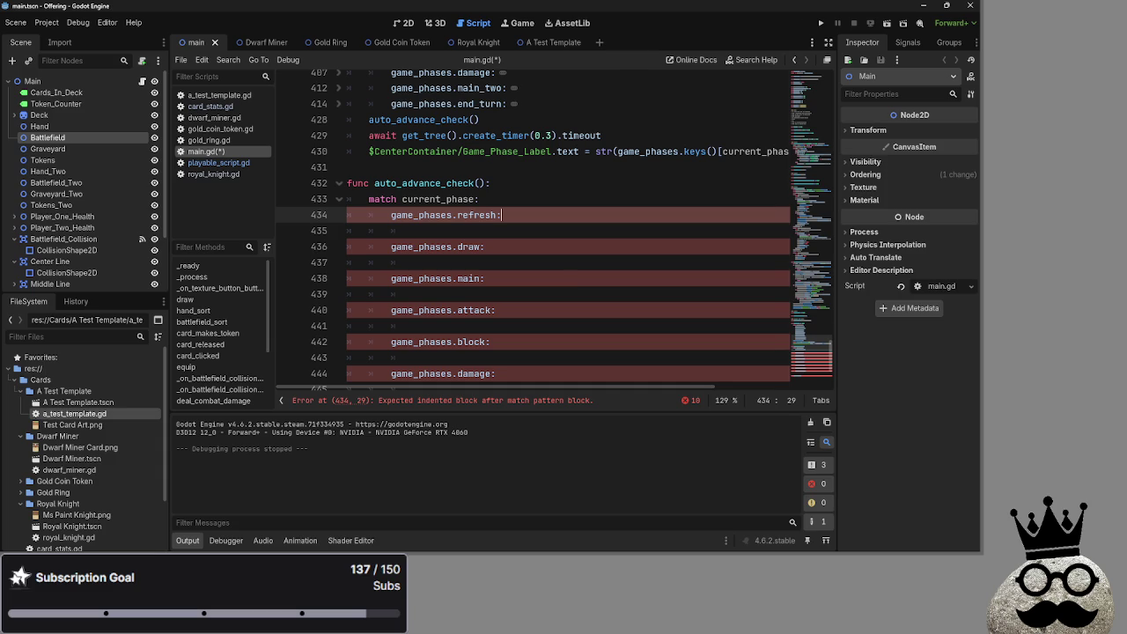
# Step: Expand Passbutton's refresh case and remove its auto_advance_check() call
pyautogui.scroll(2, 508, 322)
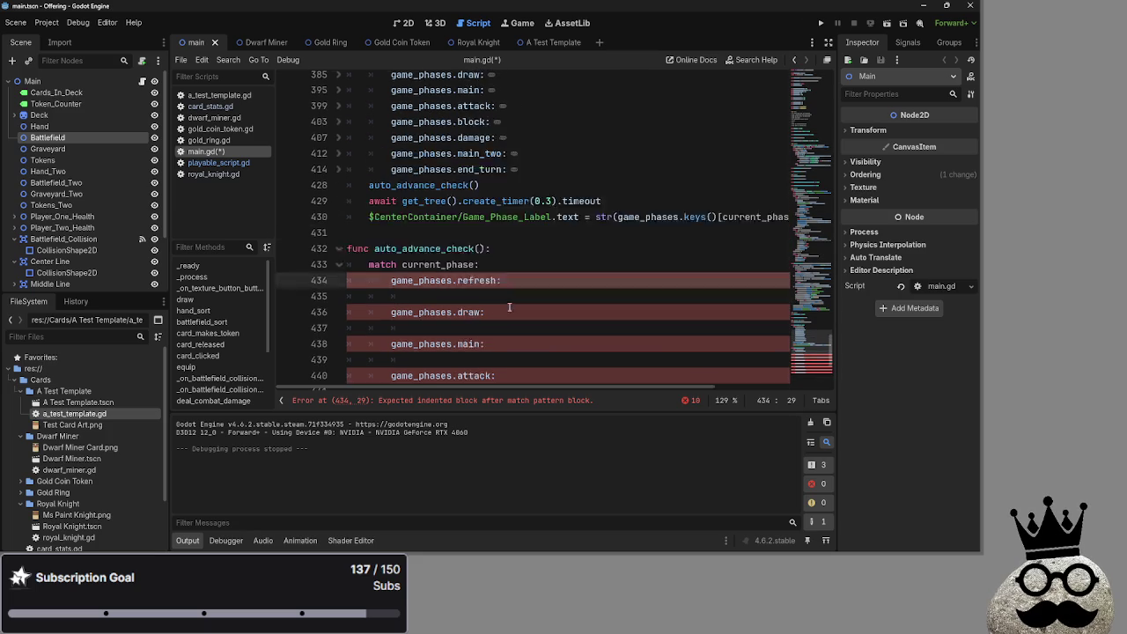
pyautogui.scroll(3, 507, 322)
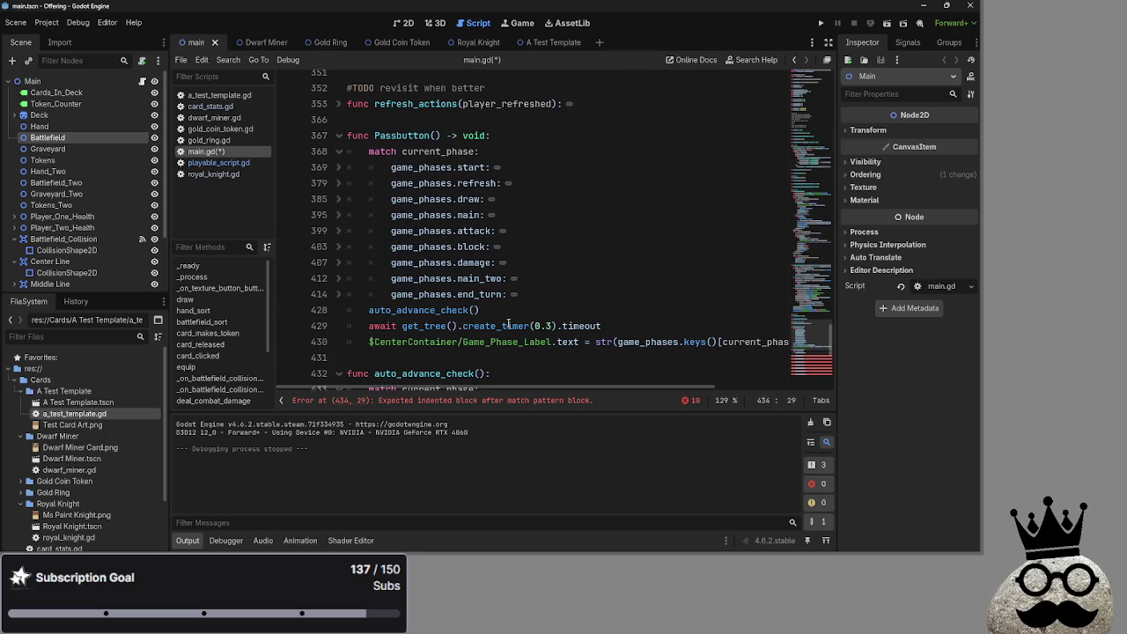
pyautogui.click(339, 183)
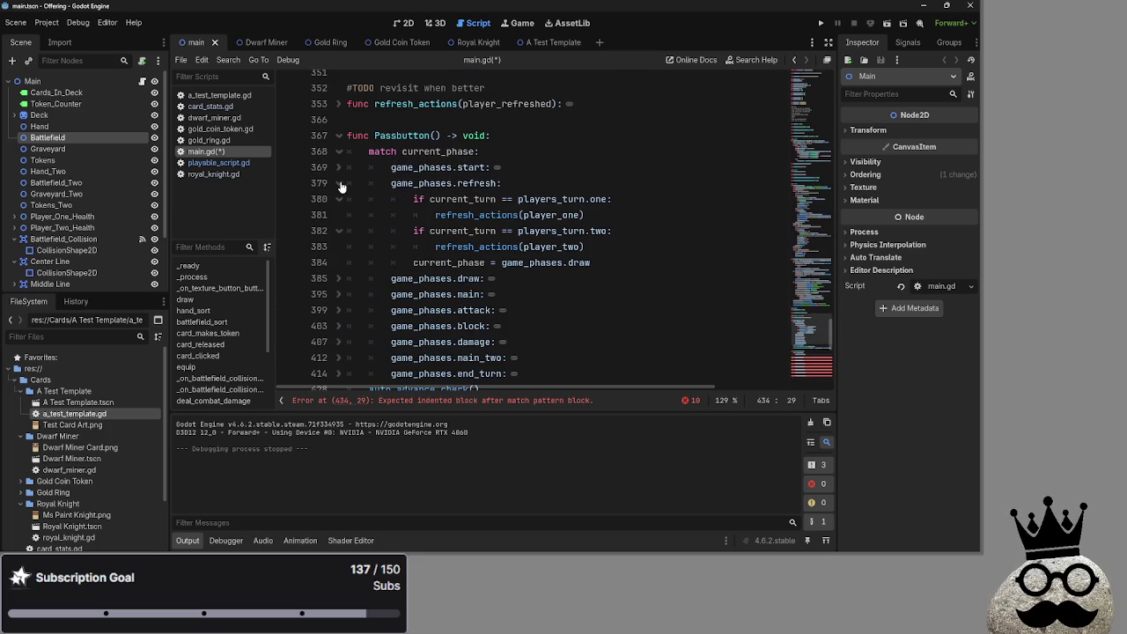
pyautogui.scroll(-2, 342, 186)
pyautogui.scroll(-2, 342, 187)
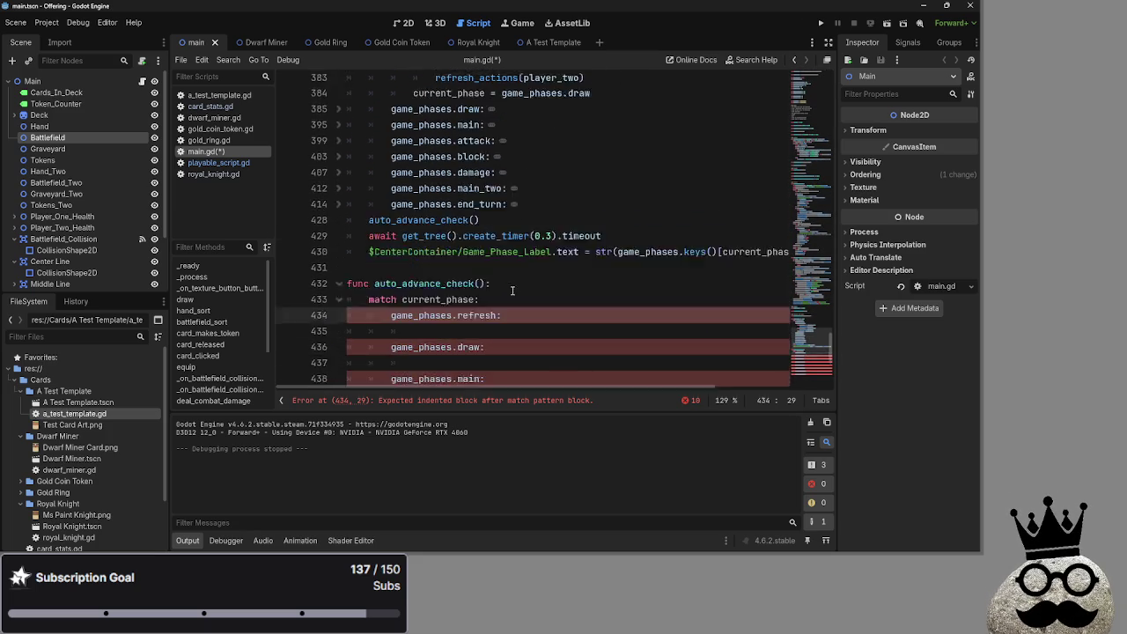
pyautogui.scroll(1, 497, 242)
pyautogui.tripleClick(482, 245)
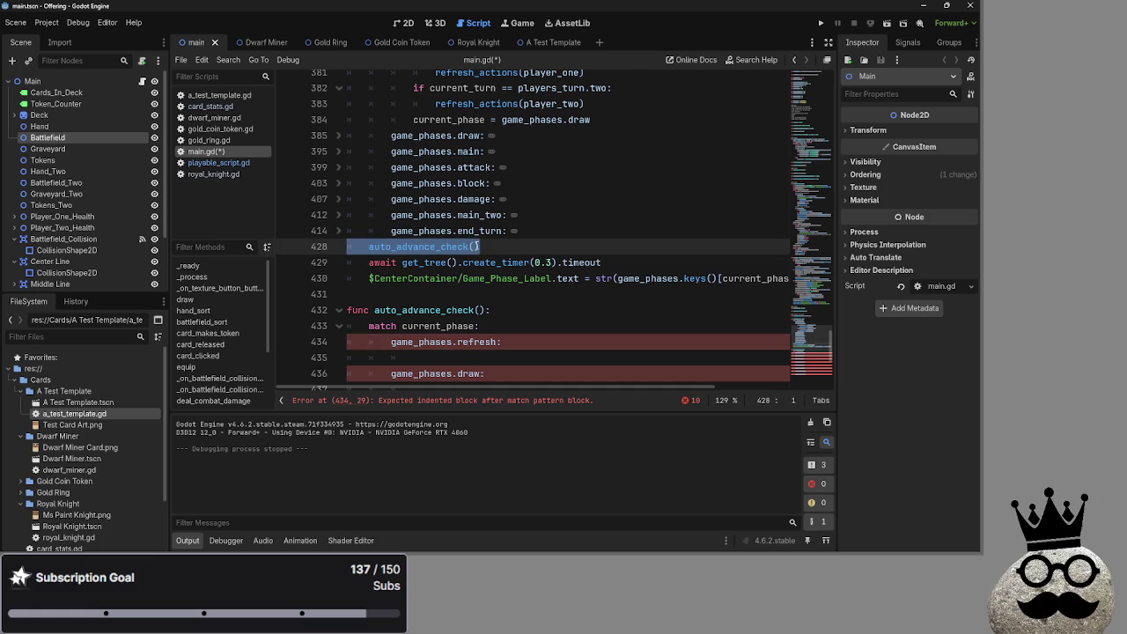
pyautogui.press('BackSpace')
pyautogui.press('BackSpace')
# Step: Fold the game_phases.start branch and place the caret in auto_advance_check's empty refresh case
pyautogui.scroll(8, 481, 246)
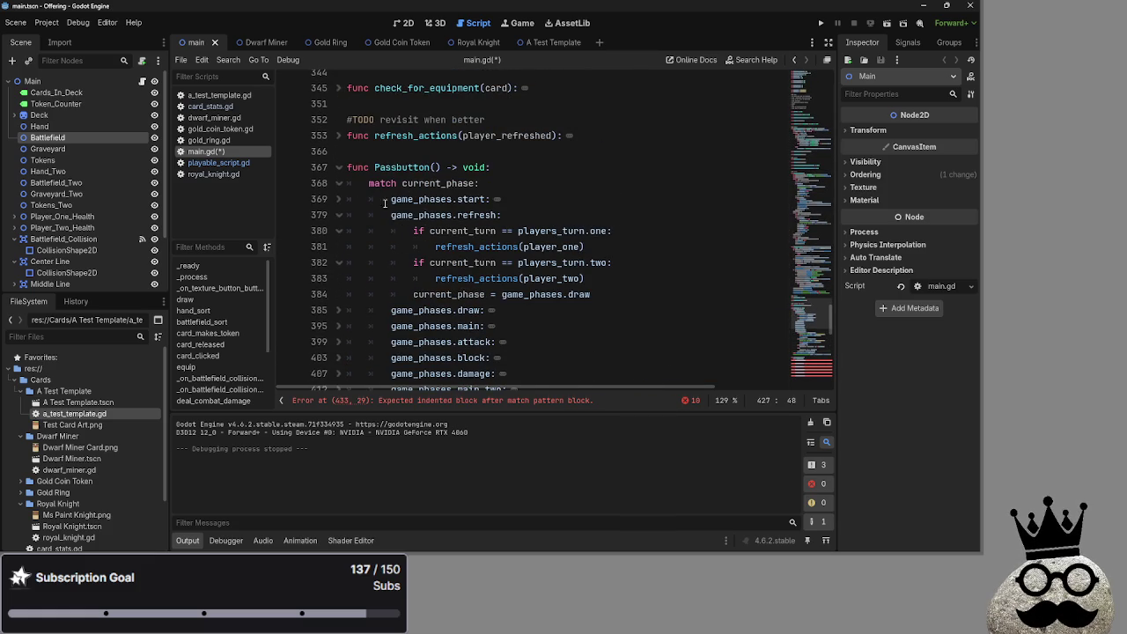
pyautogui.scroll(-3, 343, 204)
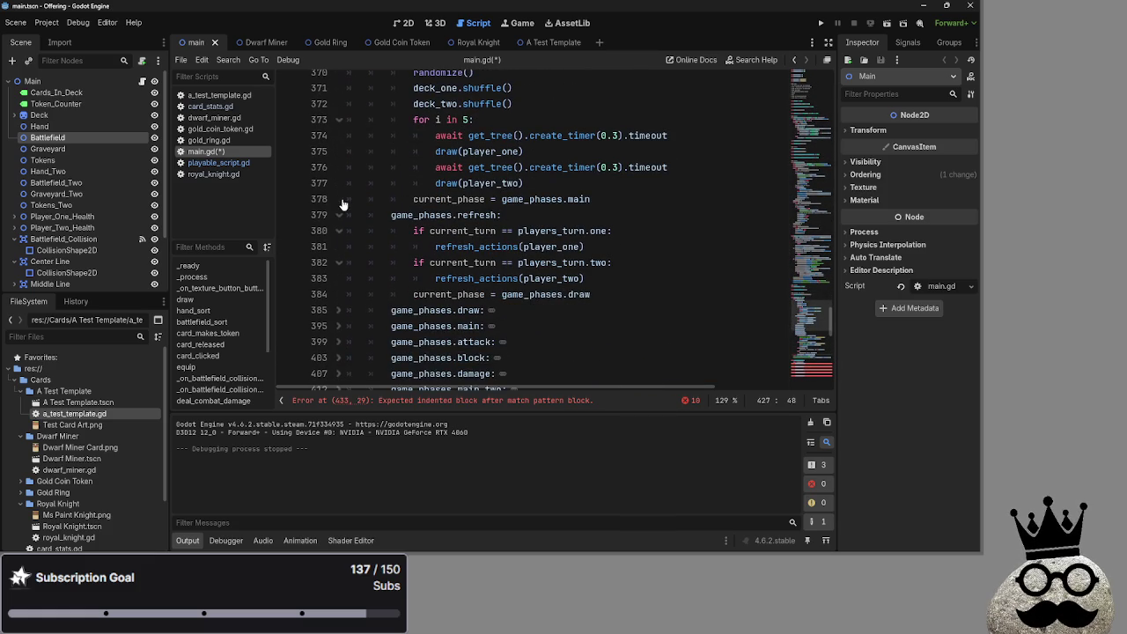
pyautogui.scroll(3, 343, 204)
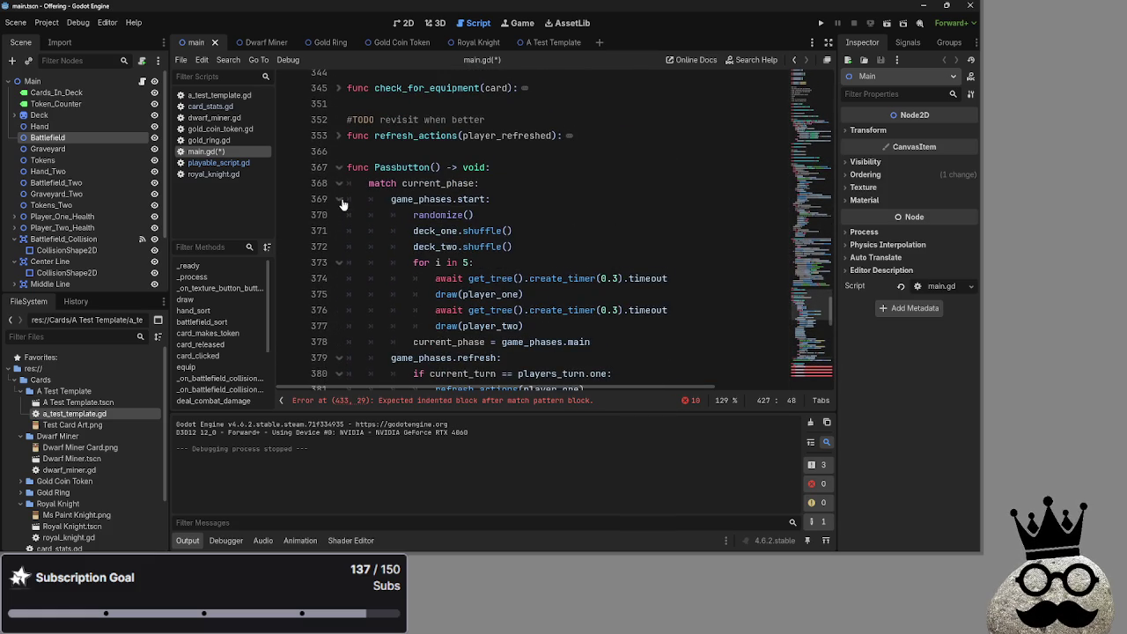
pyautogui.click(337, 199)
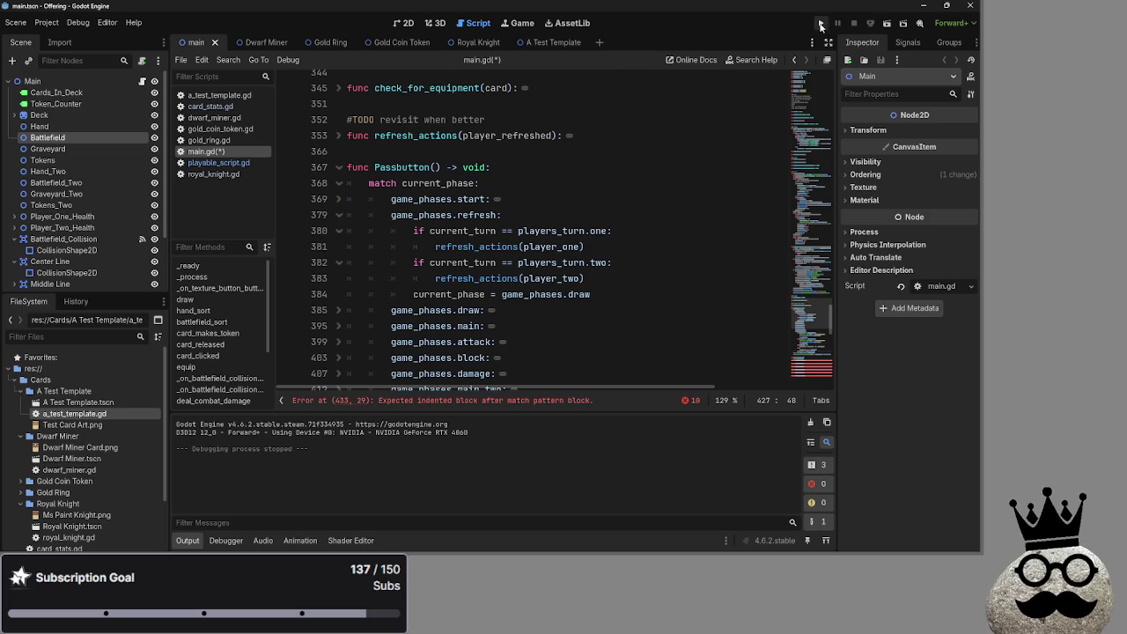
pyautogui.scroll(-8, 458, 214)
pyautogui.scroll(-2, 458, 214)
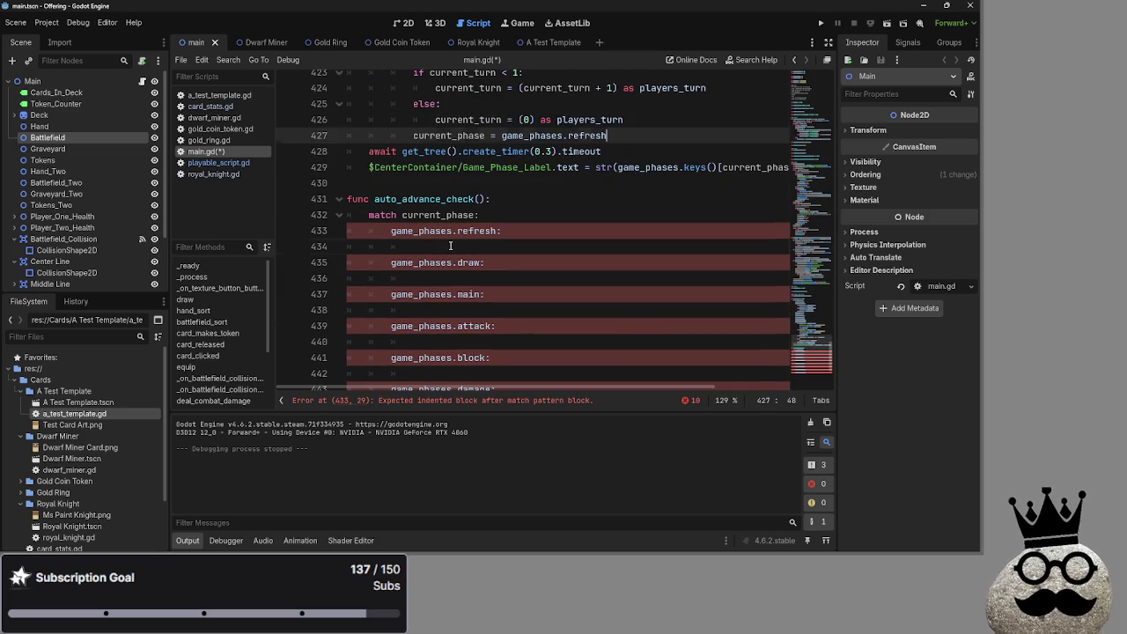
pyautogui.click(560, 248)
pyautogui.scroll(3, 560, 252)
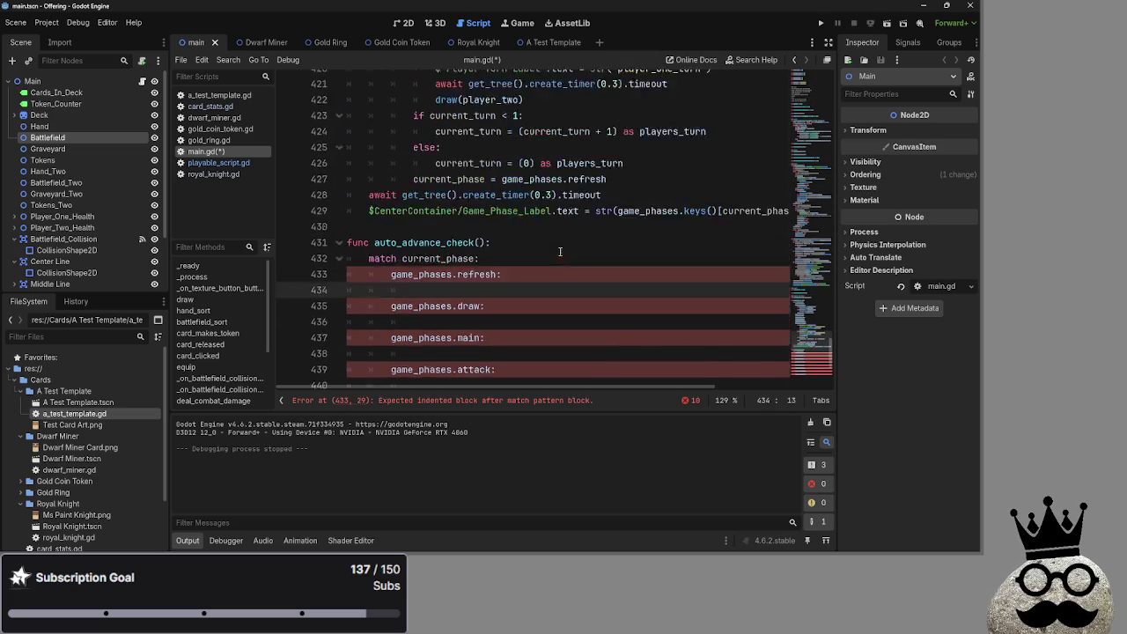
pyautogui.scroll(3, 560, 252)
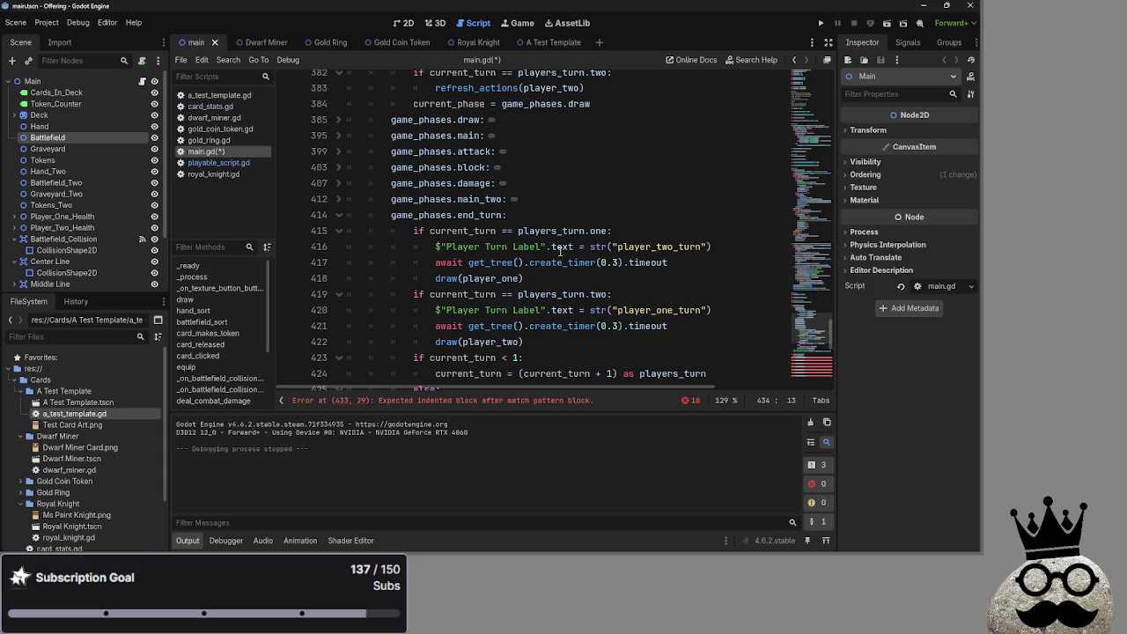
pyautogui.scroll(3, 560, 252)
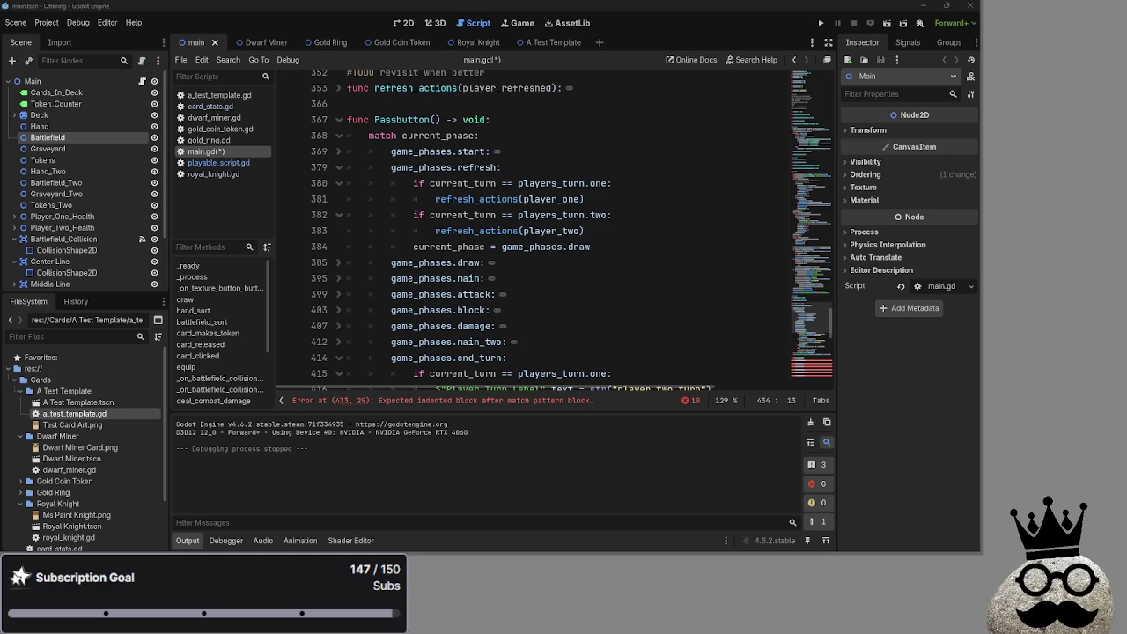
pyautogui.hotkey('alt', 'Tab')
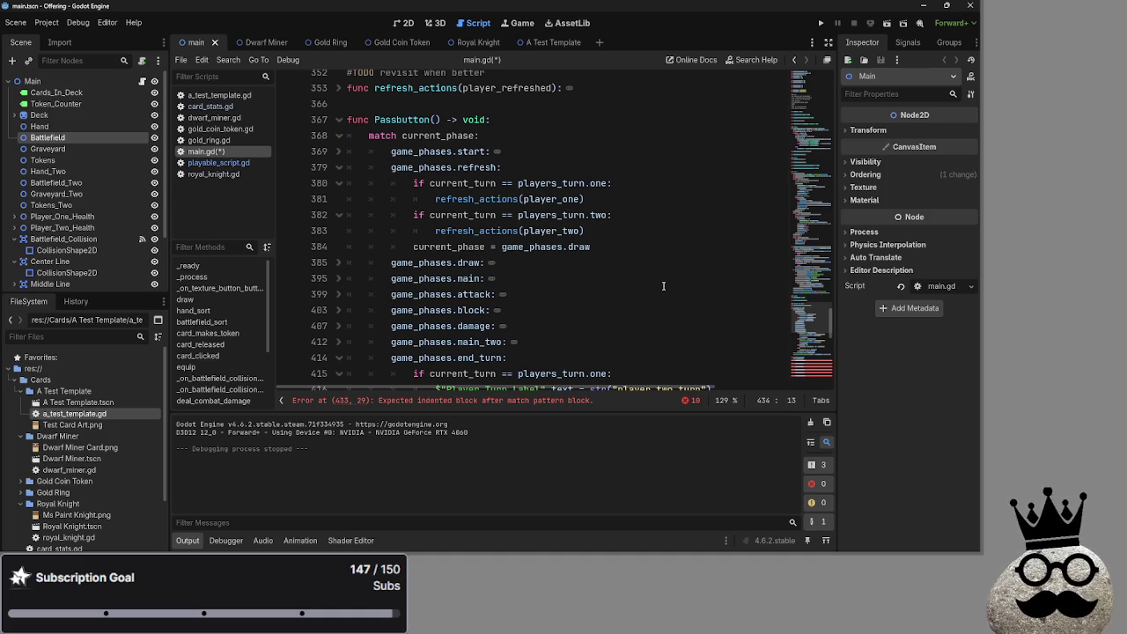
# Step: Add a blank line after the current_phase = game_phases.draw assignment in Passbutton's refresh branch
pyautogui.scroll(-6, 658, 282)
pyautogui.scroll(-3, 633, 282)
pyautogui.scroll(5, 489, 266)
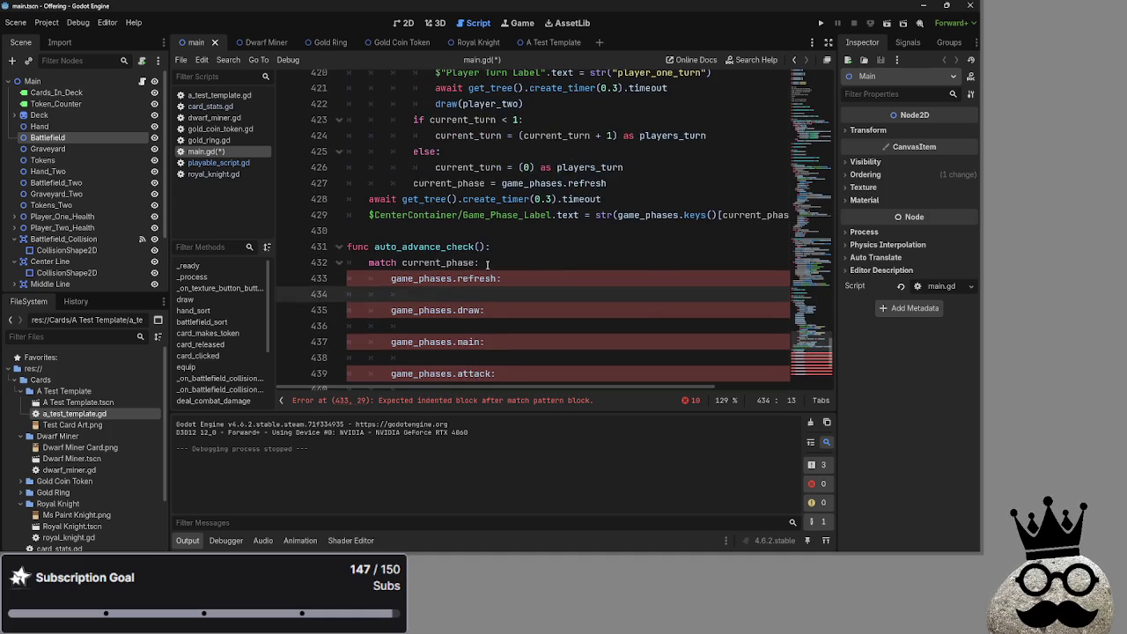
pyautogui.scroll(4, 486, 269)
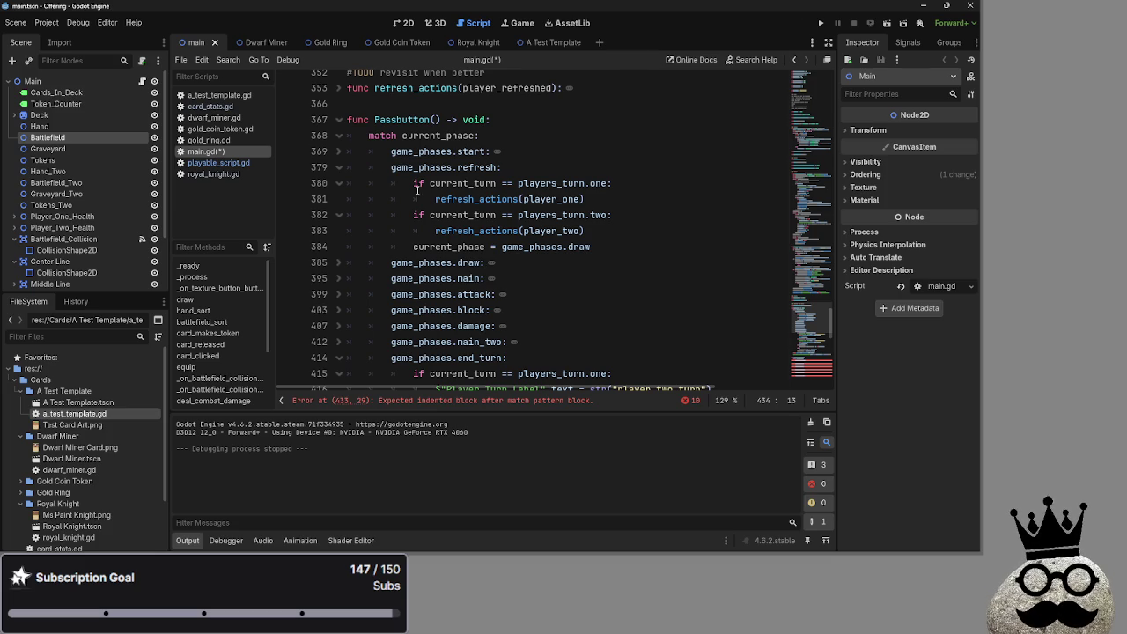
pyautogui.scroll(2, 499, 214)
pyautogui.click(530, 254)
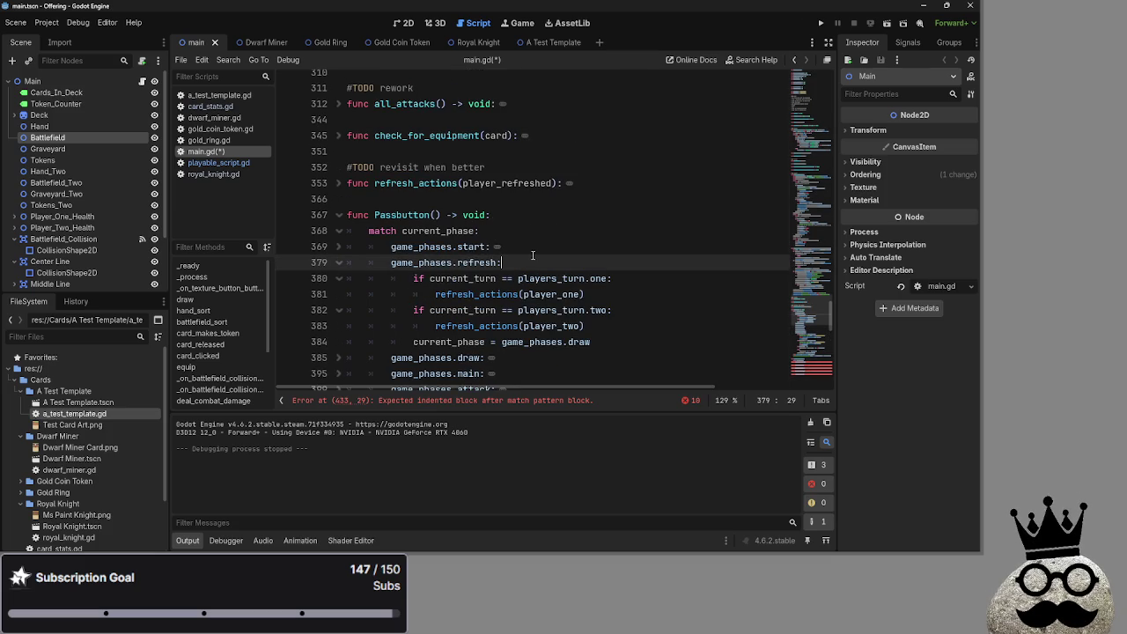
pyautogui.scroll(-1, 526, 255)
pyautogui.click(608, 293)
pyautogui.press('Return')
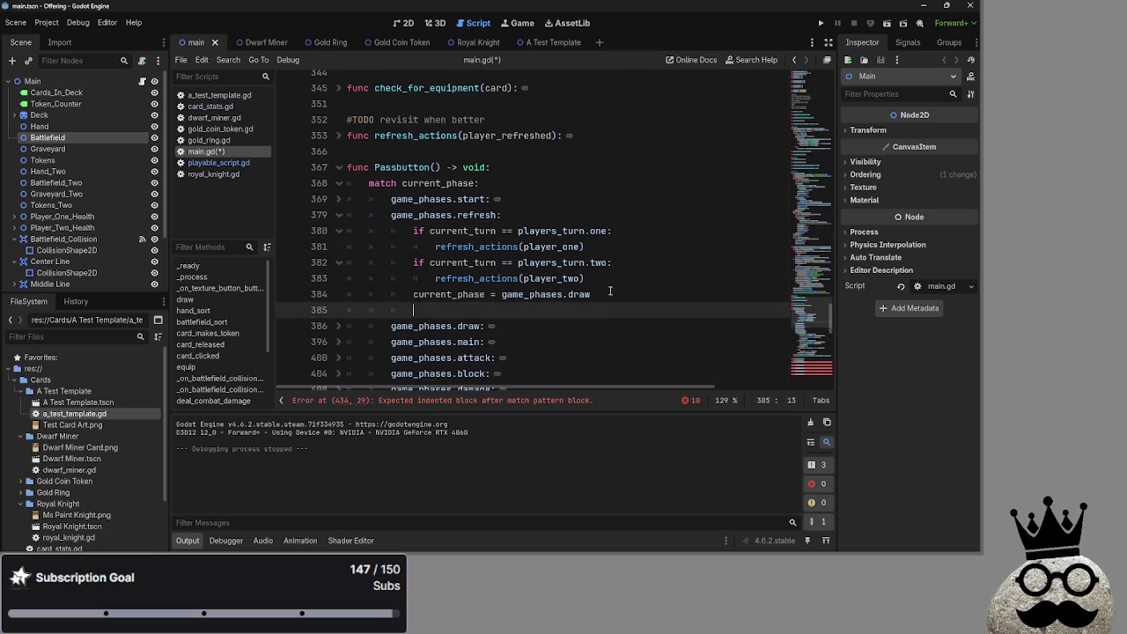
# Step: Copy auto_advance_check() from line 432 and paste it onto the new line 385
pyautogui.scroll(-10, 609, 292)
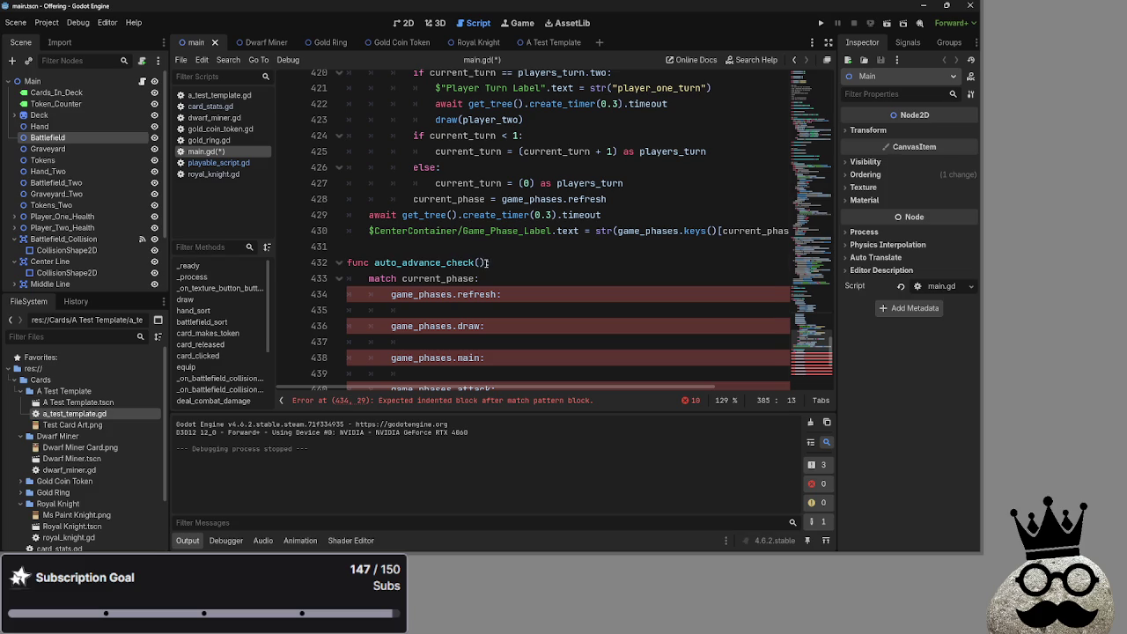
pyautogui.moveTo(486, 262); pyautogui.dragTo(374, 263)
pyautogui.hotkey('ctrl', 'c')
pyautogui.scroll(10, 604, 303)
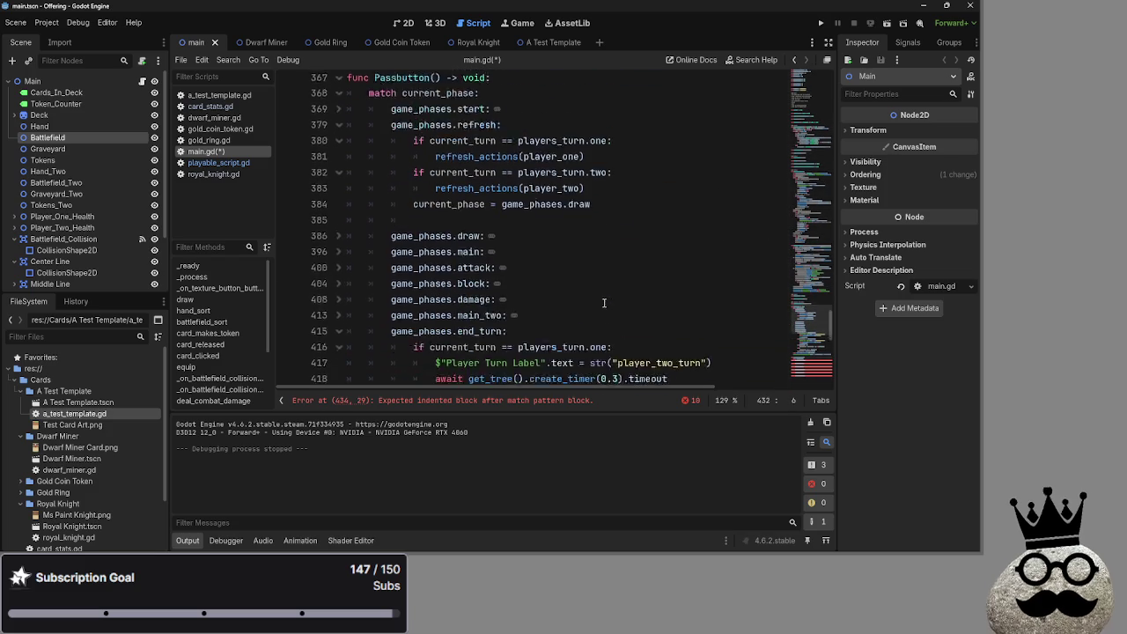
pyautogui.click(604, 310)
pyautogui.hotkey('ctrl', 'v')
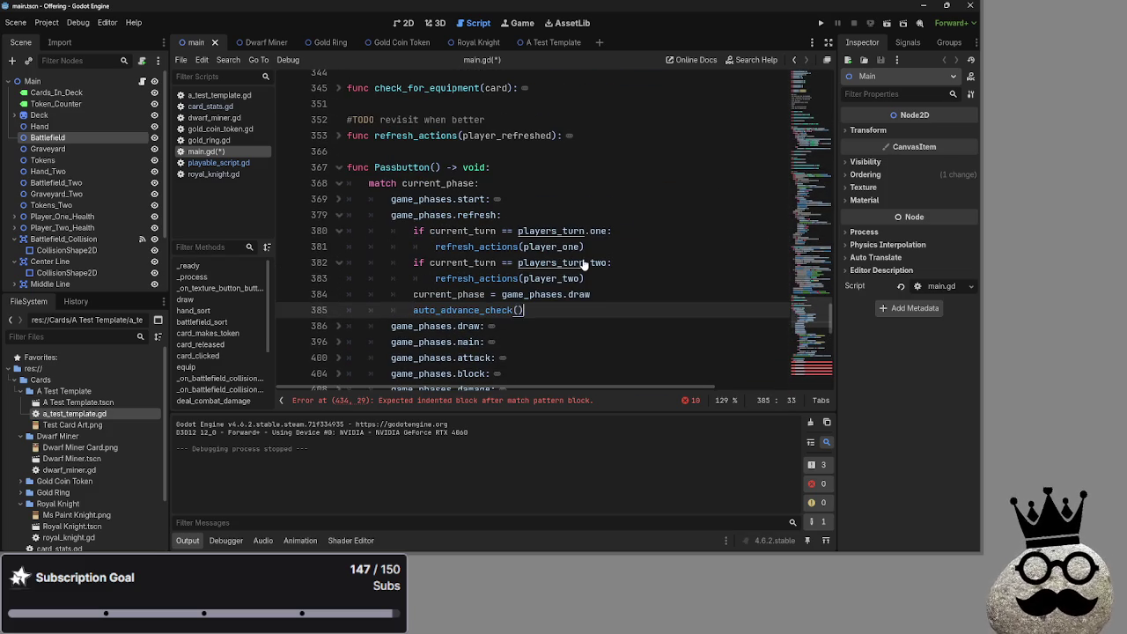
pyautogui.scroll(-10, 559, 264)
pyautogui.click(559, 262)
pyautogui.scroll(10, 563, 264)
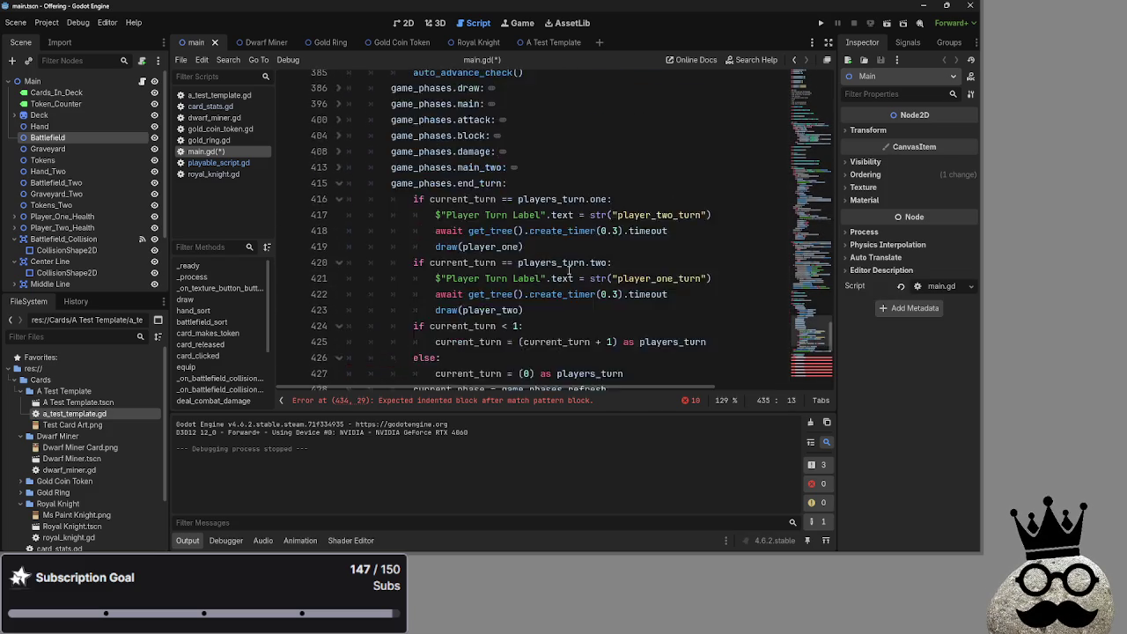
pyautogui.scroll(-10, 569, 270)
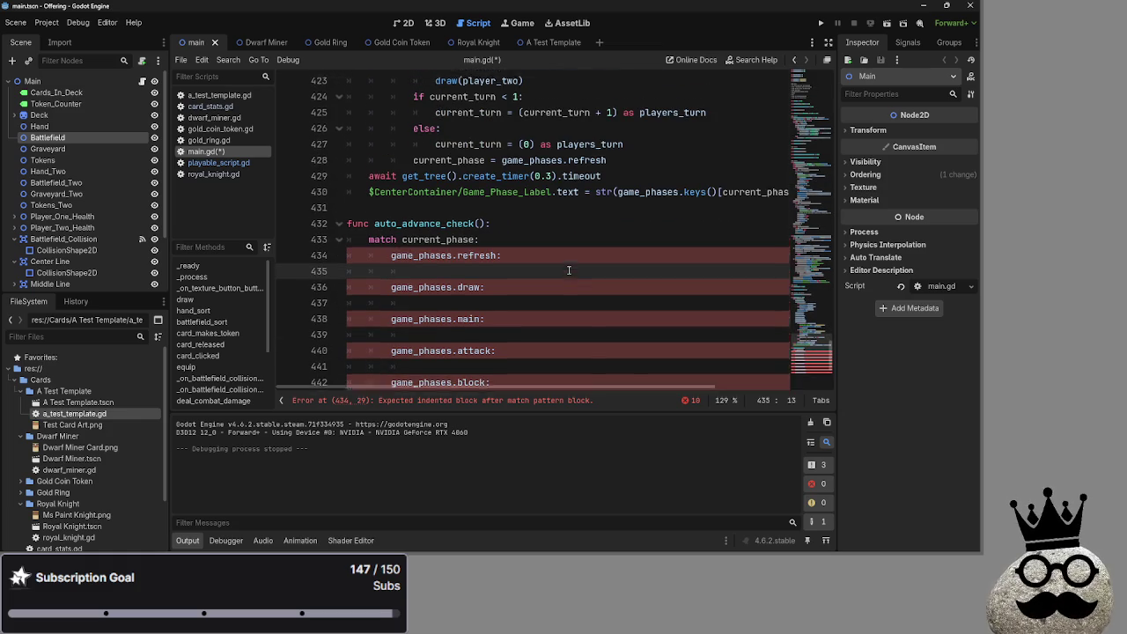
pyautogui.scroll(10, 499, 263)
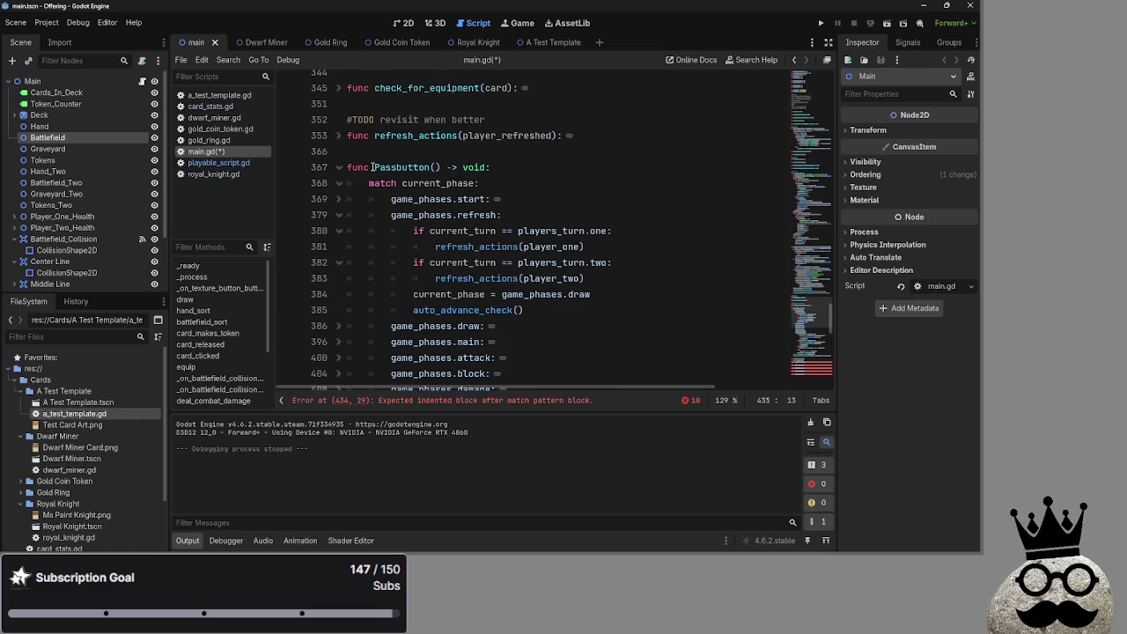
# Step: Copy Passbutton() and paste it under game_phases.refresh in auto_advance_check
pyautogui.moveTo(373, 168)
pyautogui.mouseDown()
pyautogui.moveTo(491, 168)
pyautogui.moveTo(375, 167)
pyautogui.moveTo(444, 167)
pyautogui.mouseUp()
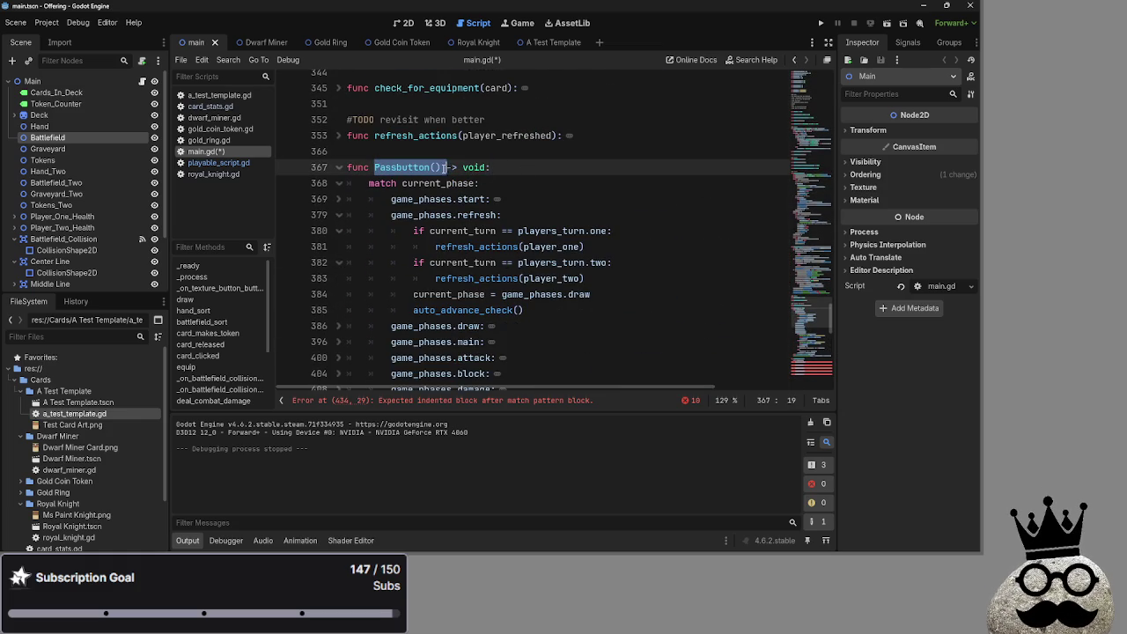
pyautogui.hotkey('ctrl', 'c')
pyautogui.scroll(-10, 532, 278)
pyautogui.click(528, 310)
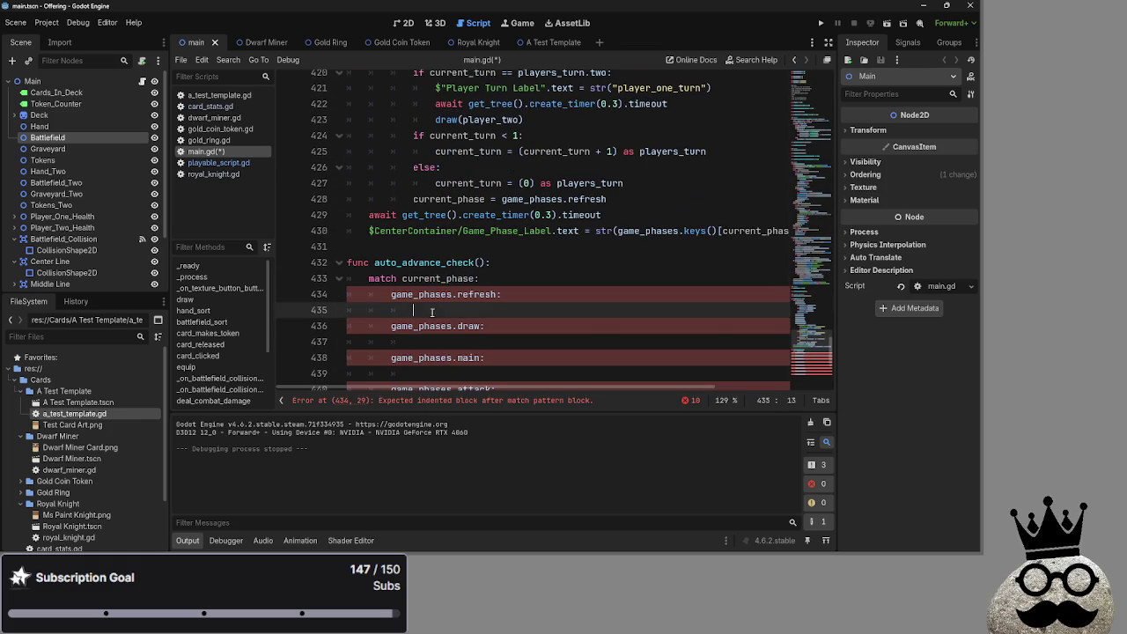
pyautogui.hotkey('ctrl', 'v')
# Step: Comment out the draw through end_turn phase cases (lines 436–449) with Ctrl+K
pyautogui.scroll(-2, 530, 291)
pyautogui.scroll(-3, 530, 292)
pyautogui.scroll(2, 506, 336)
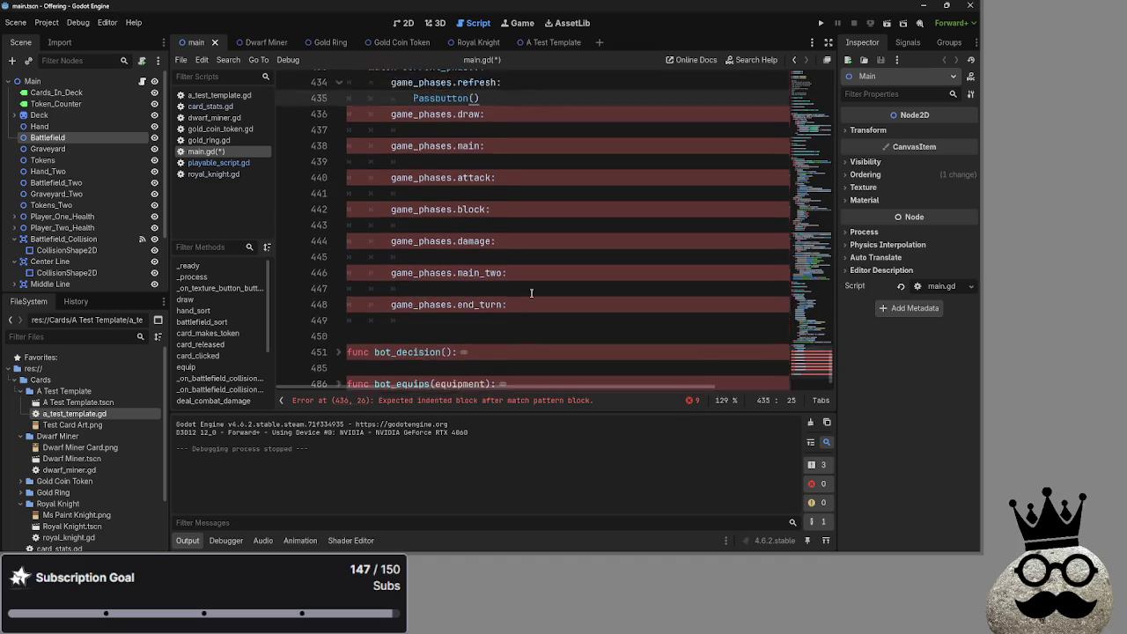
pyautogui.moveTo(506, 336); pyautogui.dragTo(331, 143)
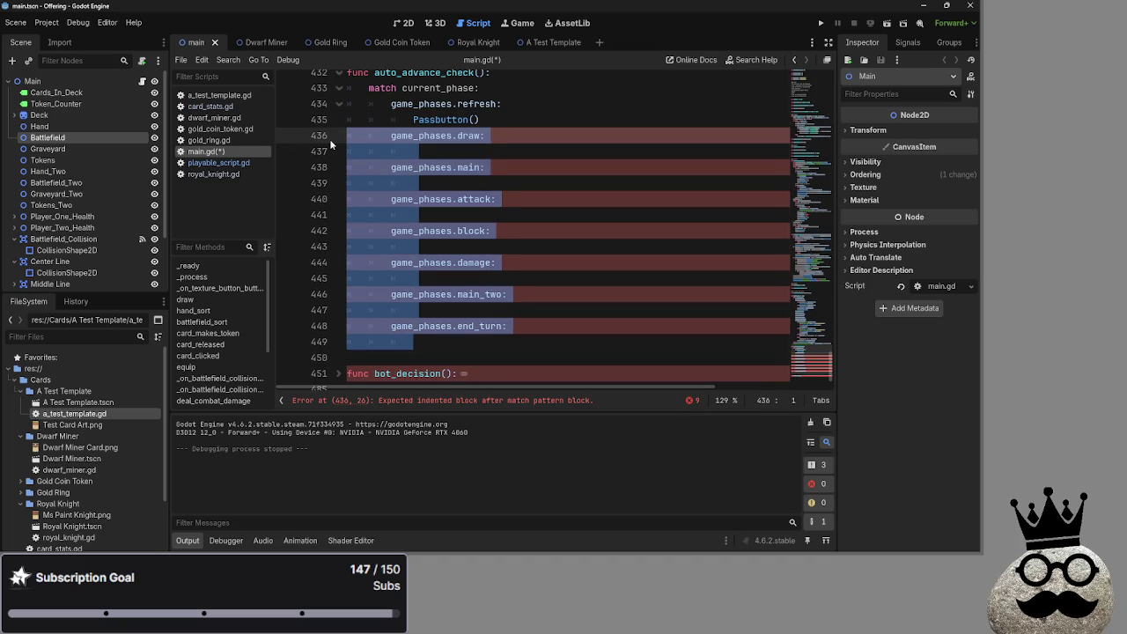
pyautogui.hotkey('ctrl', 'k')
pyautogui.click(481, 191)
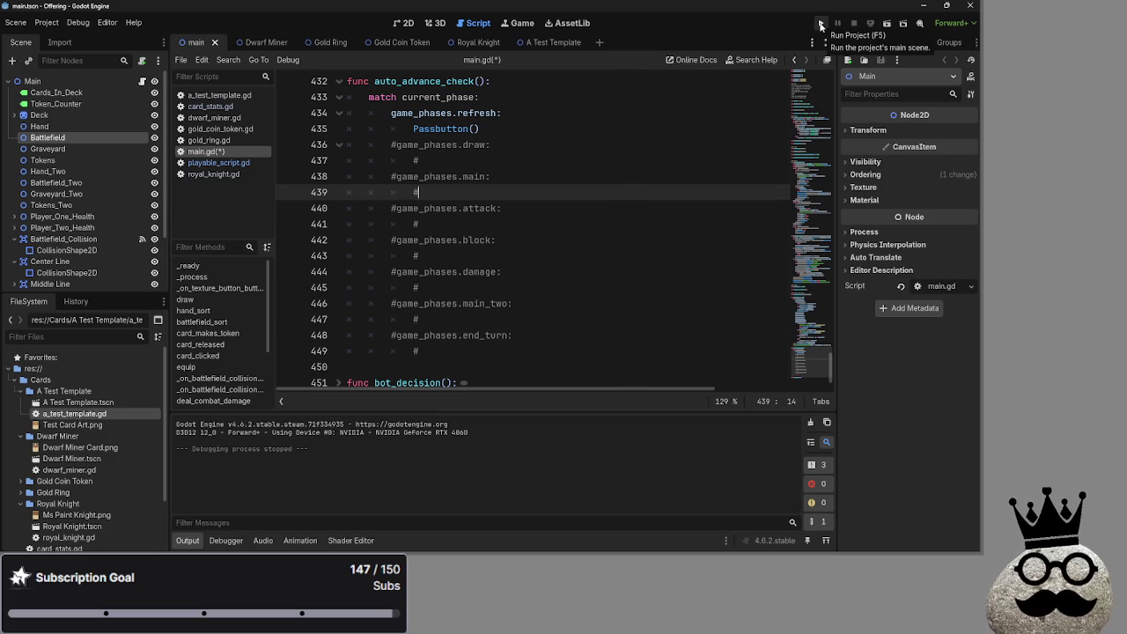
# Step: Run the game and drag seven dwarf and ring cards onto the battlefield
pyautogui.click(820, 25)
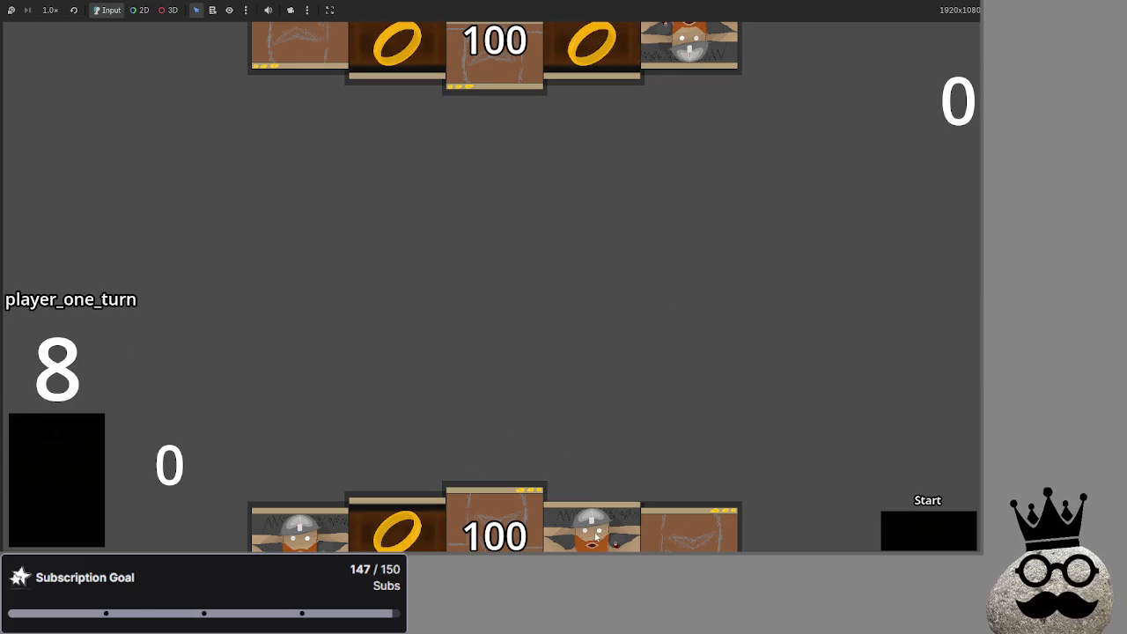
pyautogui.moveTo(584, 519)
pyautogui.mouseDown()
pyautogui.moveTo(588, 404)
pyautogui.moveTo(528, 388)
pyautogui.mouseUp()
pyautogui.moveTo(300, 528)
pyautogui.mouseDown()
pyautogui.moveTo(676, 371)
pyautogui.moveTo(639, 361)
pyautogui.mouseUp()
pyautogui.moveTo(590, 515); pyautogui.dragTo(653, 343)
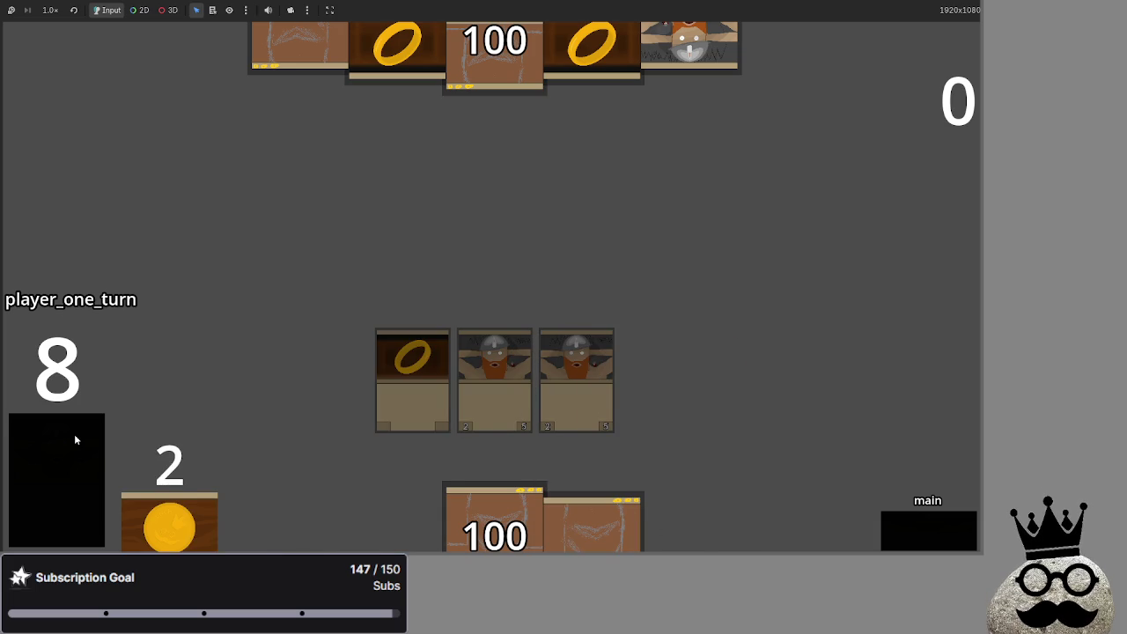
pyautogui.moveTo(788, 529); pyautogui.dragTo(658, 374)
pyautogui.moveTo(300, 529); pyautogui.dragTo(447, 401)
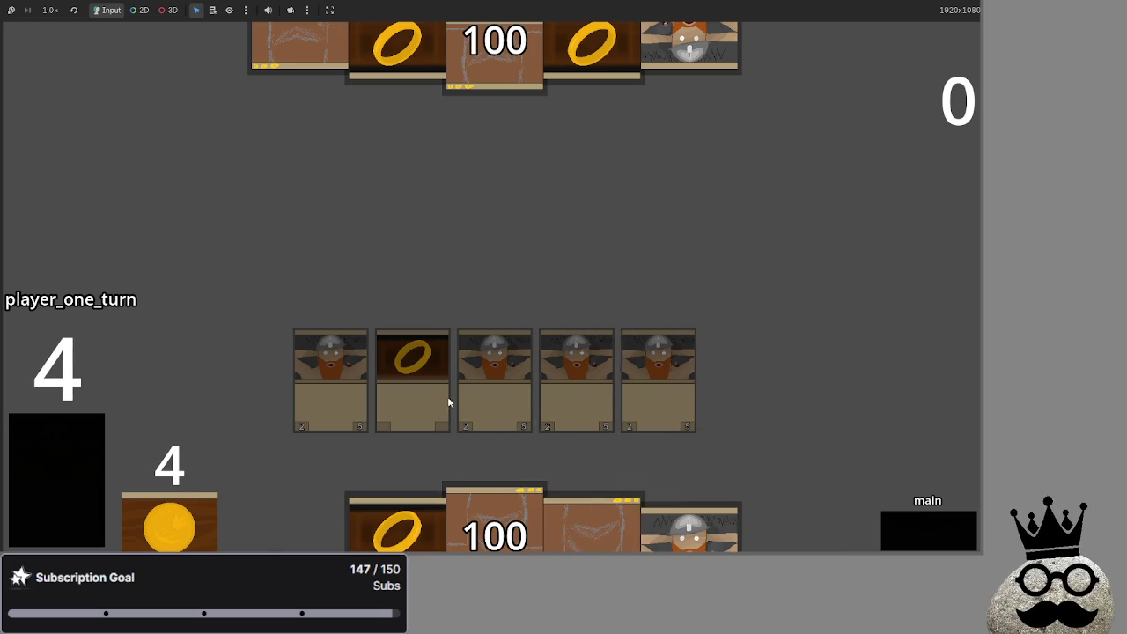
pyautogui.moveTo(695, 527)
pyautogui.mouseDown()
pyautogui.moveTo(735, 260)
pyautogui.moveTo(734, 273)
pyautogui.mouseUp()
pyautogui.moveTo(394, 519); pyautogui.dragTo(394, 240)
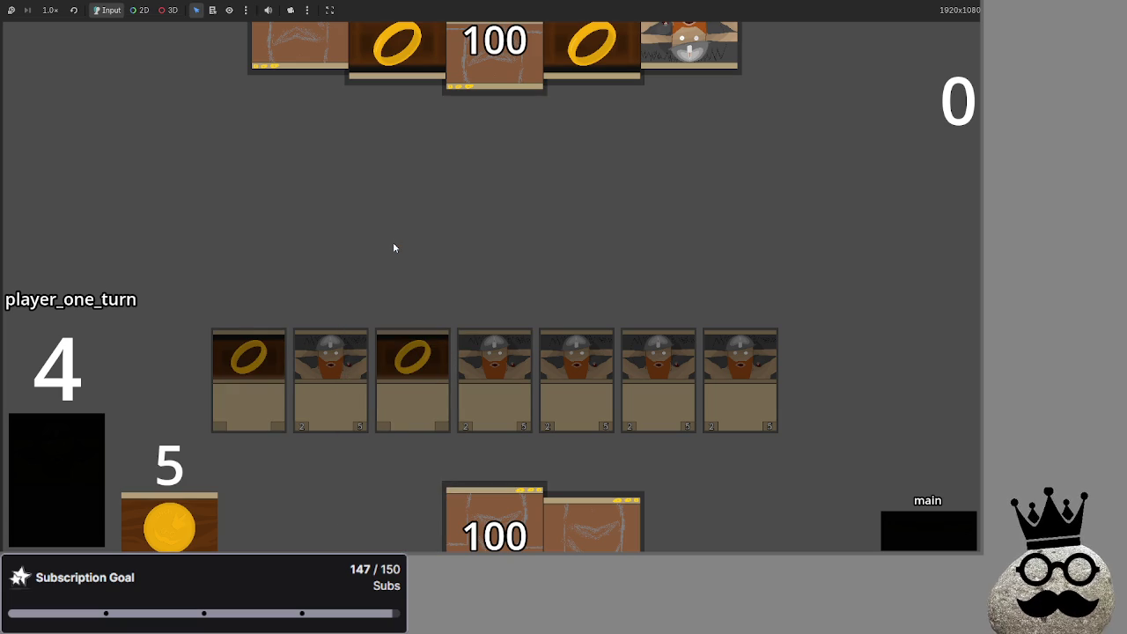
# Step: Restart the game, advance through end_turn to player two's draw phase, and return to the editor
pyautogui.press('F8')
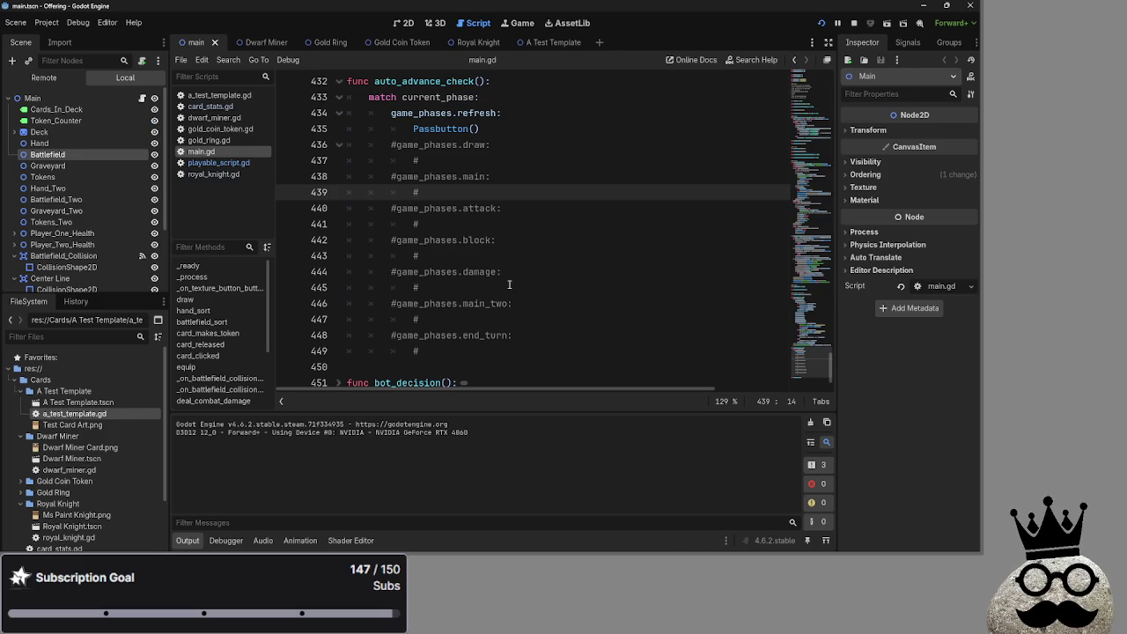
pyautogui.press('F5')
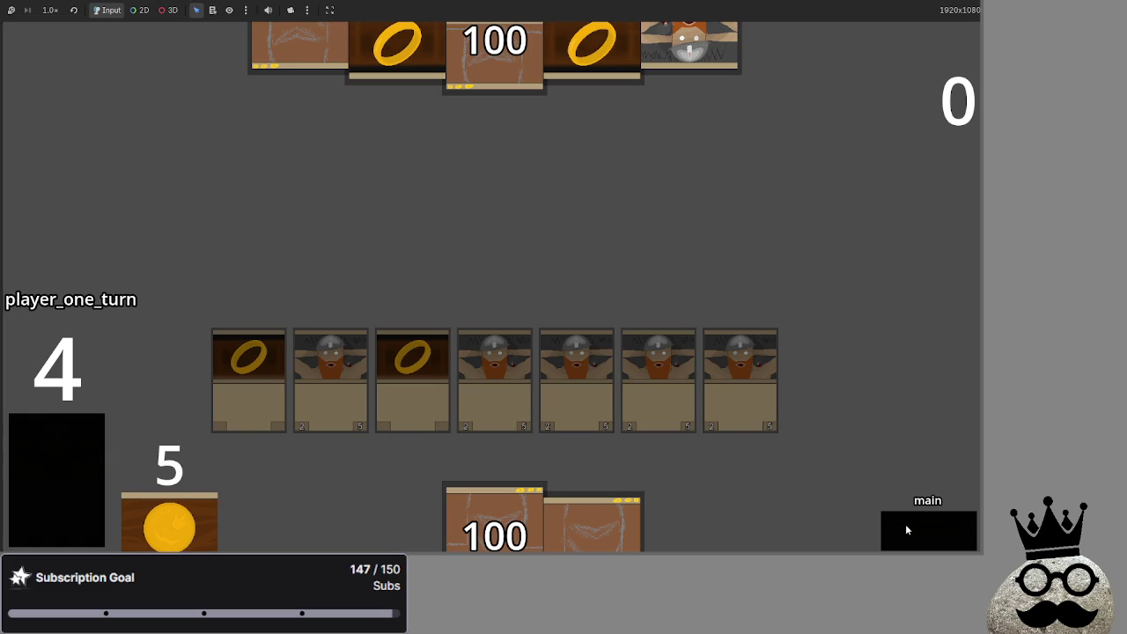
pyautogui.click(905, 529)
pyautogui.click(905, 529)
pyautogui.click(905, 529)
pyautogui.click(906, 529)
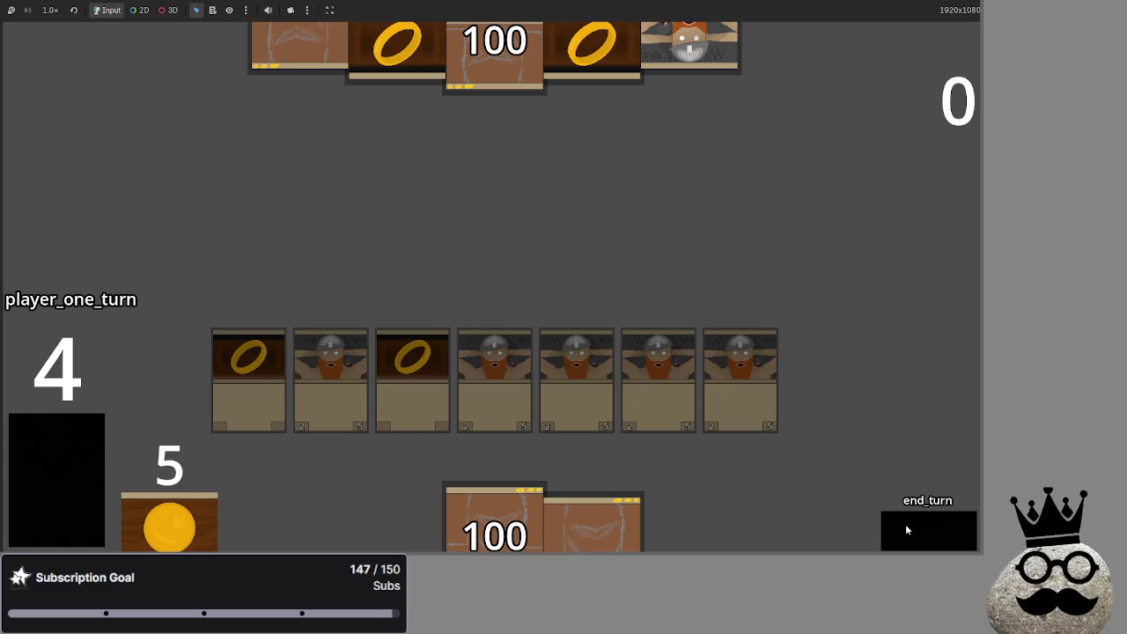
pyautogui.click(906, 529)
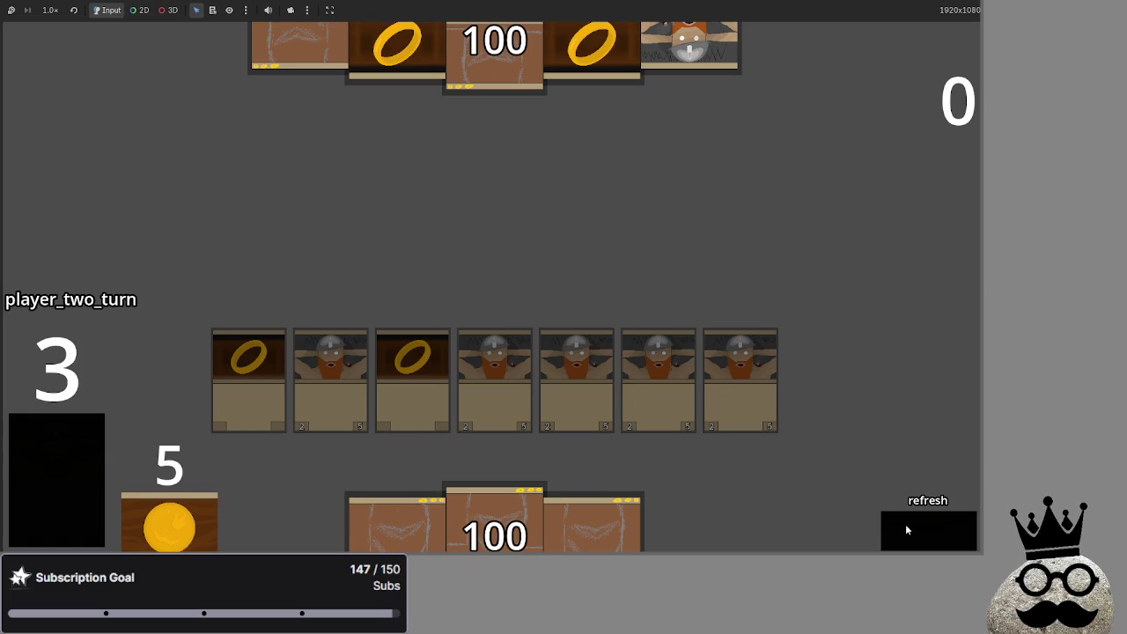
pyautogui.click(905, 529)
pyautogui.hotkey('alt', 'Tab')
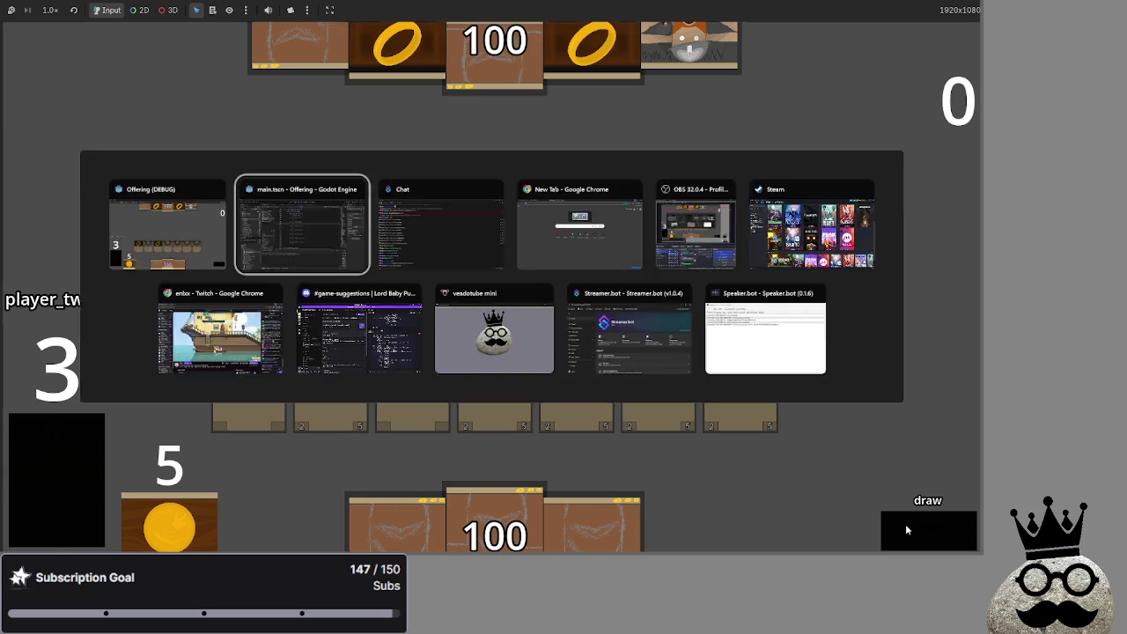
pyautogui.scroll(10, 528, 339)
# Step: Review Passbutton() and the refresh case, then select the auto_advance_check() call on line 385
pyautogui.scroll(5, 528, 339)
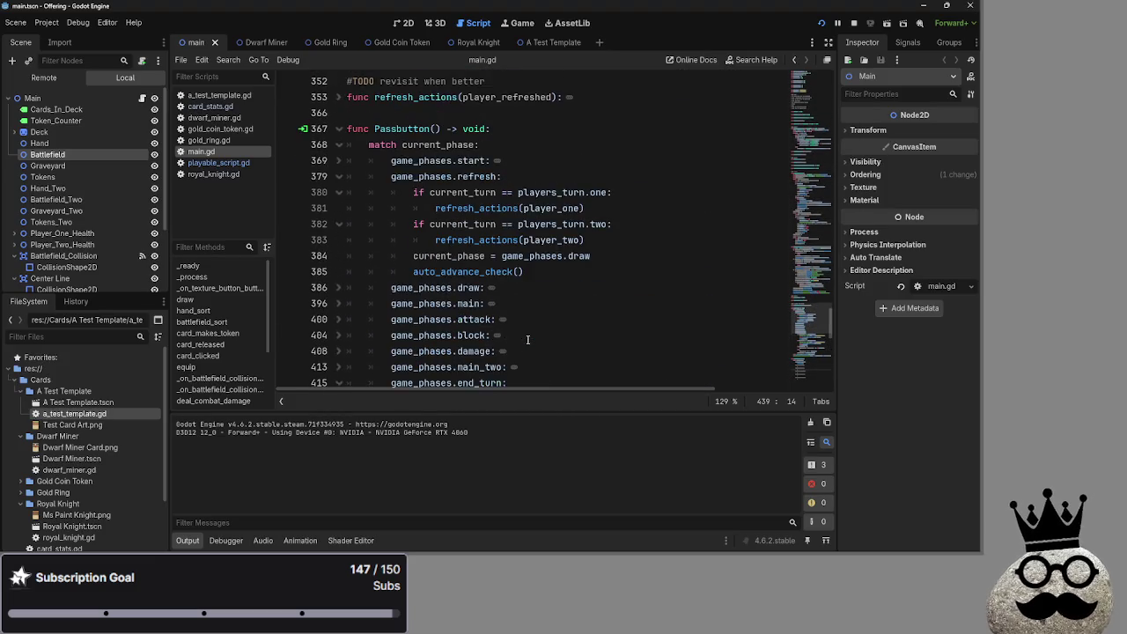
pyautogui.click(512, 318)
pyautogui.scroll(-9, 490, 317)
pyautogui.scroll(-5, 491, 317)
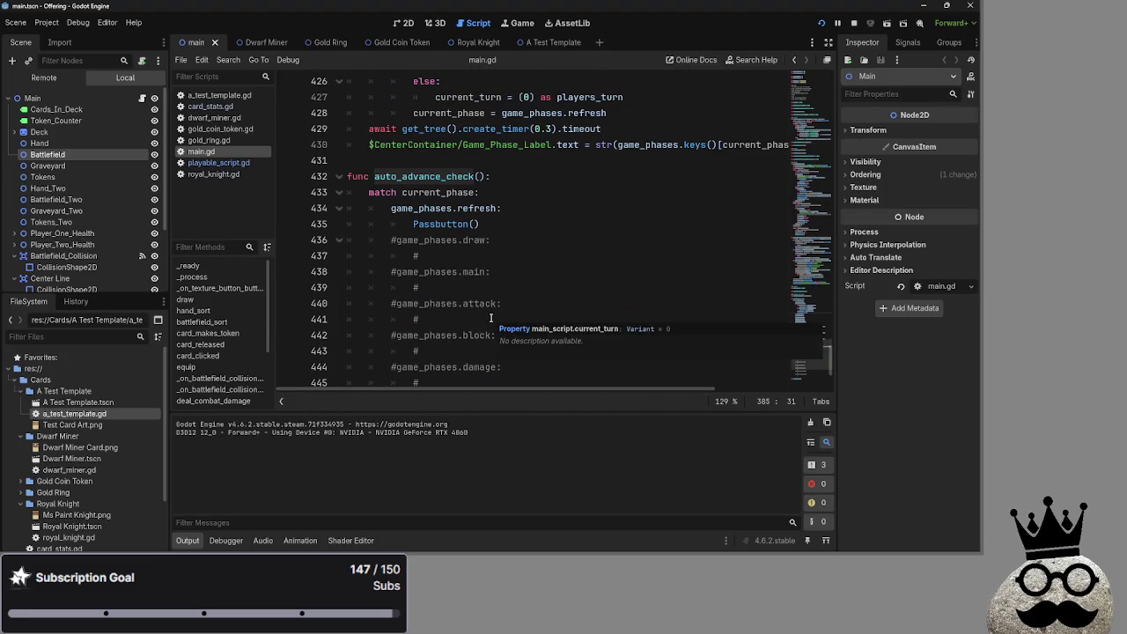
pyautogui.moveTo(352, 207)
pyautogui.mouseDown()
pyautogui.moveTo(497, 209)
pyautogui.moveTo(451, 224)
pyautogui.mouseUp()
pyautogui.doubleClick(451, 224)
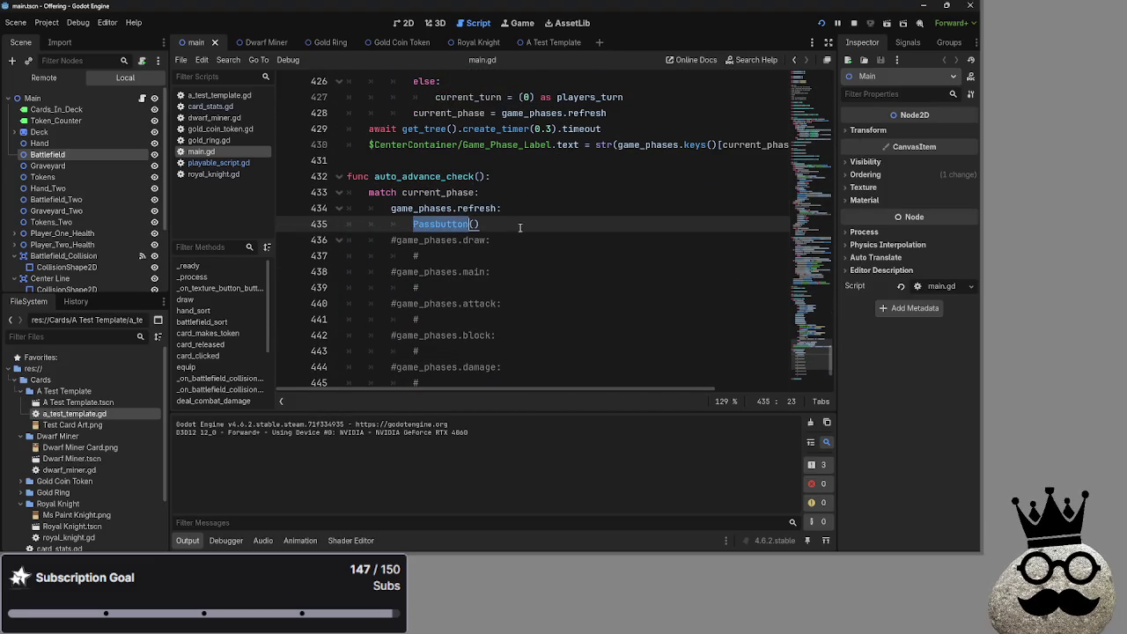
pyautogui.click(548, 224)
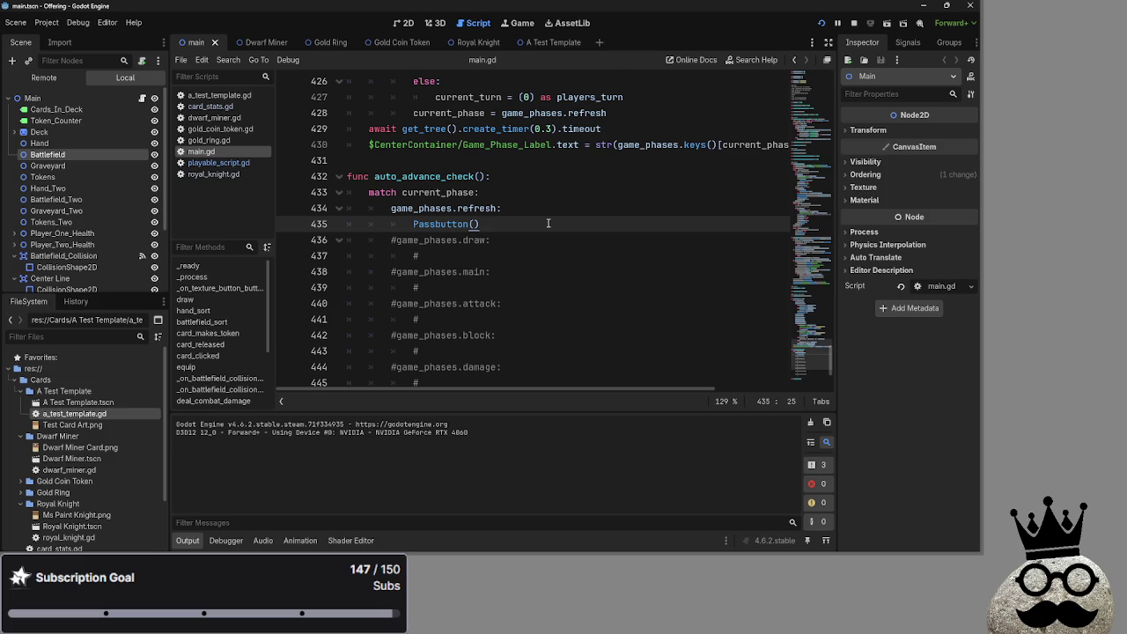
pyautogui.scroll(15, 547, 223)
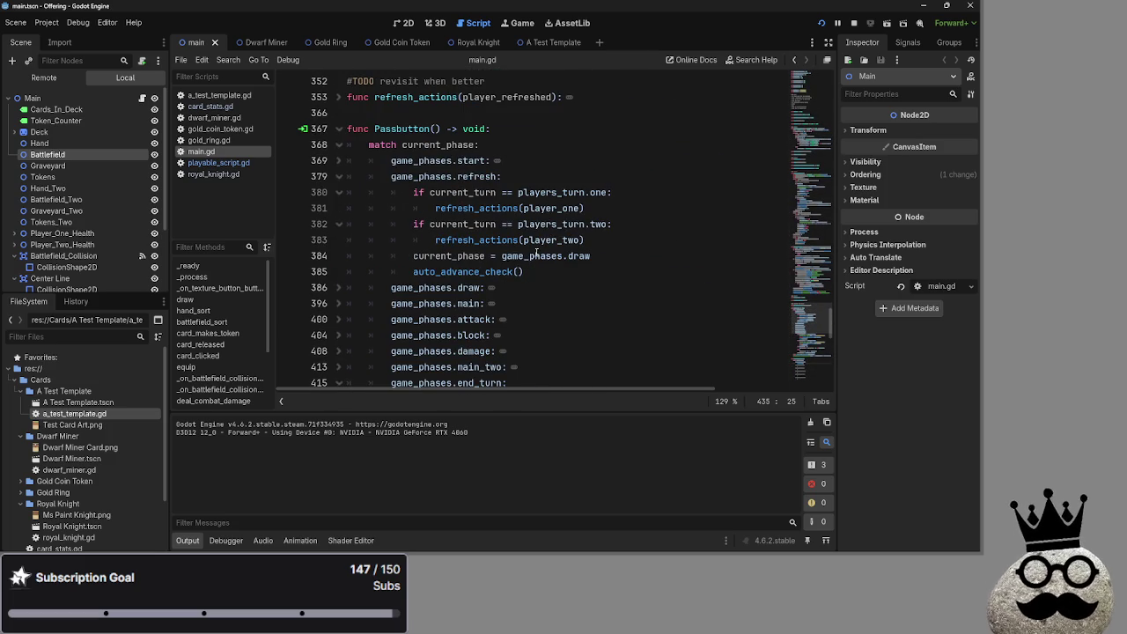
pyautogui.doubleClick(536, 255)
pyautogui.doubleClick(467, 256)
pyautogui.click(550, 258)
pyautogui.click(529, 271)
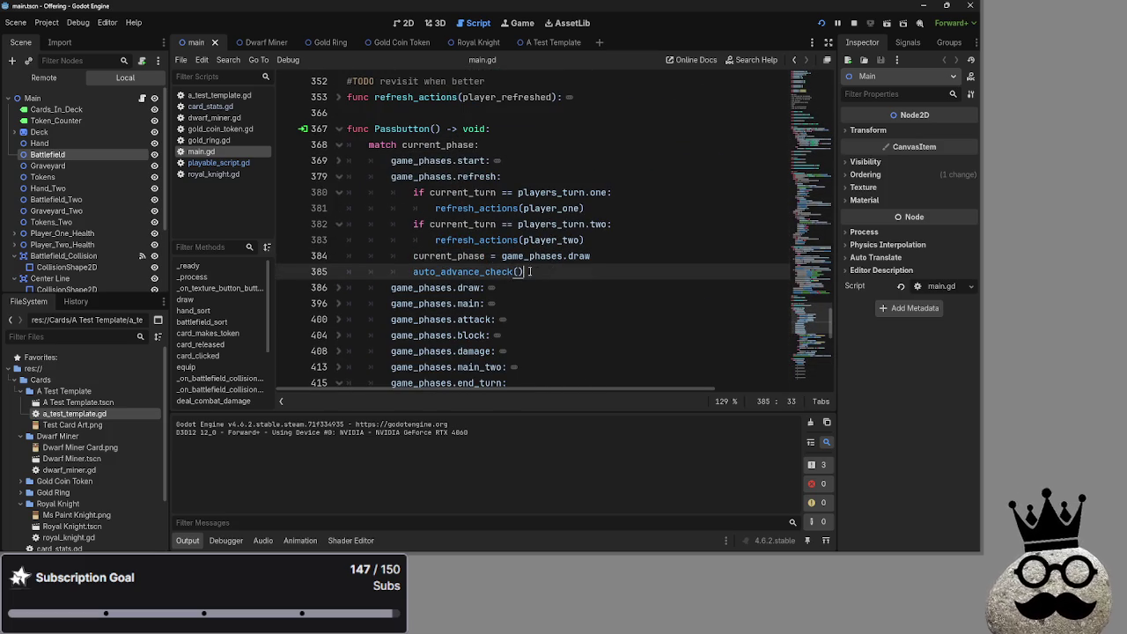
pyautogui.moveTo(529, 271); pyautogui.dragTo(408, 271)
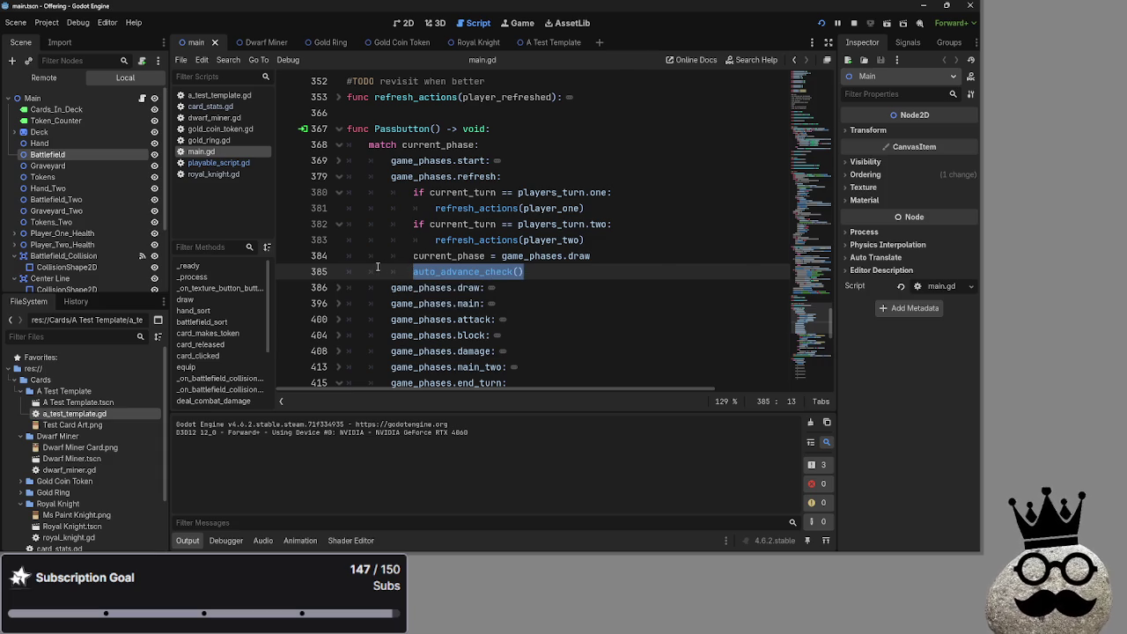
# Step: Move auto_advance_check() onto a new line above the draw assignment, aligned with current_phase
pyautogui.click(619, 245)
pyautogui.click(622, 258)
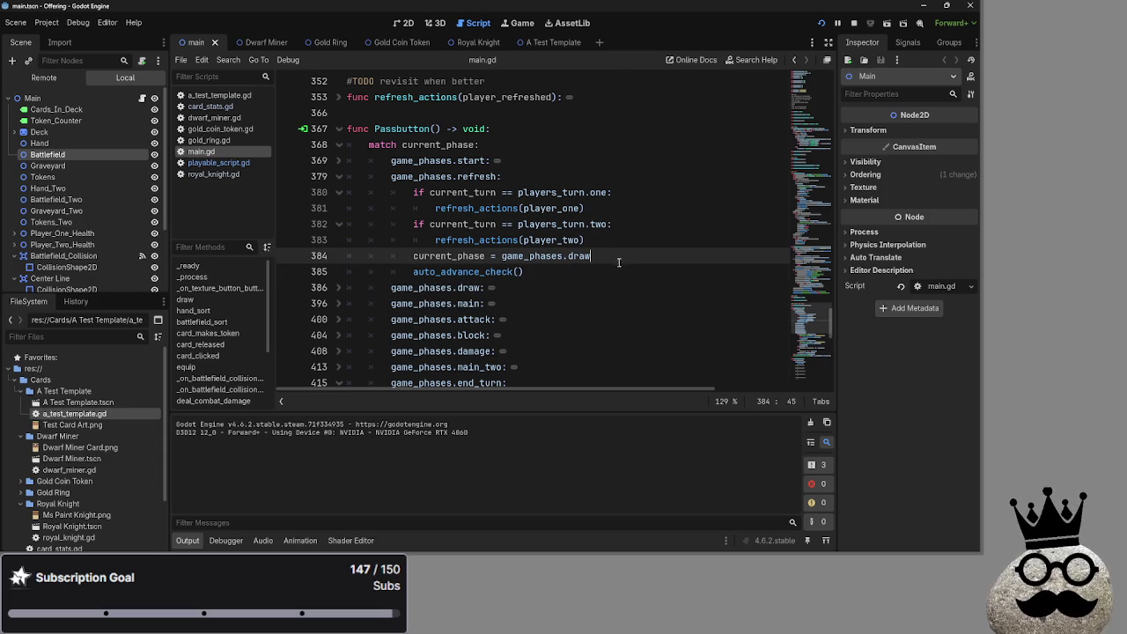
pyautogui.click(627, 229)
pyautogui.click(622, 237)
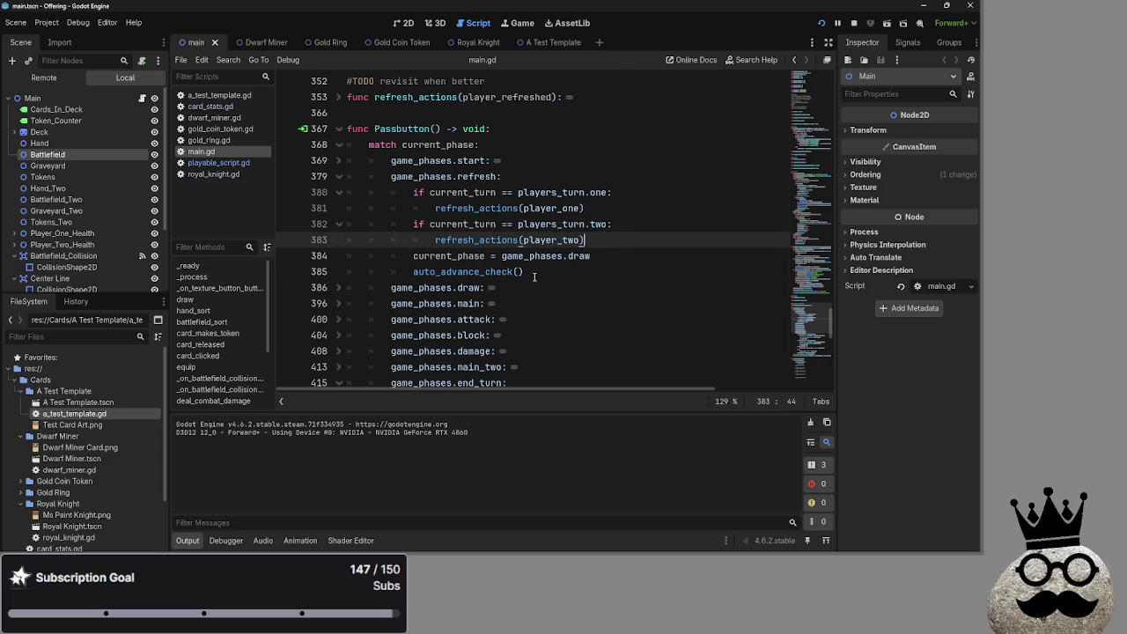
pyautogui.press('Return')
pyautogui.moveTo(526, 287)
pyautogui.mouseDown()
pyautogui.moveTo(407, 288)
pyautogui.moveTo(435, 255)
pyautogui.mouseUp()
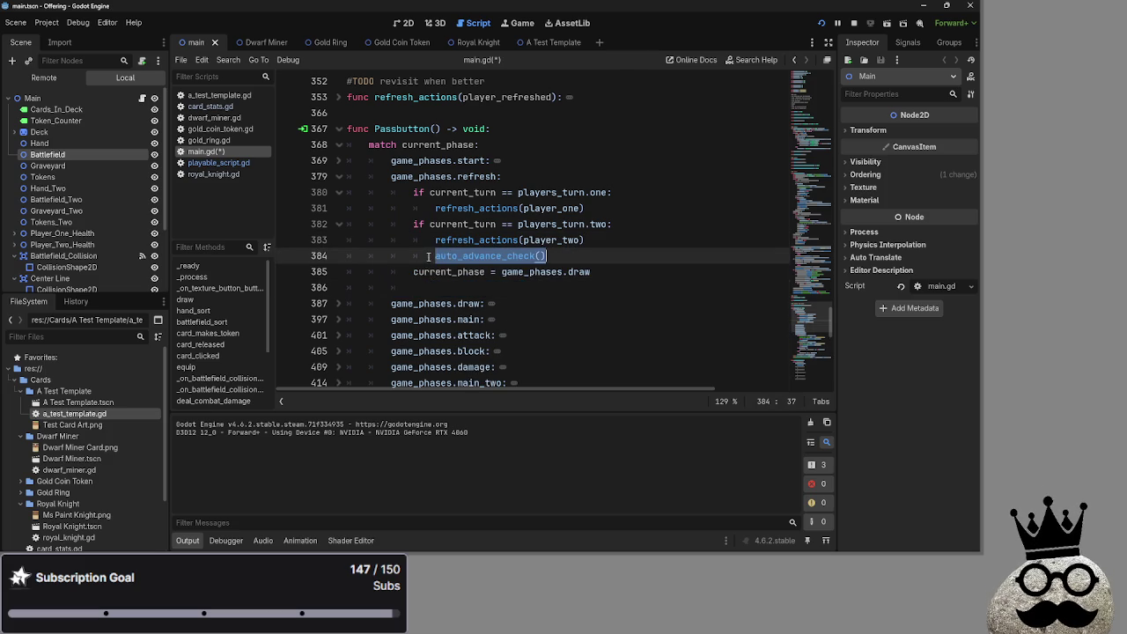
pyautogui.click(435, 255)
pyautogui.press('BackSpace')
# Step: Delete the leftover blank line 386 and re-collapse the game_phases.draw block
pyautogui.click(442, 284)
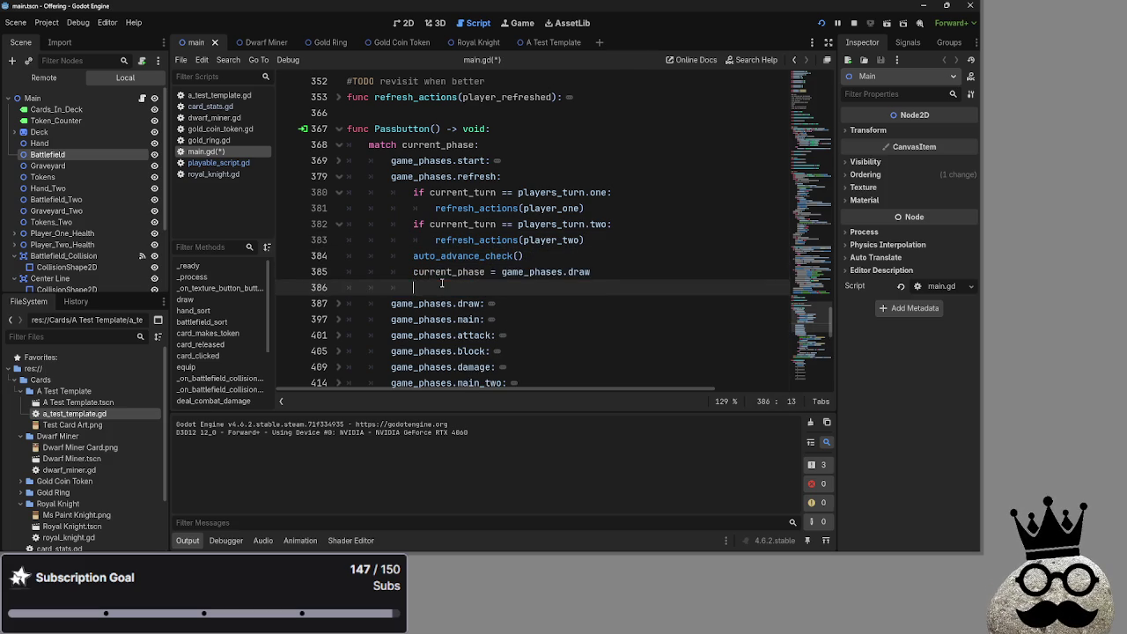
pyautogui.moveTo(441, 287); pyautogui.dragTo(345, 287)
pyautogui.press('BackSpace')
pyautogui.press('BackSpace')
pyautogui.click(339, 288)
pyautogui.scroll(-2, 340, 293)
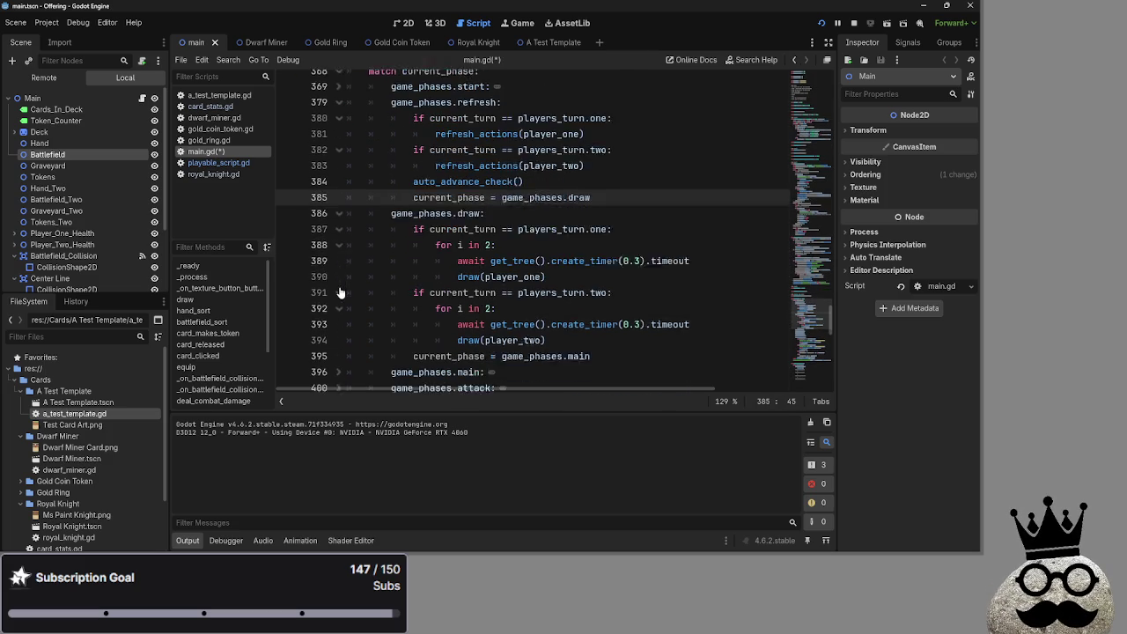
pyautogui.scroll(-1, 339, 293)
pyautogui.click(340, 194)
# Step: Scroll through main.gd and inspect the draw assignment on line 385
pyautogui.scroll(1, 618, 231)
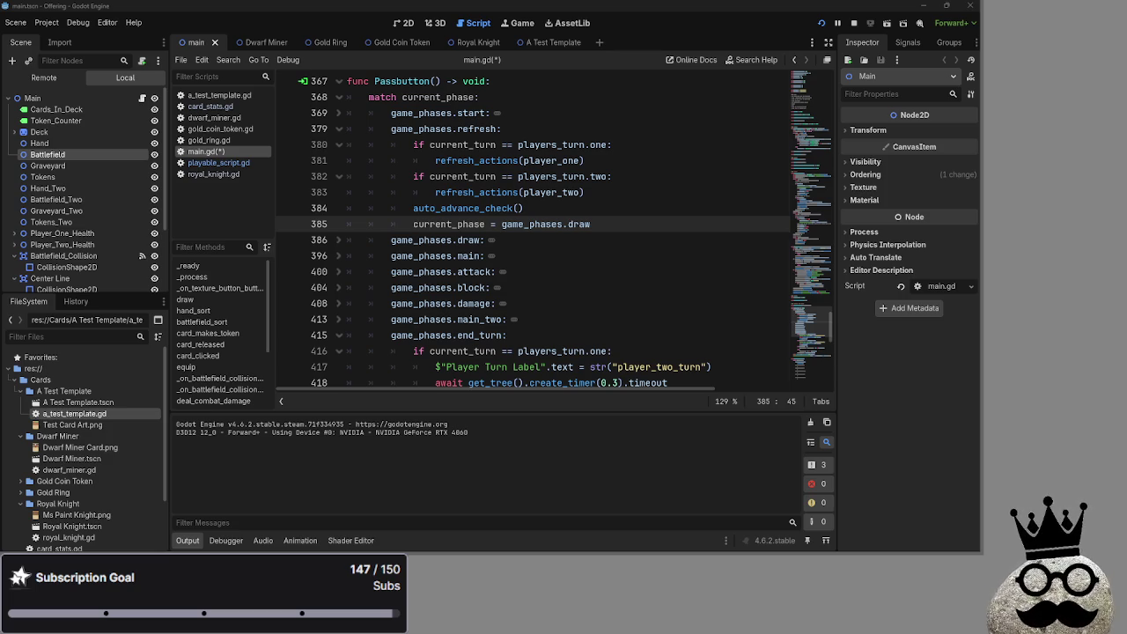
pyautogui.doubleClick(581, 223)
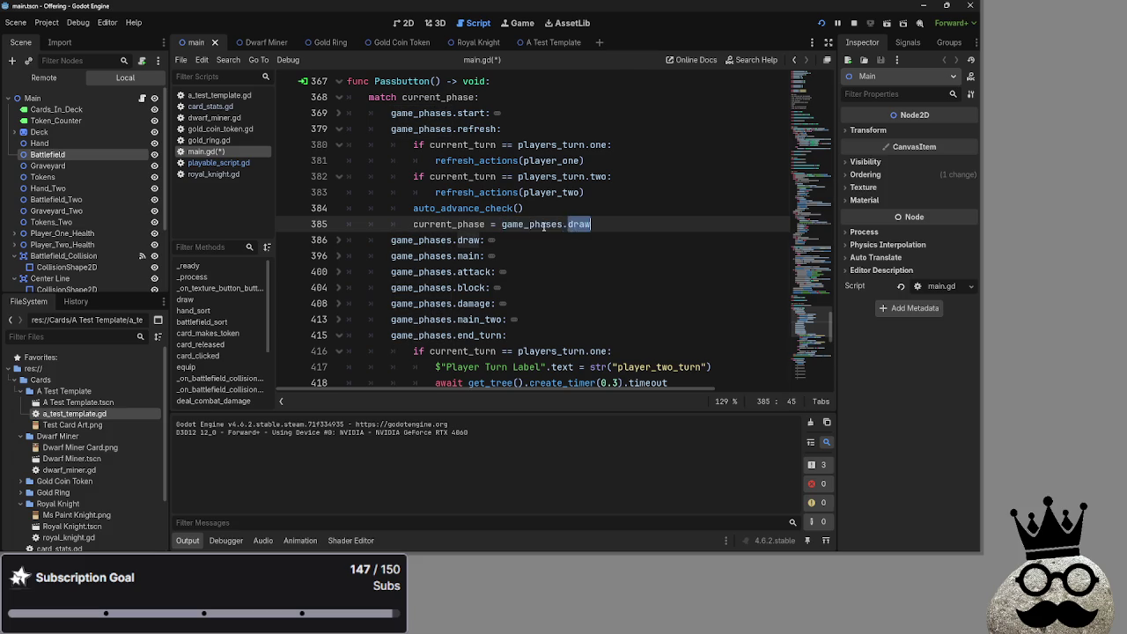
pyautogui.press('Down')
pyautogui.scroll(-5, 625, 223)
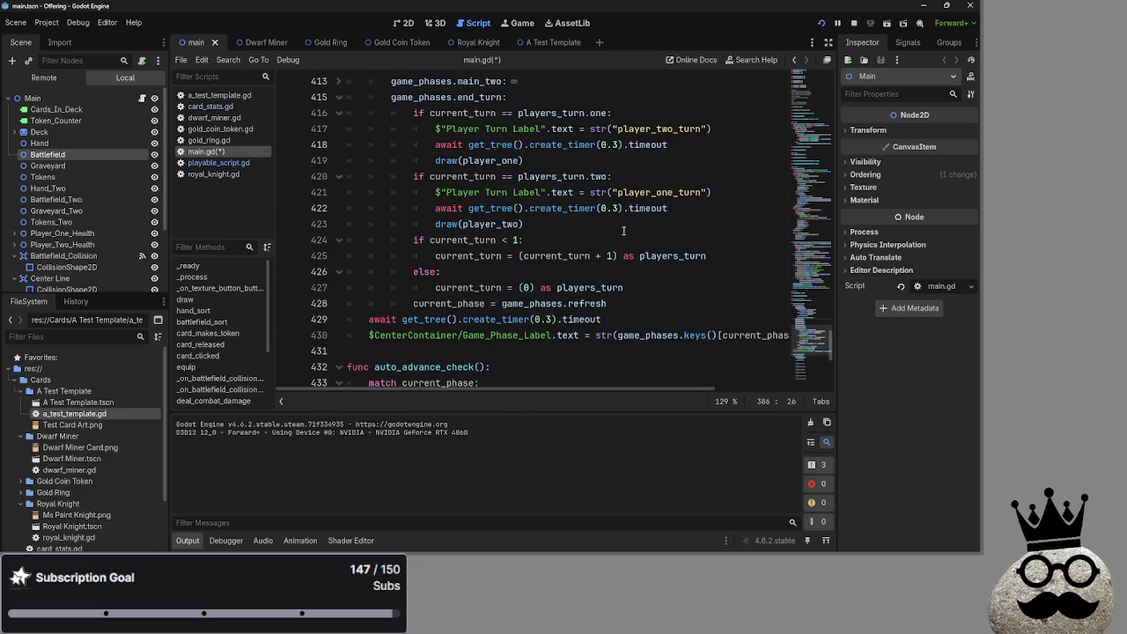
pyautogui.scroll(7, 617, 230)
pyautogui.scroll(1, 615, 231)
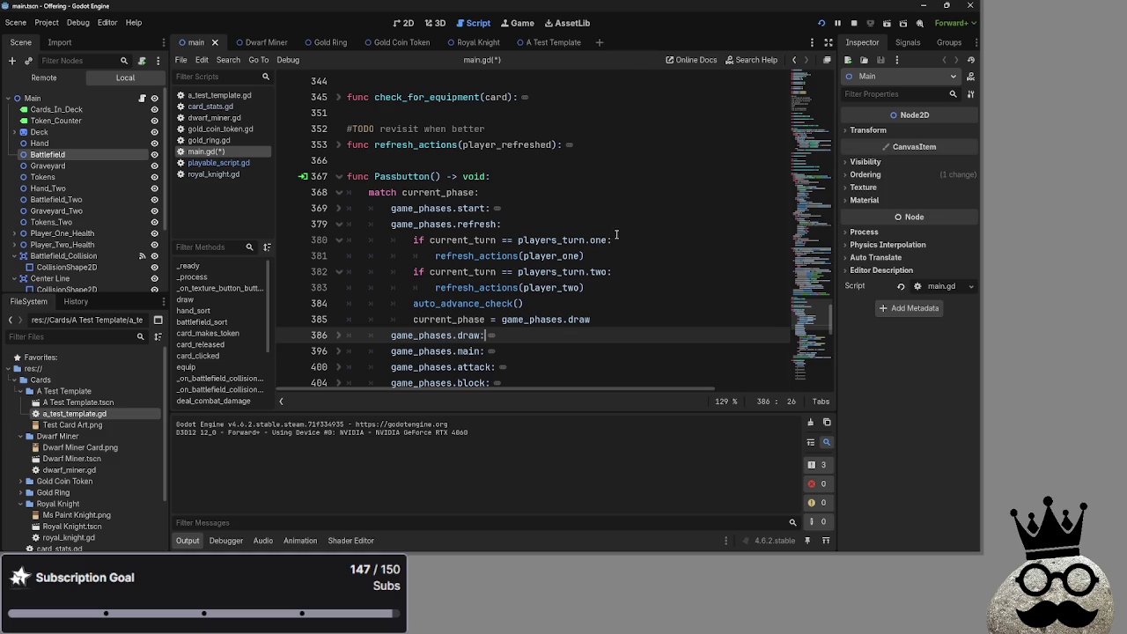
# Step: Expand refresh_actions to read its body, collapse it, then review the commented draw case
pyautogui.doubleClick(475, 256)
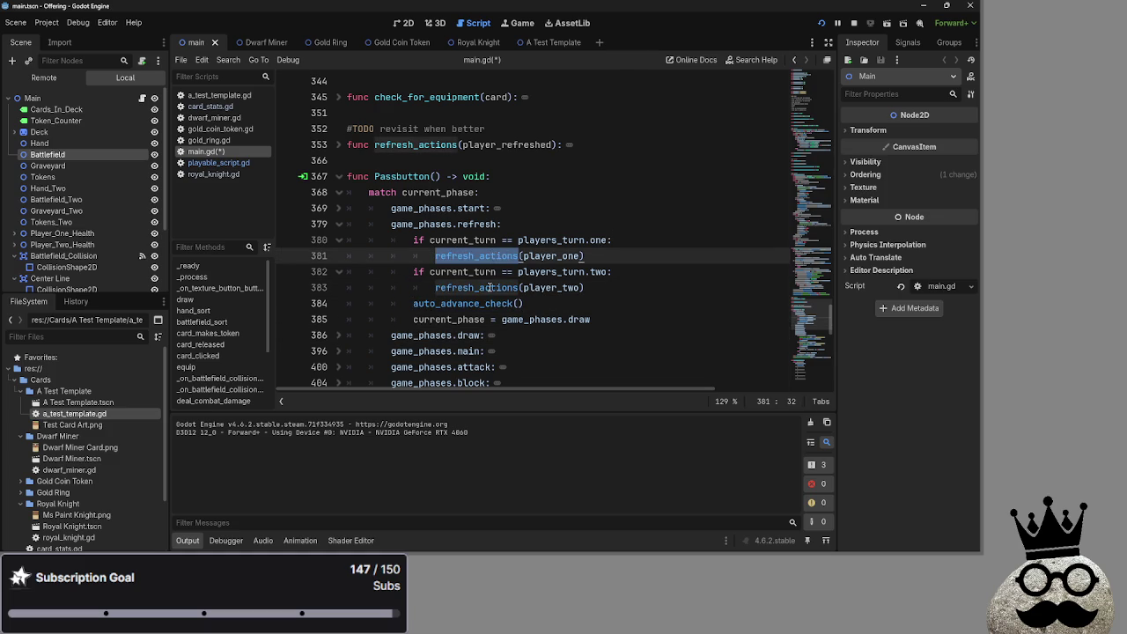
pyautogui.click(564, 304)
pyautogui.click(338, 145)
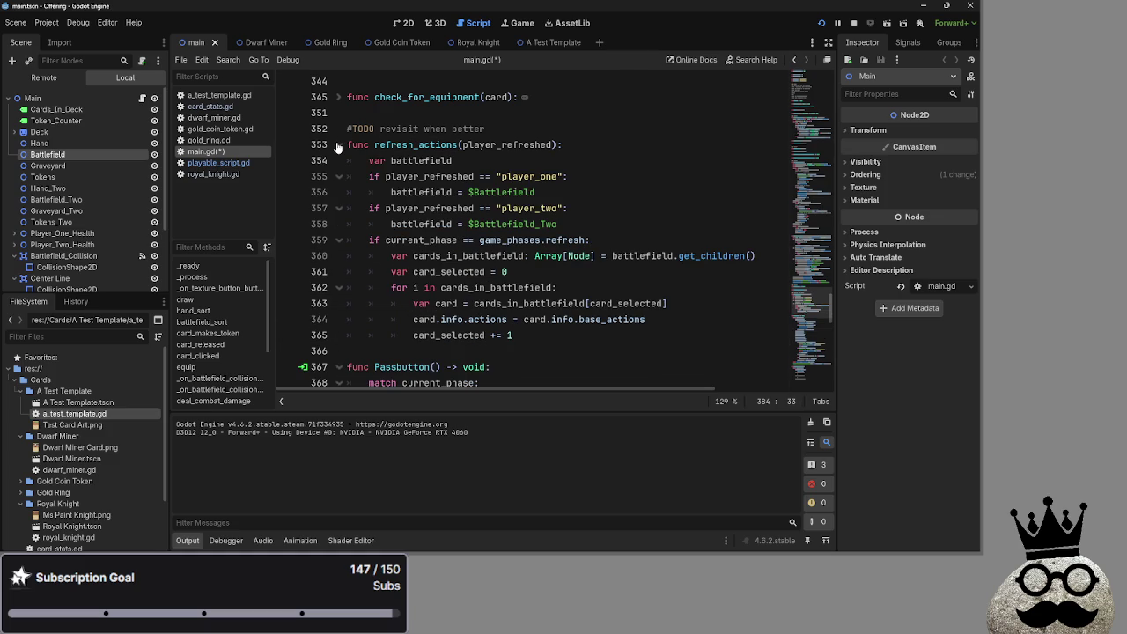
pyautogui.click(338, 145)
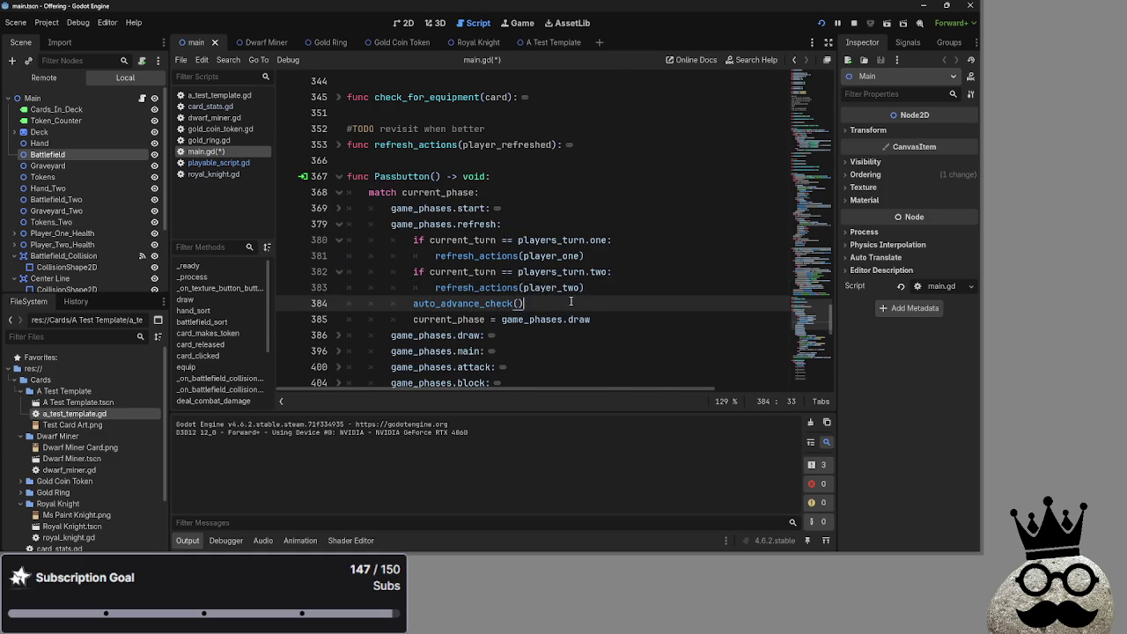
pyautogui.scroll(-2, 570, 301)
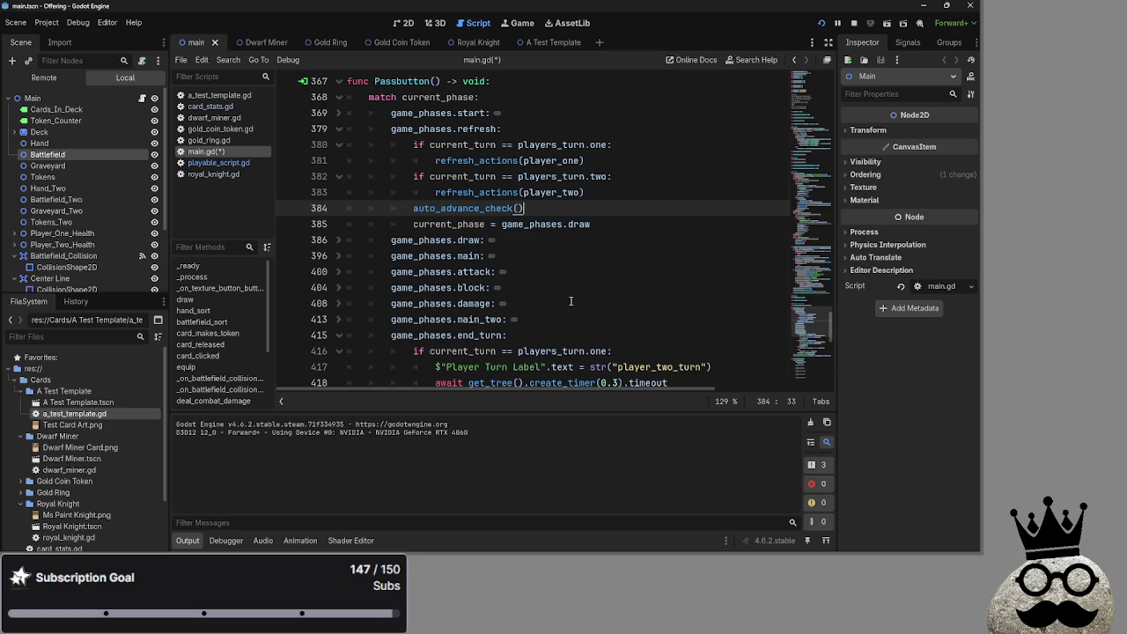
pyautogui.scroll(-5, 588, 335)
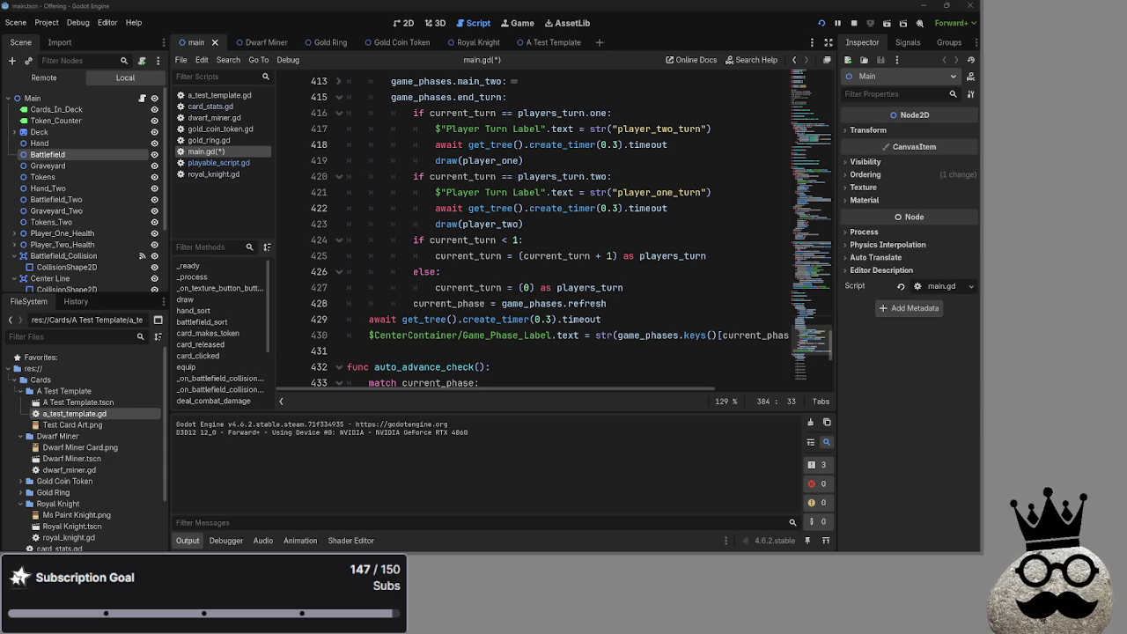
pyautogui.scroll(-5, 557, 245)
pyautogui.scroll(1, 537, 245)
pyautogui.click(480, 247)
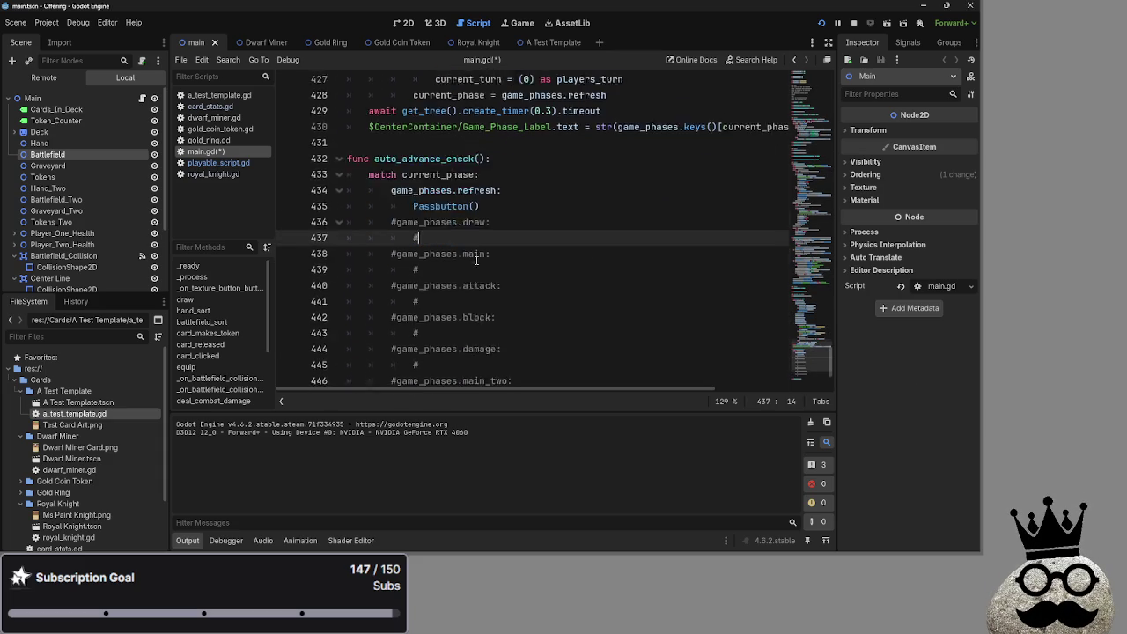
pyautogui.scroll(-3, 475, 258)
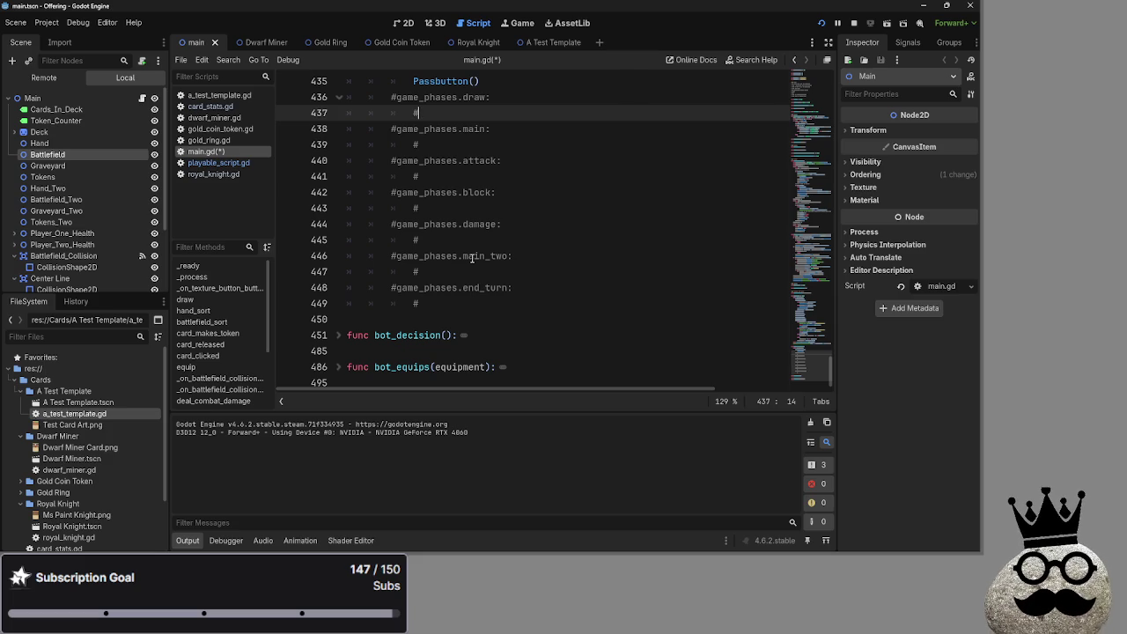
# Step: Bring the Twitch stream in Chrome to the front after one cancelled Alt+Tab
pyautogui.hotkey('alt', 'Tab')
pyautogui.hotkey('alt', 'Tab')
pyautogui.hotkey('alt', 'Tab')
pyautogui.hotkey('alt', 'Tab')
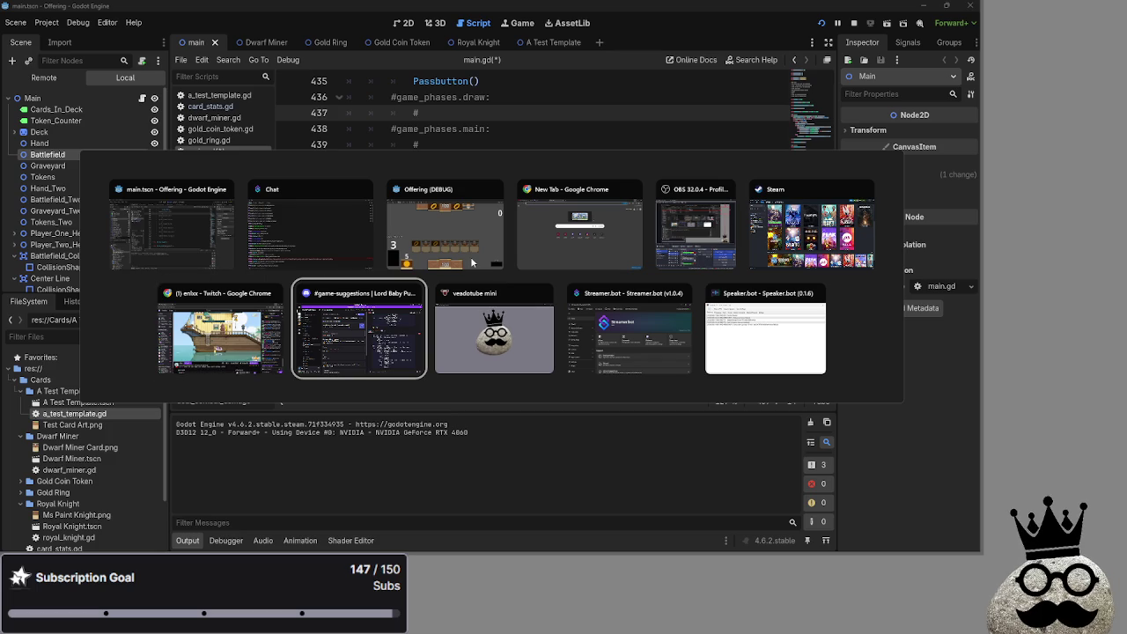
pyautogui.press('Escape')
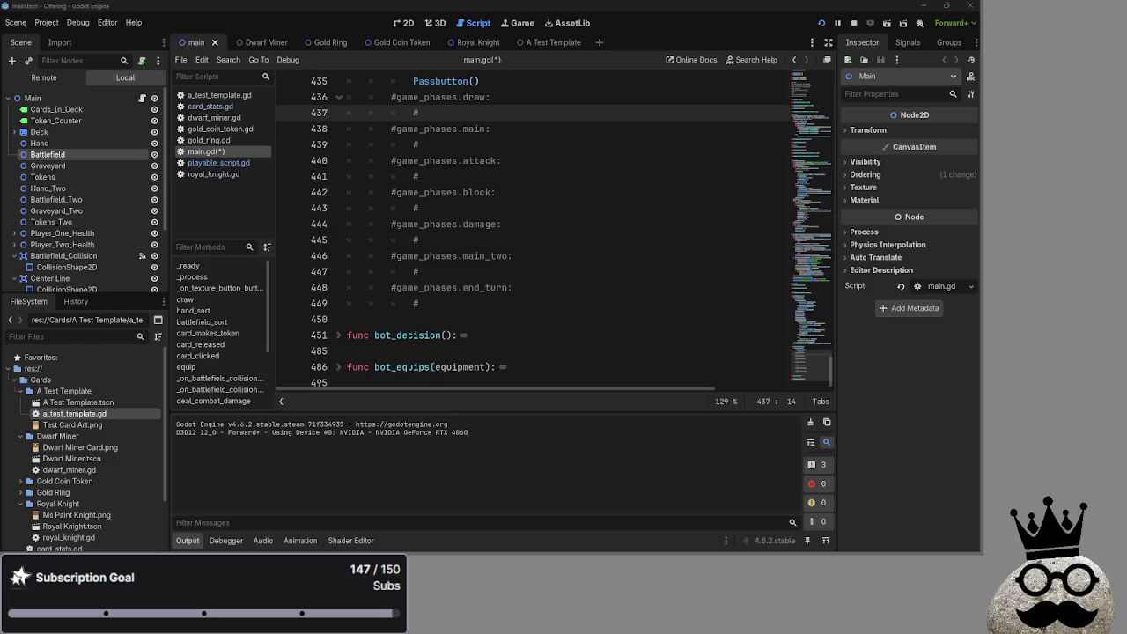
pyautogui.hotkey('alt', 'Tab')
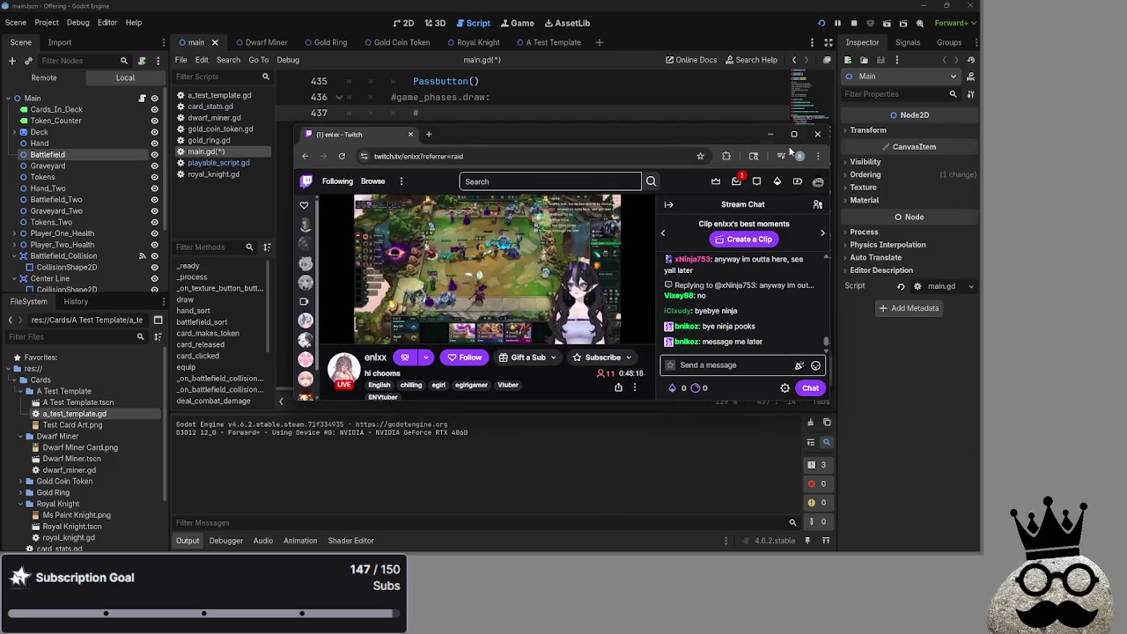
# Step: Open a followed channel's past stream and skip ahead, then restore Chrome and drag it right to uncover Godot
pyautogui.click(793, 133)
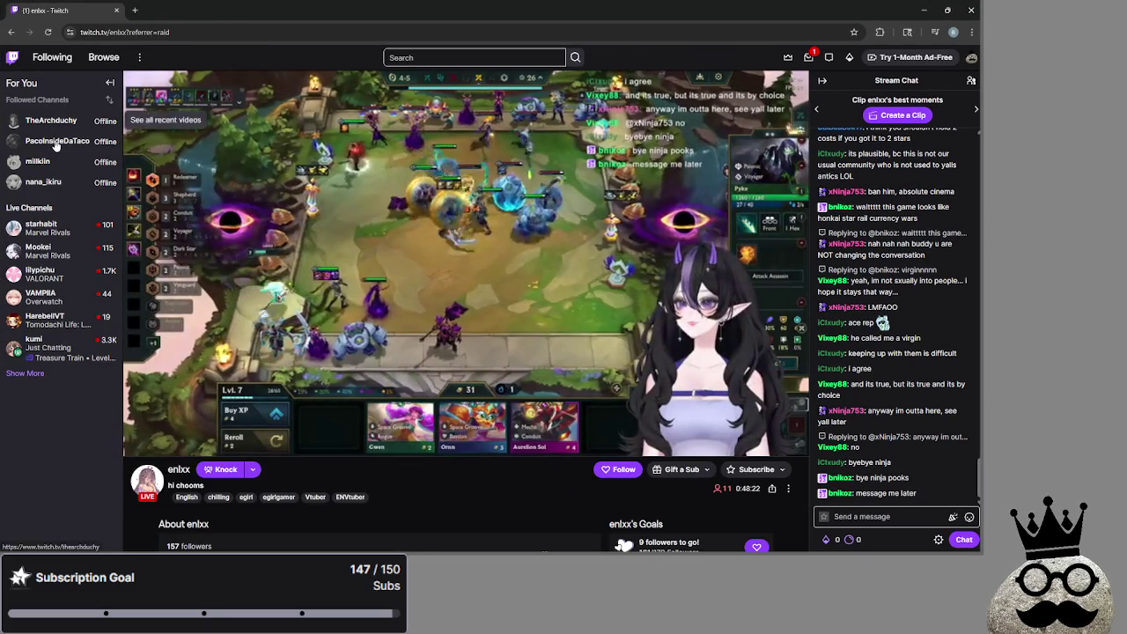
pyautogui.click(37, 161)
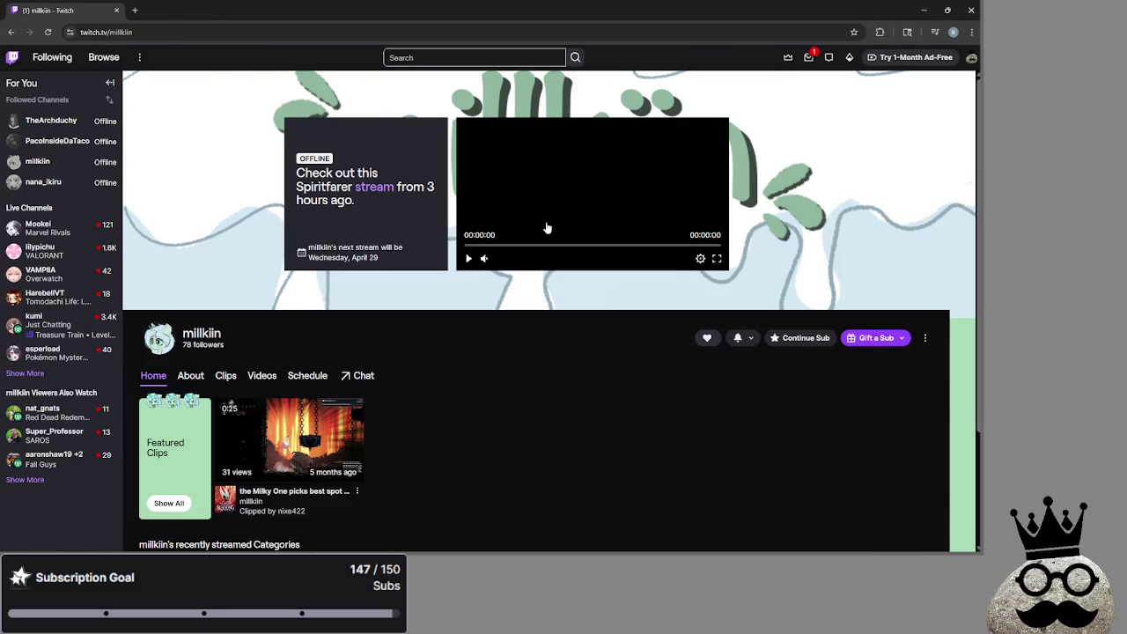
pyautogui.click(606, 246)
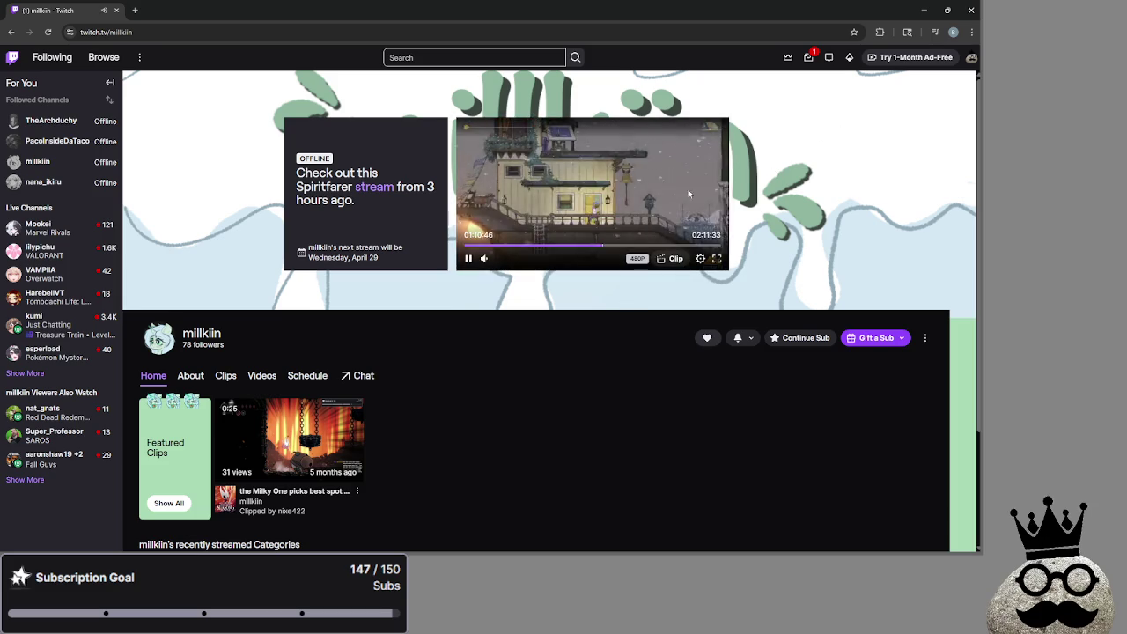
pyautogui.click(947, 10)
pyautogui.moveTo(652, 140); pyautogui.dragTo(971, 147)
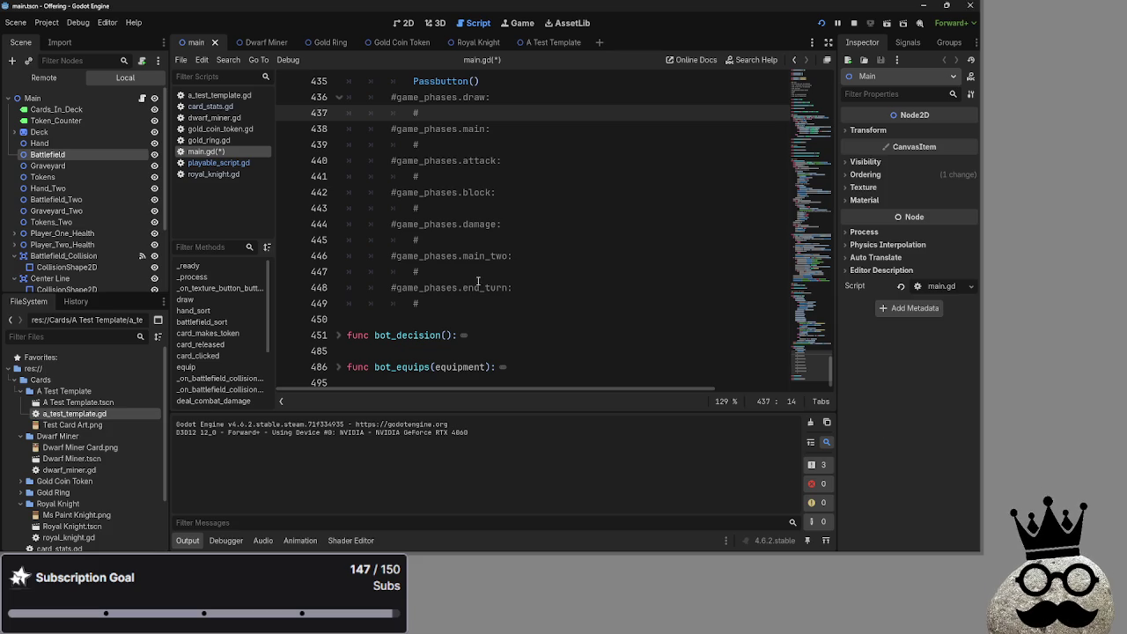
# Step: Inspect the auto_advance_check function and its lines 434–435 in main.gd
pyautogui.scroll(4, 469, 278)
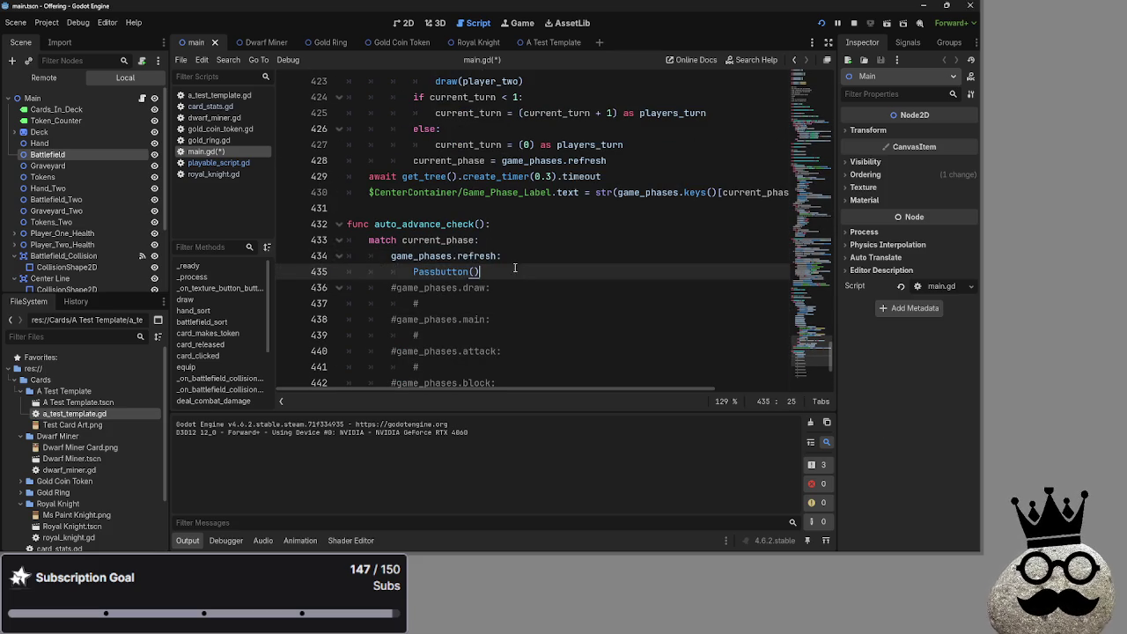
pyautogui.moveTo(396, 260); pyautogui.dragTo(515, 269)
pyautogui.click(606, 259)
pyautogui.scroll(1, 553, 267)
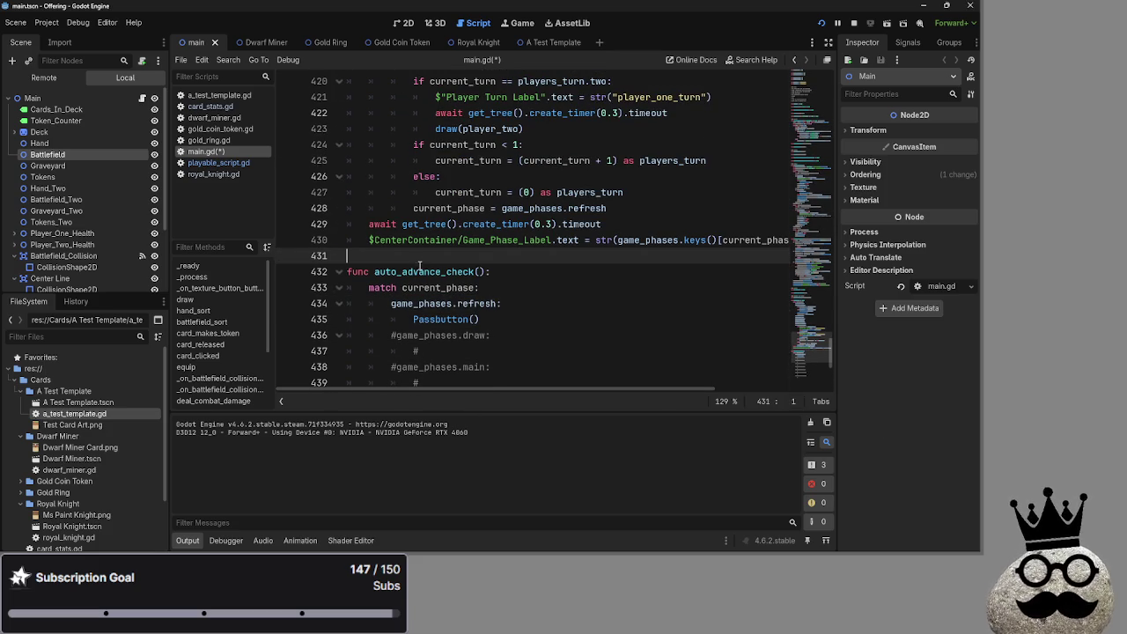
pyautogui.doubleClick(431, 272)
pyautogui.scroll(-1, 515, 284)
pyautogui.moveTo(493, 271)
pyautogui.mouseDown()
pyautogui.moveTo(376, 224)
pyautogui.moveTo(403, 240)
pyautogui.mouseUp()
pyautogui.click(530, 255)
pyautogui.click(530, 271)
pyautogui.scroll(6, 511, 269)
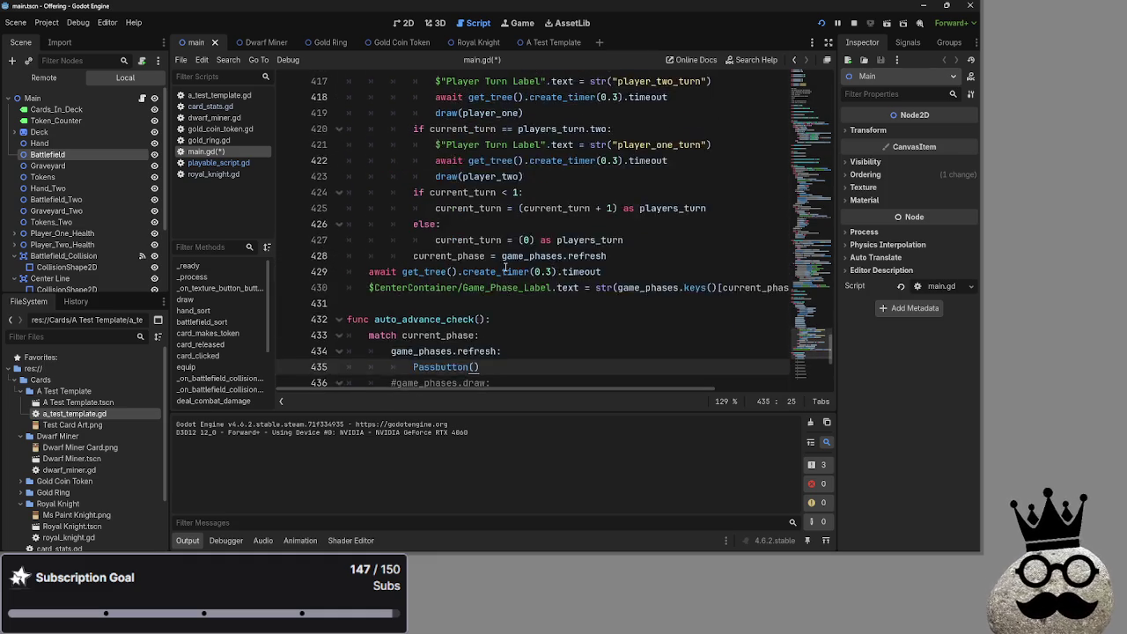
pyautogui.scroll(-2, 506, 268)
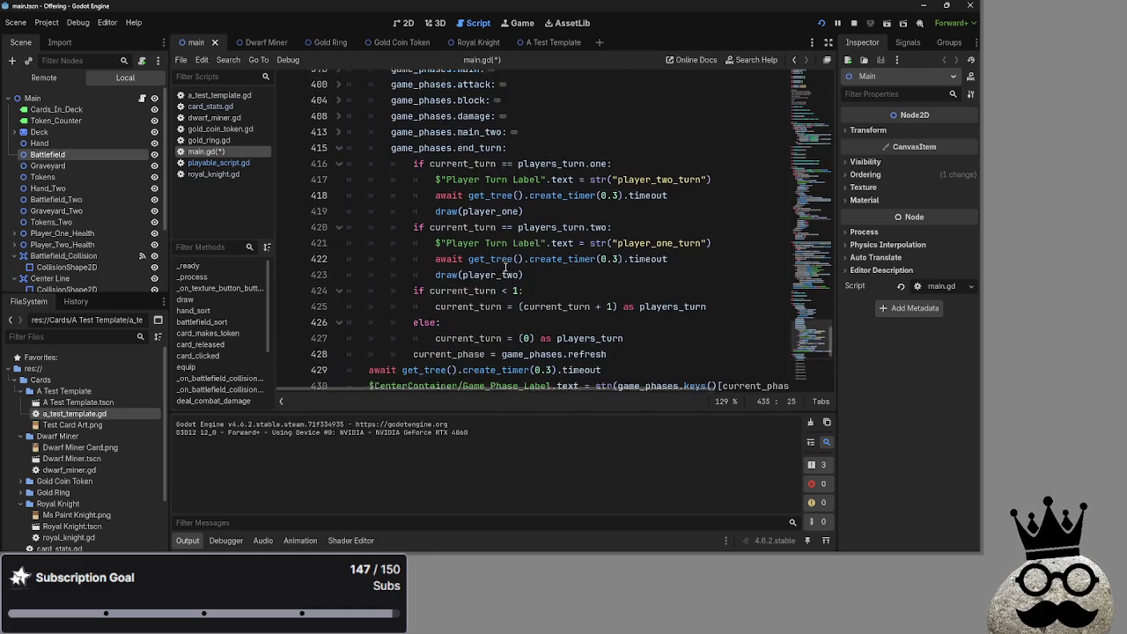
pyautogui.scroll(2, 506, 268)
pyautogui.scroll(2, 506, 269)
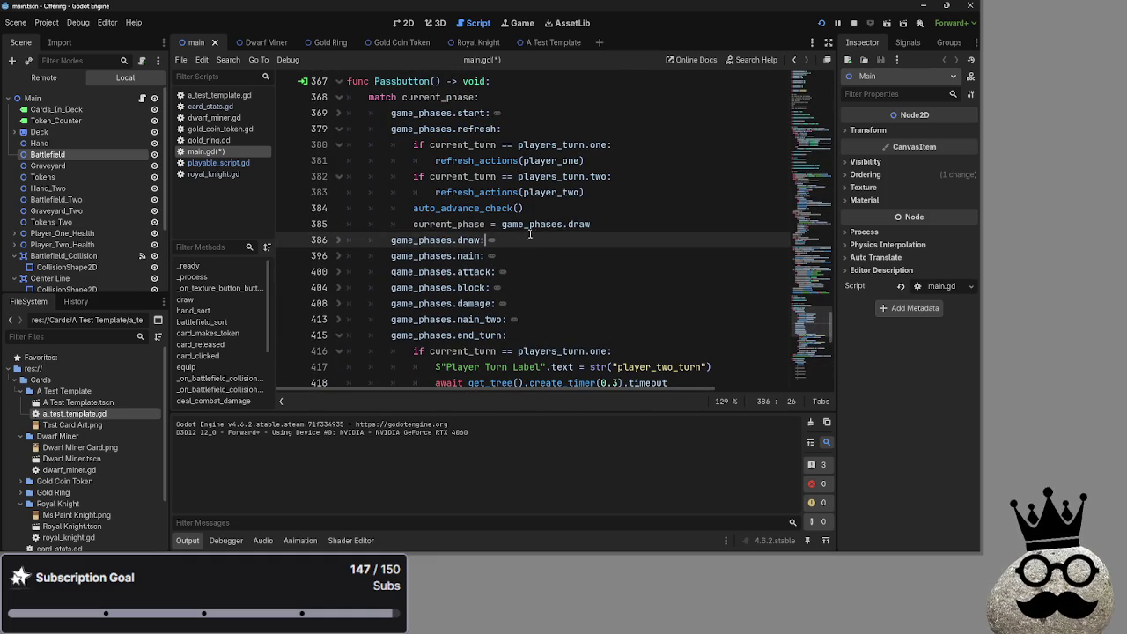
# Step: Fold and unfold Passbutton's match block and the whole function to review its structure
pyautogui.doubleClick(532, 232)
pyautogui.scroll(-2, 539, 253)
pyautogui.scroll(-4, 539, 253)
pyautogui.scroll(6, 397, 176)
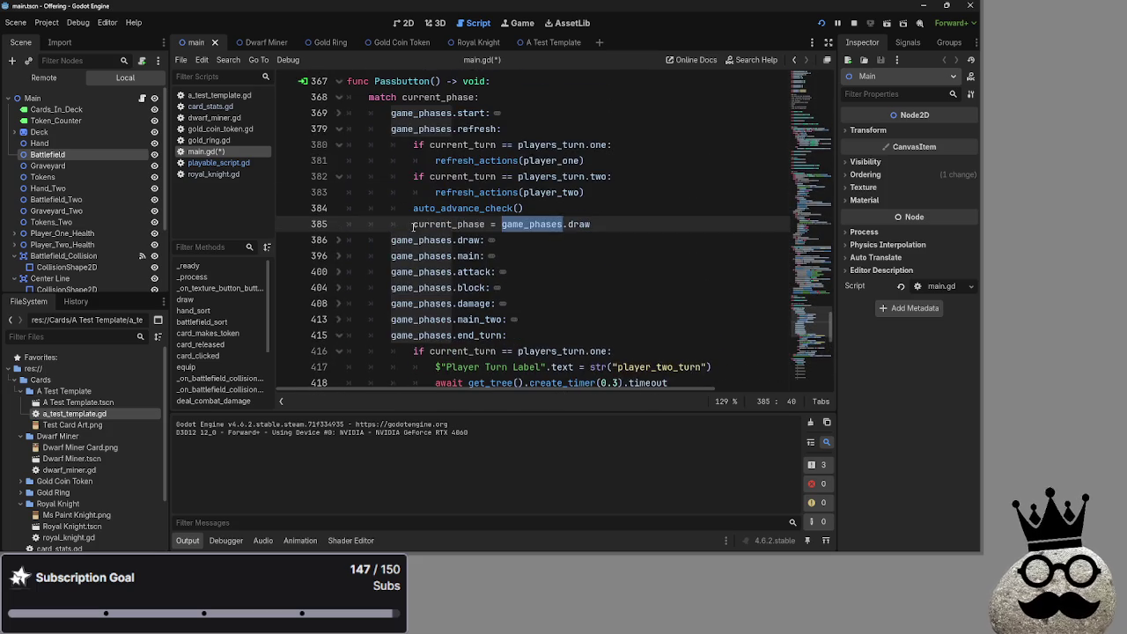
pyautogui.click(338, 112)
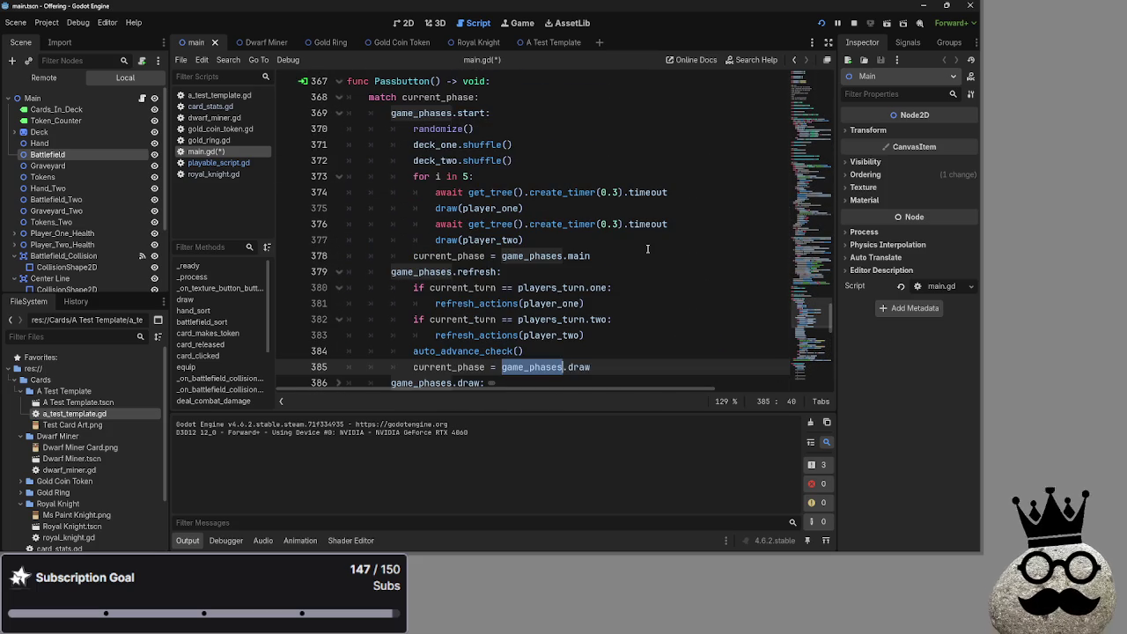
pyautogui.click(647, 250)
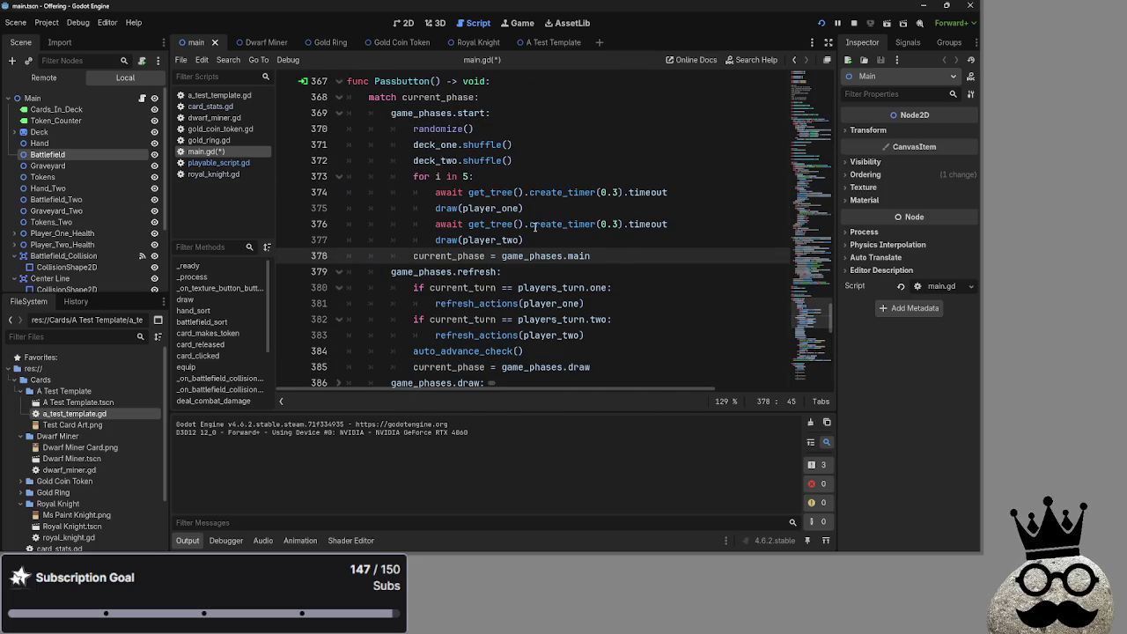
pyautogui.click(339, 97)
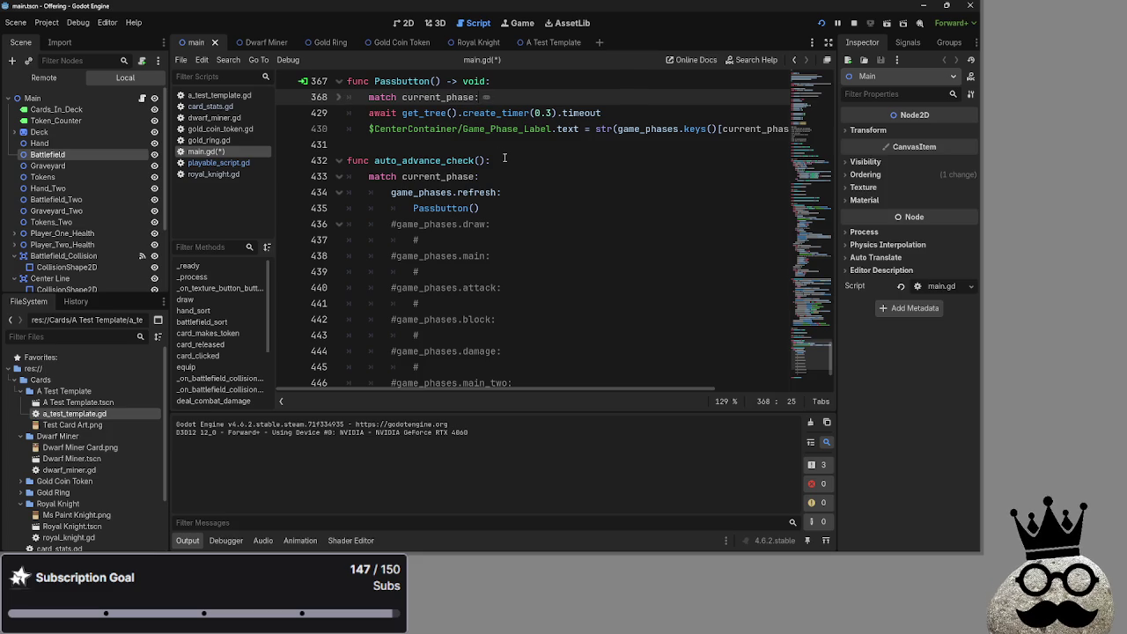
pyautogui.scroll(3, 339, 232)
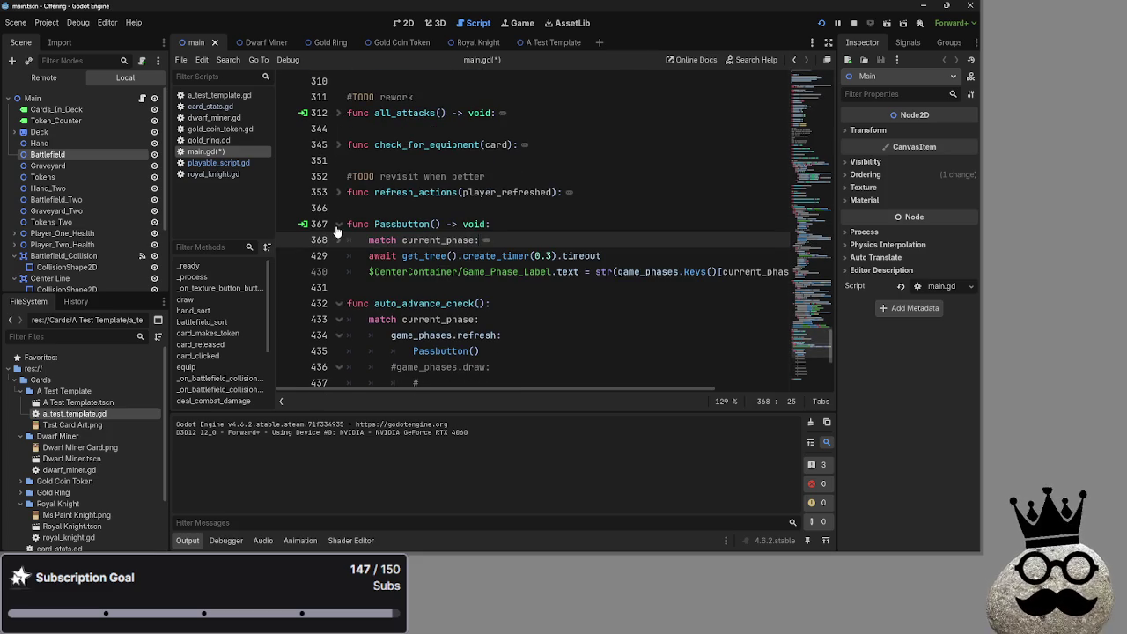
pyautogui.click(338, 227)
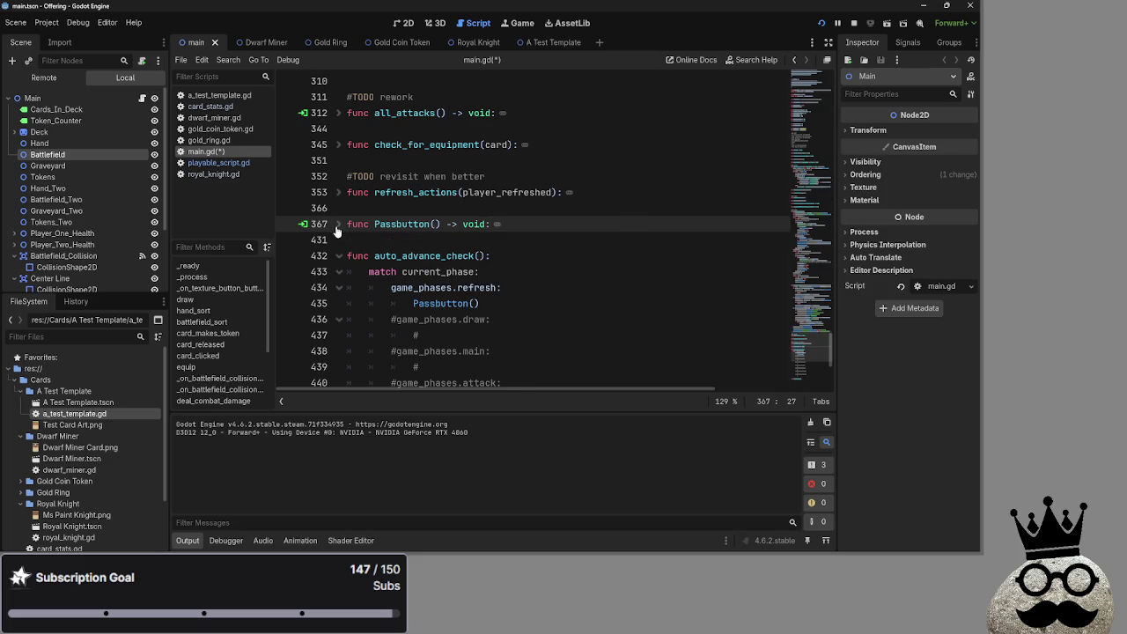
pyautogui.click(337, 225)
pyautogui.scroll(-1, 336, 230)
# Step: Collapse the start, refresh, draw, main, attack, block, damage, main_two and end_turn cases
pyautogui.click(339, 210)
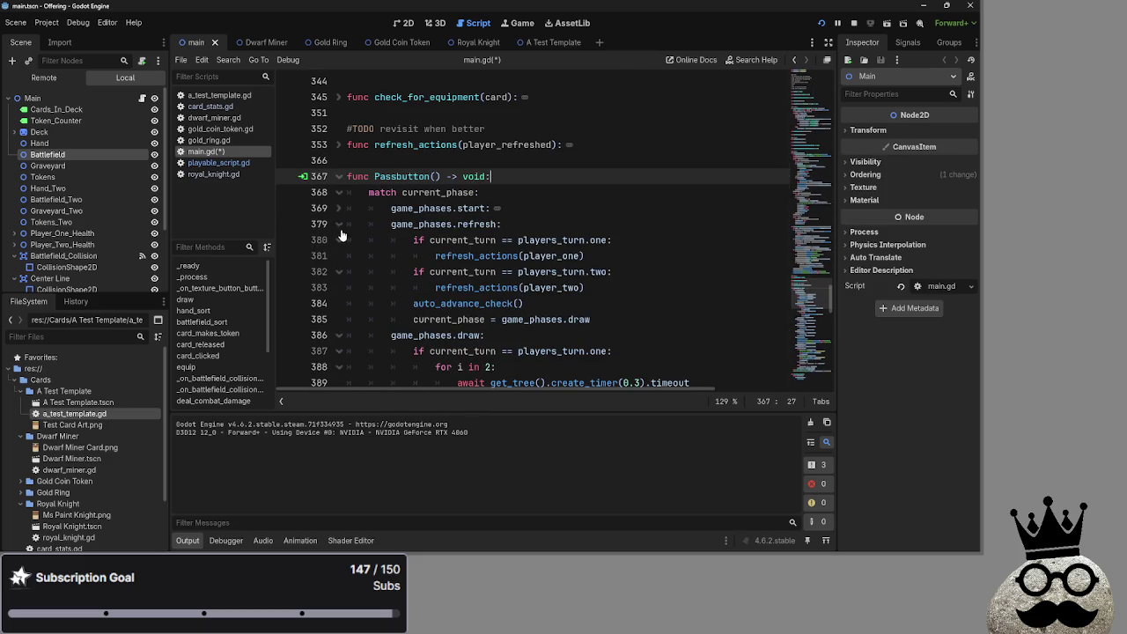
pyautogui.click(338, 223)
pyautogui.click(338, 239)
pyautogui.click(338, 255)
pyautogui.click(338, 271)
pyautogui.click(338, 287)
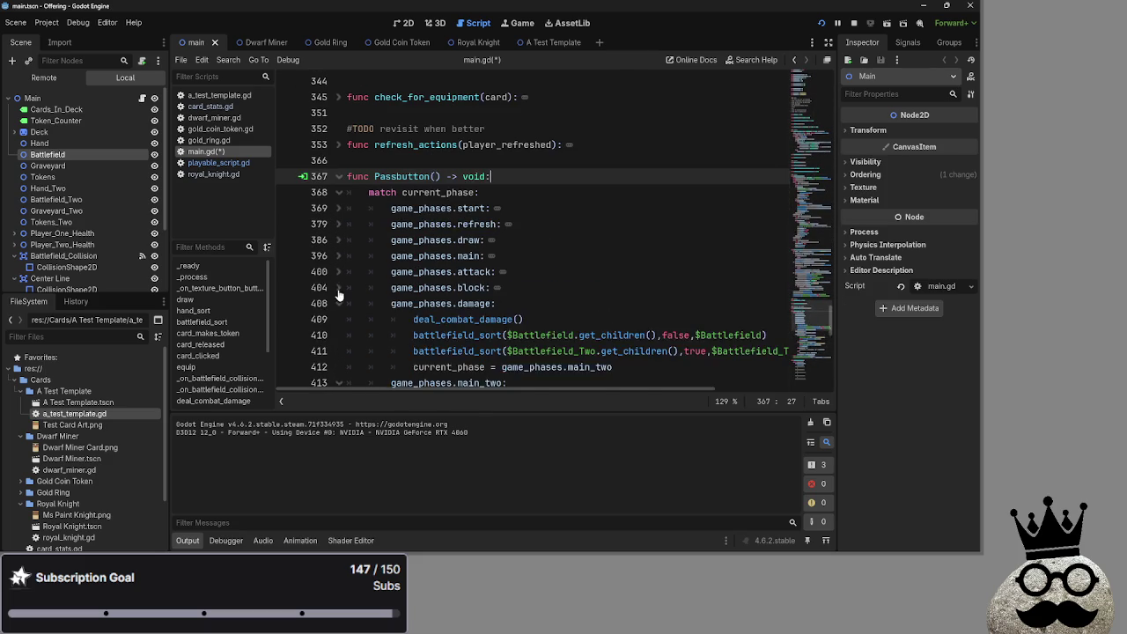
pyautogui.scroll(-2, 335, 315)
pyautogui.click(338, 207)
pyautogui.click(338, 223)
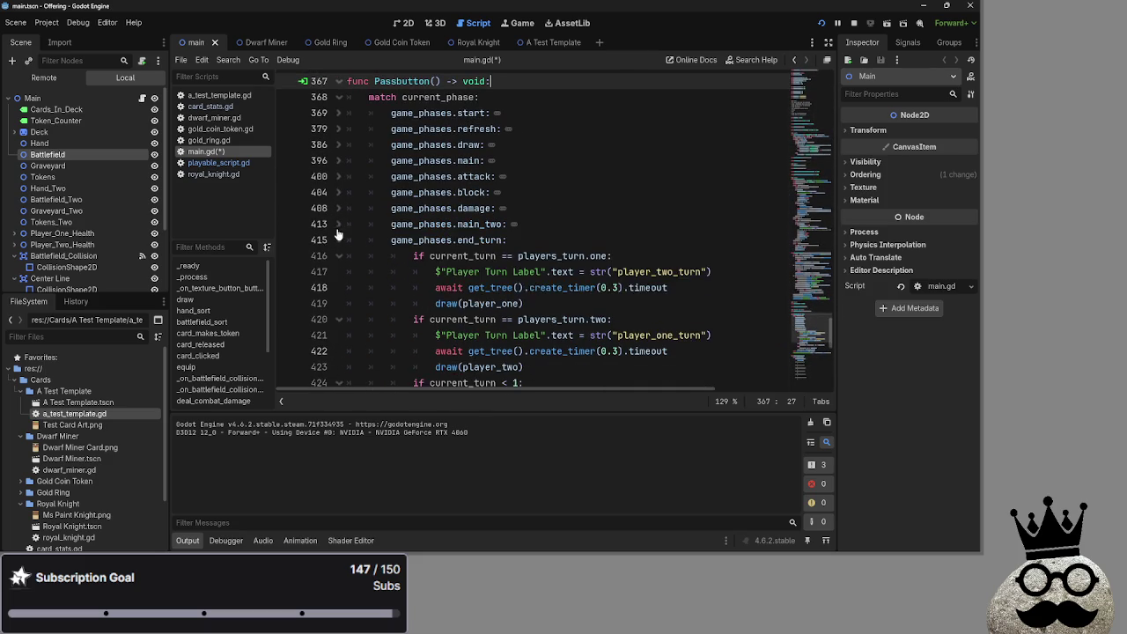
pyautogui.click(338, 239)
pyautogui.scroll(-5, 532, 269)
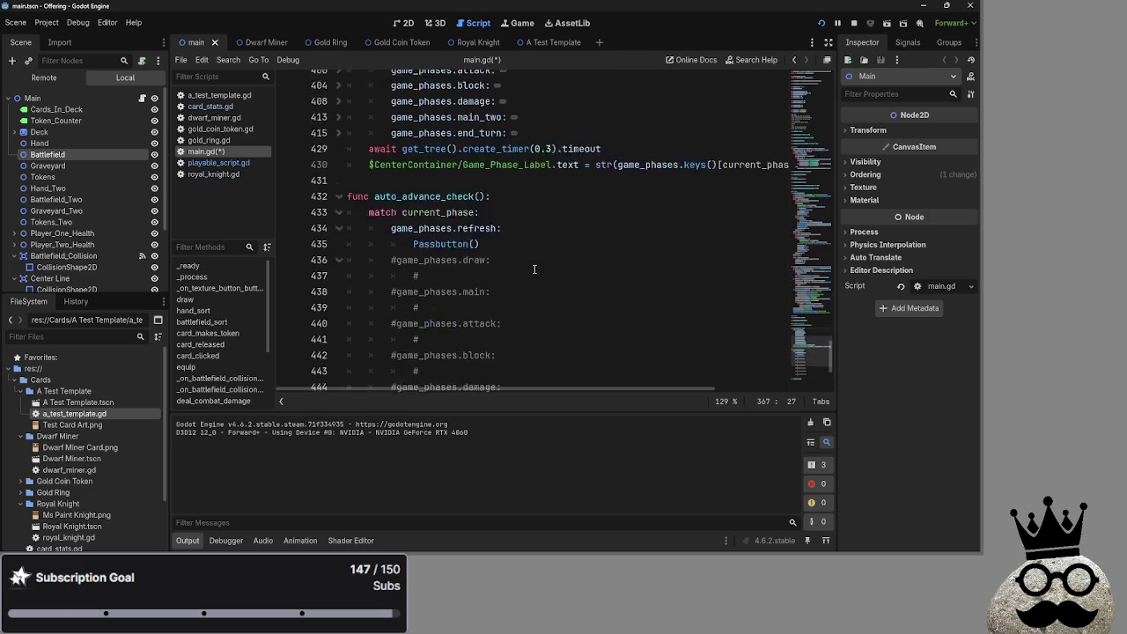
pyautogui.scroll(3, 528, 269)
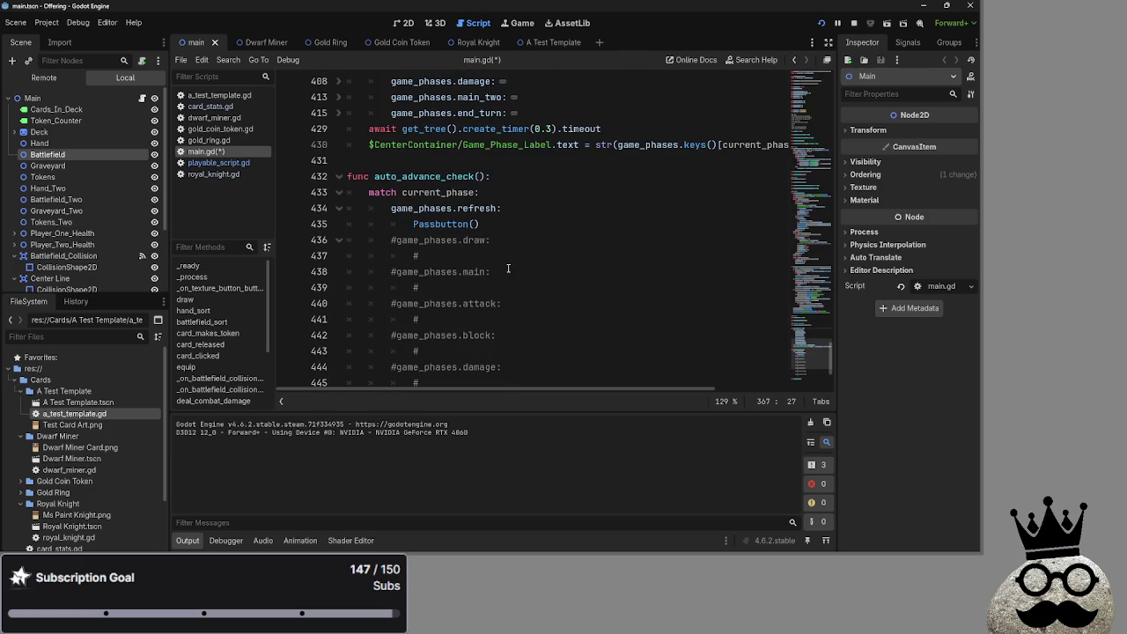
pyautogui.scroll(-1, 508, 269)
pyautogui.scroll(2, 508, 268)
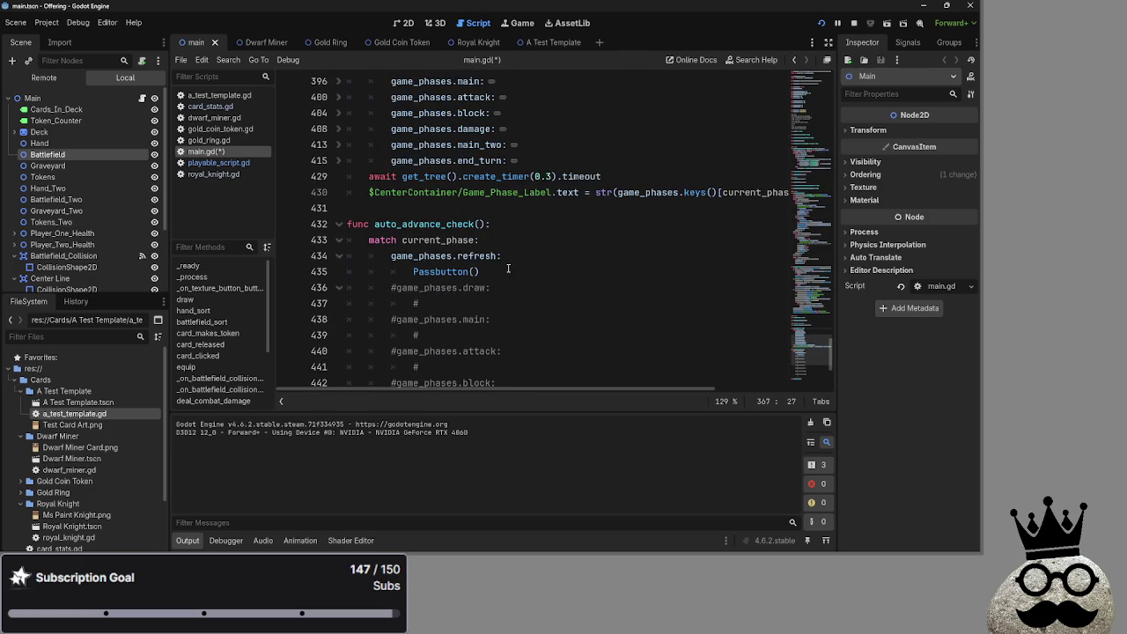
# Step: Briefly expand the refresh and draw cases to review them, then collapse them again
pyautogui.doubleClick(427, 257)
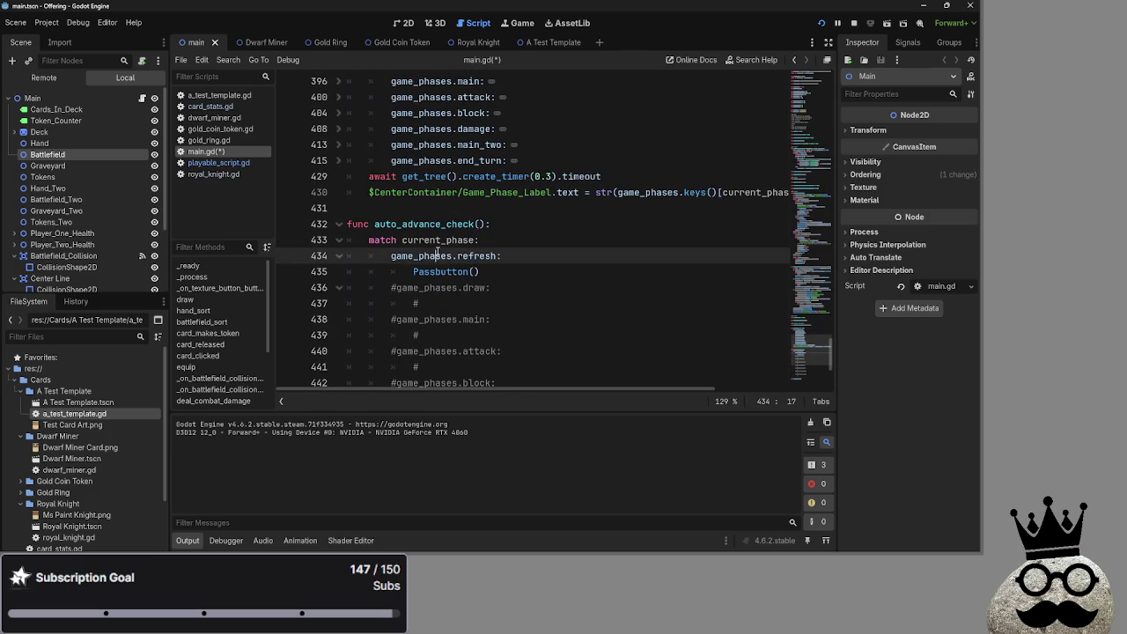
pyautogui.doubleClick(477, 255)
pyautogui.click(541, 249)
pyautogui.scroll(4, 537, 253)
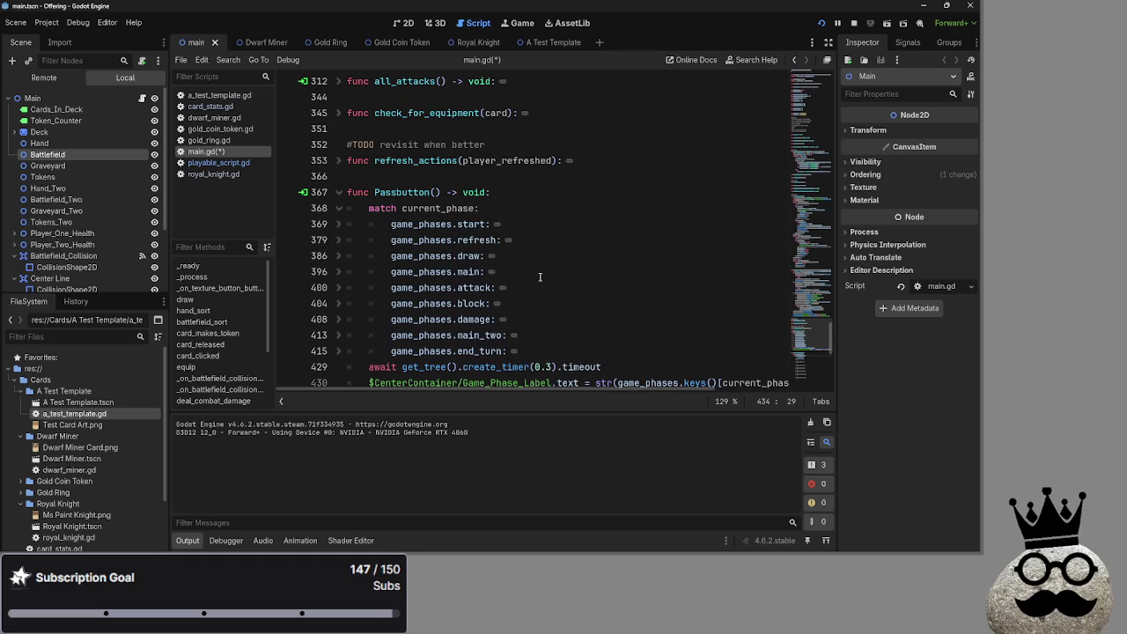
pyautogui.click(336, 241)
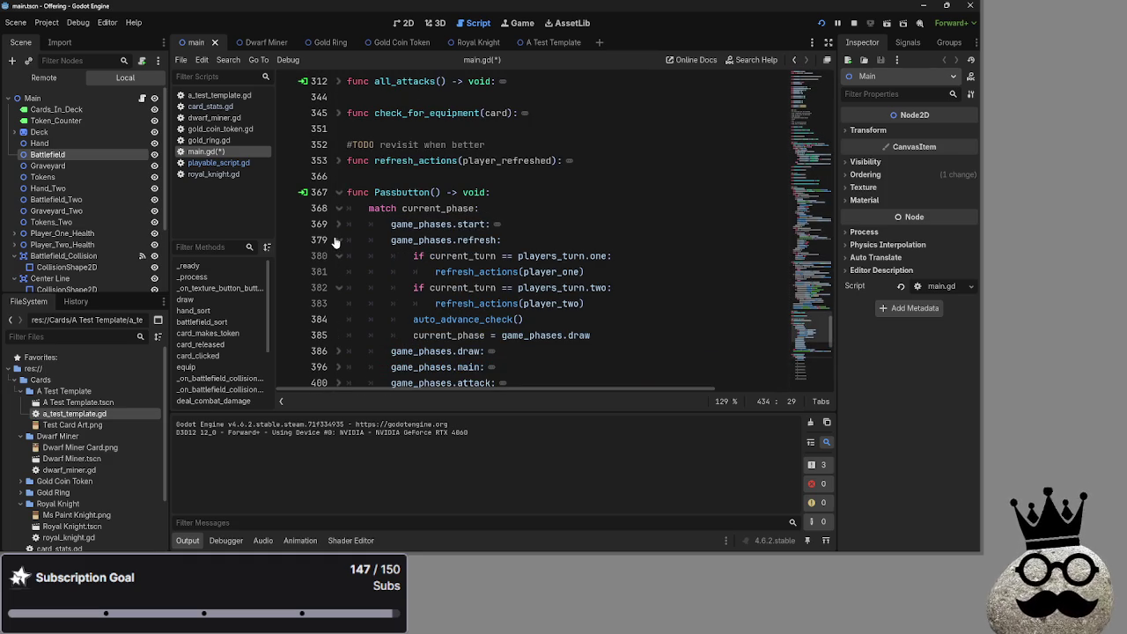
pyautogui.click(336, 241)
pyautogui.click(336, 240)
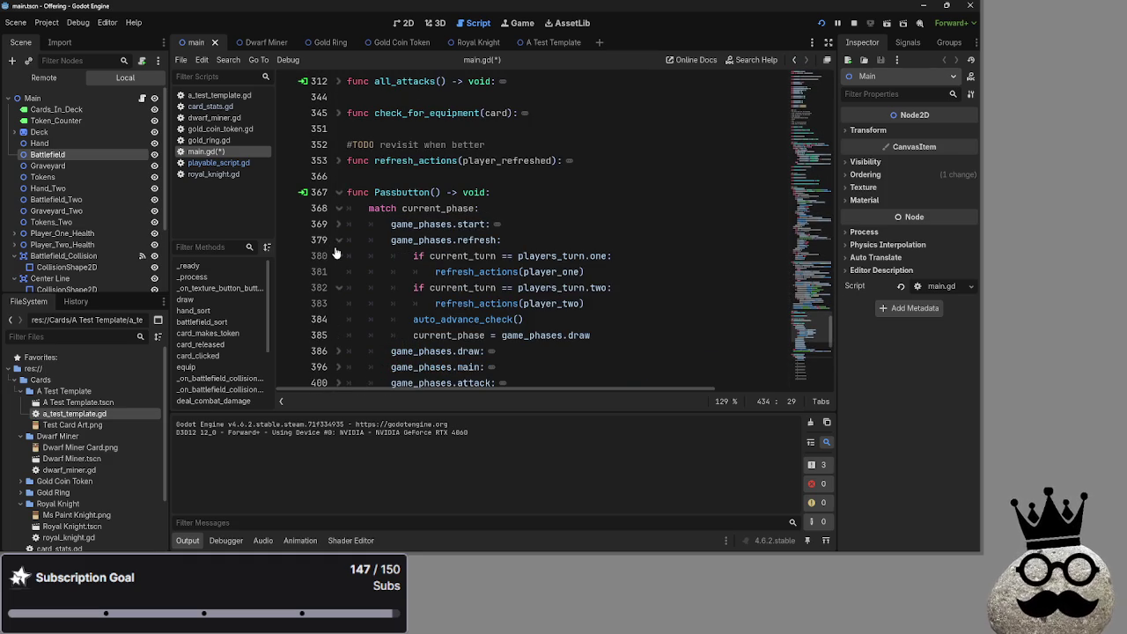
pyautogui.click(336, 242)
pyautogui.click(336, 255)
pyautogui.scroll(-2, 334, 256)
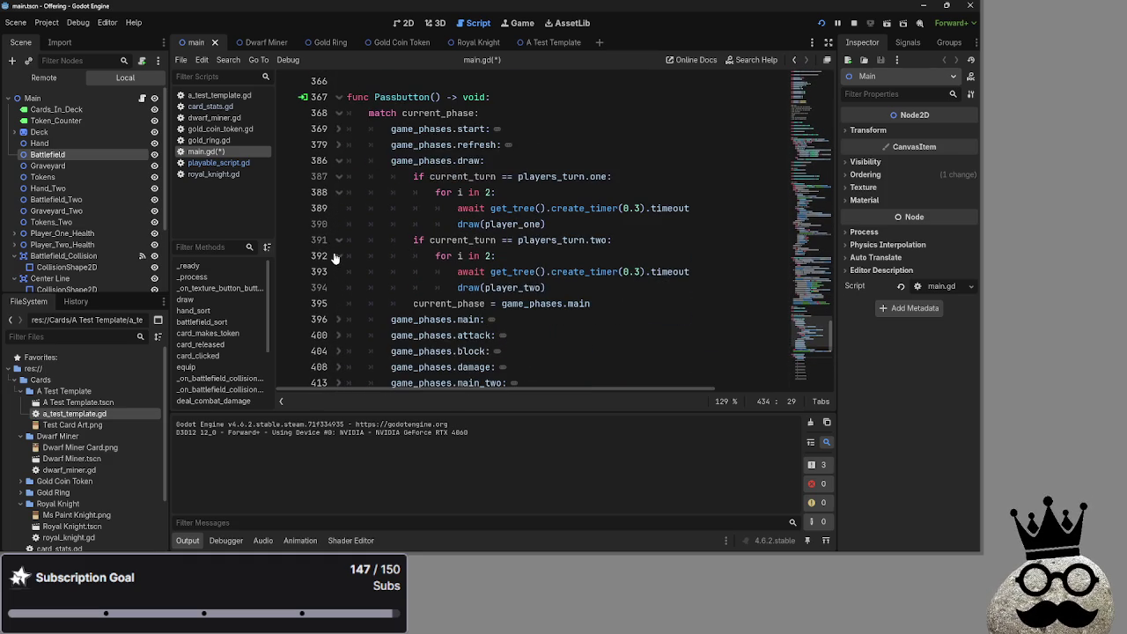
pyautogui.click(340, 163)
pyautogui.scroll(-5, 500, 230)
pyautogui.scroll(2, 500, 230)
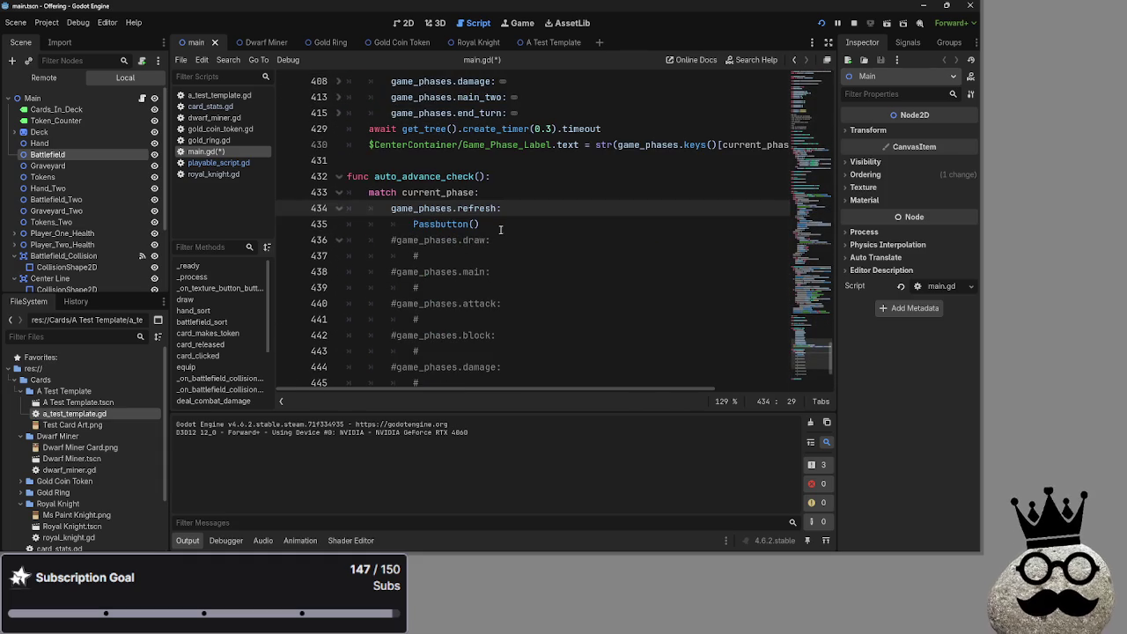
pyautogui.click(500, 230)
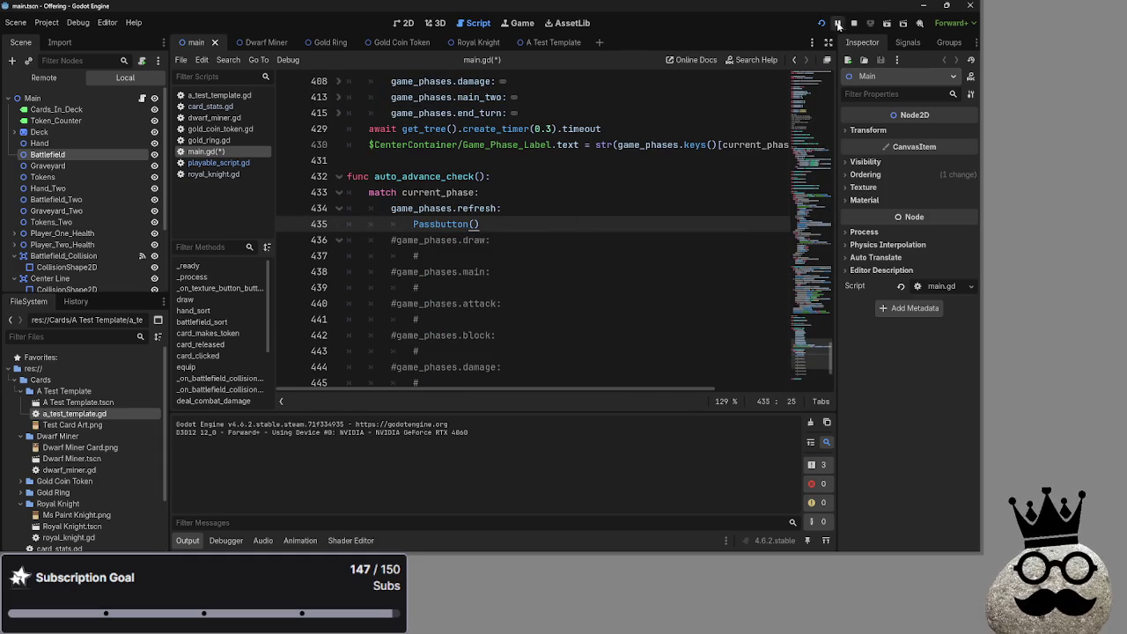
# Step: Stop the game, comment out the refresh case on lines 434–435, and rerun
pyautogui.click(838, 23)
pyautogui.moveTo(489, 226)
pyautogui.mouseDown()
pyautogui.moveTo(414, 225)
pyautogui.moveTo(391, 208)
pyautogui.mouseUp()
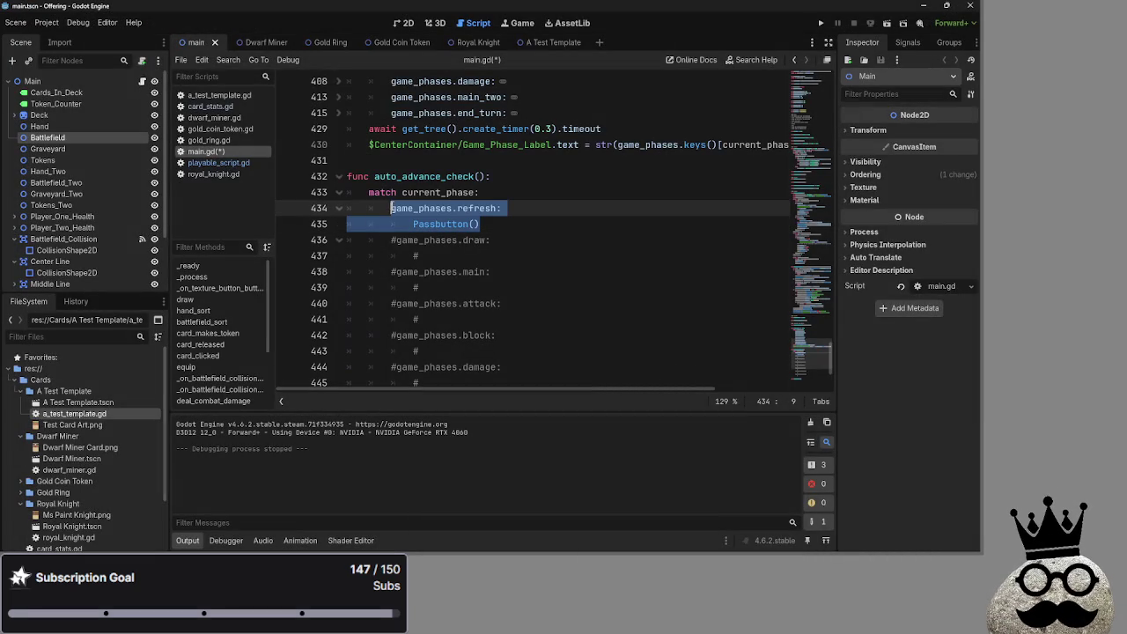
pyautogui.hotkey('ctrl', 'k')
pyautogui.press('Right')
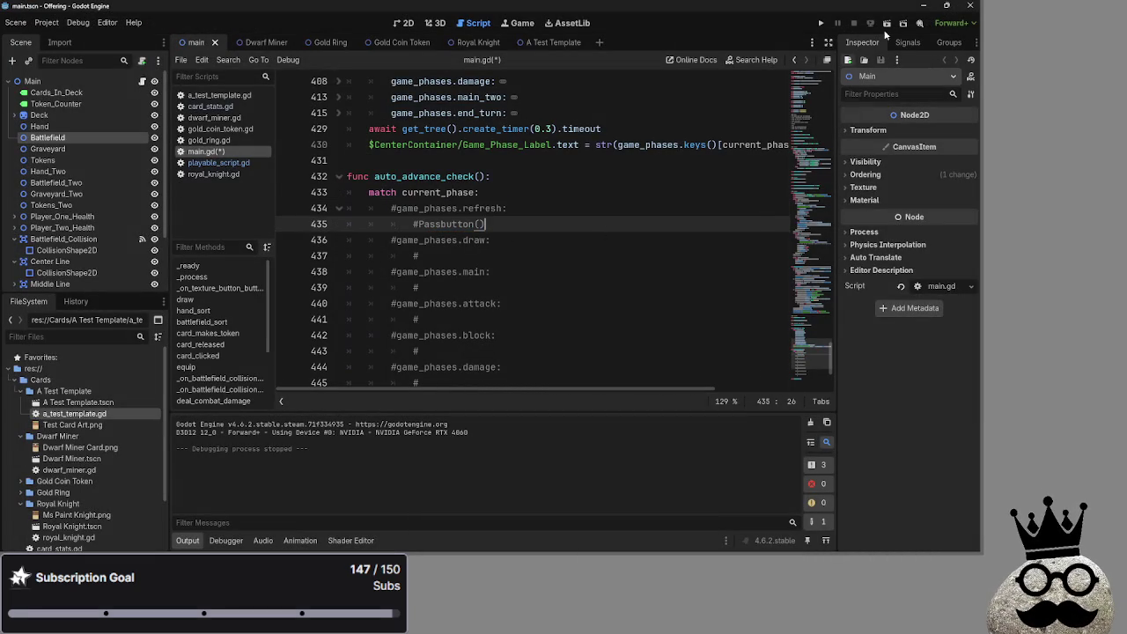
pyautogui.click(820, 24)
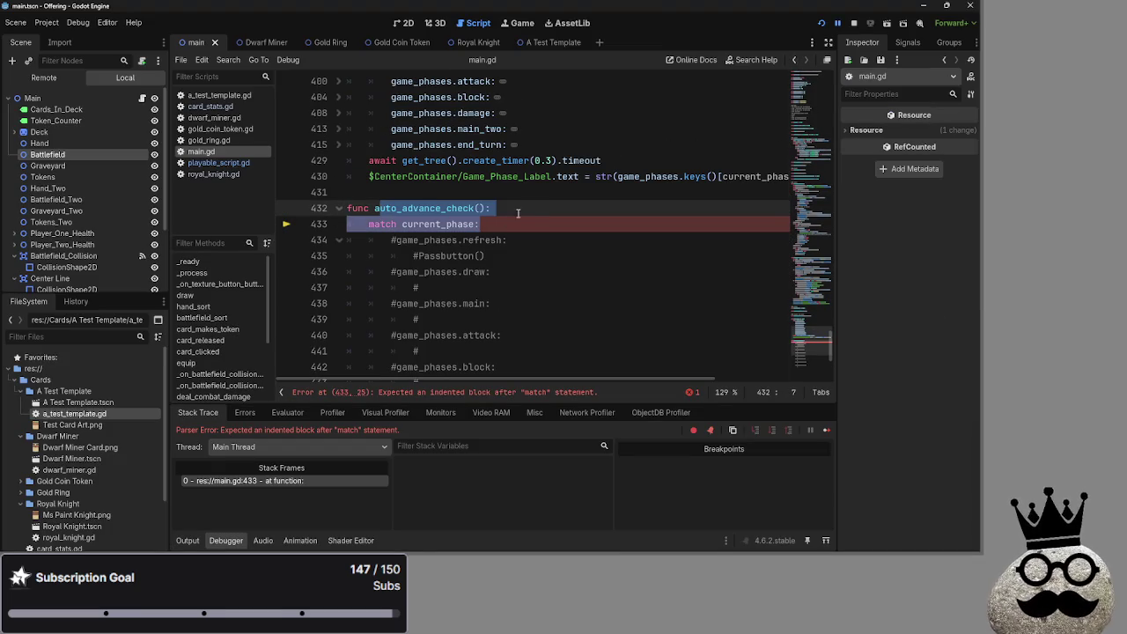
# Step: Comment out the auto_advance_check header and match lines, then rerun to check for errors
pyautogui.click(493, 224)
pyautogui.moveTo(493, 224); pyautogui.dragTo(348, 208)
pyautogui.hotkey('ctrl', 'k')
pyautogui.press('Up')
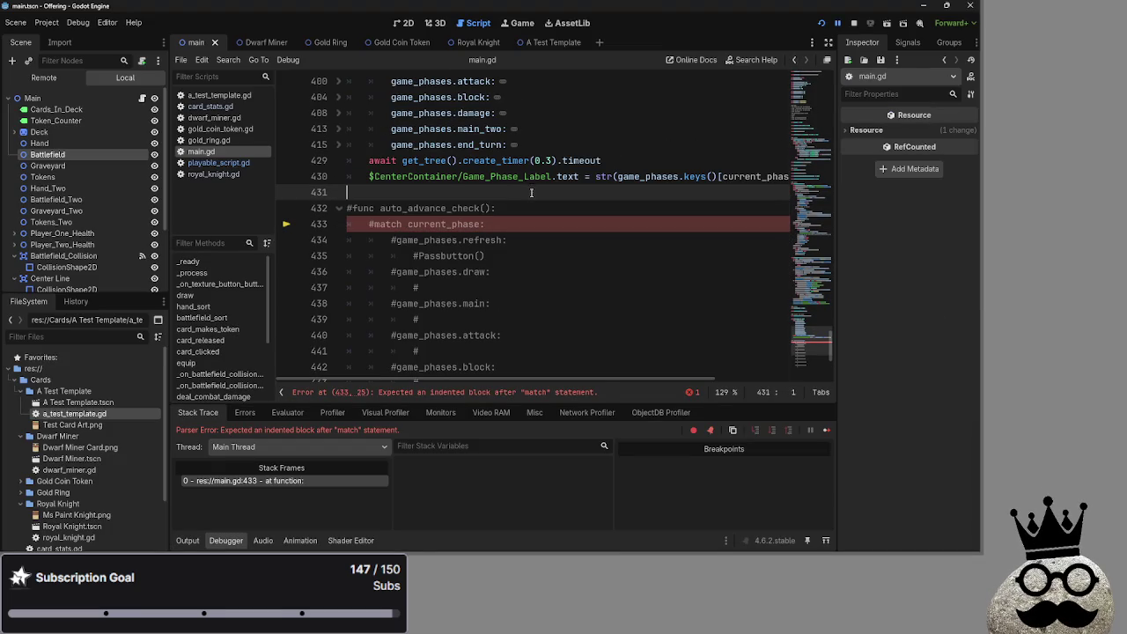
pyautogui.click(858, 26)
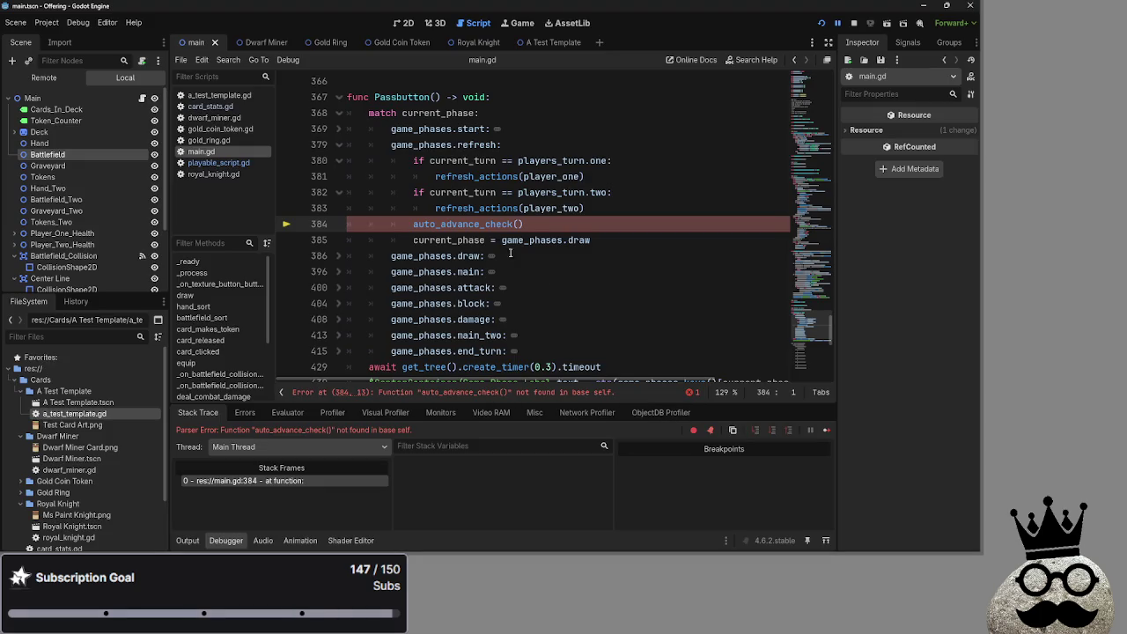
# Step: Delete the auto_advance_check() call on line 384
pyautogui.click(495, 224)
pyautogui.click(414, 225)
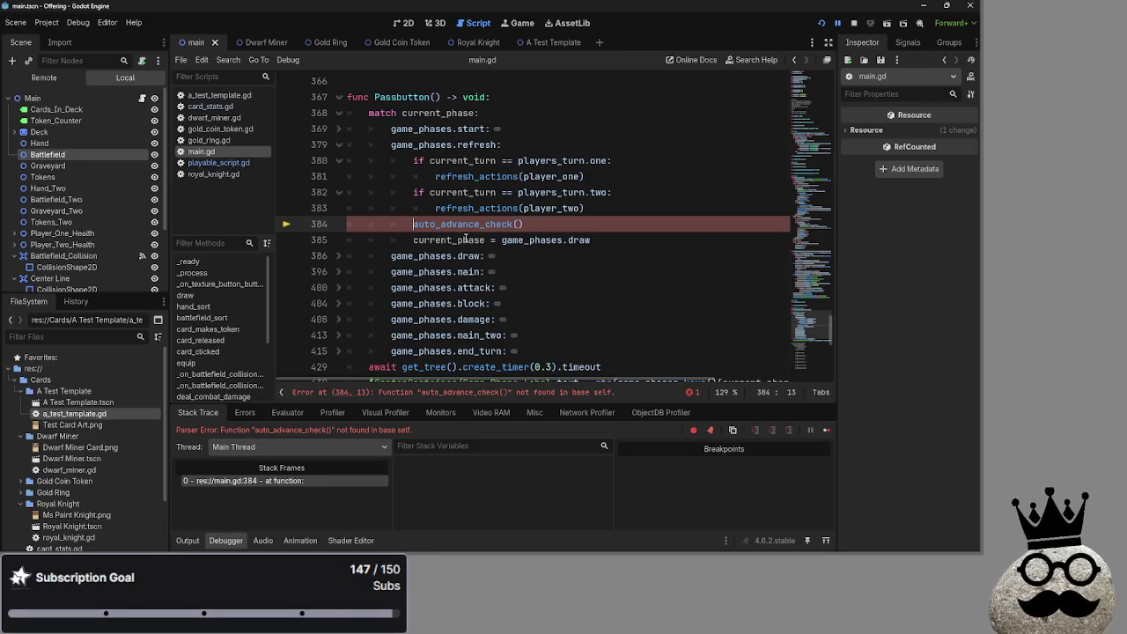
pyautogui.moveTo(524, 224); pyautogui.dragTo(327, 227)
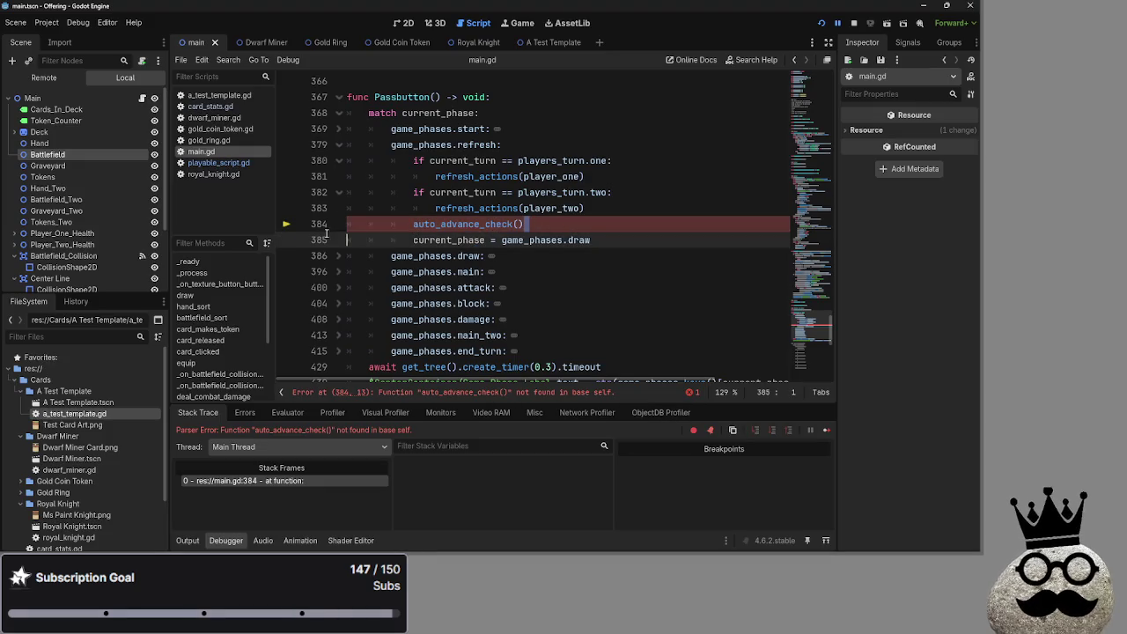
pyautogui.press('BackSpace')
# Step: Restart the game, play four cards onto the battlefield, advance to attack, and return to main.gd
pyautogui.click(819, 22)
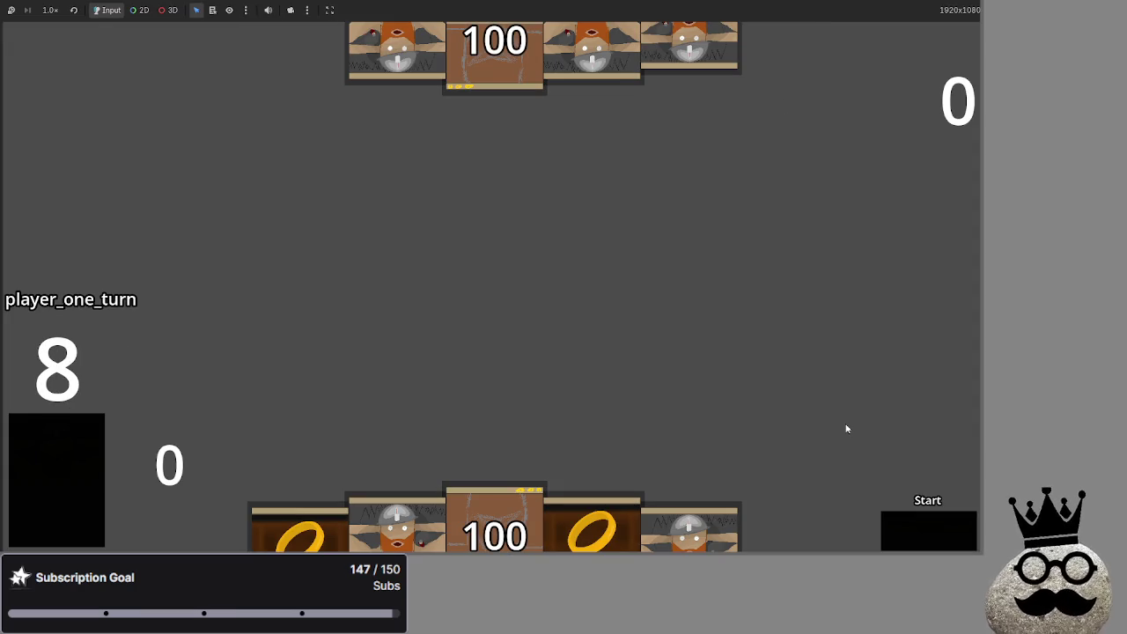
pyautogui.click(716, 513)
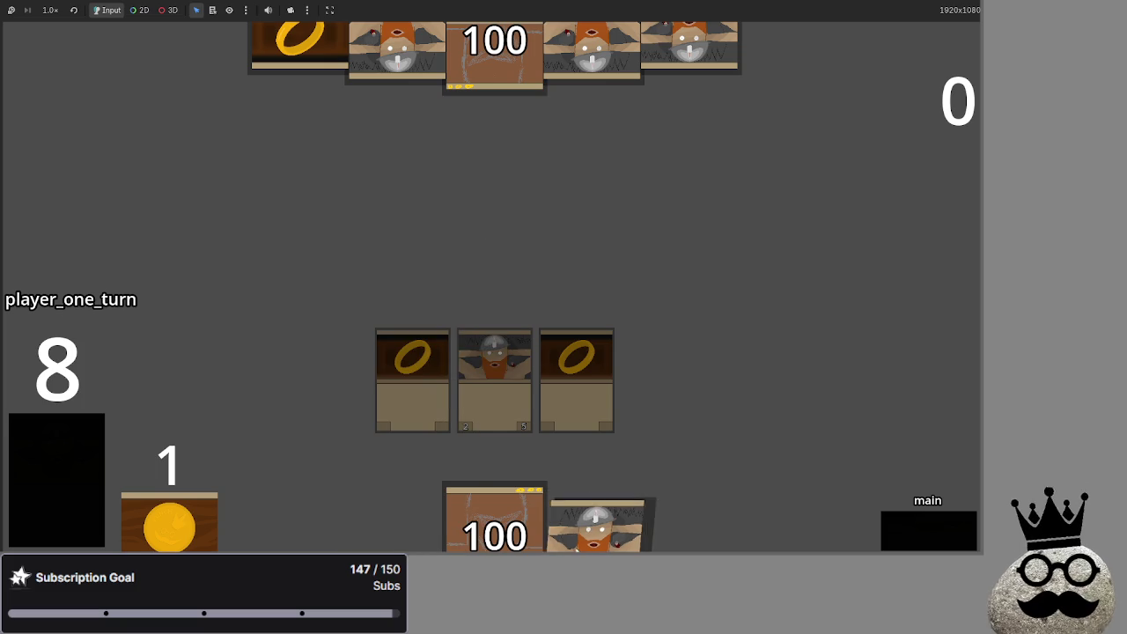
pyautogui.click(928, 536)
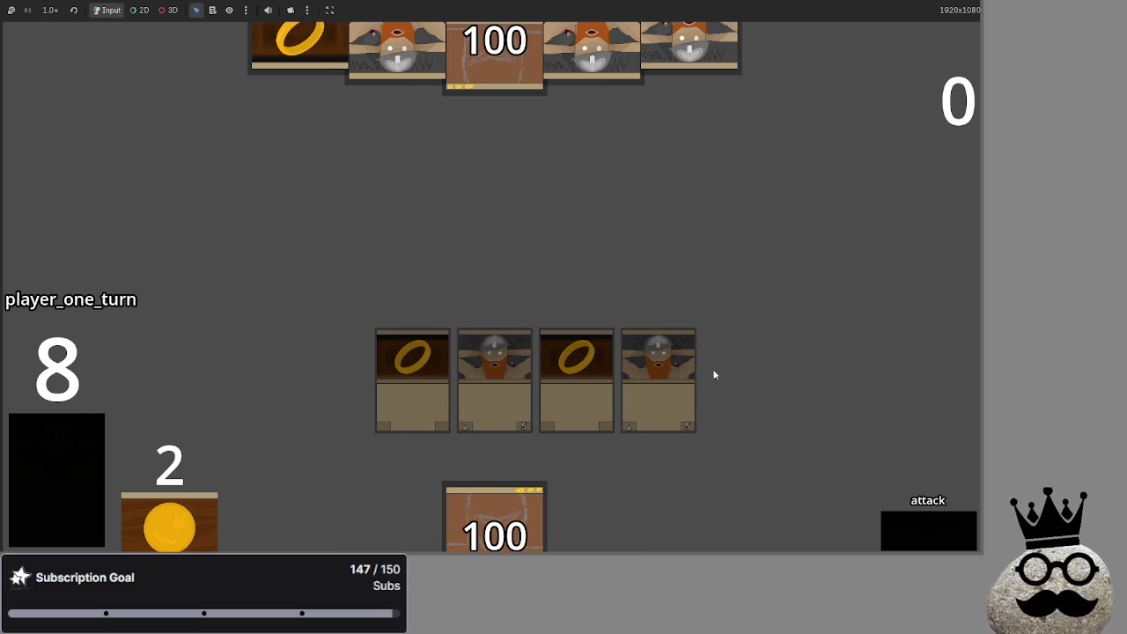
pyautogui.hotkey('alt', 'Tab')
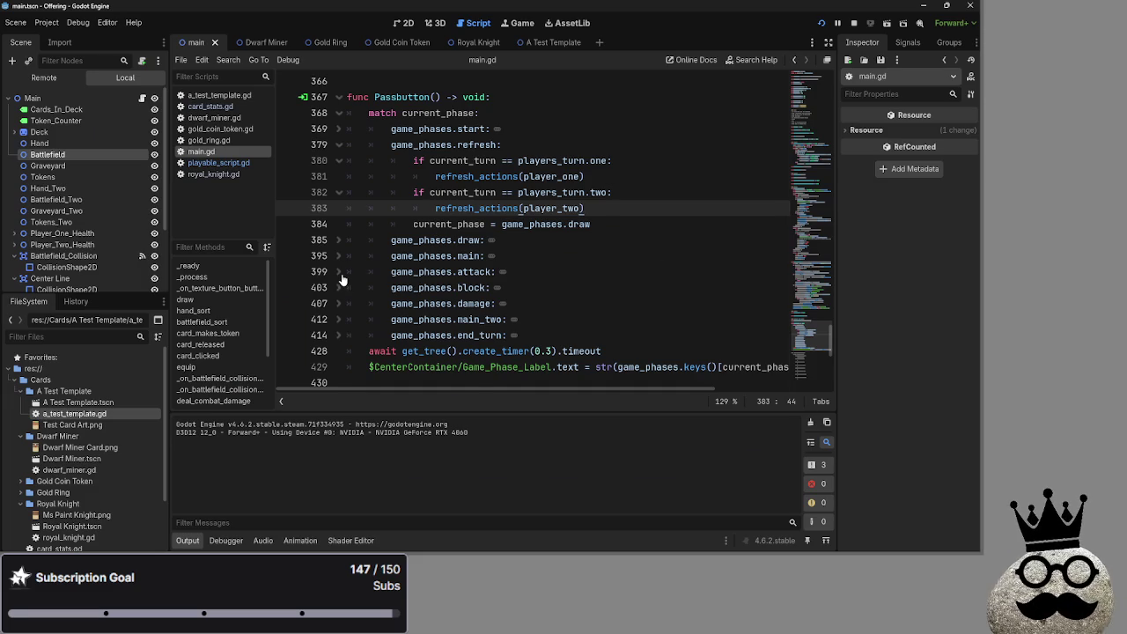
# Step: Peek at the attack case, then fold the start, refresh and draw branches
pyautogui.click(338, 272)
pyautogui.click(338, 272)
pyautogui.click(338, 256)
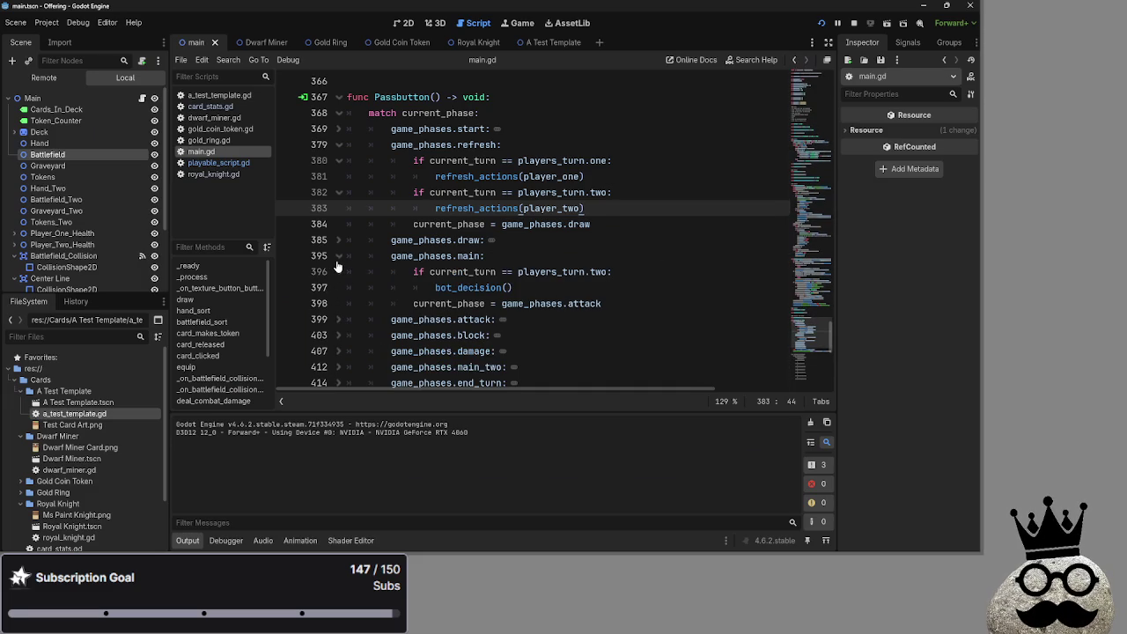
pyautogui.click(338, 117)
pyautogui.click(338, 128)
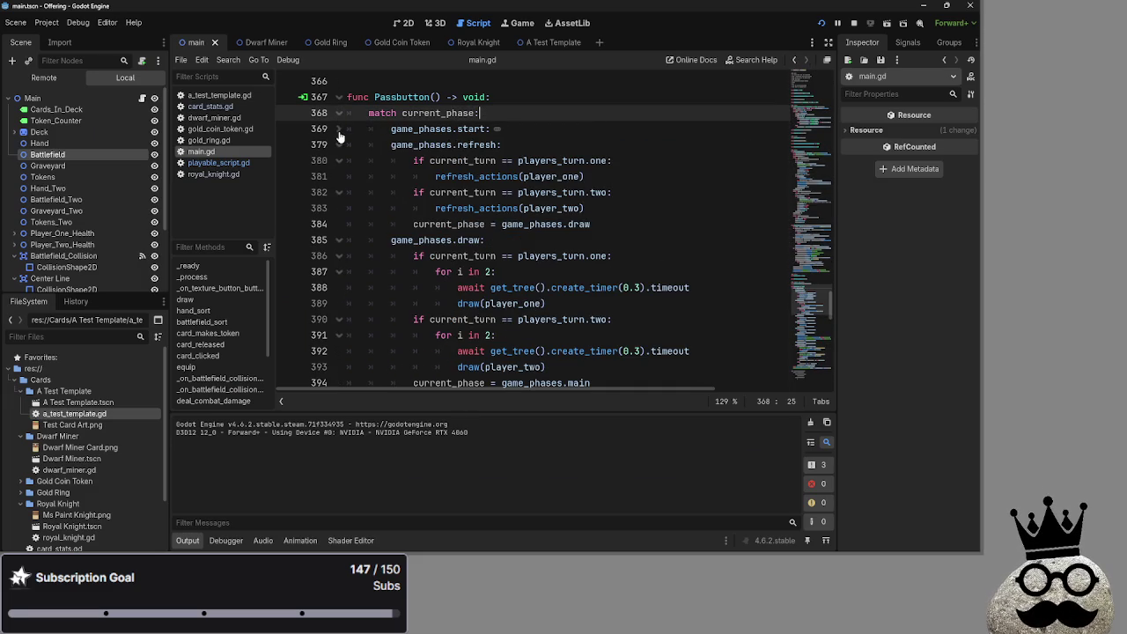
pyautogui.click(338, 144)
pyautogui.click(338, 160)
pyautogui.click(338, 160)
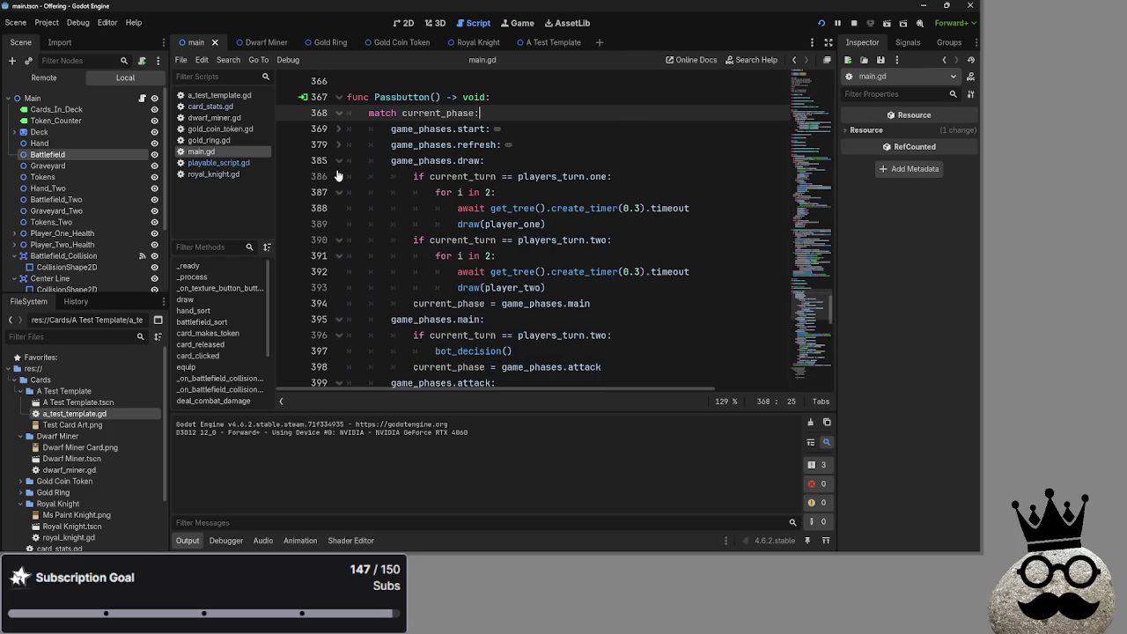
pyautogui.click(338, 160)
# Step: Fold the main, block, damage, main_two and end_turn branches, leaving attack open
pyautogui.click(338, 176)
pyautogui.click(338, 256)
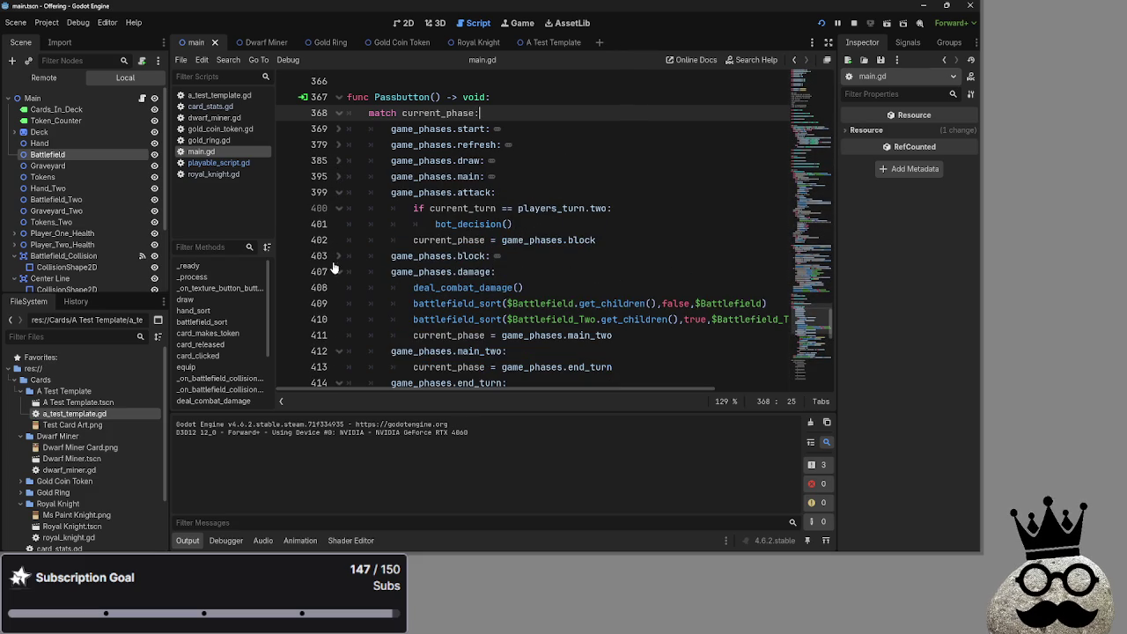
pyautogui.click(332, 273)
pyautogui.click(338, 271)
pyautogui.click(338, 287)
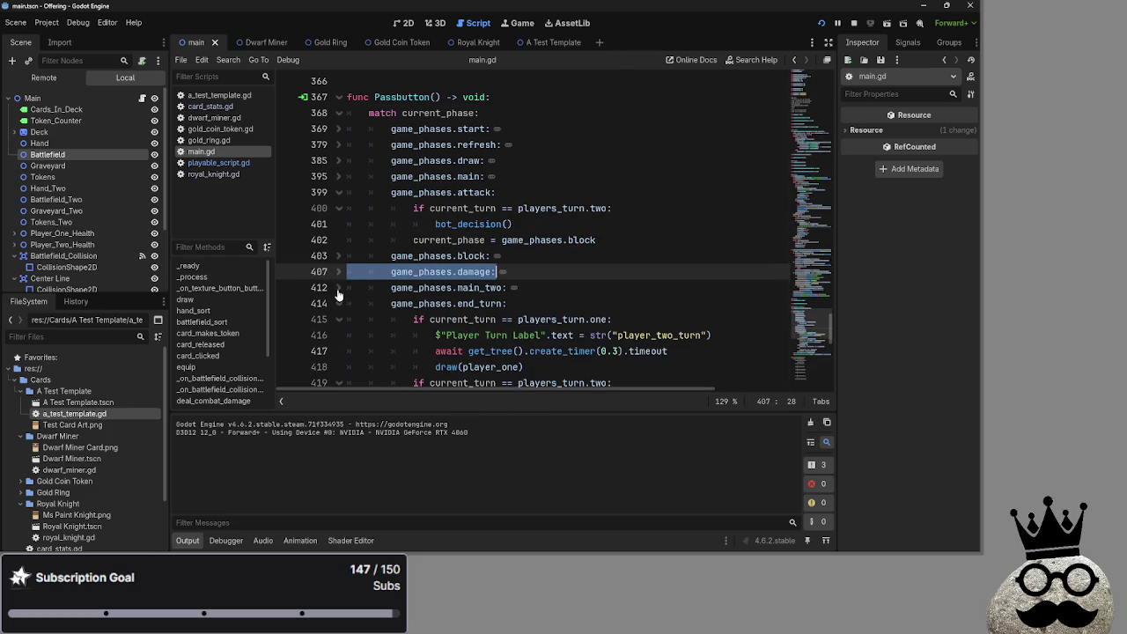
pyautogui.click(338, 302)
# Step: Review the attack case's bot_decision call on line 401, then reopen the window switcher
pyautogui.click(690, 213)
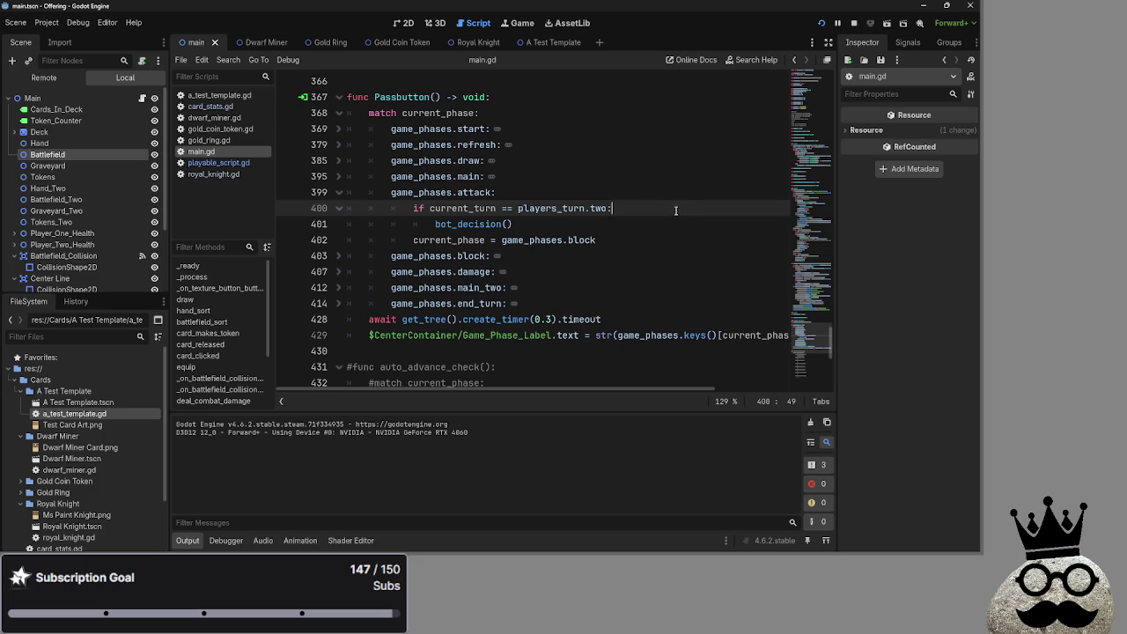
pyautogui.click(530, 225)
pyautogui.scroll(-2, 530, 225)
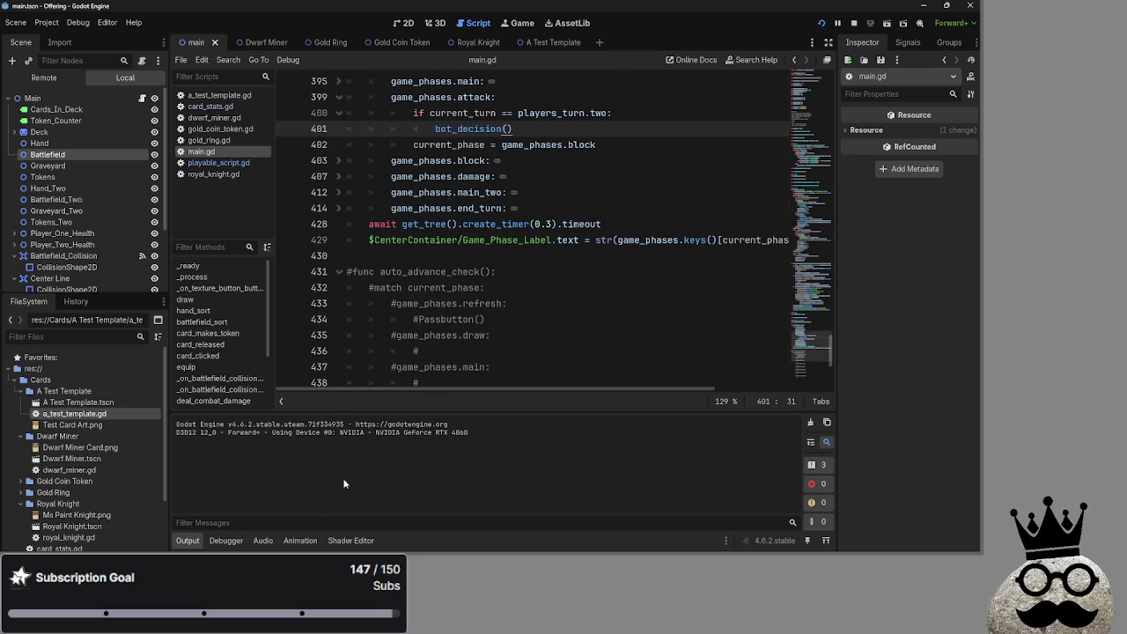
pyautogui.hotkey('alt', 'Tab')
pyautogui.hotkey('alt', 'Tab')
pyautogui.hotkey('alt', 'Tab')
pyautogui.press('Escape')
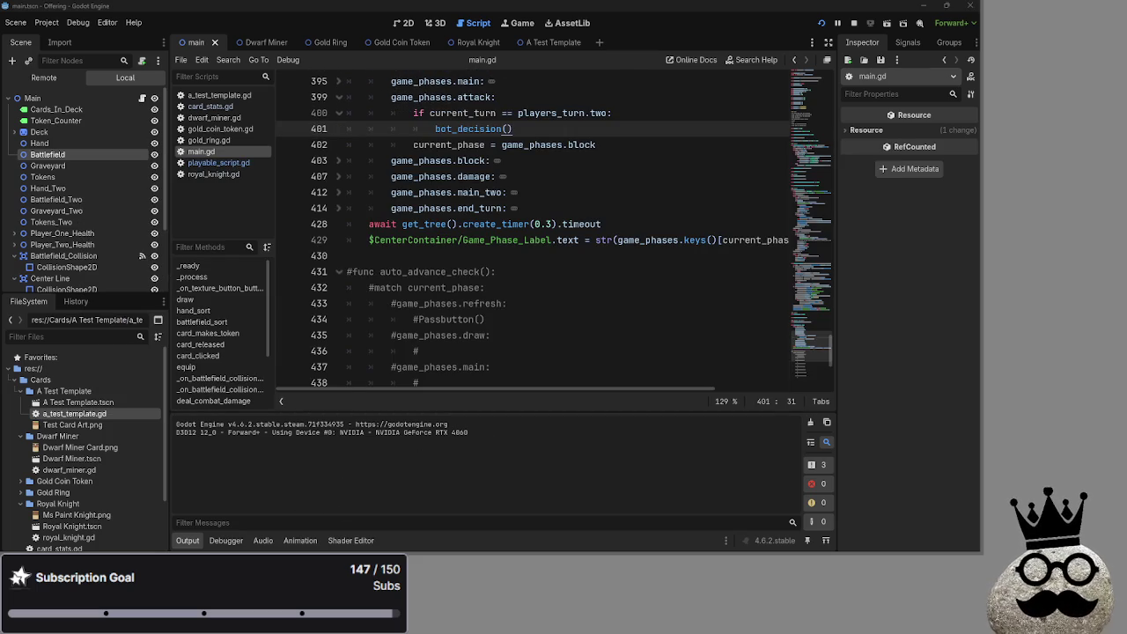
pyautogui.hotkey('alt', 'Tab')
pyautogui.hotkey('alt', 'Tab')
pyautogui.hotkey('alt', 'Tab')
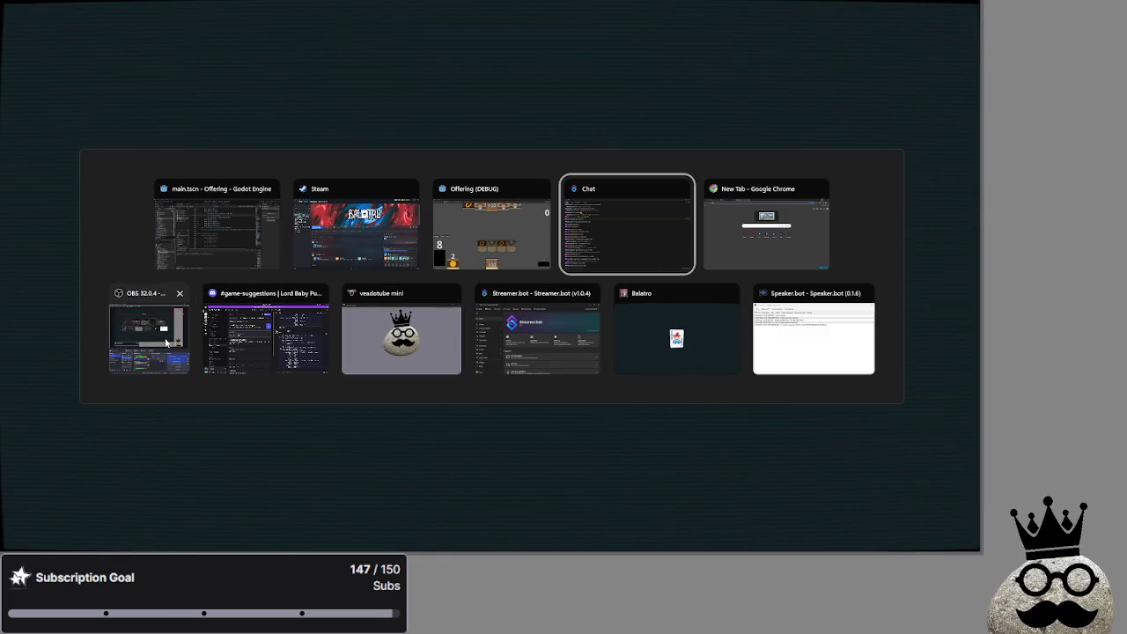
# Step: Dismiss the window switcher and place the caret in the commented-out auto_advance_check function
pyautogui.click(673, 341)
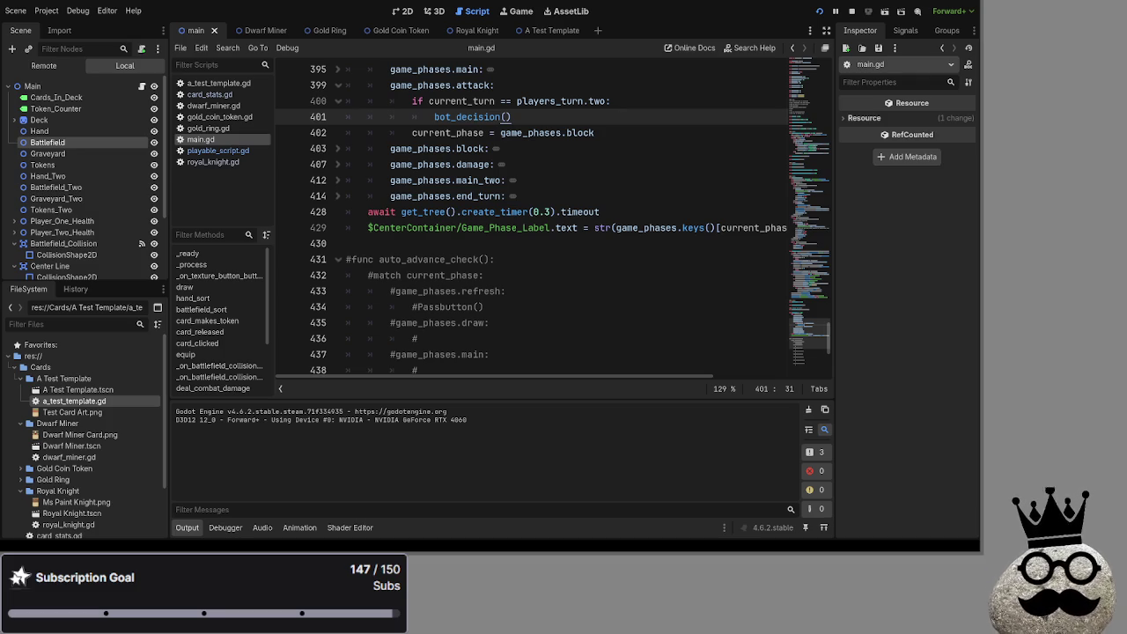
pyautogui.click(648, 336)
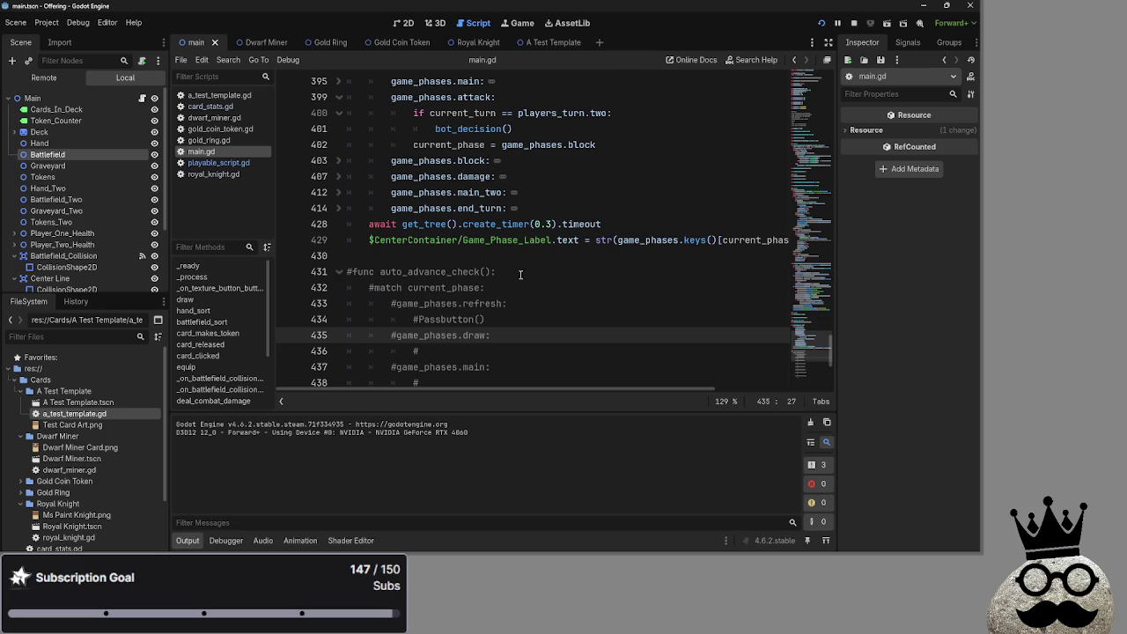
pyautogui.scroll(3, 506, 264)
# Step: Fold the attack branch and add a new line after the main case's attack assignment
pyautogui.click(616, 160)
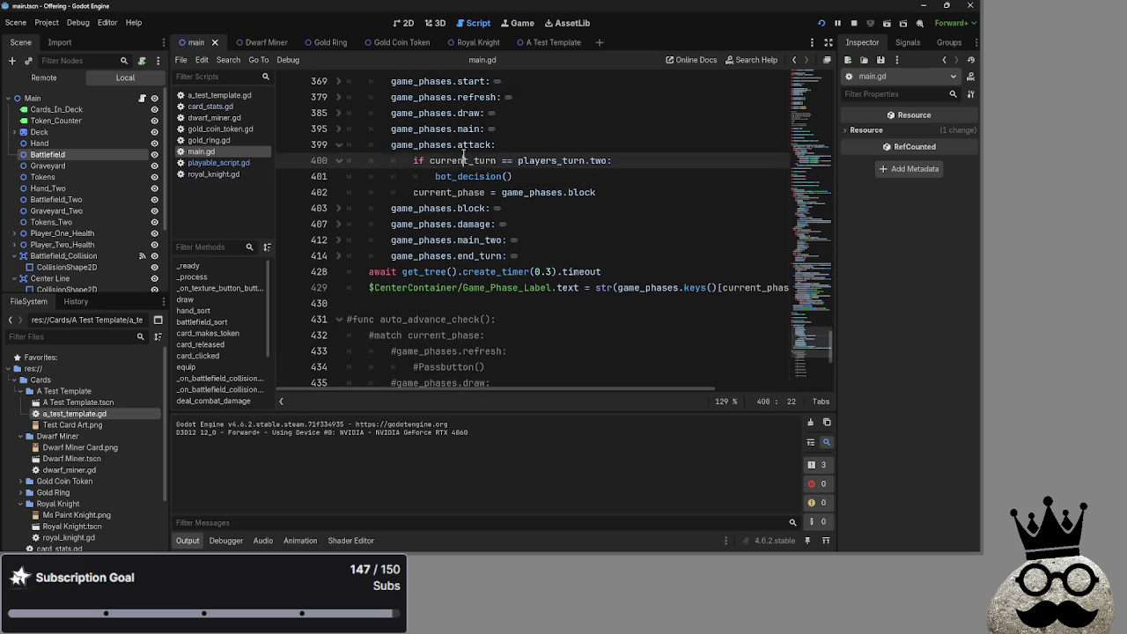
pyautogui.click(621, 176)
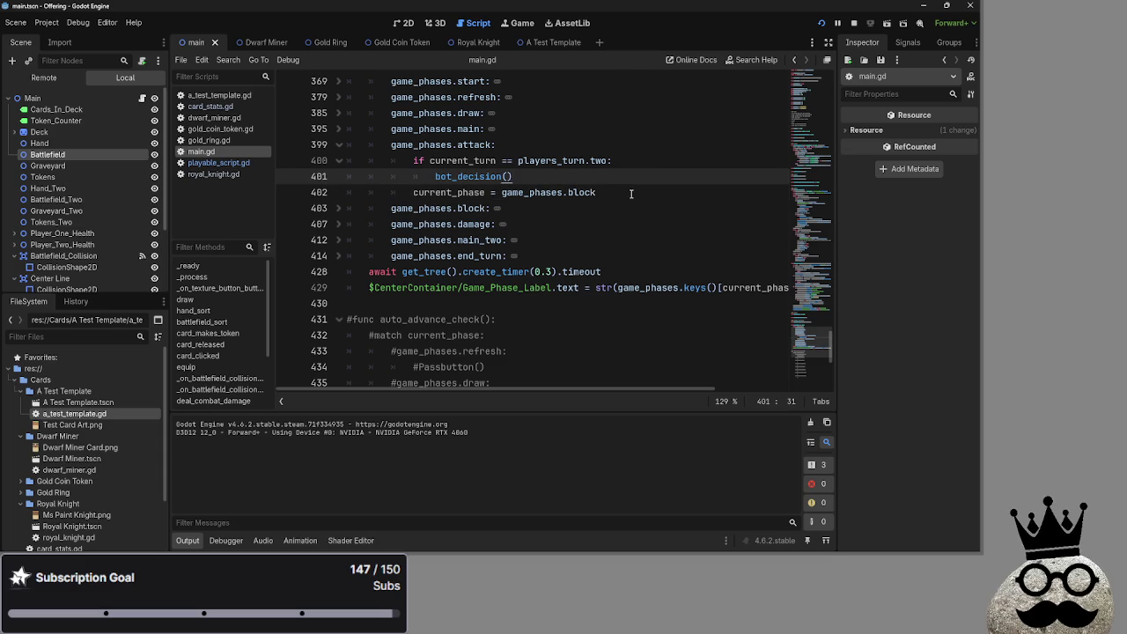
pyautogui.scroll(3, 484, 202)
pyautogui.click(332, 196)
pyautogui.click(335, 195)
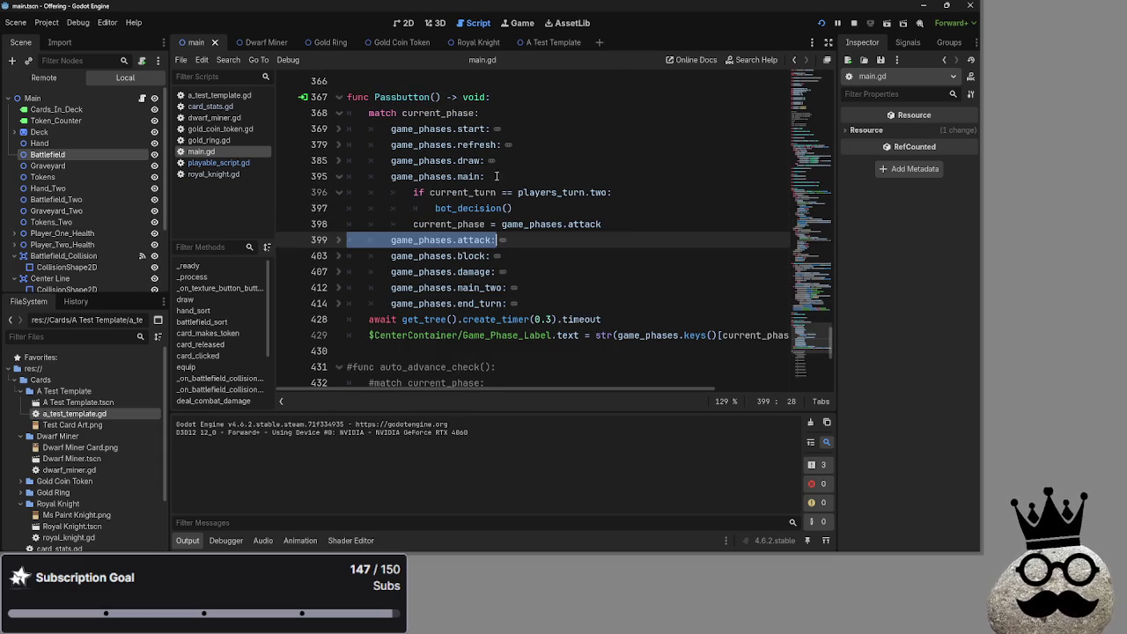
pyautogui.click(672, 217)
pyautogui.press('Return')
# Step: Delete the commented refresh, draw, main and main_two cases from the commented match
pyautogui.scroll(-4, 530, 239)
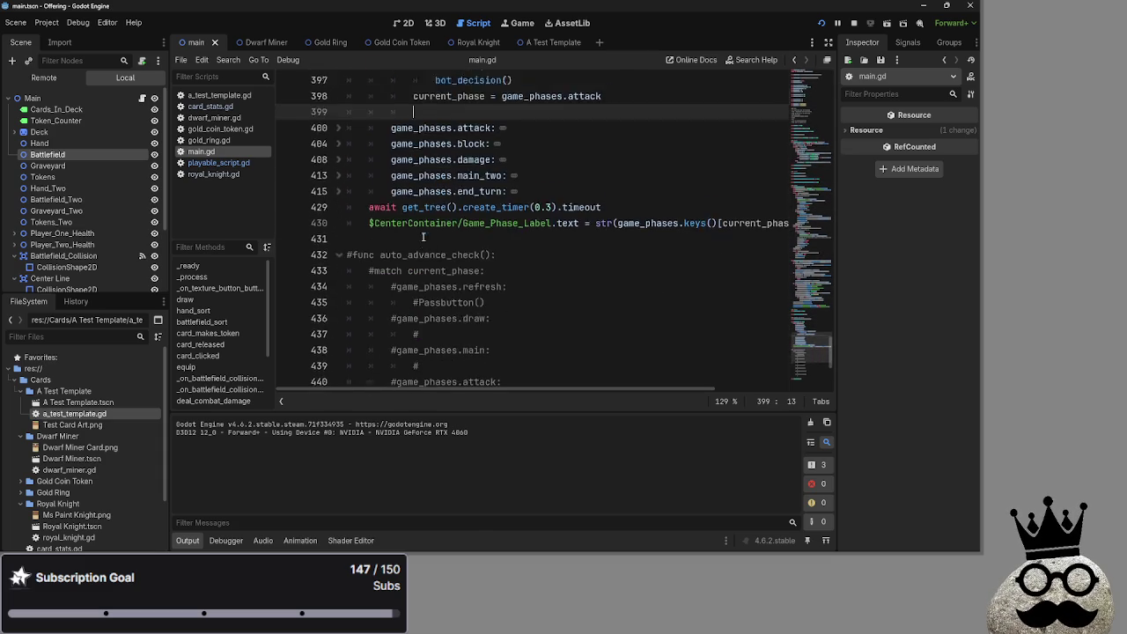
pyautogui.click(434, 267)
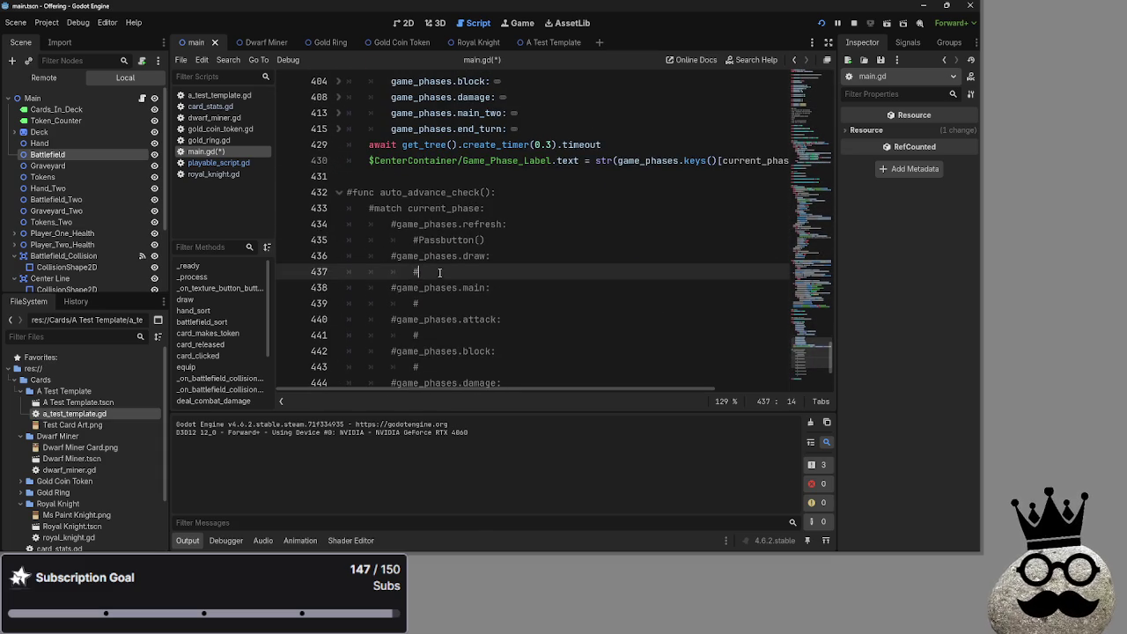
pyautogui.moveTo(421, 303); pyautogui.dragTo(320, 225)
pyautogui.press('BackSpace')
pyautogui.press('BackSpace')
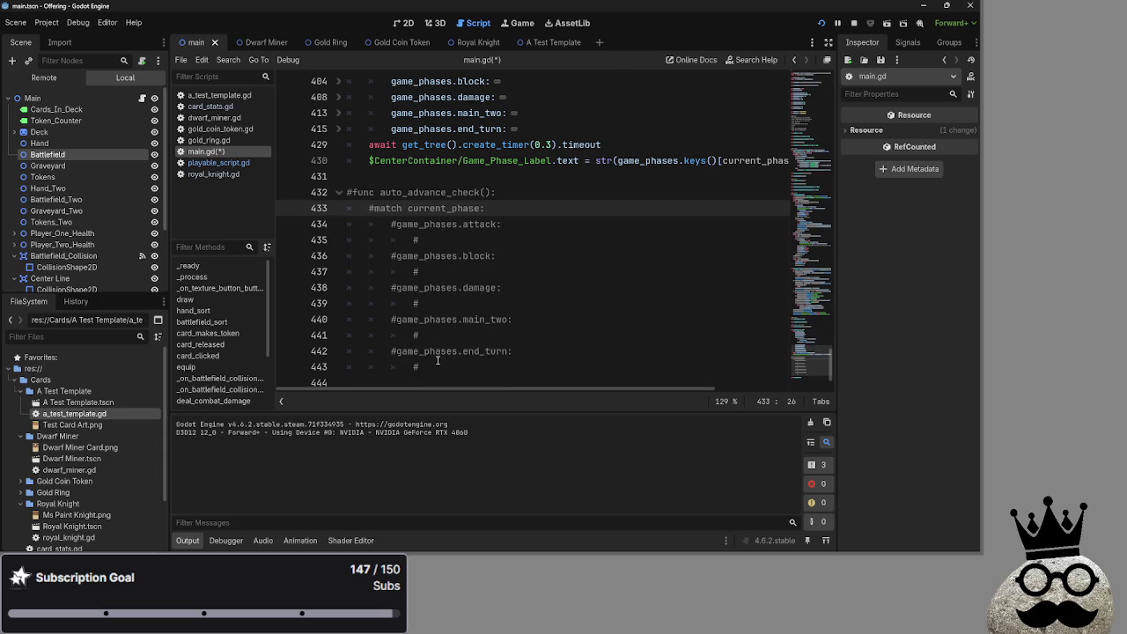
pyautogui.moveTo(449, 338)
pyautogui.mouseDown()
pyautogui.moveTo(458, 352)
pyautogui.moveTo(310, 320)
pyautogui.mouseUp()
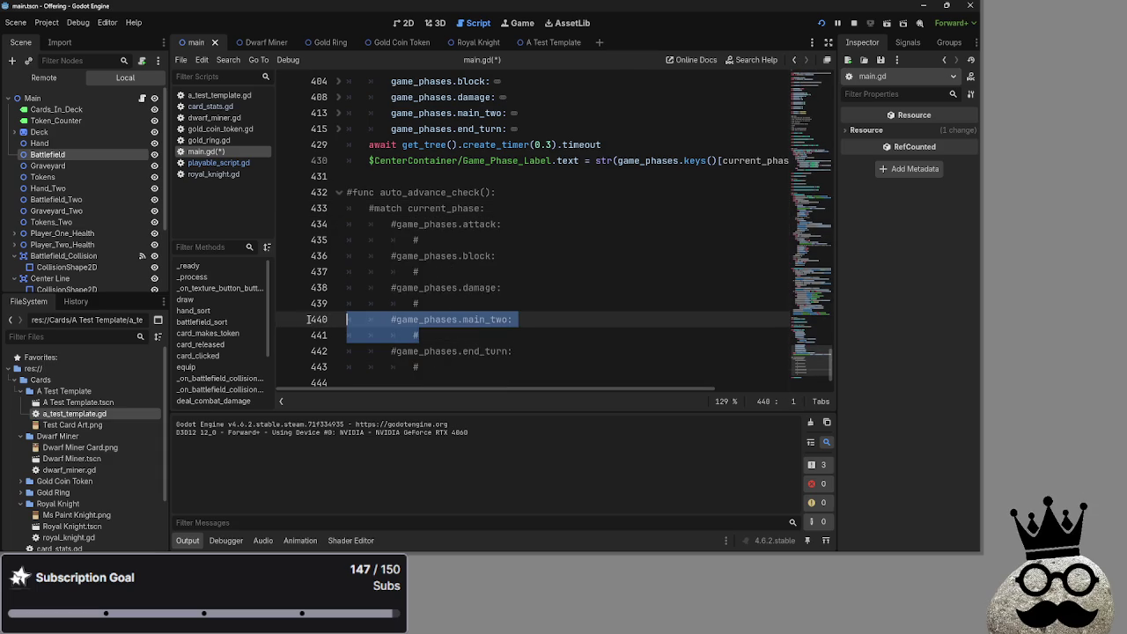
pyautogui.press('BackSpace')
pyautogui.press('BackSpace')
# Step: Copy auto_advance_check() and paste it on the blank line after the attack assignment
pyautogui.scroll(2, 506, 330)
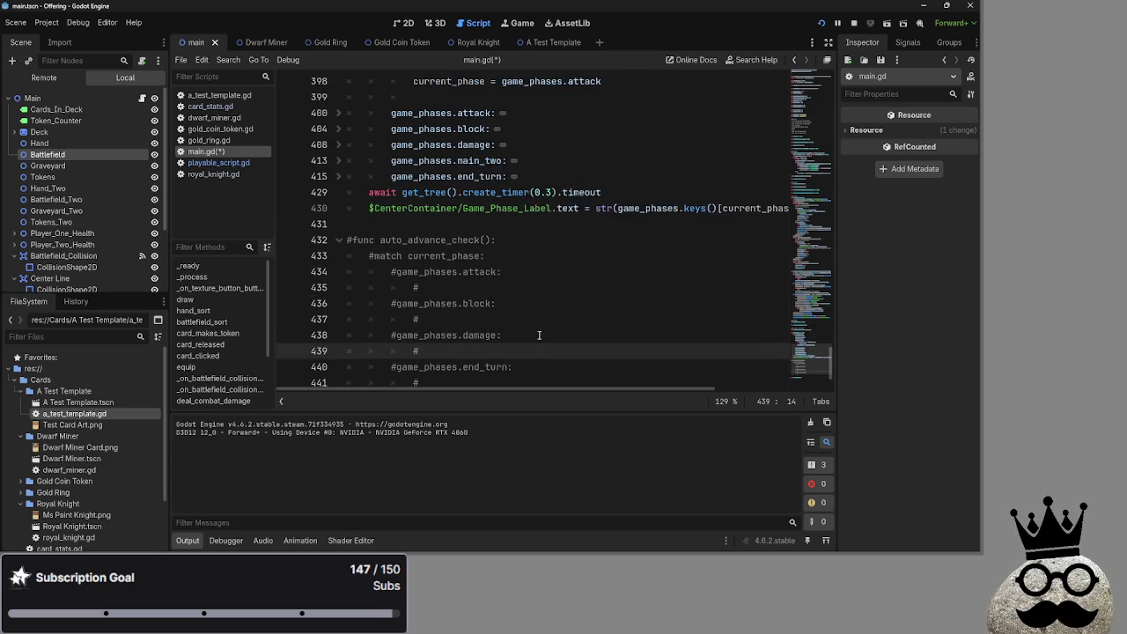
pyautogui.moveTo(380, 287); pyautogui.dragTo(491, 287)
pyautogui.hotkey('ctrl', 'c')
pyautogui.scroll(2, 488, 272)
pyautogui.click(458, 231)
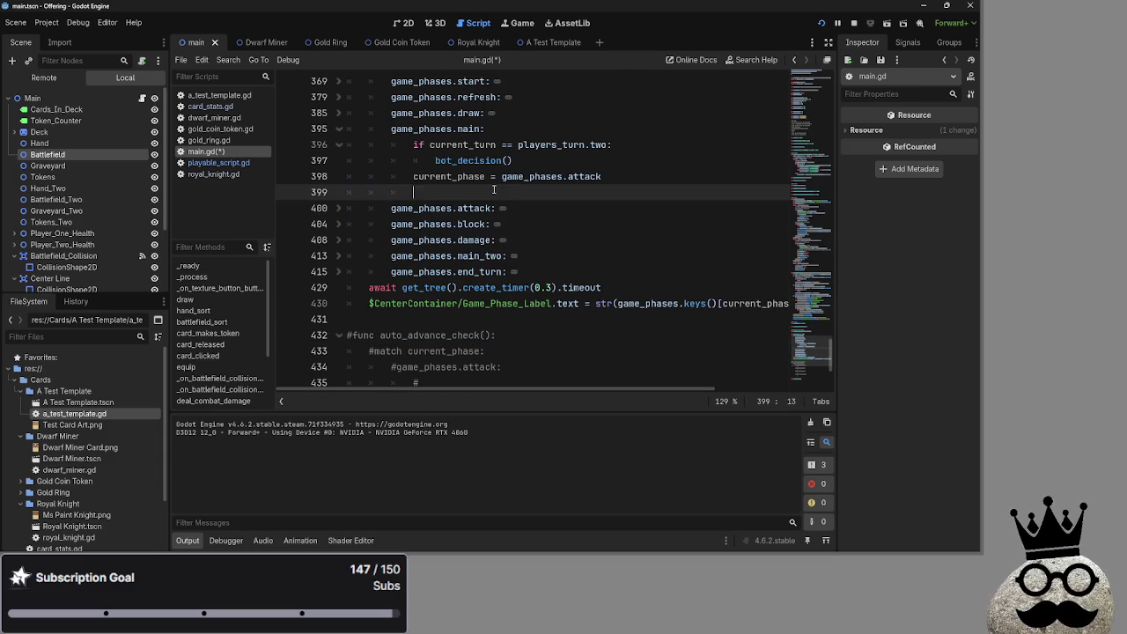
pyautogui.hotkey('ctrl', 'v')
pyautogui.scroll(-3, 462, 321)
pyautogui.scroll(-1, 462, 322)
pyautogui.moveTo(457, 304)
pyautogui.mouseDown()
pyautogui.moveTo(423, 298)
pyautogui.moveTo(347, 166)
pyautogui.mouseUp()
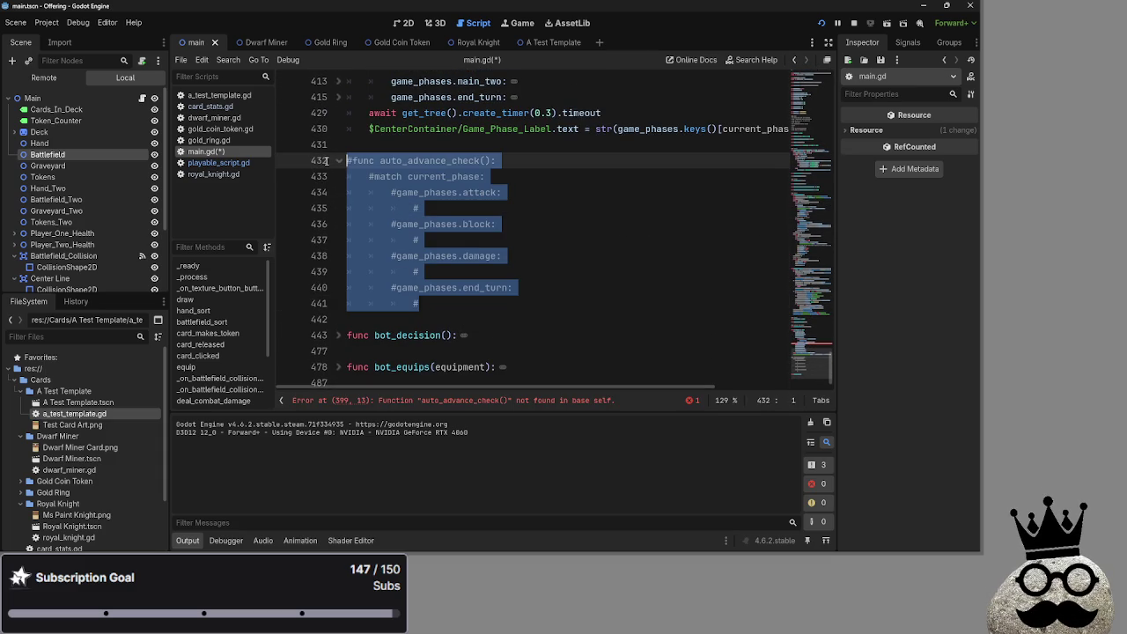
# Step: Uncomment auto_advance_check, then re-comment its block, damage and end_turn cases so only attack stays live
pyautogui.hotkey('ctrl', 'k')
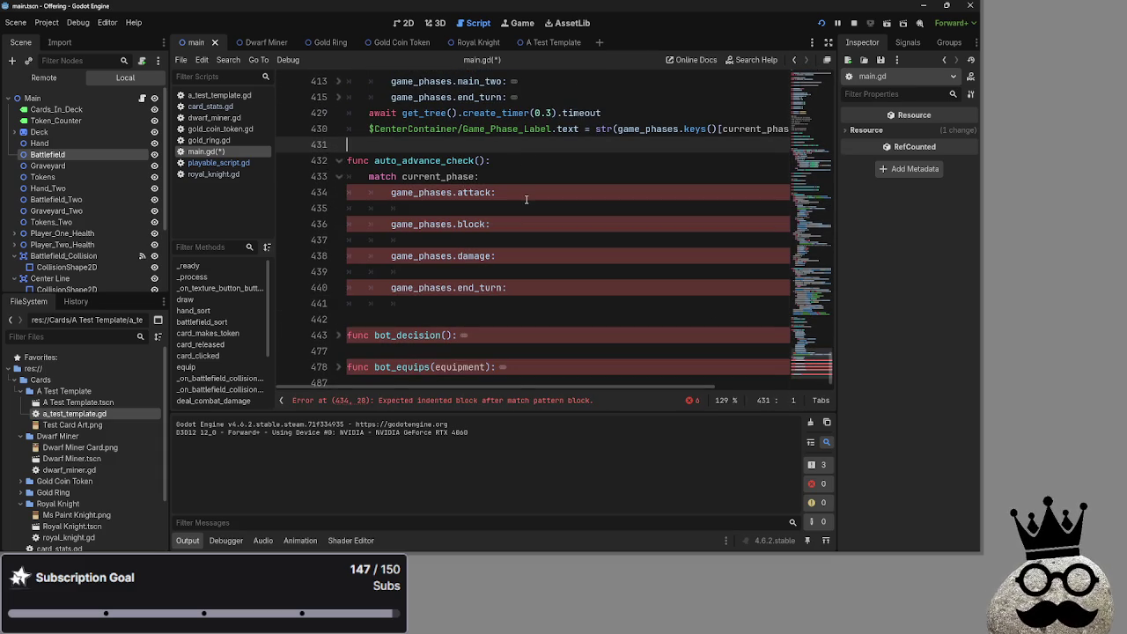
pyautogui.click(442, 302)
pyautogui.moveTo(443, 302)
pyautogui.mouseDown()
pyautogui.moveTo(345, 287)
pyautogui.moveTo(322, 223)
pyautogui.mouseUp()
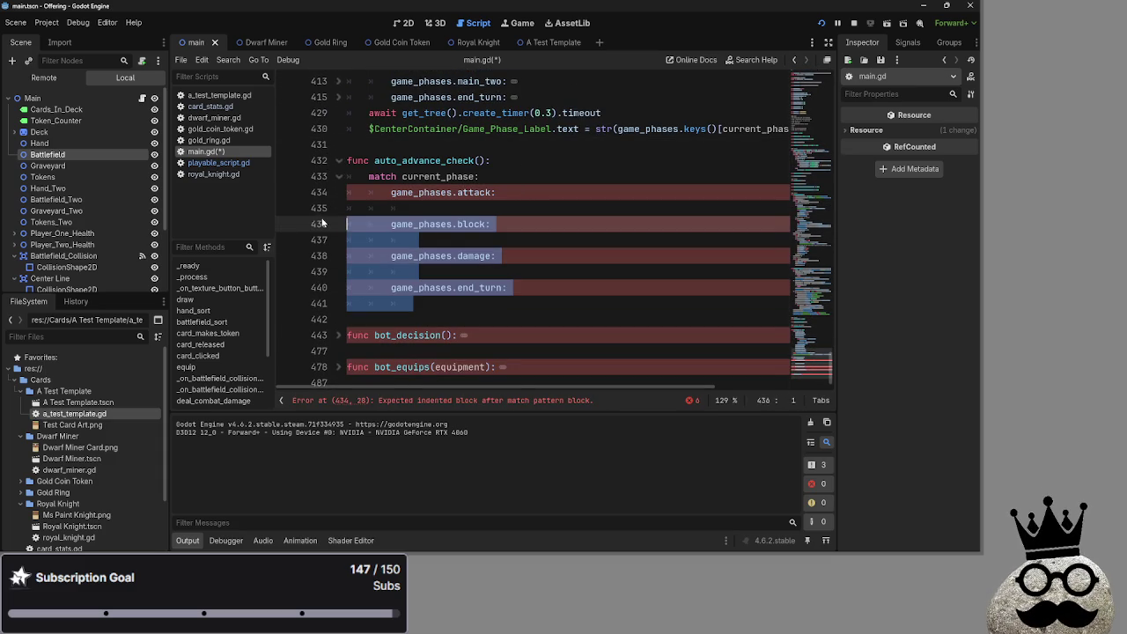
pyautogui.hotkey('ctrl', 'k')
# Step: Start an unfinished 'for index in' loop on line 435 under the attack case
pyautogui.click(529, 208)
pyautogui.scroll(3, 531, 239)
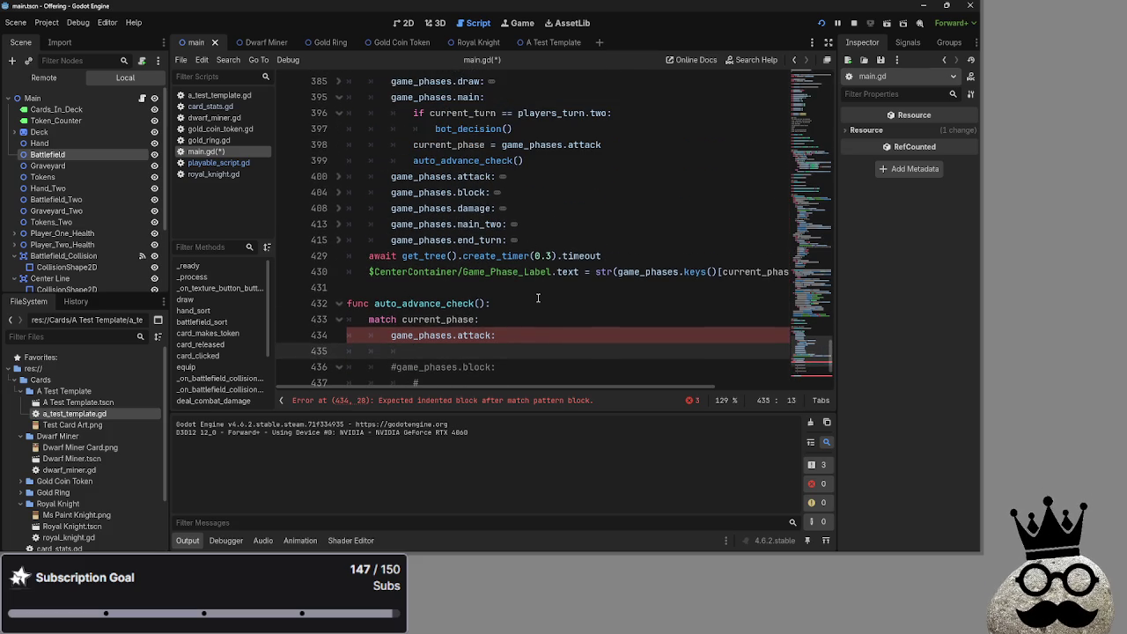
pyautogui.press('BackSpace')
pyautogui.press('Tab')
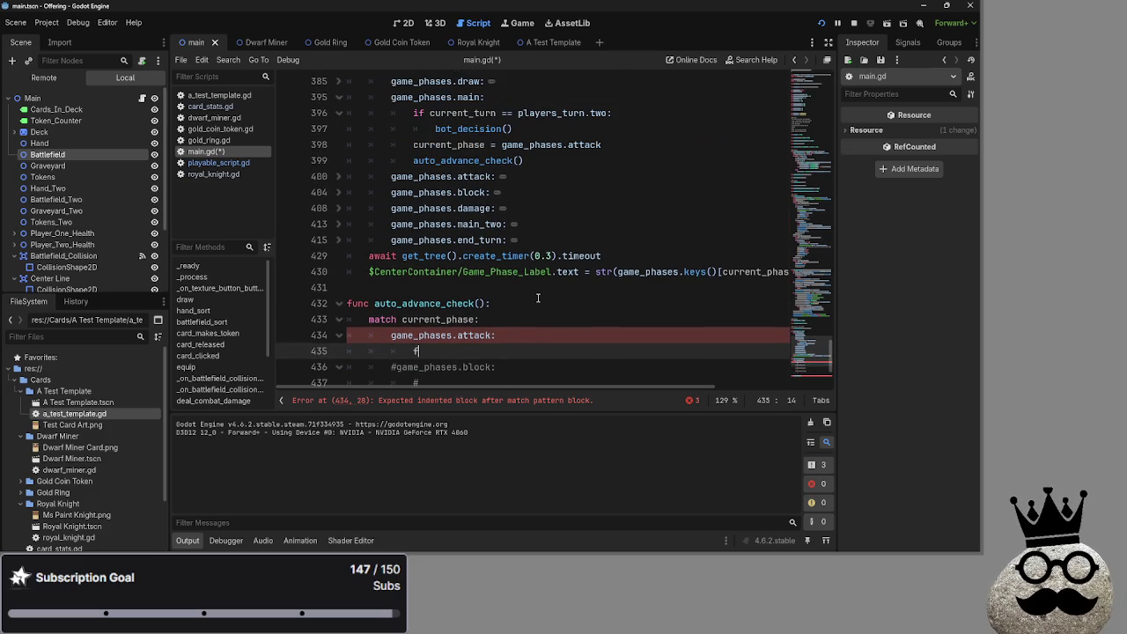
pyautogui.write('fir')
pyautogui.press('BackSpace')
pyautogui.press('BackSpace')
pyautogui.write('or i')
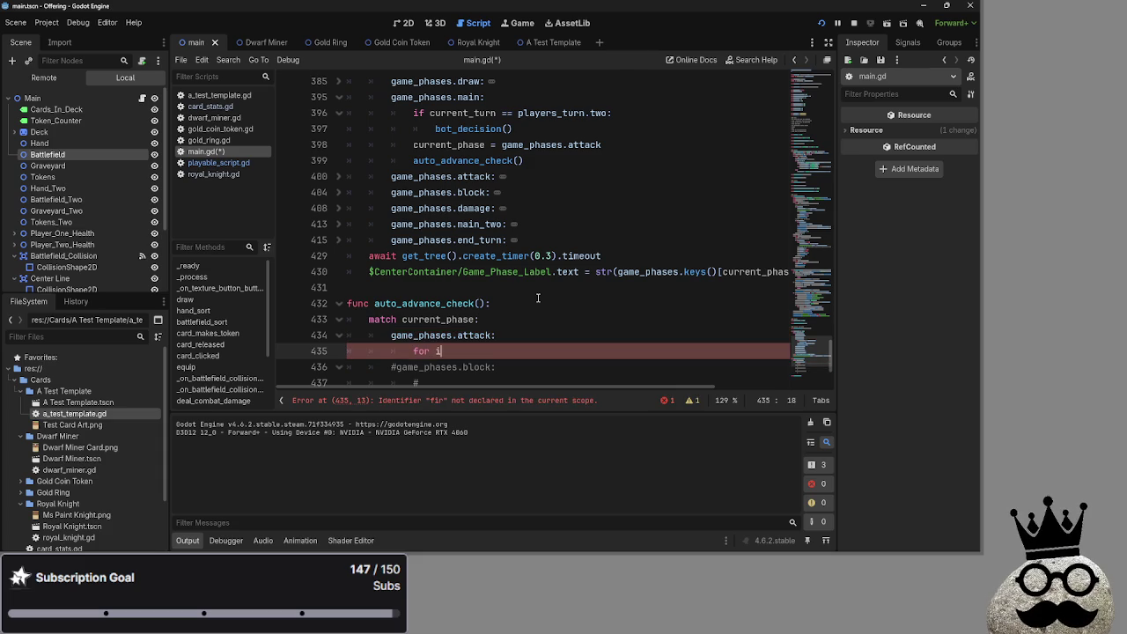
pyautogui.write('ndex in batt')
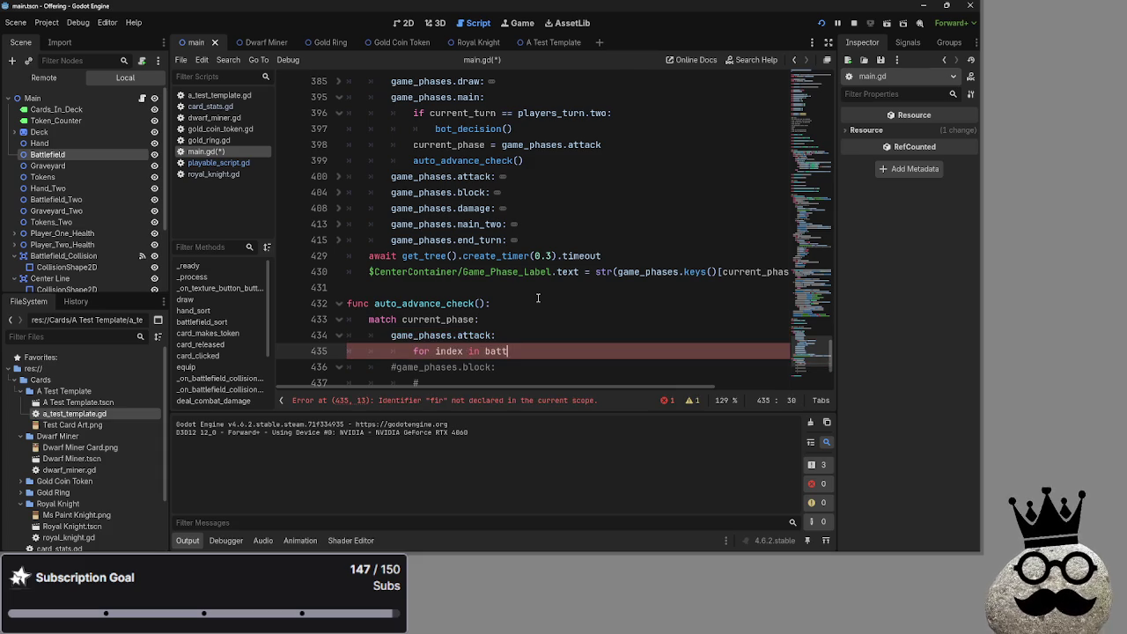
pyautogui.write('lefield(')
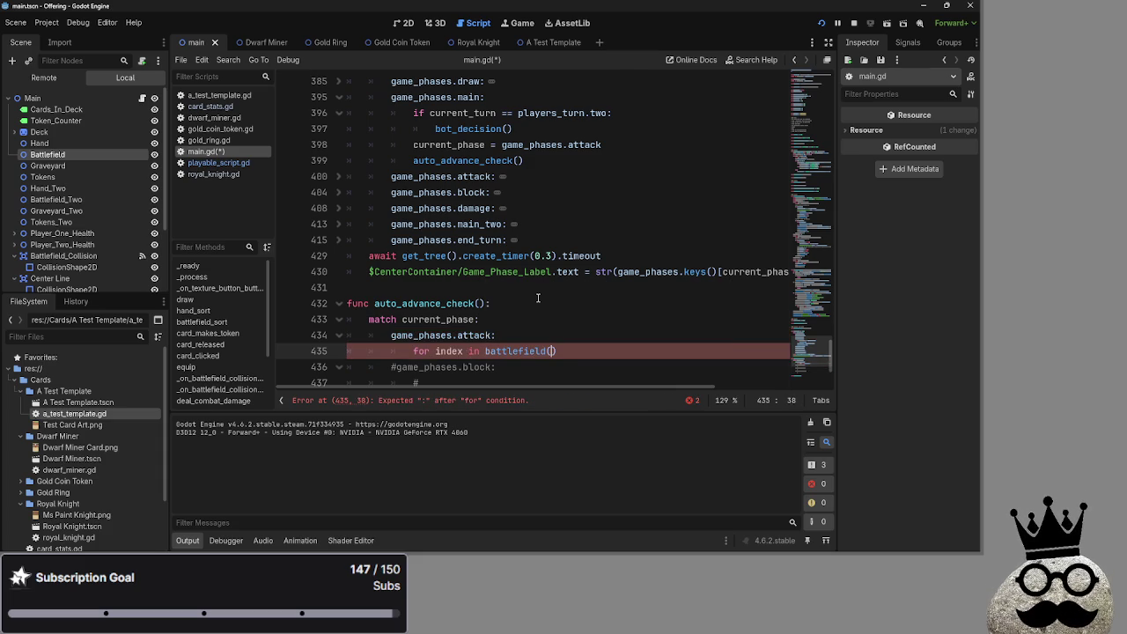
pyautogui.press('BackSpace')
pyautogui.press('BackSpace')
pyautogui.press('BackSpace')
# Step: Collapse the deal_combat_damage function to bring the attack case into view
pyautogui.scroll(20, 538, 298)
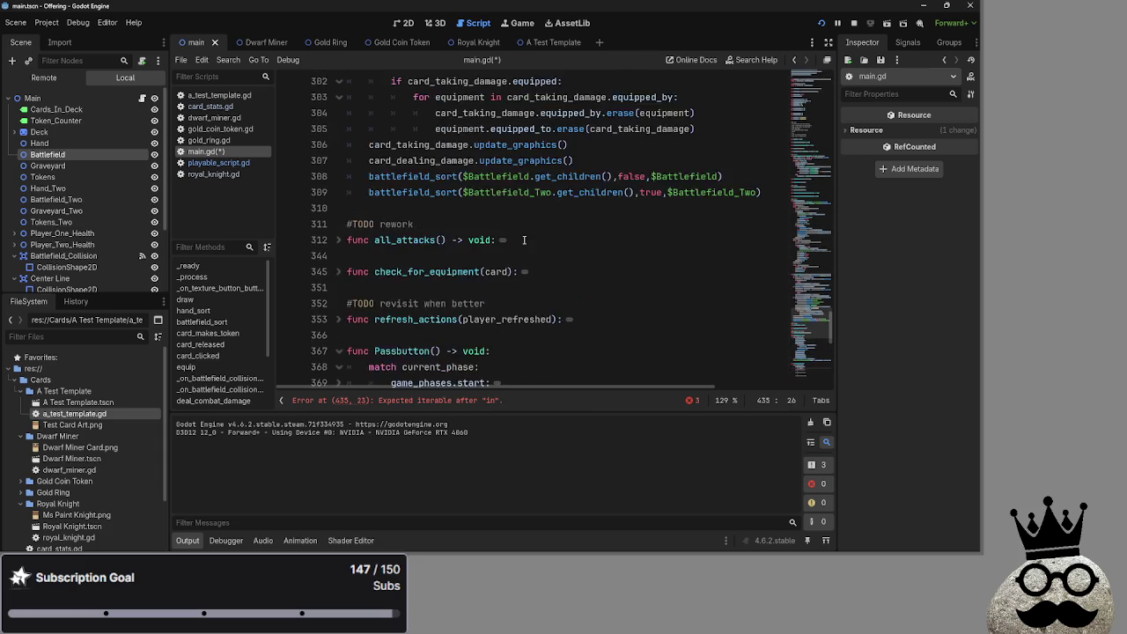
pyautogui.scroll(-5, 628, 295)
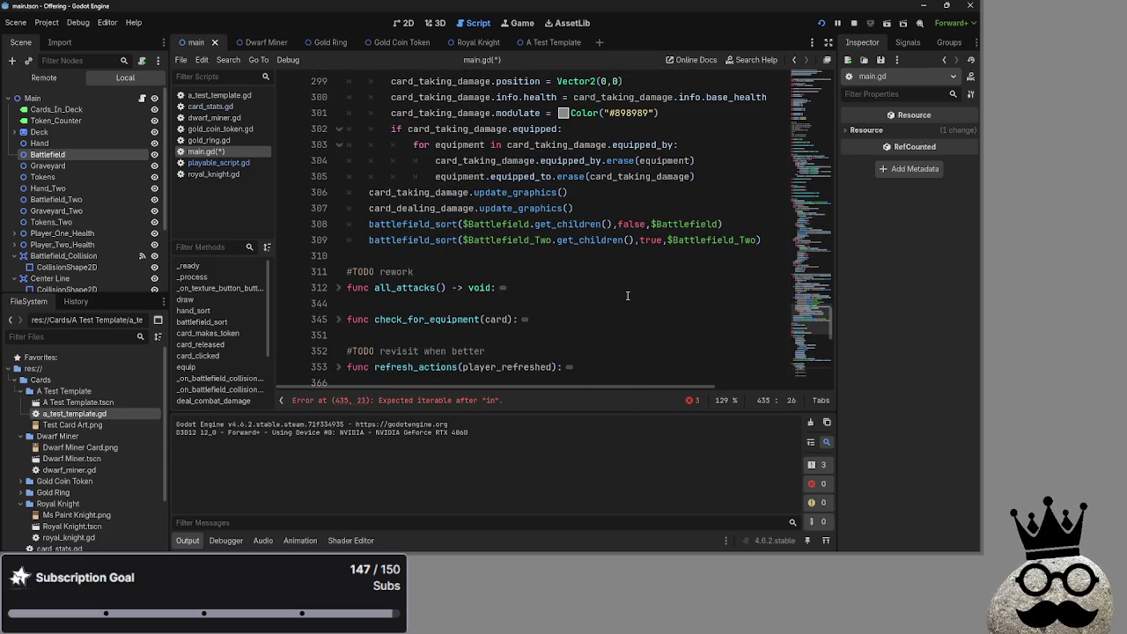
pyautogui.scroll(-4, 586, 291)
pyautogui.scroll(20, 537, 284)
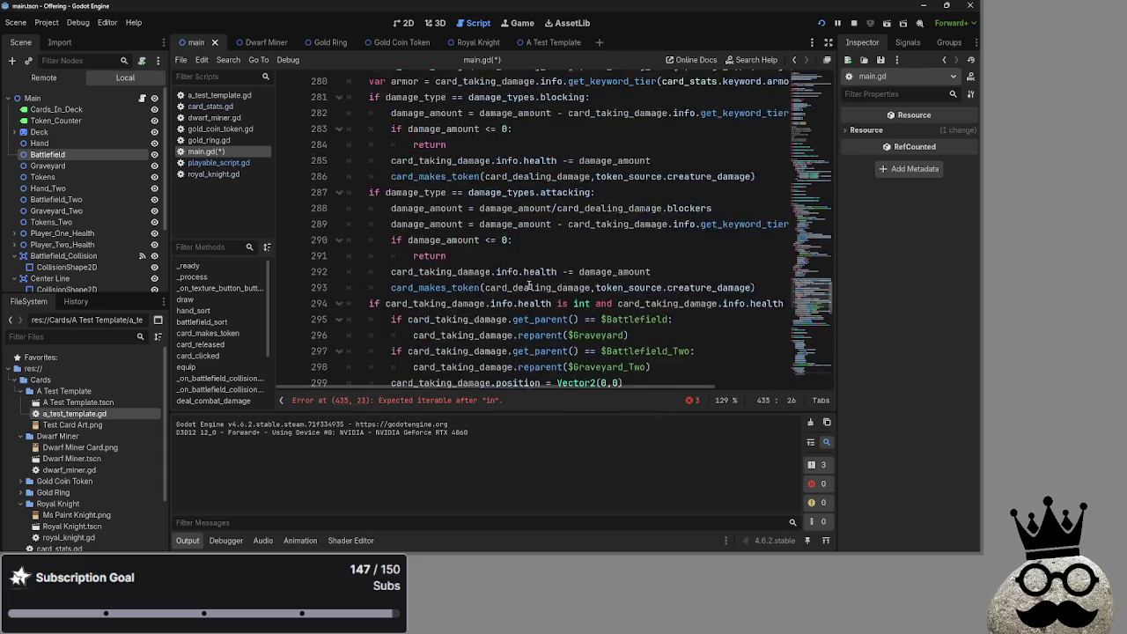
pyautogui.scroll(12, 526, 280)
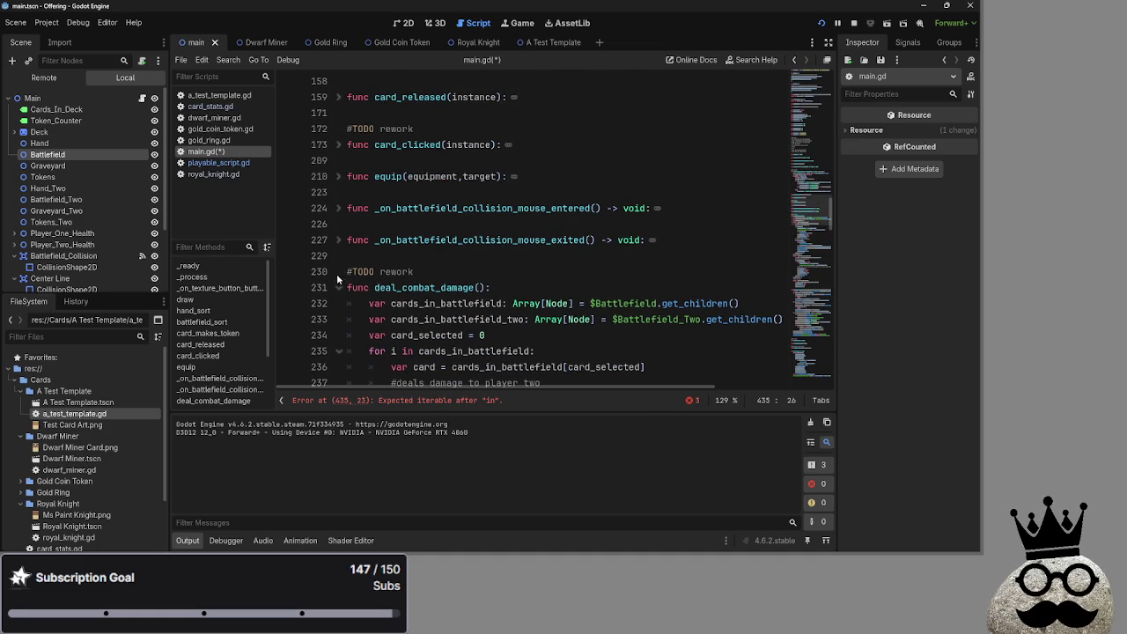
pyautogui.click(338, 286)
pyautogui.scroll(-8, 468, 282)
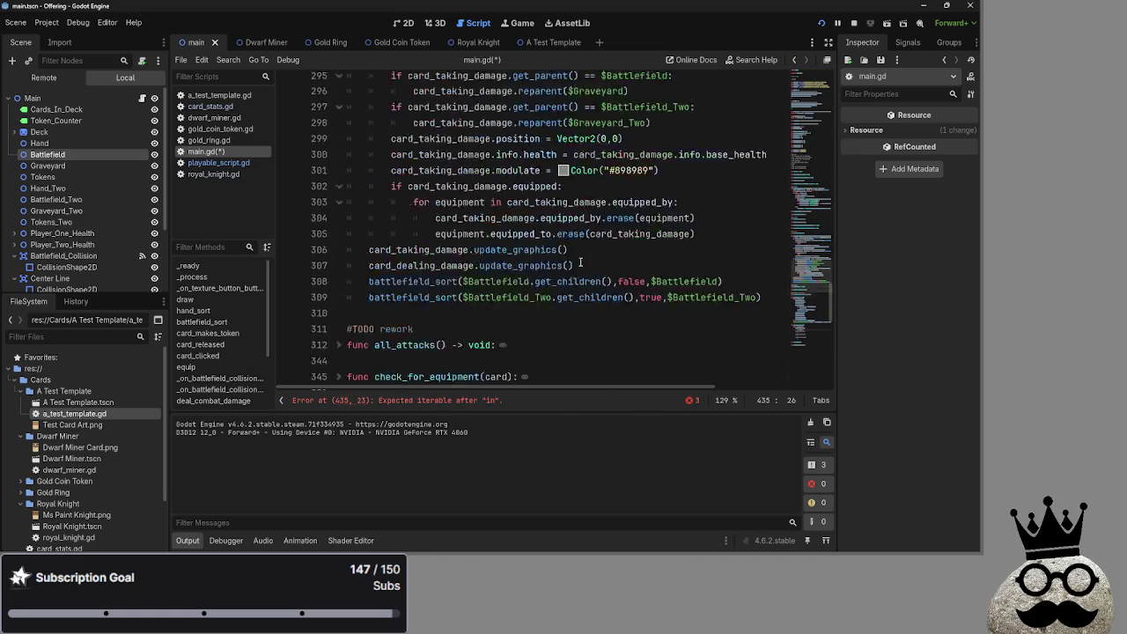
pyautogui.scroll(5, 469, 281)
pyautogui.click(338, 185)
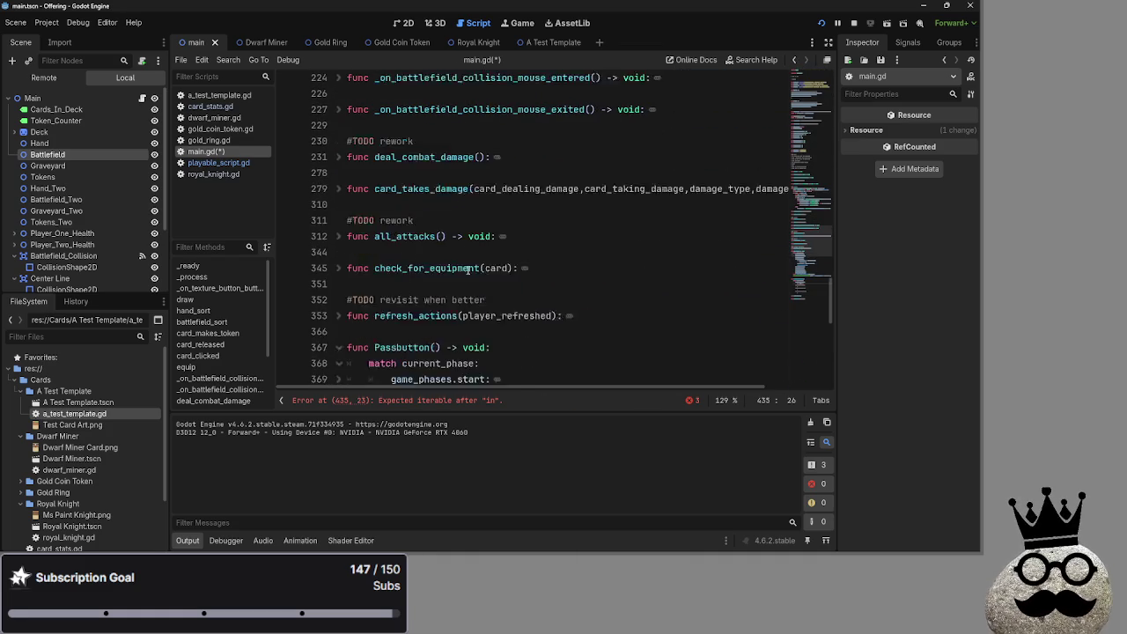
pyautogui.scroll(-6, 469, 271)
pyautogui.scroll(-4, 468, 271)
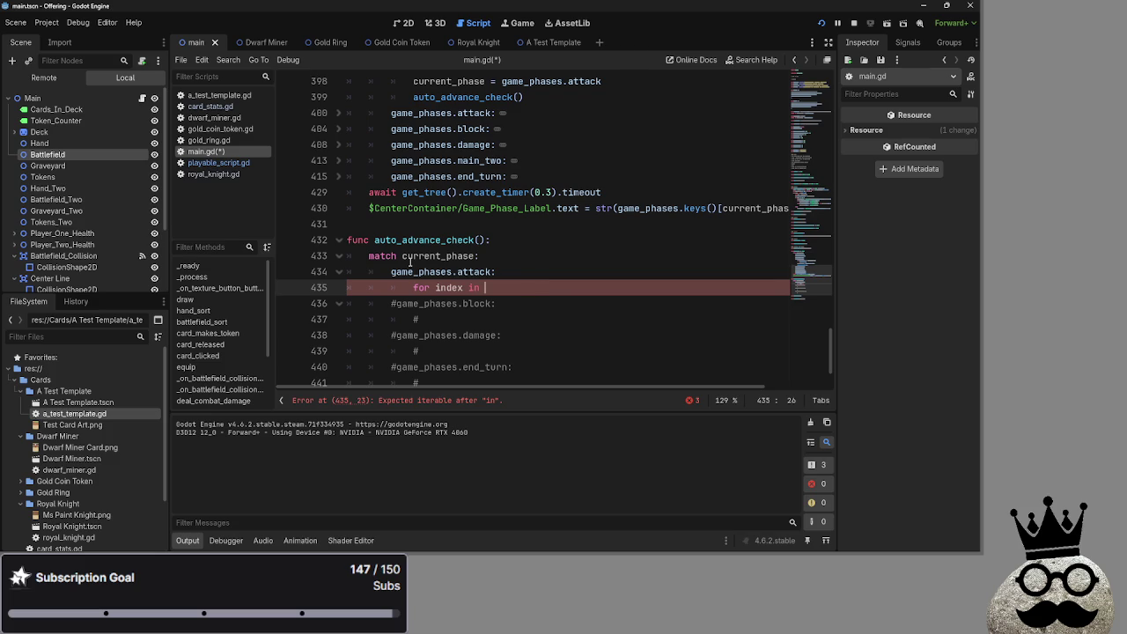
# Step: Complete the loop header as 'for index in $Battlefield.get_children()' using the dragged Battlefield node
pyautogui.moveTo(53, 155)
pyautogui.mouseDown()
pyautogui.moveTo(486, 292)
pyautogui.moveTo(533, 287)
pyautogui.mouseUp()
pyautogui.write('.get_')
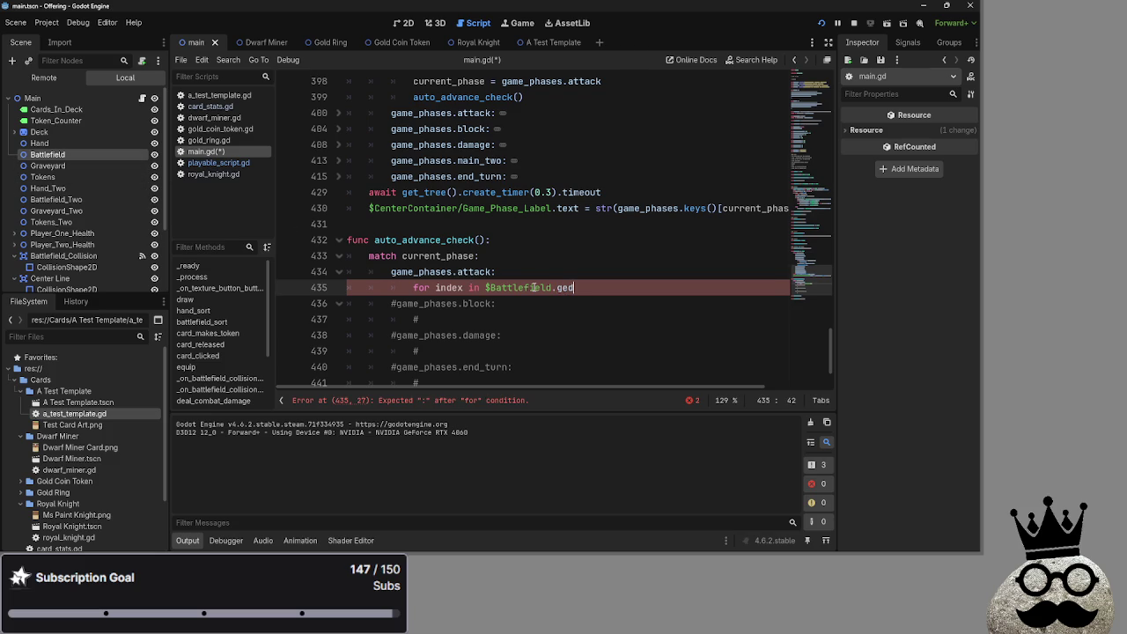
pyautogui.write('chil')
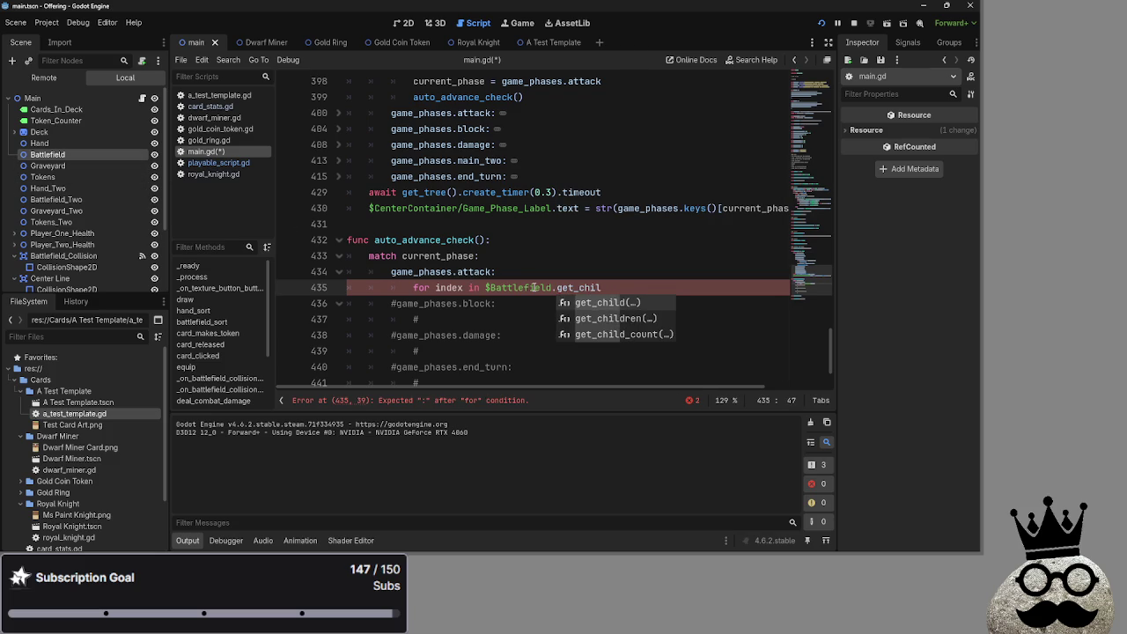
pyautogui.write('dren')
pyautogui.press('Return')
pyautogui.click(691, 286)
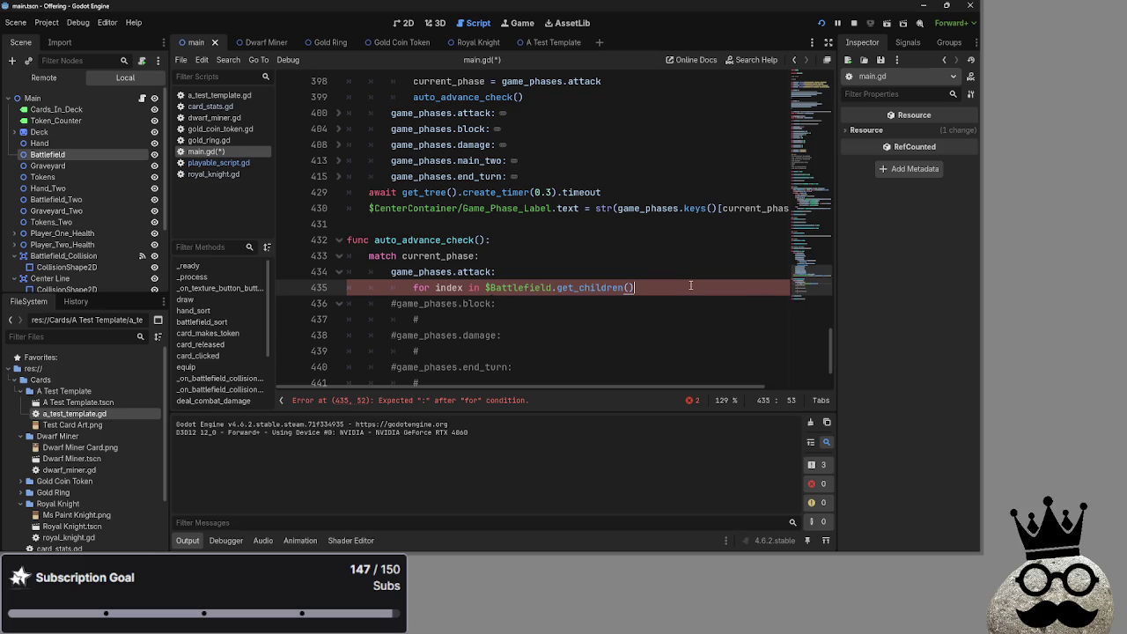
# Step: End the loop header with a colon, nest a pass body, and add an empty indented line
pyautogui.press('Return')
pyautogui.write('pass')
pyautogui.click(691, 286)
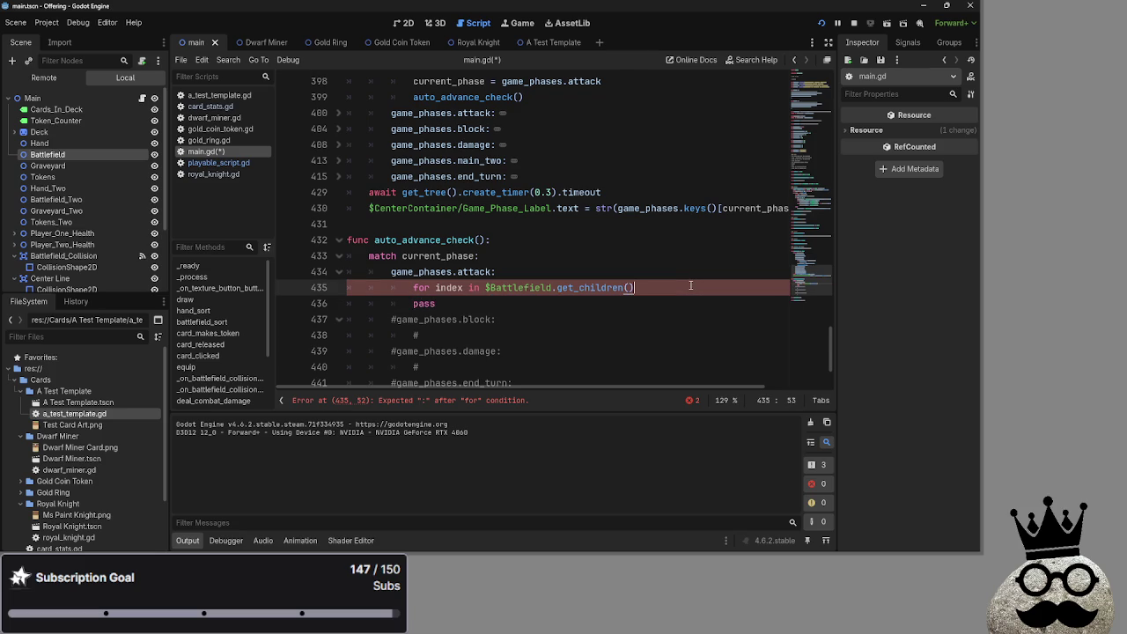
pyautogui.write(':')
pyautogui.press('Down')
pyautogui.press('Home')
pyautogui.press('Tab')
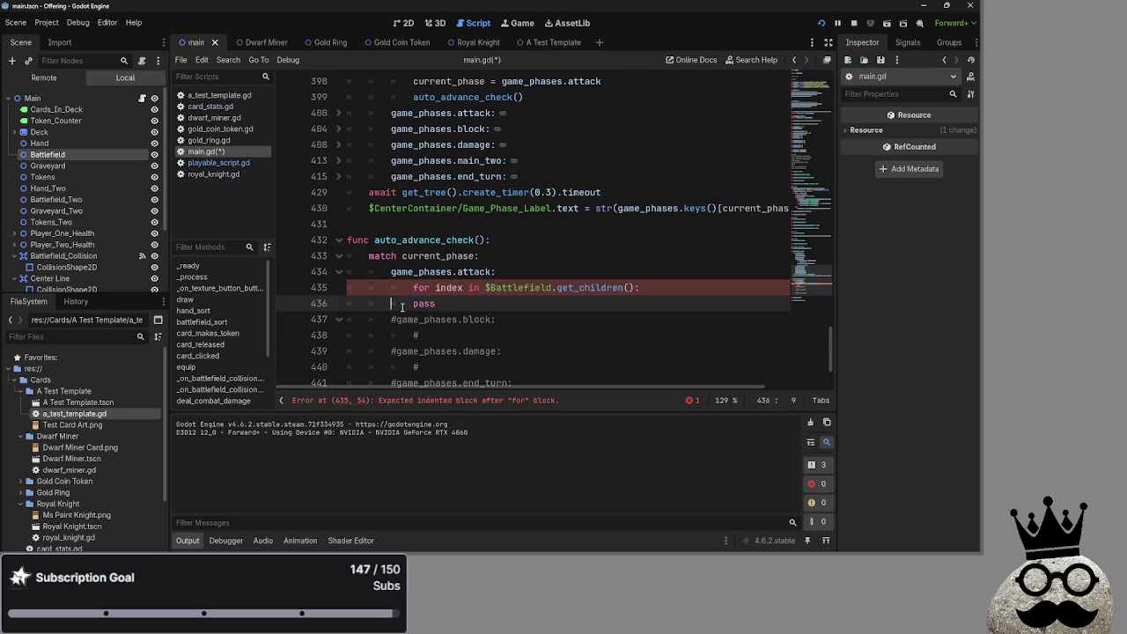
pyautogui.click(677, 286)
pyautogui.press('Return')
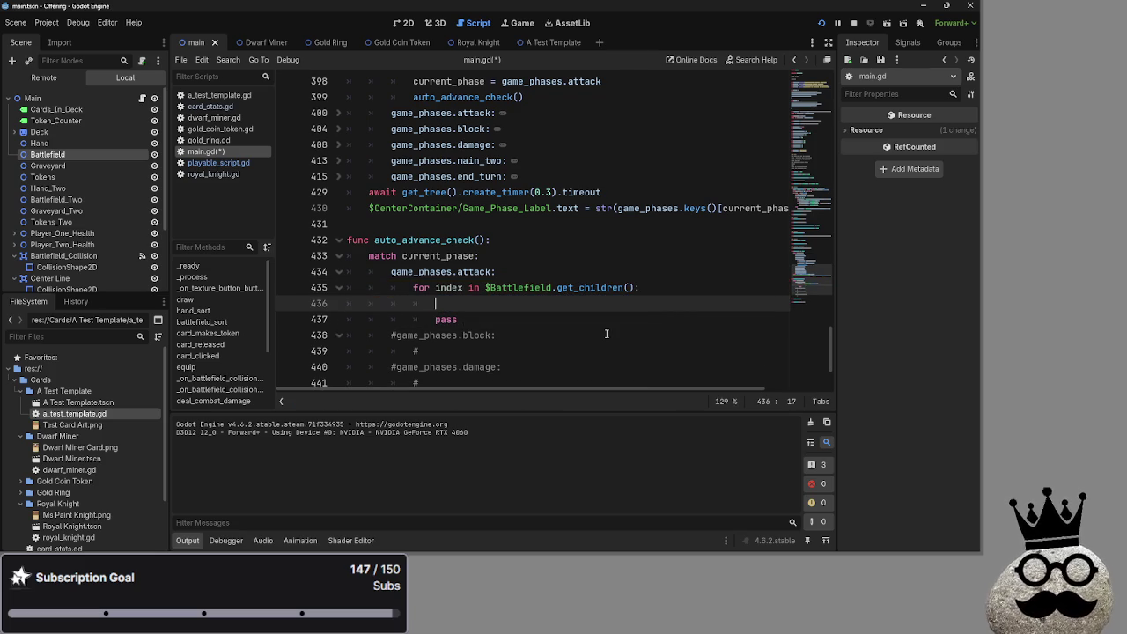
pyautogui.moveTo(434, 304)
pyautogui.mouseDown()
pyautogui.moveTo(378, 286)
pyautogui.moveTo(498, 306)
pyautogui.mouseUp()
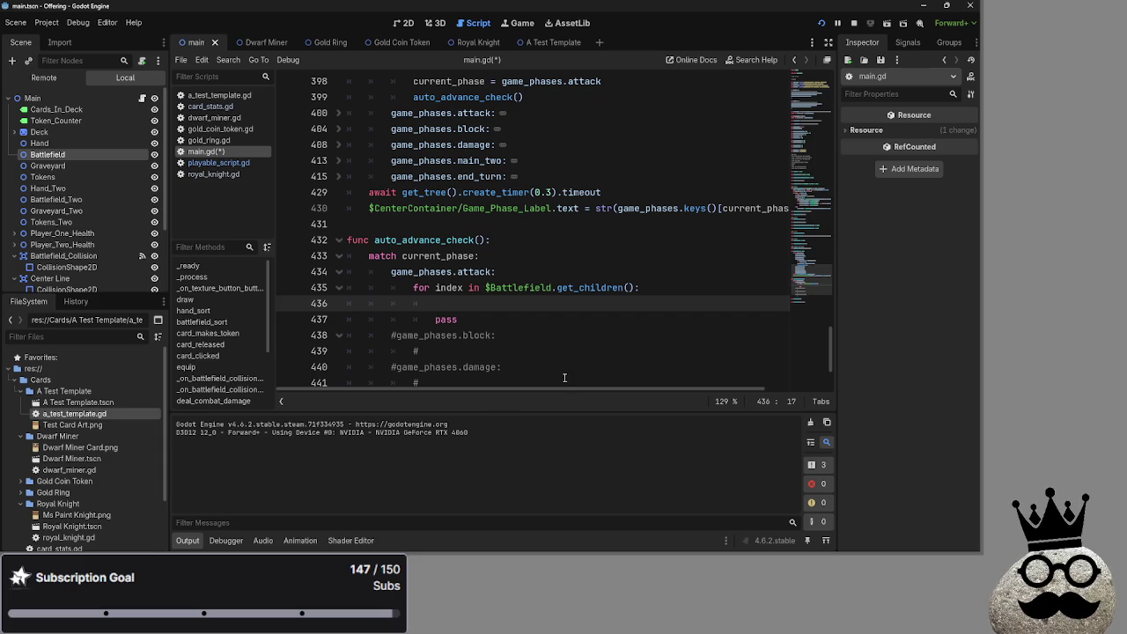
pyautogui.hotkey('alt', 'Tab')
pyautogui.press('Tab')
pyautogui.press('Tab')
pyautogui.press('Tab')
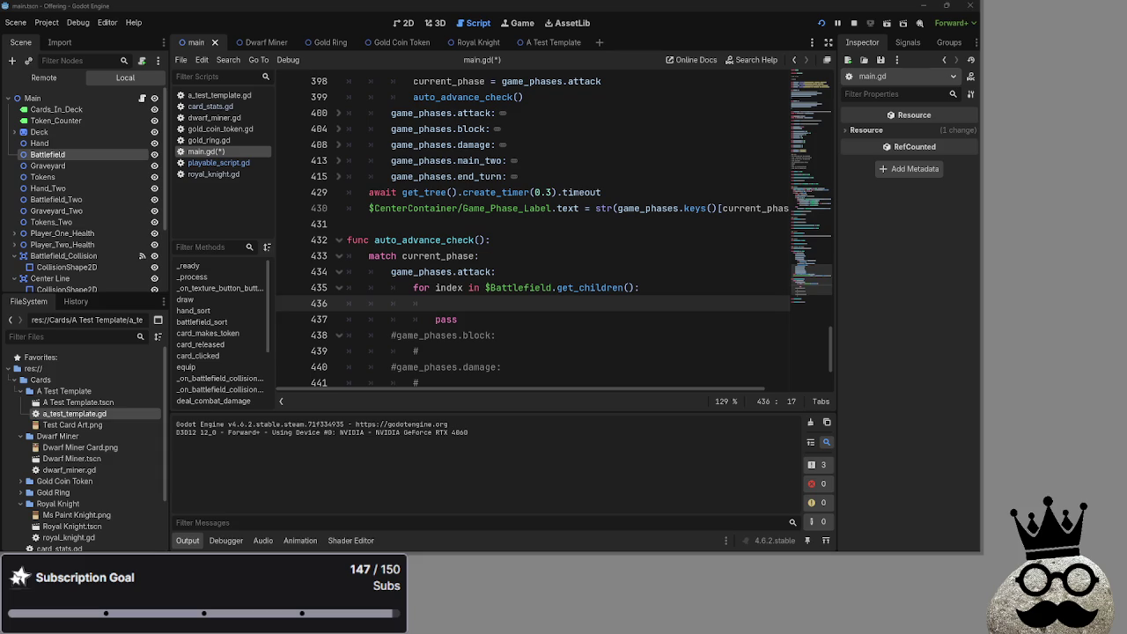
pyautogui.hotkey('alt', 'Tab')
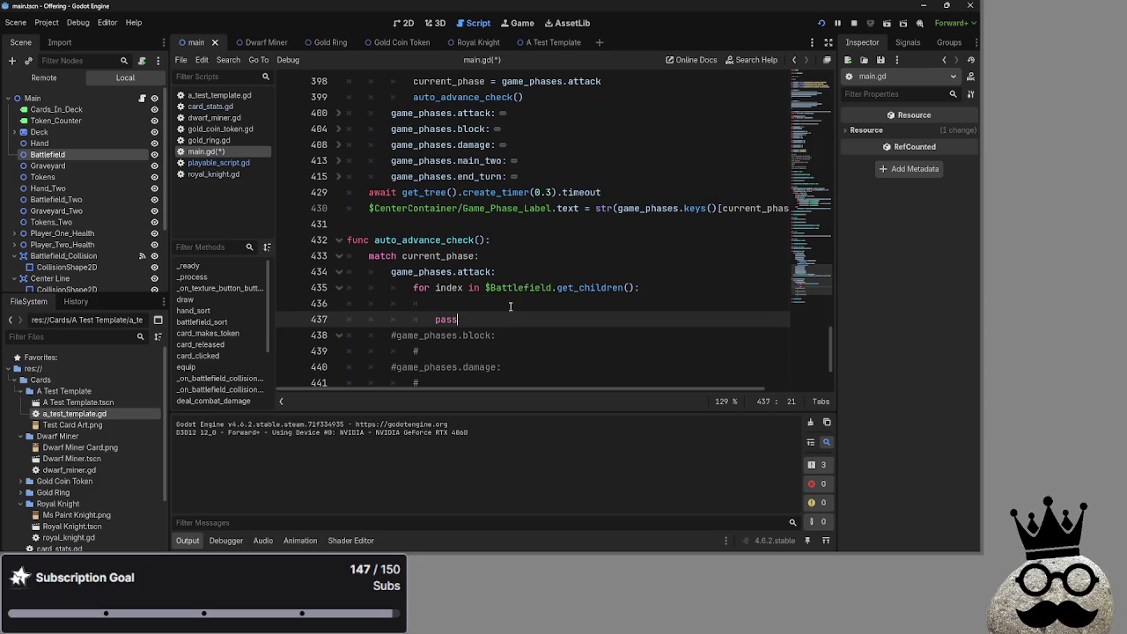
pyautogui.click(562, 315)
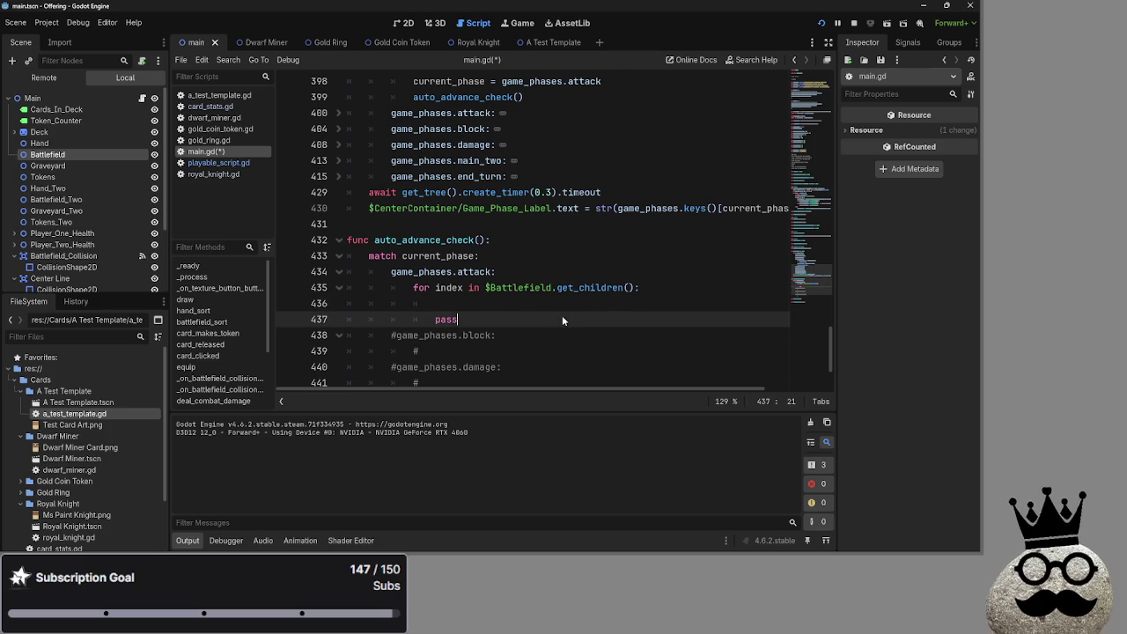
pyautogui.click(561, 310)
pyautogui.click(564, 312)
pyautogui.press('Up')
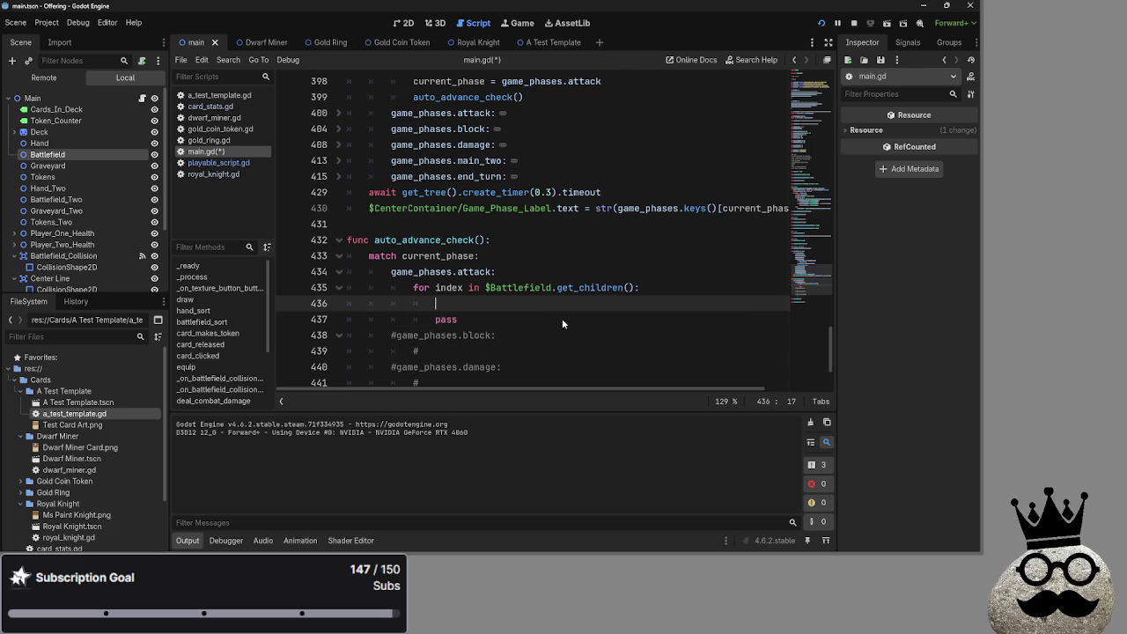
pyautogui.click(562, 318)
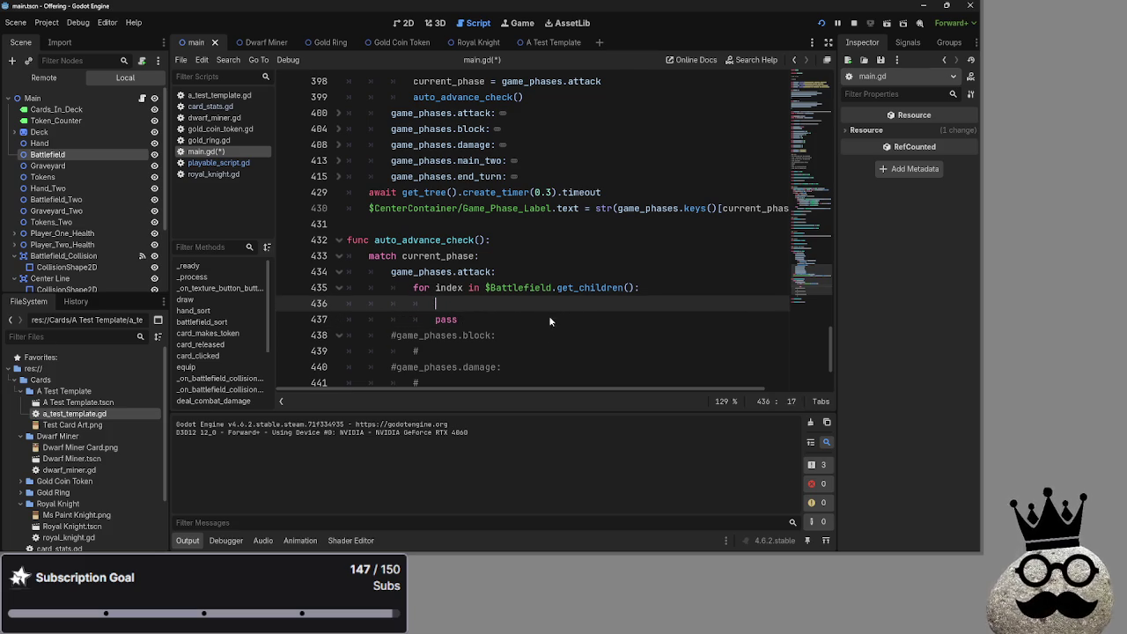
pyautogui.click(481, 300)
pyautogui.hotkey('alt', 'Tab')
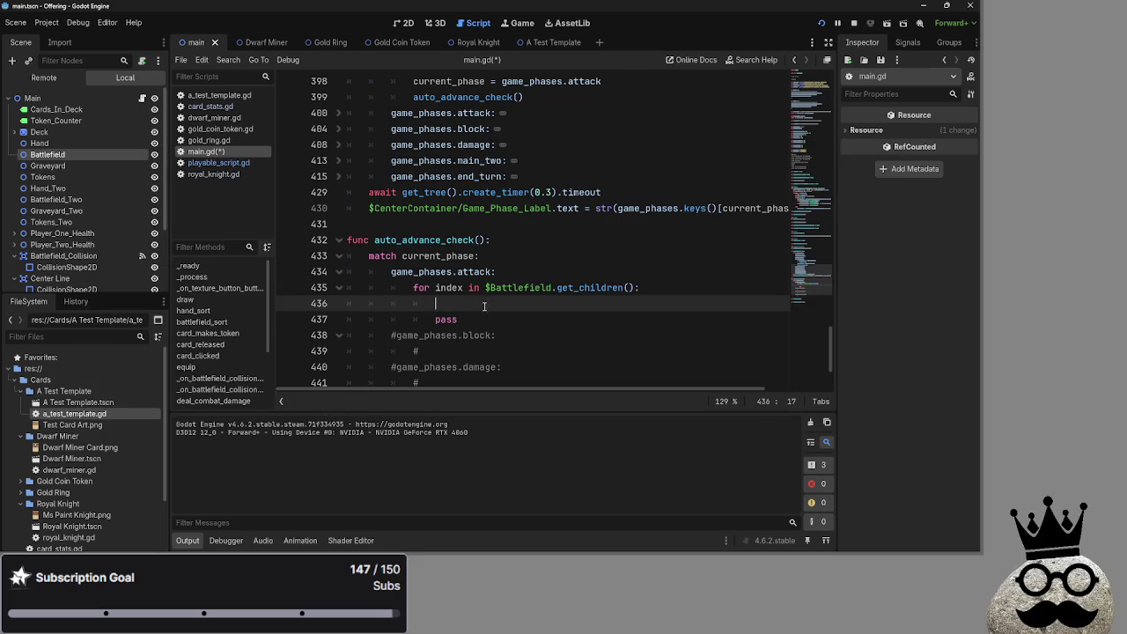
pyautogui.click(473, 316)
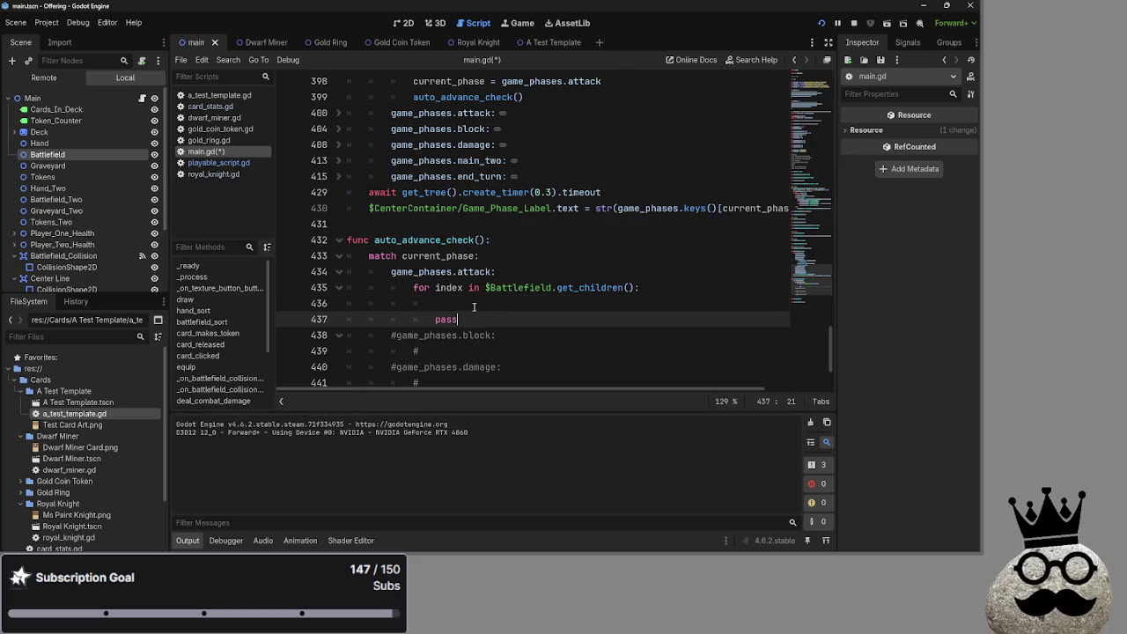
pyautogui.click(478, 308)
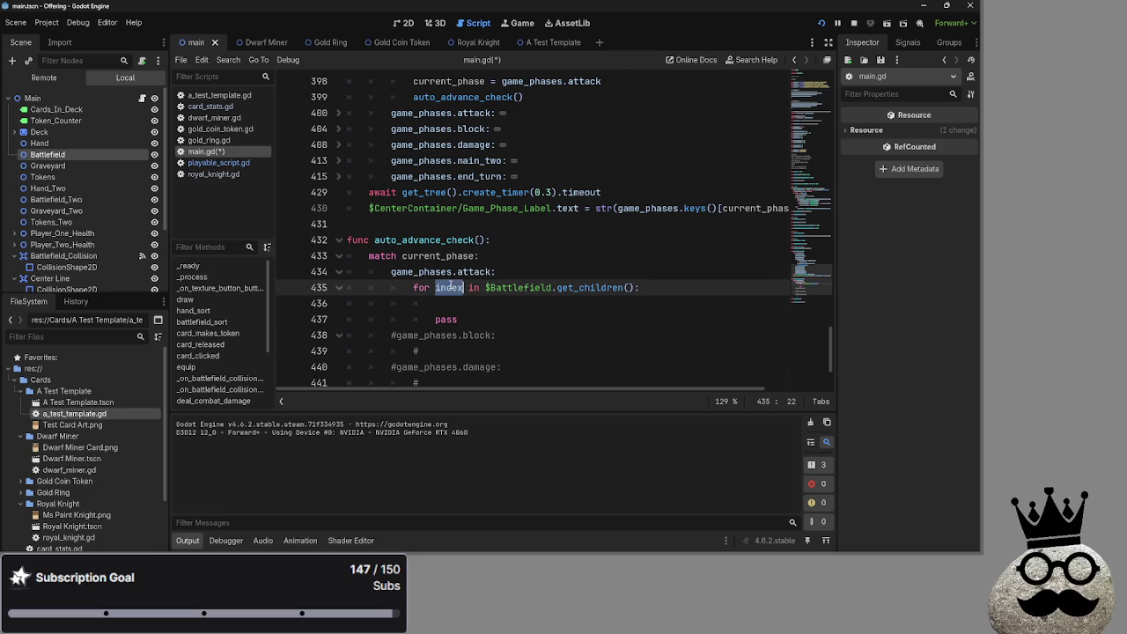
pyautogui.press('Up')
pyautogui.hotkey('ctrl', 'shift', 'Right')
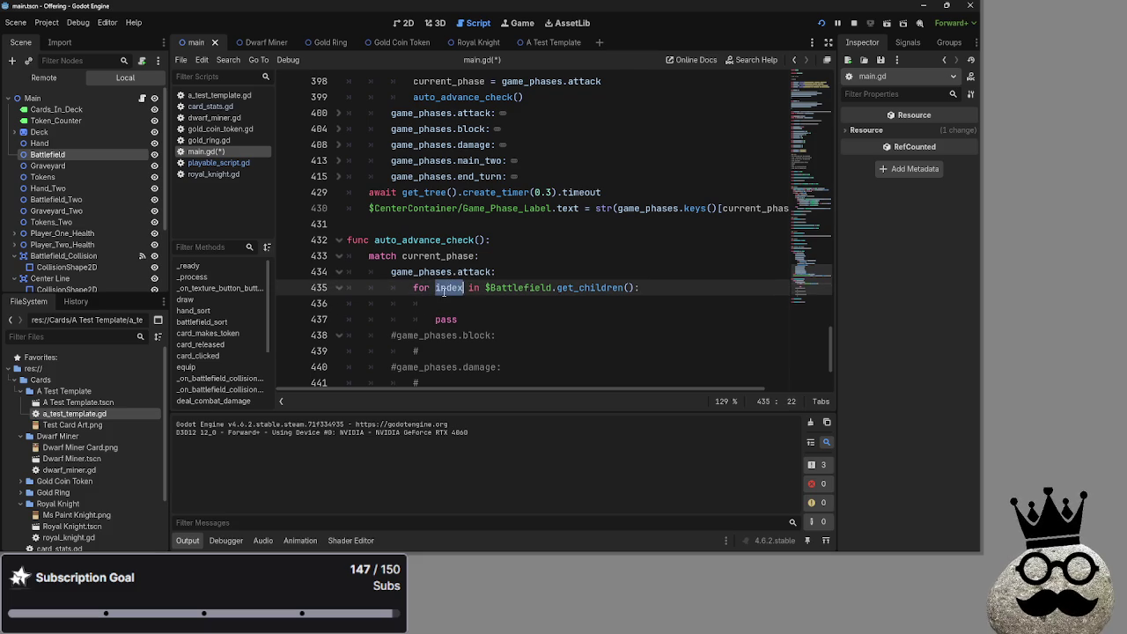
pyautogui.click(441, 292)
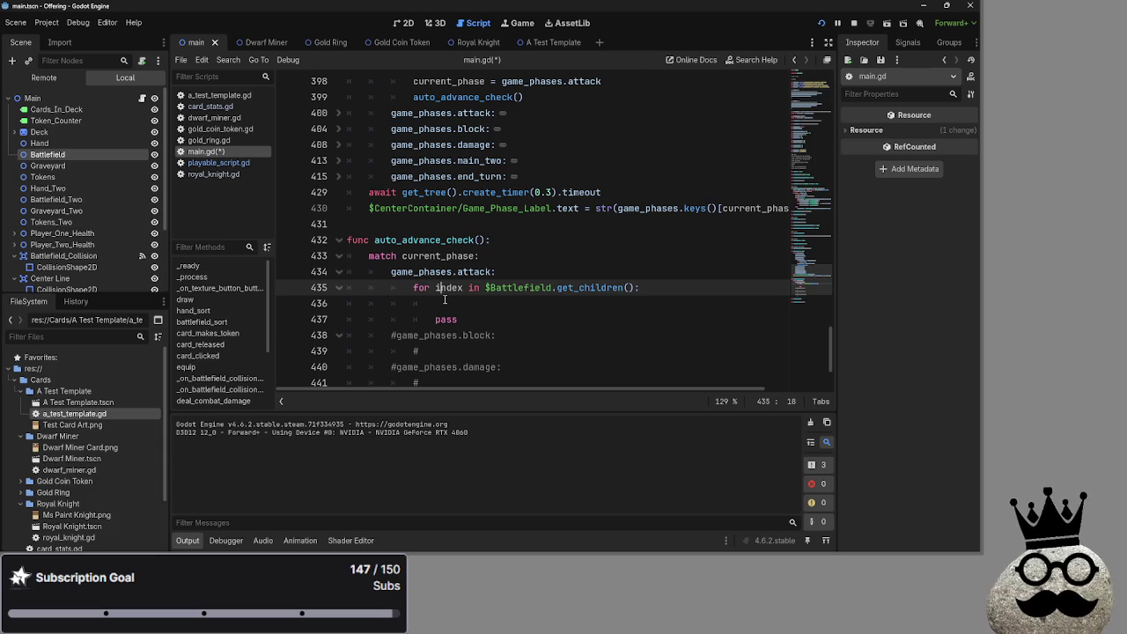
pyautogui.doubleClick(455, 289)
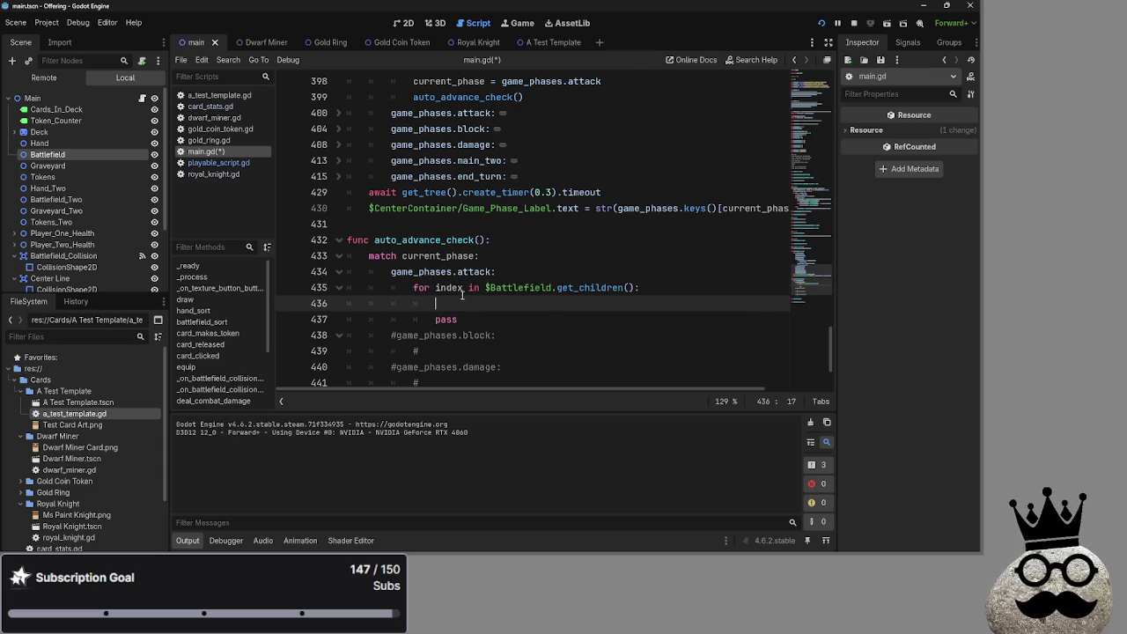
pyautogui.click(458, 304)
pyautogui.press('Up')
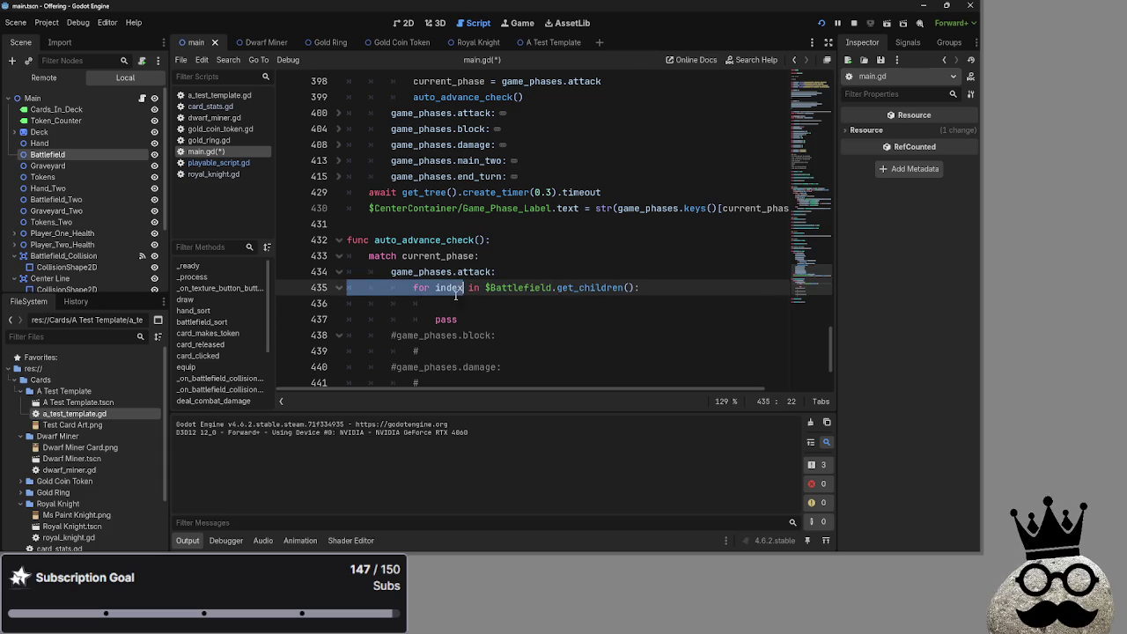
pyautogui.hotkey('ctrl', 'Left')
pyautogui.hotkey('shift', 'ctrl', 'Right')
pyautogui.click(441, 291)
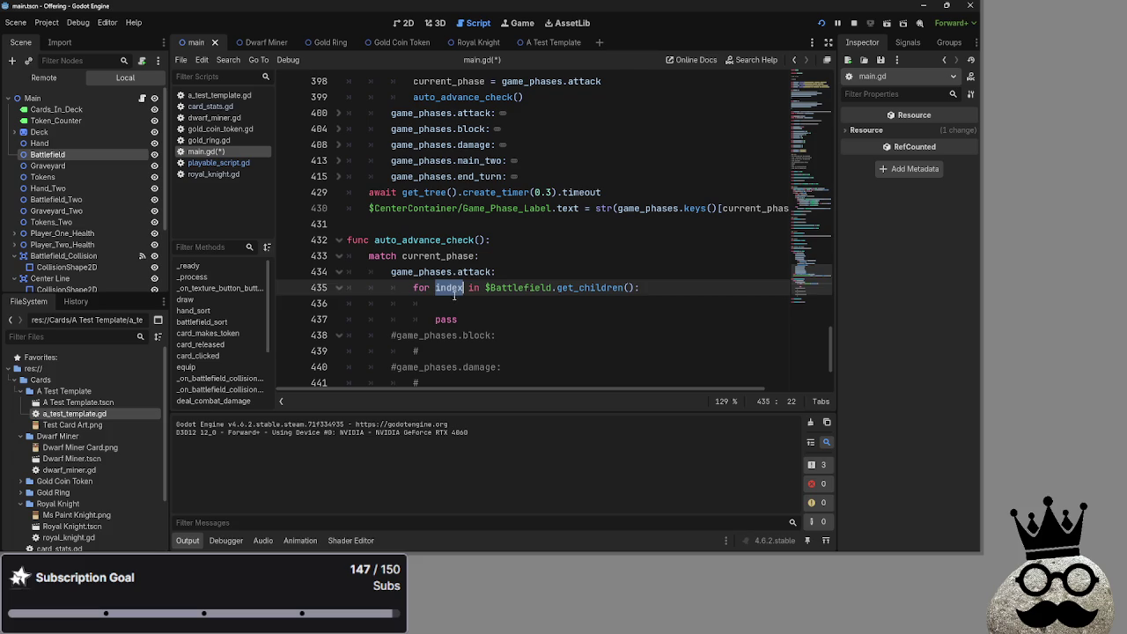
pyautogui.doubleClick(441, 291)
pyautogui.click(477, 299)
pyautogui.doubleClick(449, 287)
pyautogui.click(464, 295)
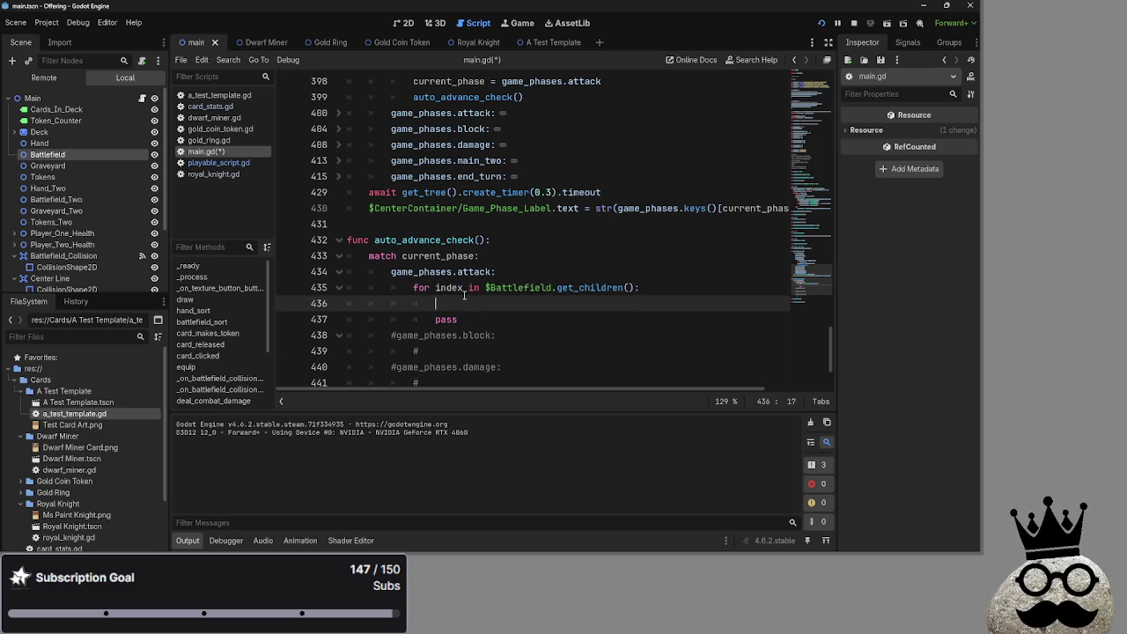
pyautogui.doubleClick(449, 287)
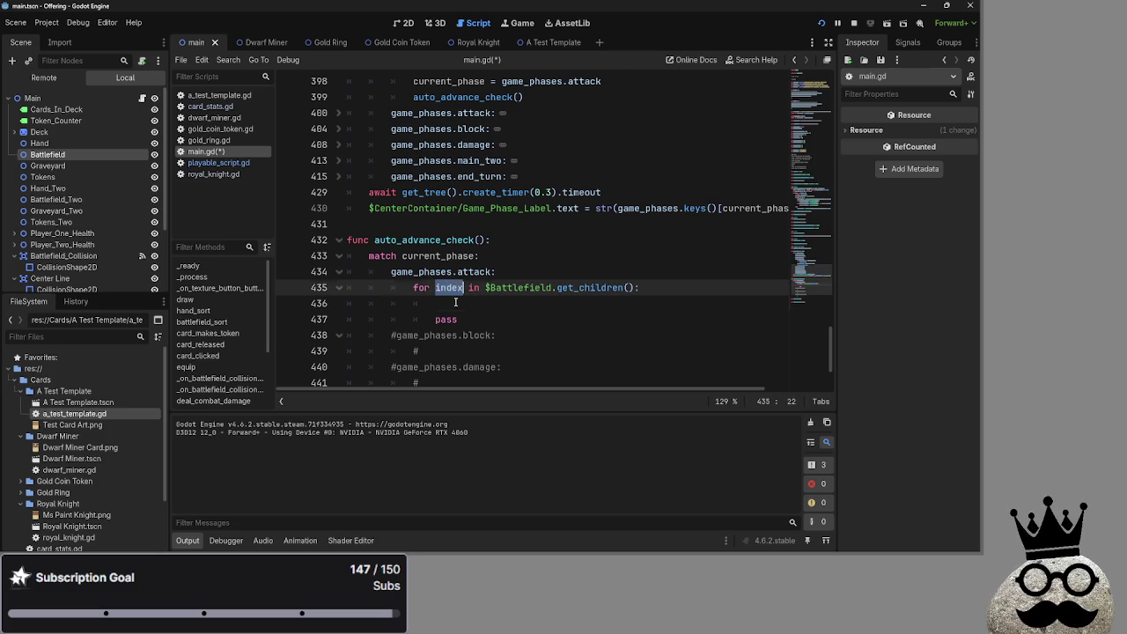
pyautogui.click(449, 287)
pyautogui.doubleClick(450, 287)
pyautogui.doubleClick(458, 287)
pyautogui.click(462, 307)
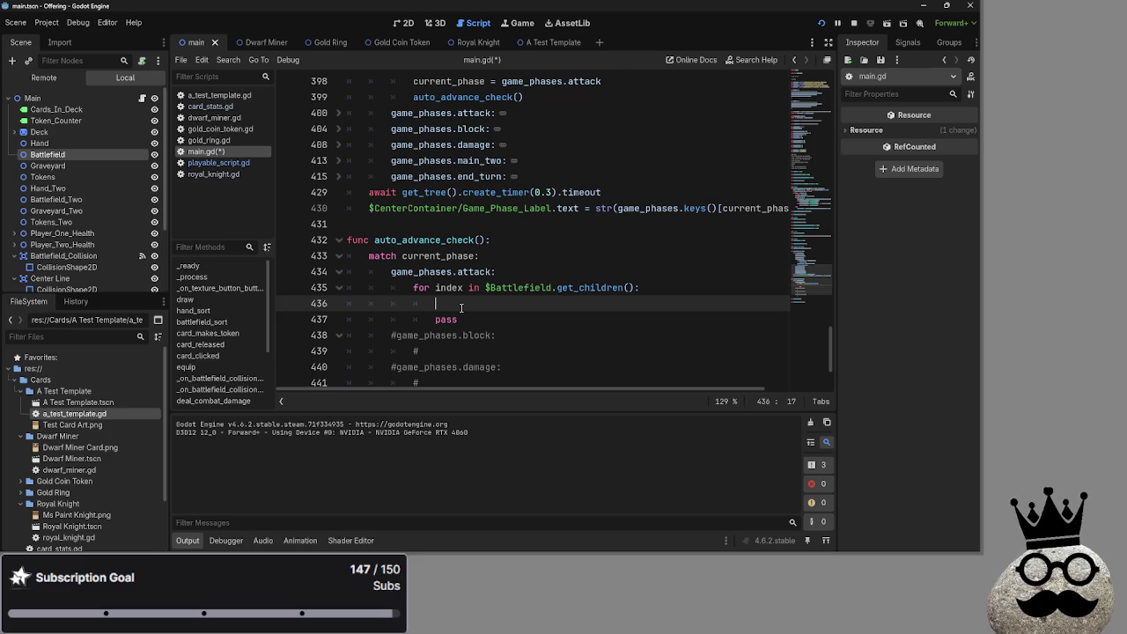
pyautogui.hotkey('shift', 'Down')
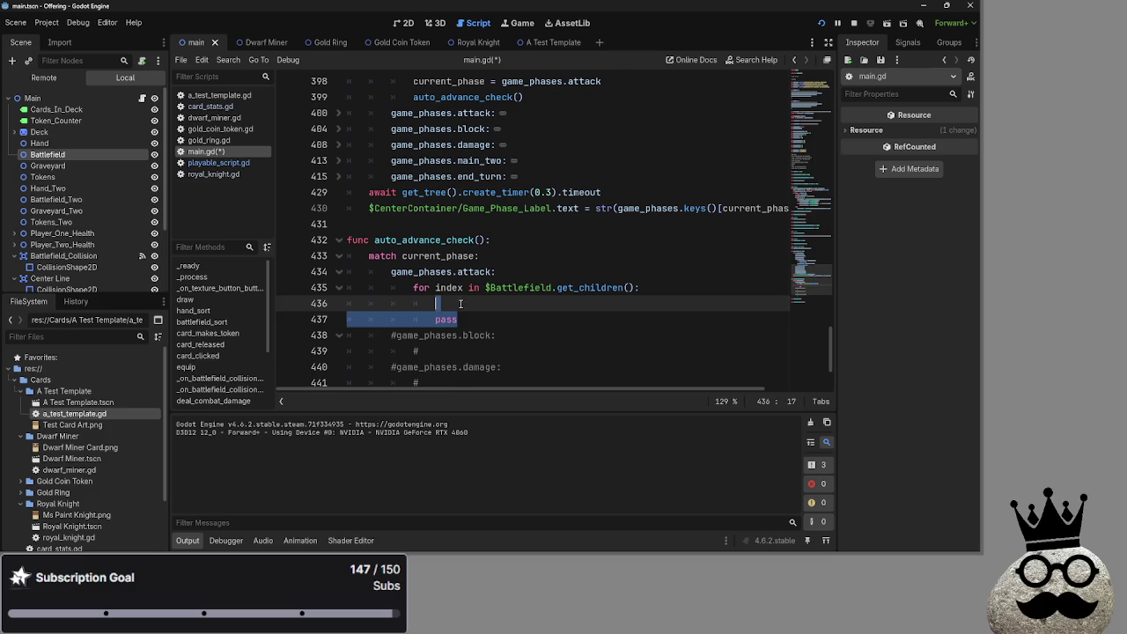
pyautogui.press('BackSpace')
pyautogui.hotkey('ctrl', 'z')
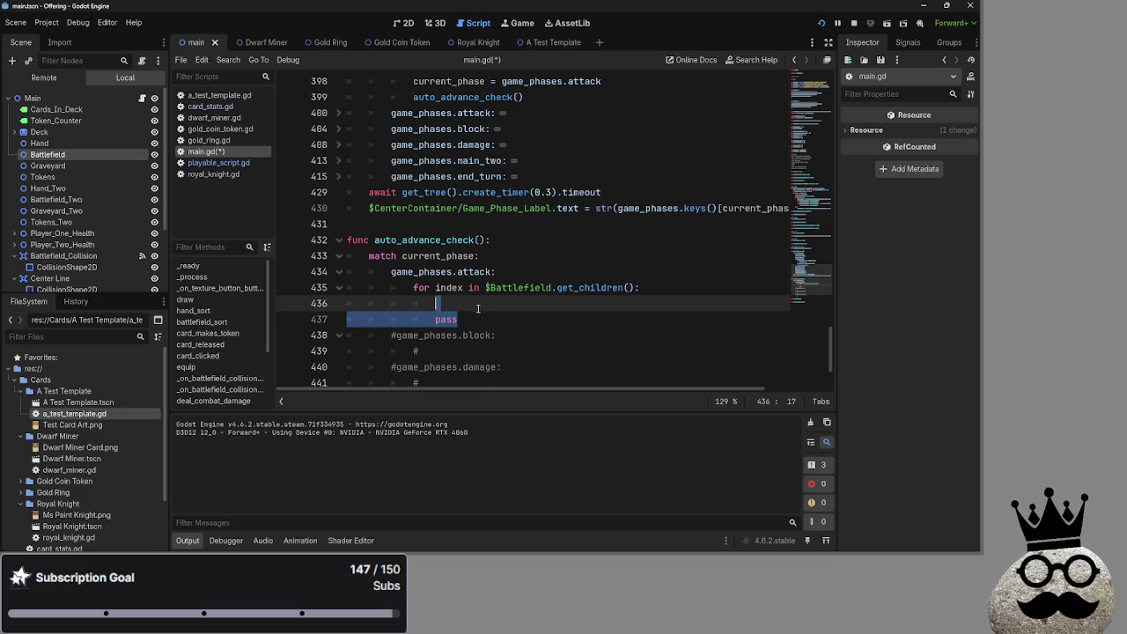
pyautogui.click(477, 304)
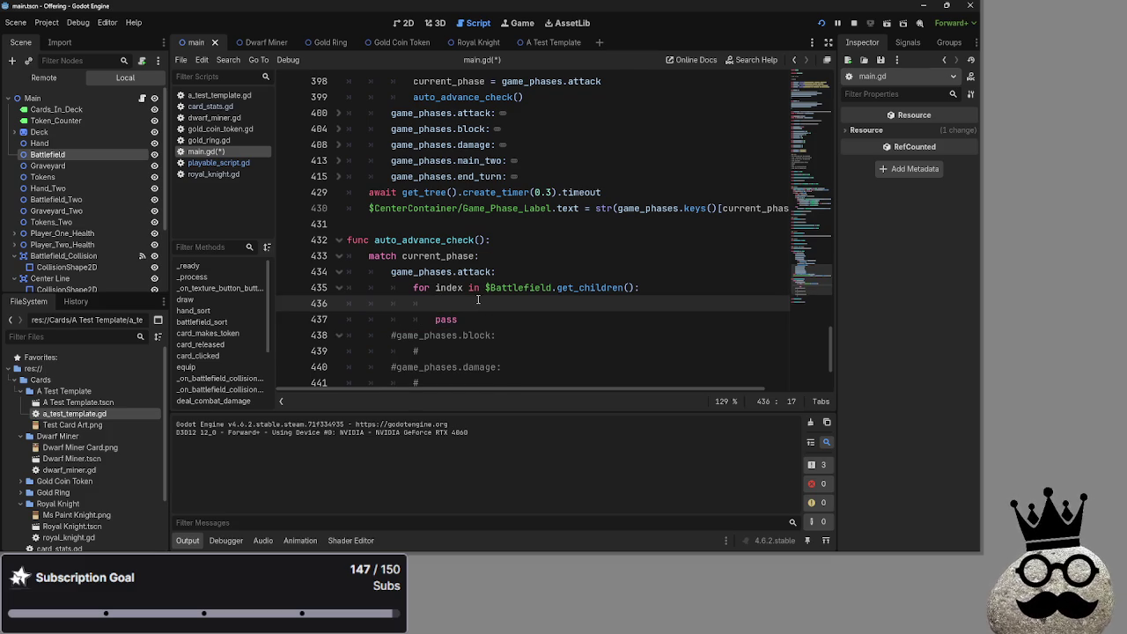
pyautogui.doubleClick(422, 287)
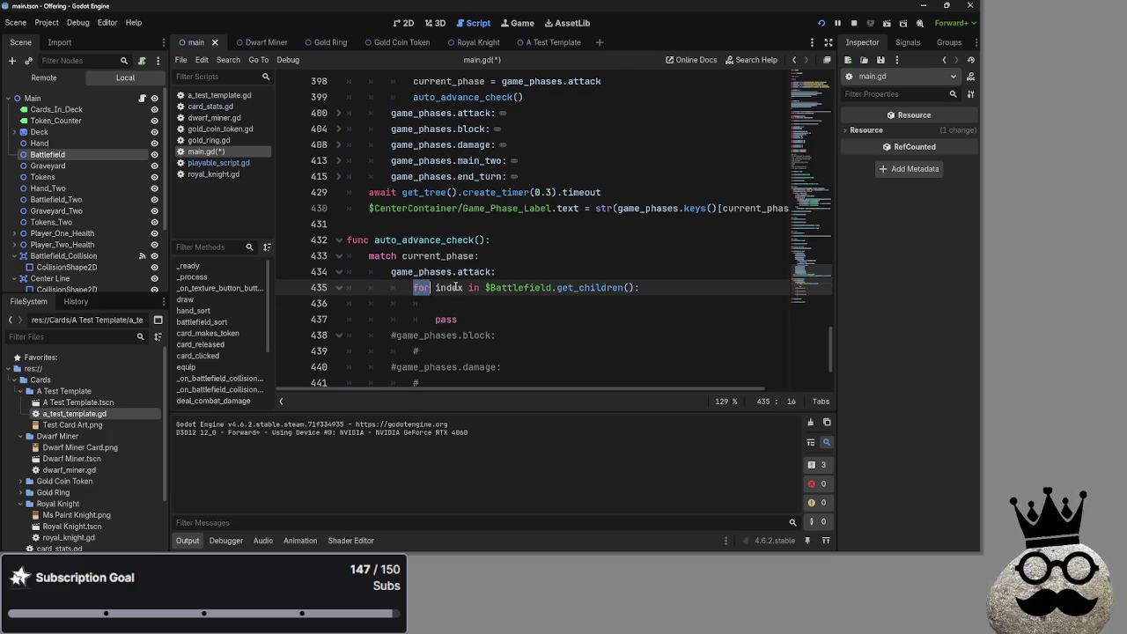
pyautogui.click(479, 304)
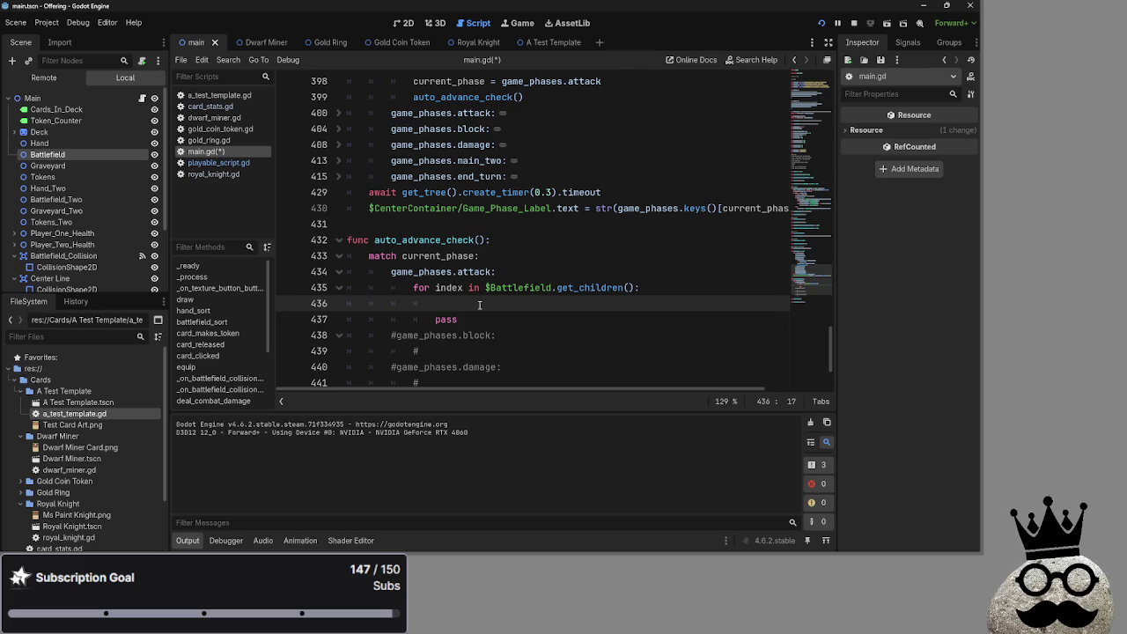
pyautogui.click(645, 291)
pyautogui.write('.size(')
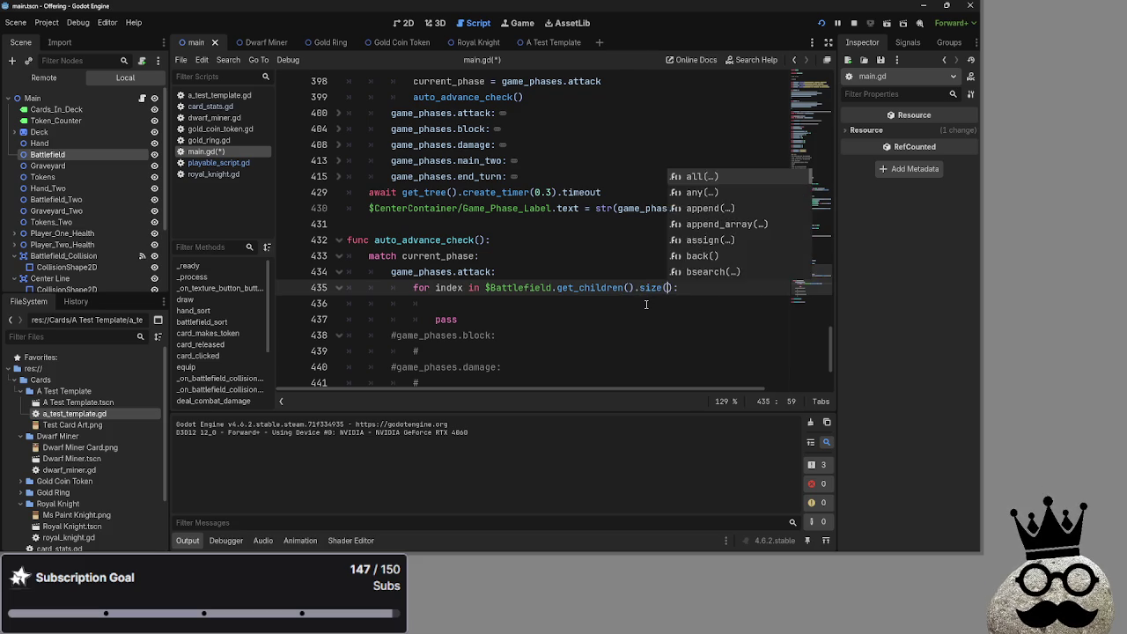
pyautogui.press('Return')
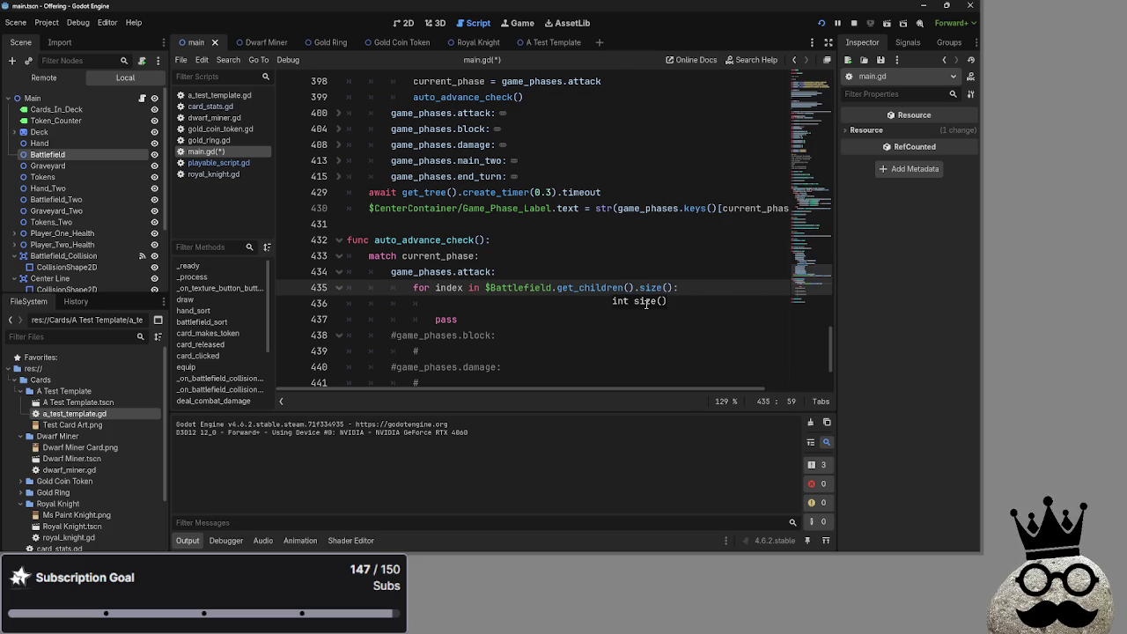
pyautogui.write(':')
pyautogui.moveTo(554, 322); pyautogui.dragTo(549, 311)
pyautogui.click(559, 317)
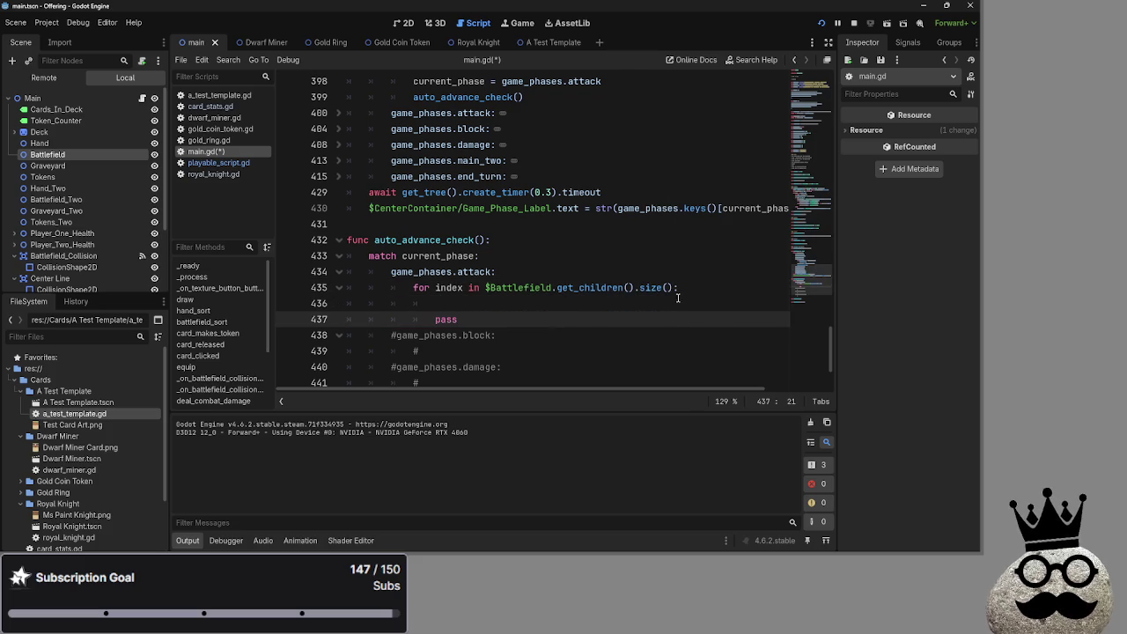
pyautogui.moveTo(675, 291); pyautogui.dragTo(639, 291)
pyautogui.press('BackSpace')
pyautogui.press('BackSpace')
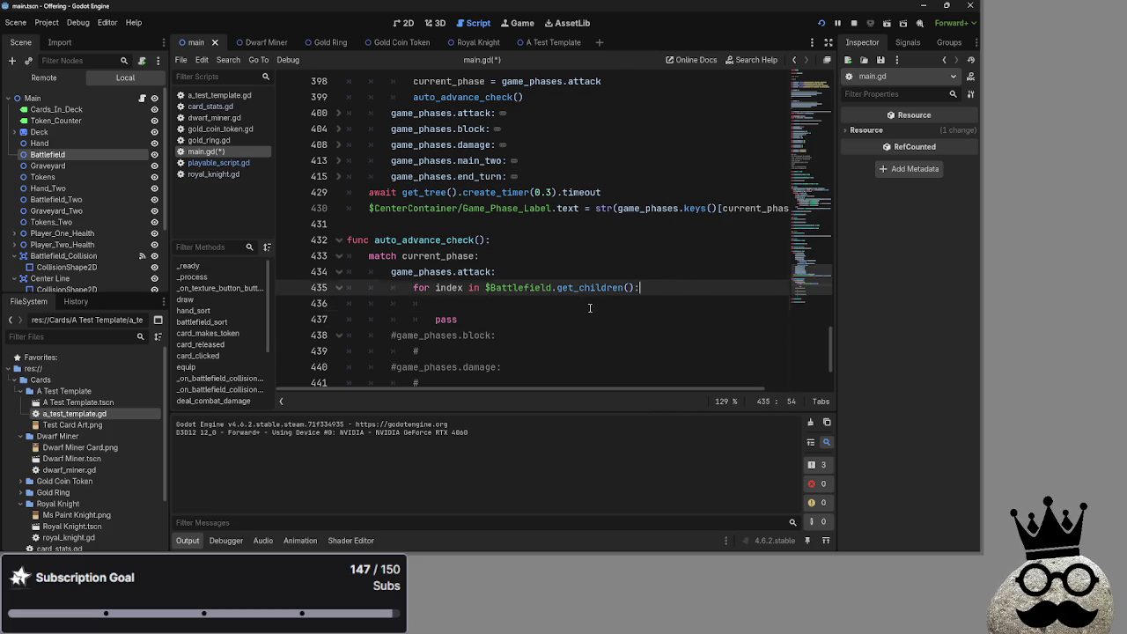
pyautogui.doubleClick(448, 288)
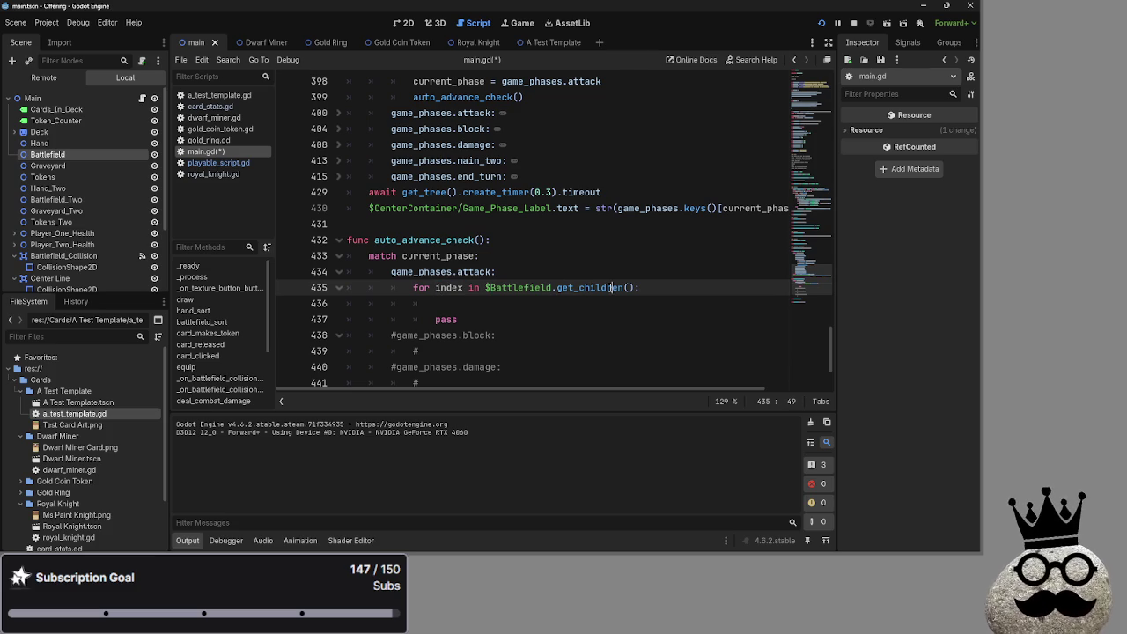
pyautogui.click(591, 312)
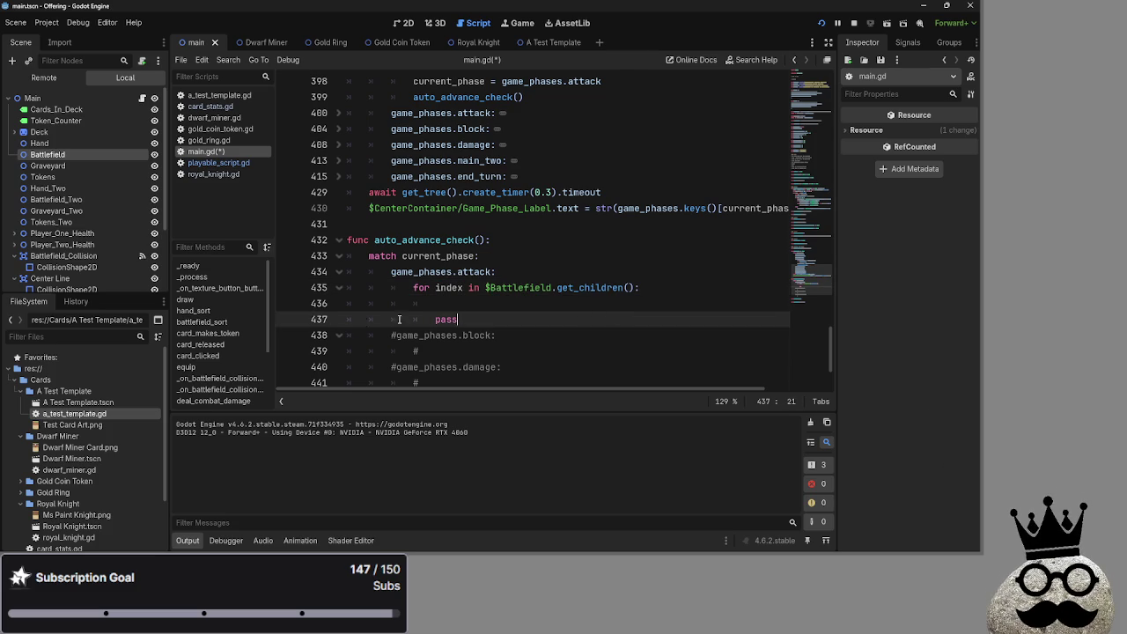
pyautogui.click(570, 303)
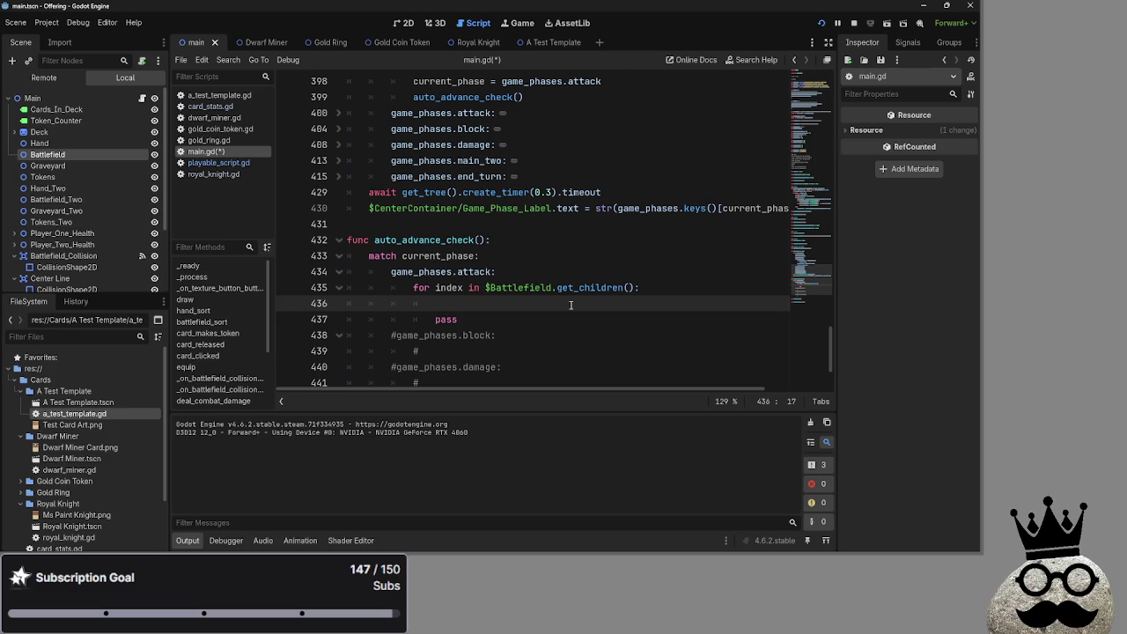
pyautogui.click(555, 273)
pyautogui.press('Return')
pyautogui.write('v')
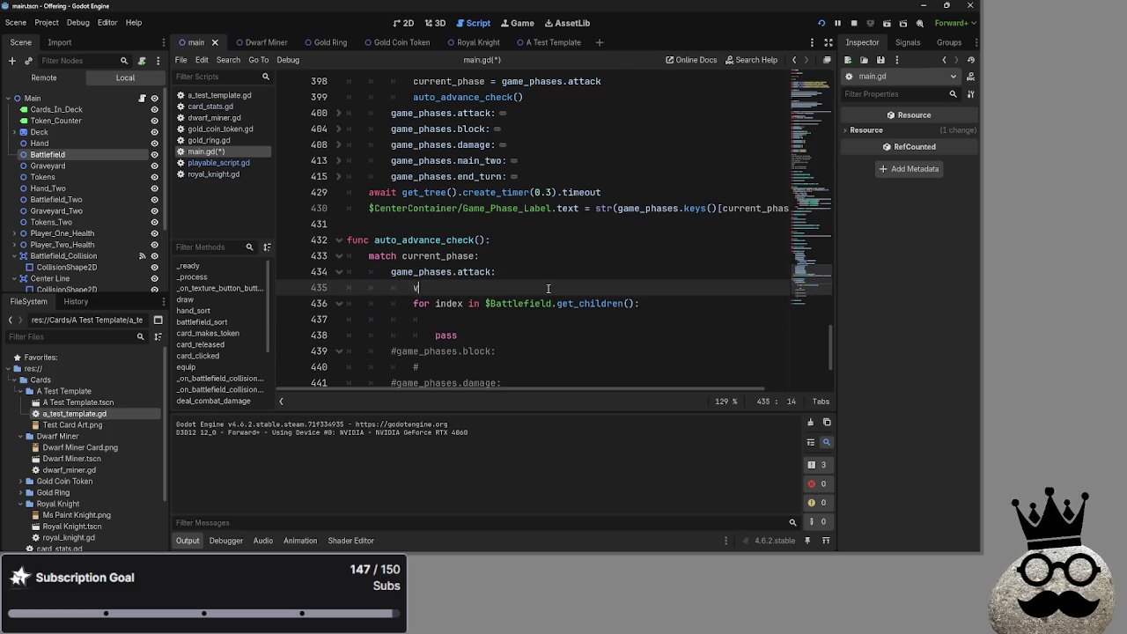
pyautogui.write('ar tota')
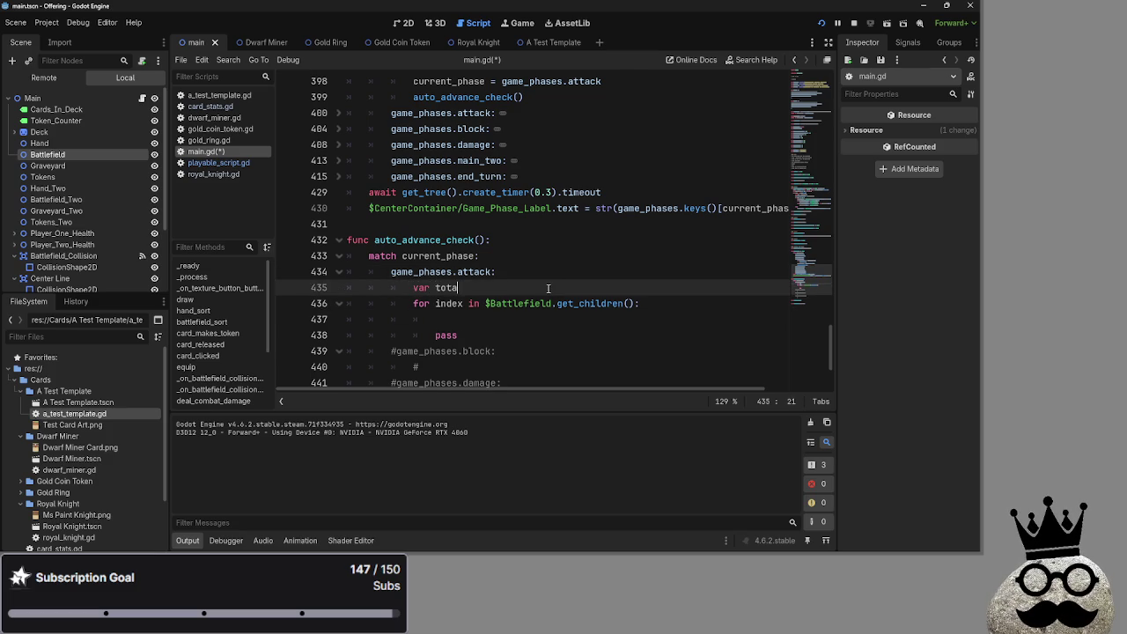
pyautogui.write('l_car')
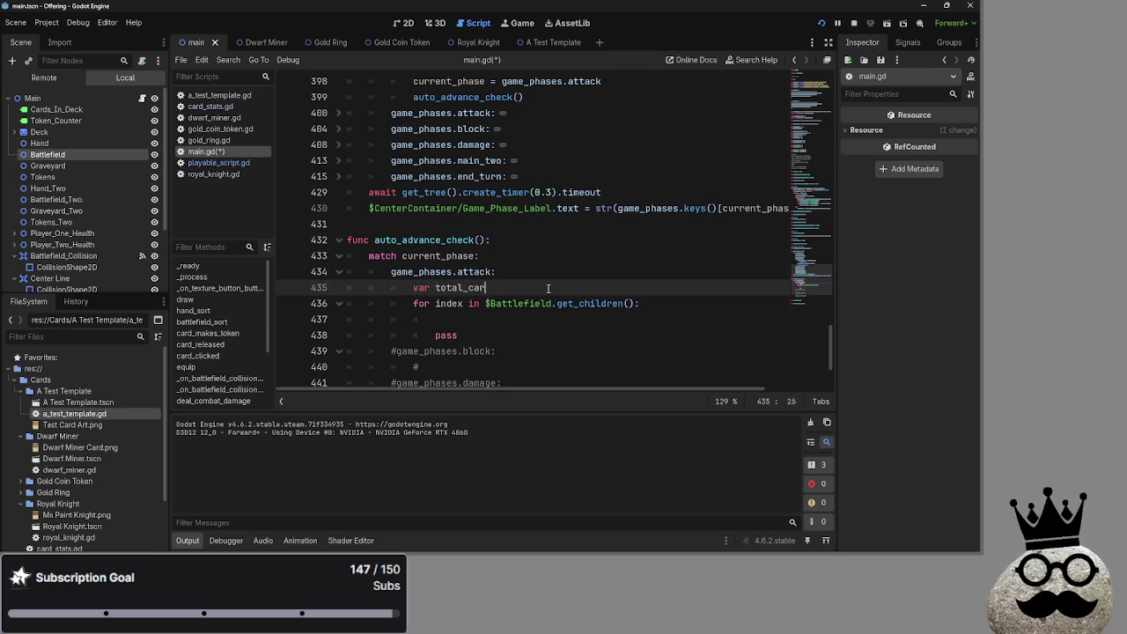
pyautogui.write('d_attack')
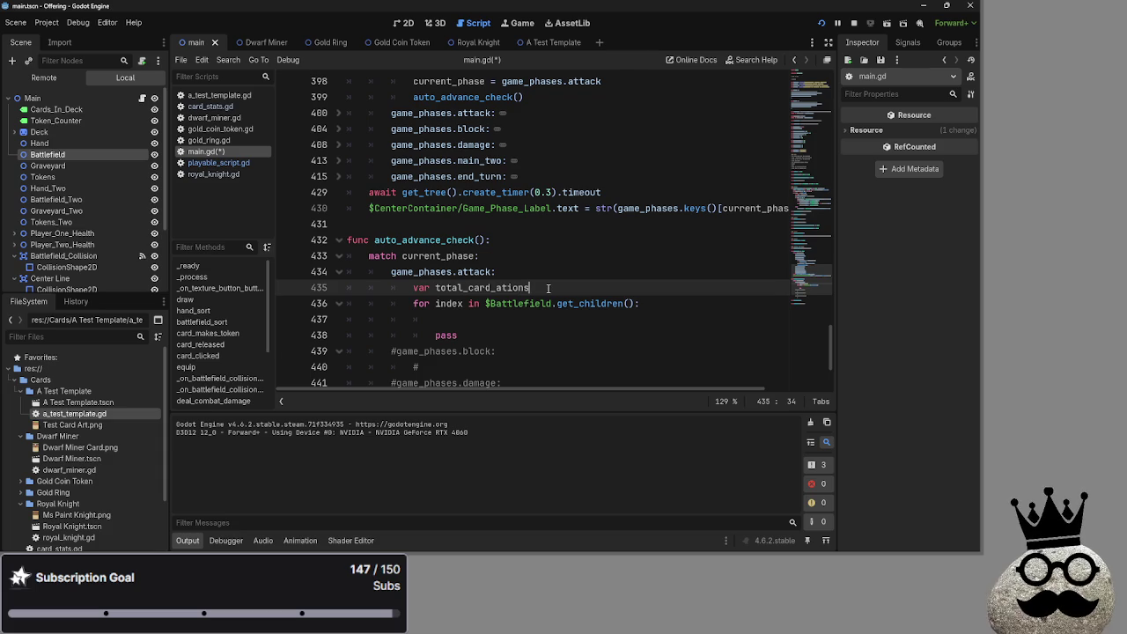
pyautogui.hotkey('ctrl', 'BackSpace')
pyautogui.hotkey('ctrl', 'BackSpace')
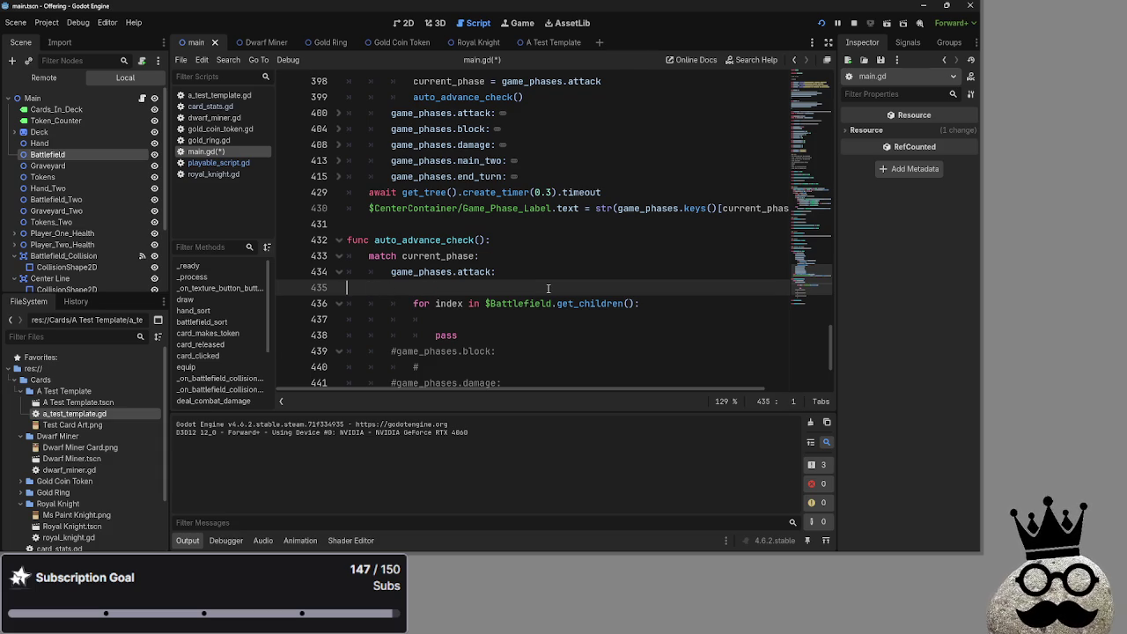
pyautogui.hotkey('ctrl', 'shift', 'k')
pyautogui.click(516, 303)
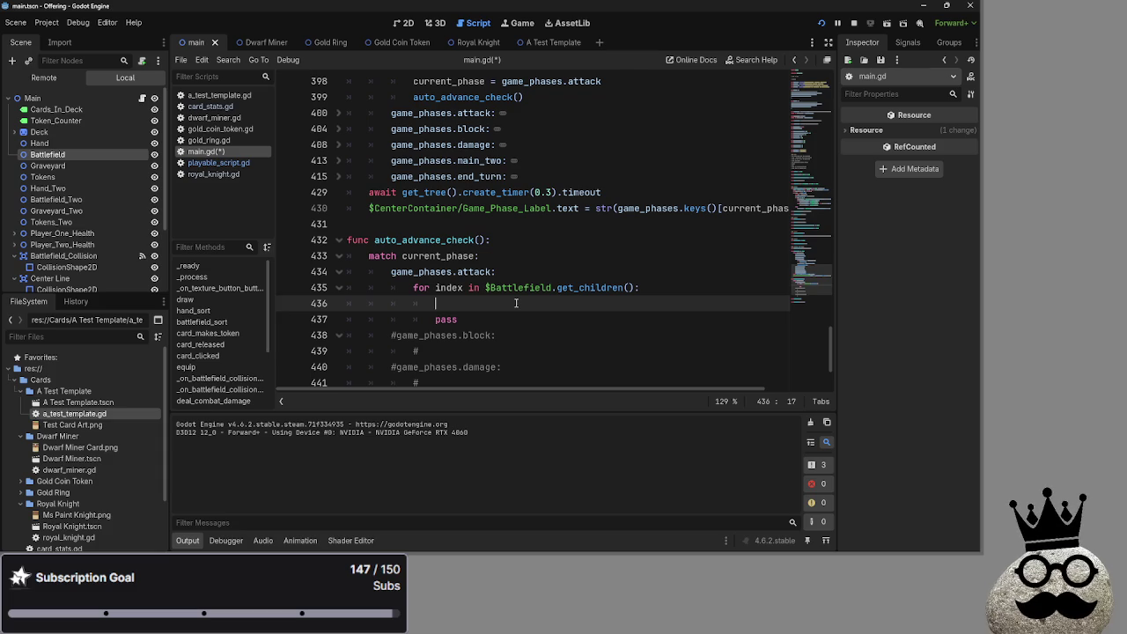
pyautogui.hotkey('alt', 'Tab')
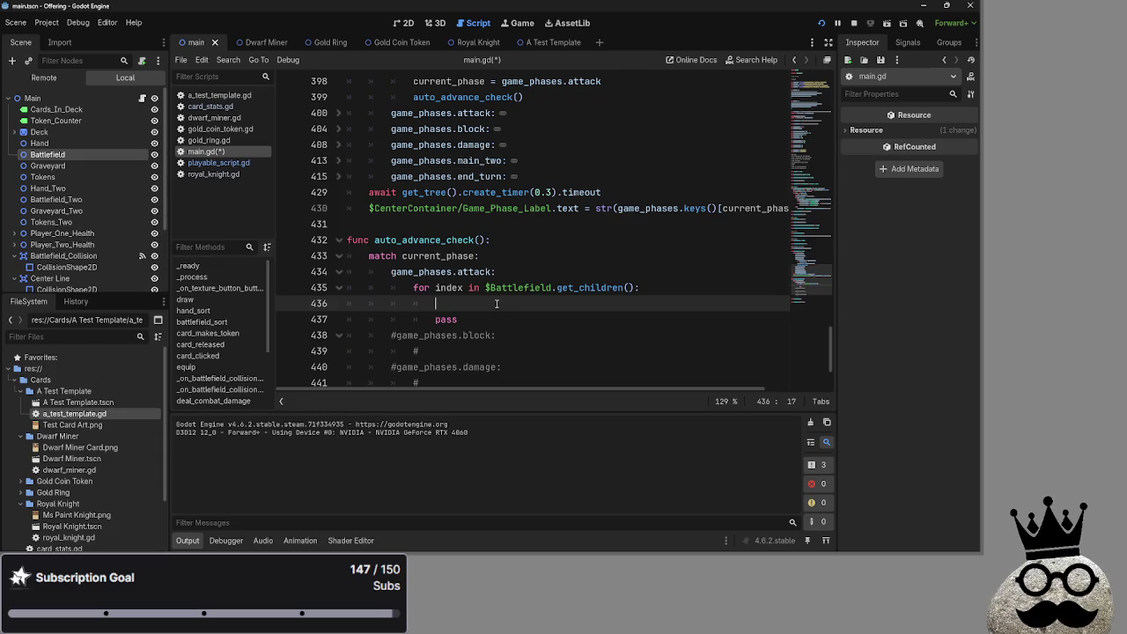
pyautogui.click(507, 271)
pyautogui.tripleClick(420, 287)
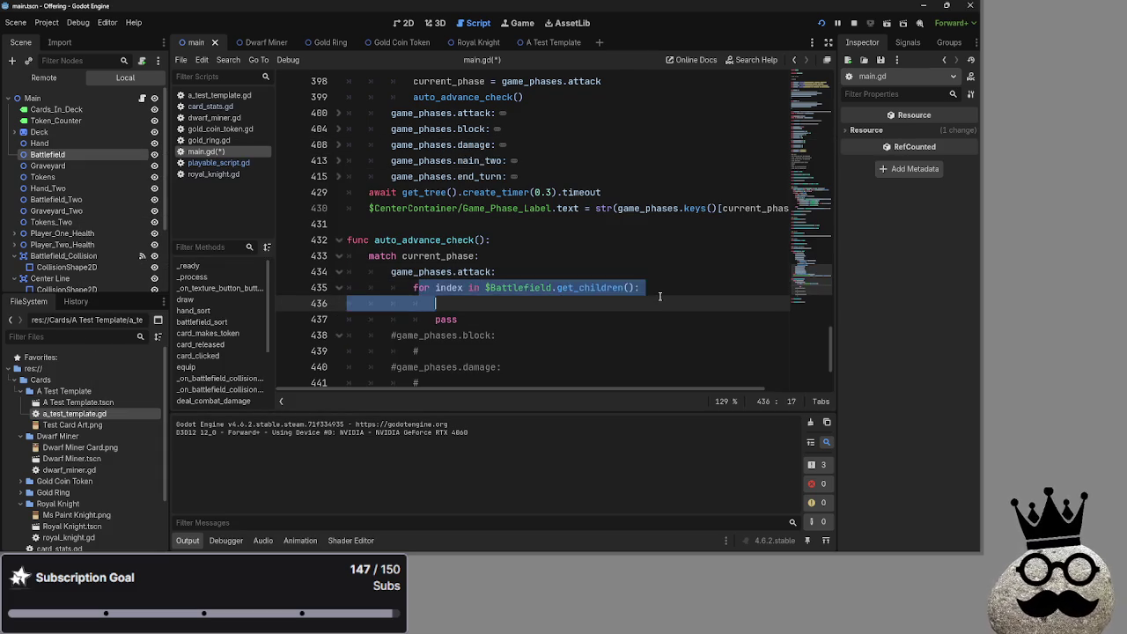
pyautogui.click(420, 287)
pyautogui.moveTo(641, 287); pyautogui.dragTo(404, 287)
pyautogui.click(450, 287)
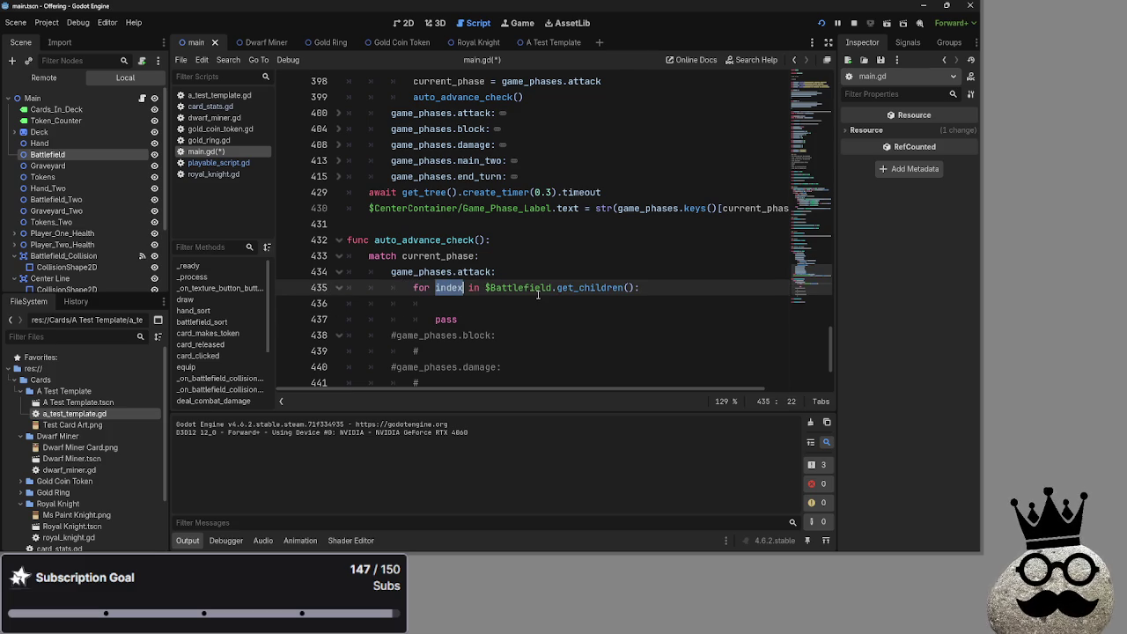
pyautogui.doubleClick(522, 291)
pyautogui.doubleClick(448, 287)
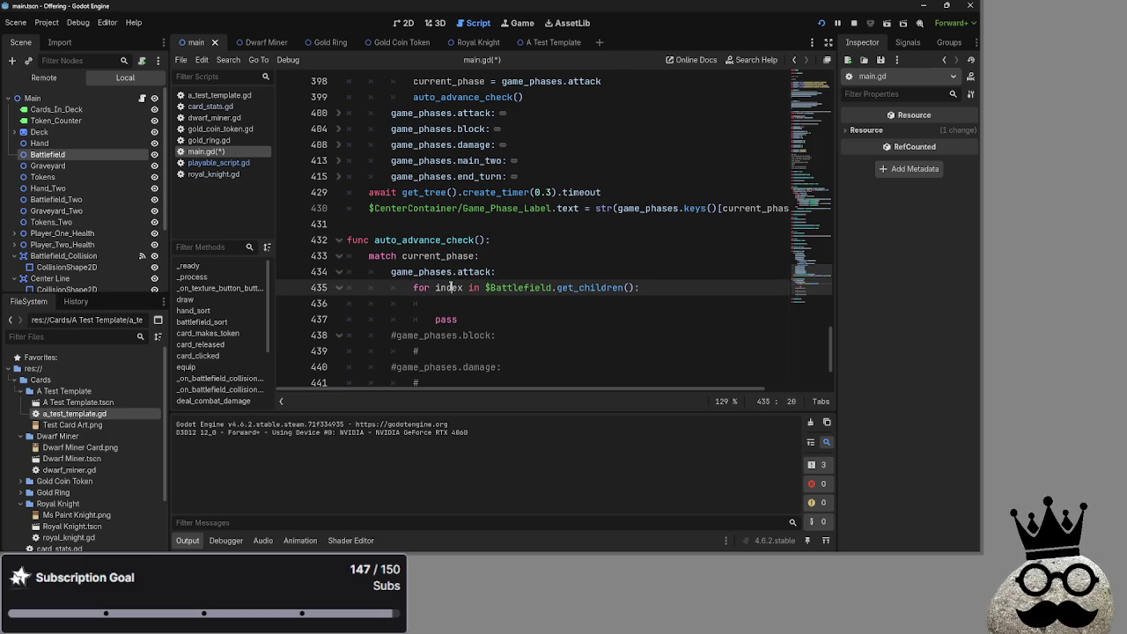
pyautogui.click(452, 308)
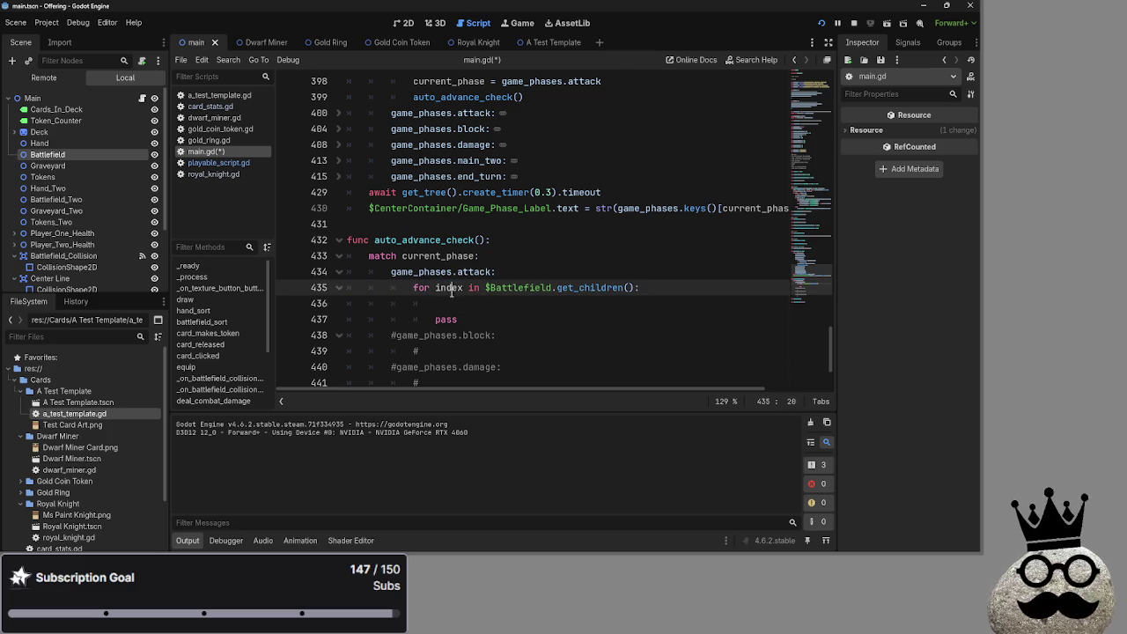
pyautogui.doubleClick(449, 287)
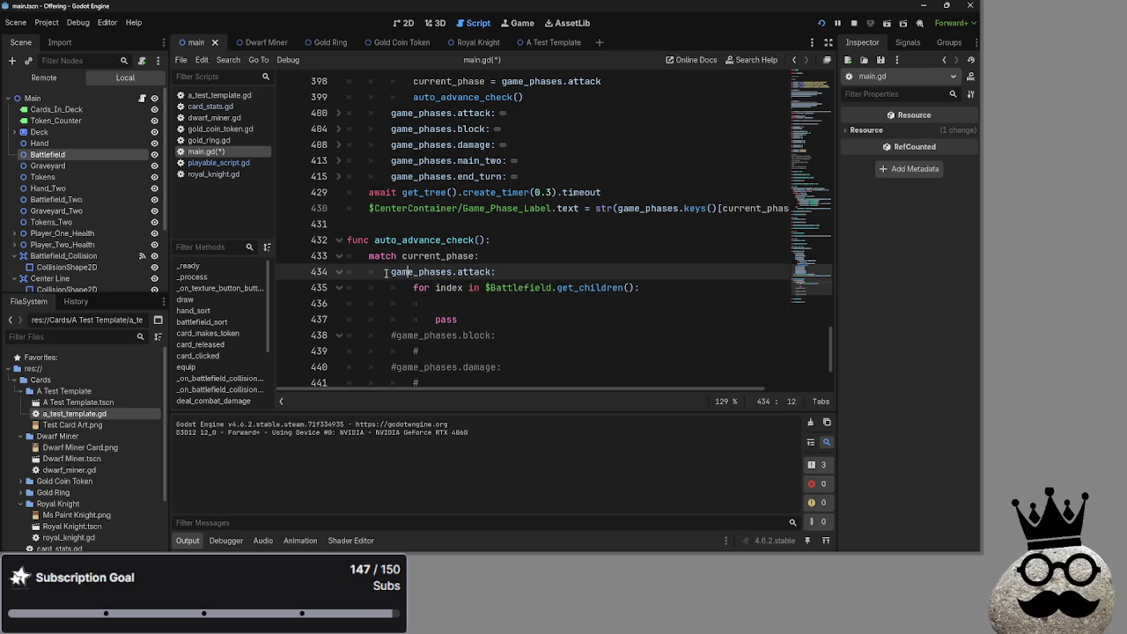
pyautogui.moveTo(390, 271); pyautogui.dragTo(519, 271)
pyautogui.click(525, 271)
pyautogui.moveTo(390, 271); pyautogui.dragTo(543, 272)
pyautogui.click(542, 271)
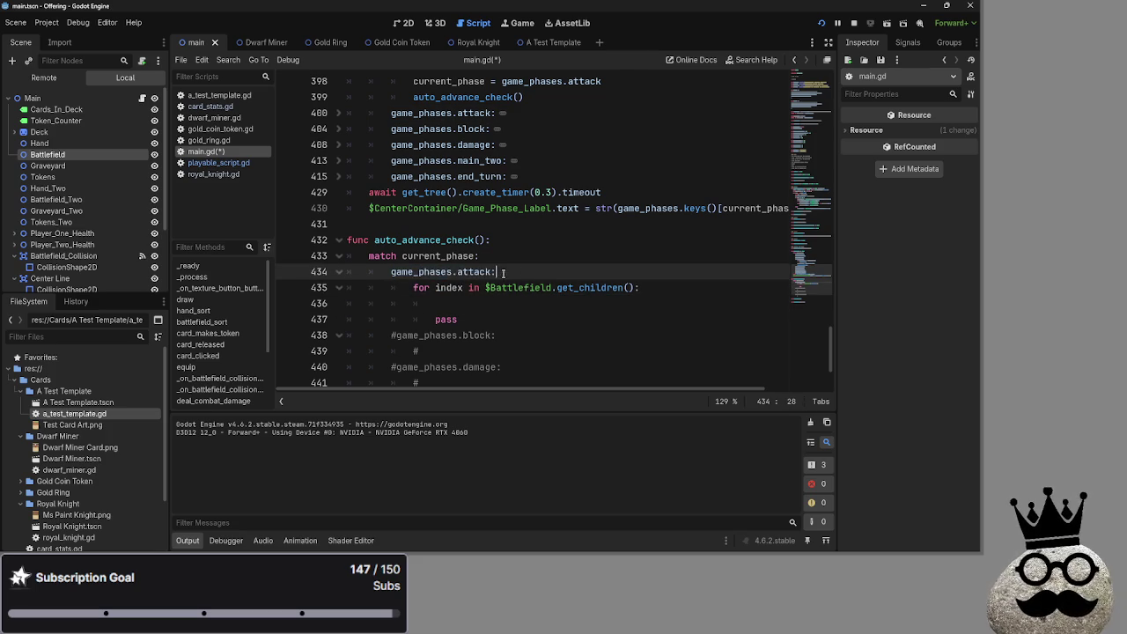
pyautogui.moveTo(390, 271); pyautogui.dragTo(542, 271)
pyautogui.click(390, 271)
pyautogui.moveTo(390, 271)
pyautogui.mouseDown()
pyautogui.moveTo(551, 276)
pyautogui.moveTo(391, 271)
pyautogui.moveTo(528, 271)
pyautogui.mouseUp()
pyautogui.click(390, 271)
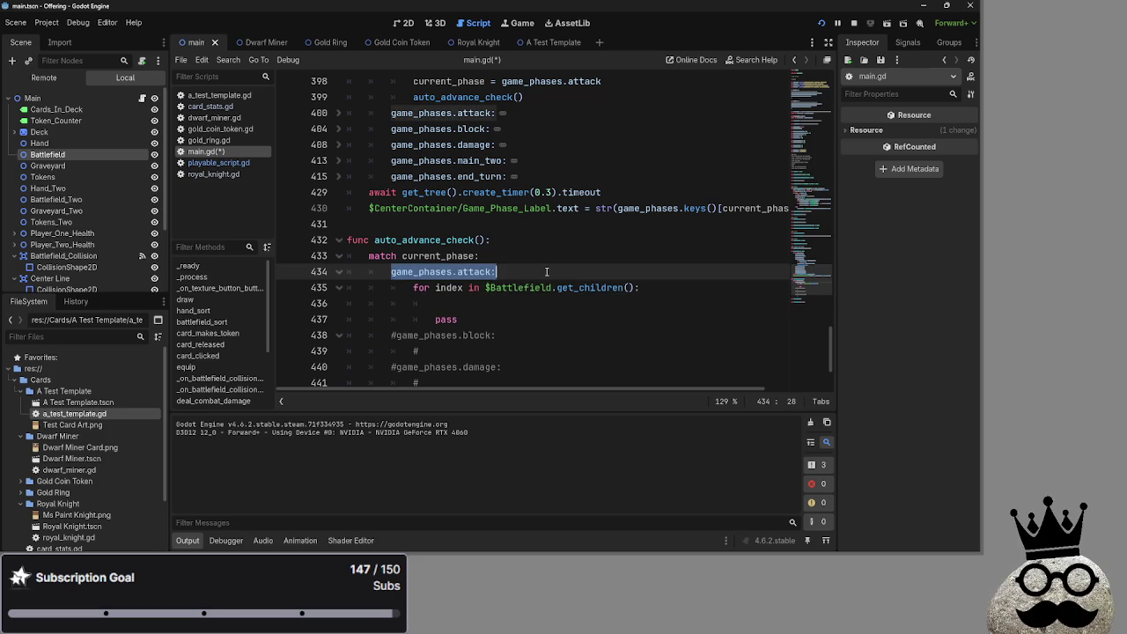
pyautogui.click(391, 271)
pyautogui.click(391, 271)
pyautogui.moveTo(391, 271); pyautogui.dragTo(543, 272)
pyautogui.click(543, 271)
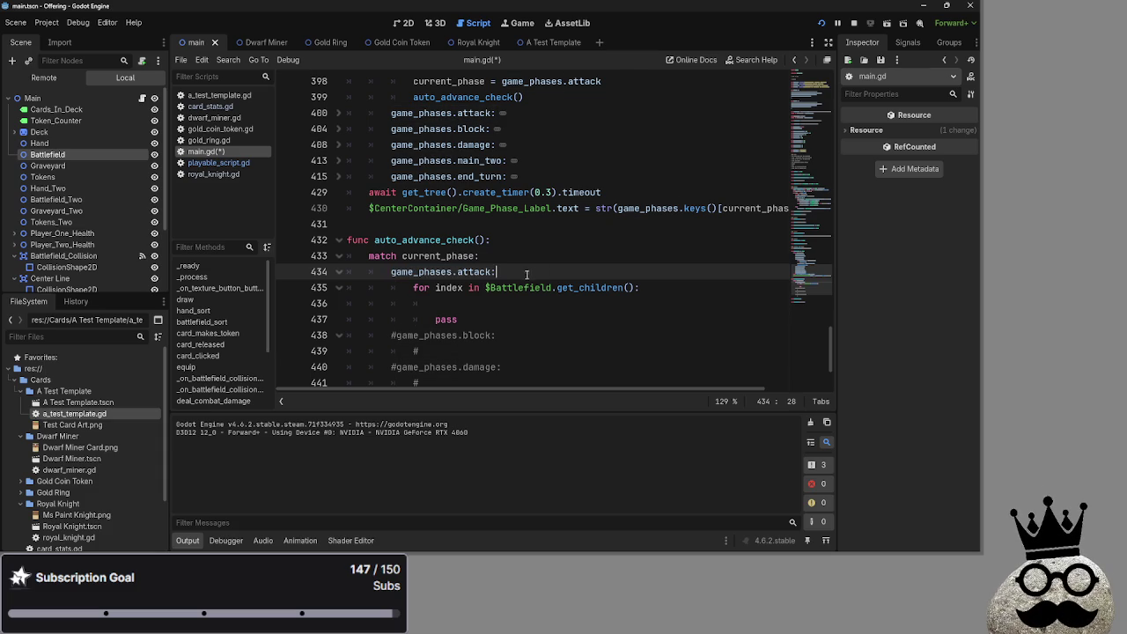
pyautogui.click(415, 287)
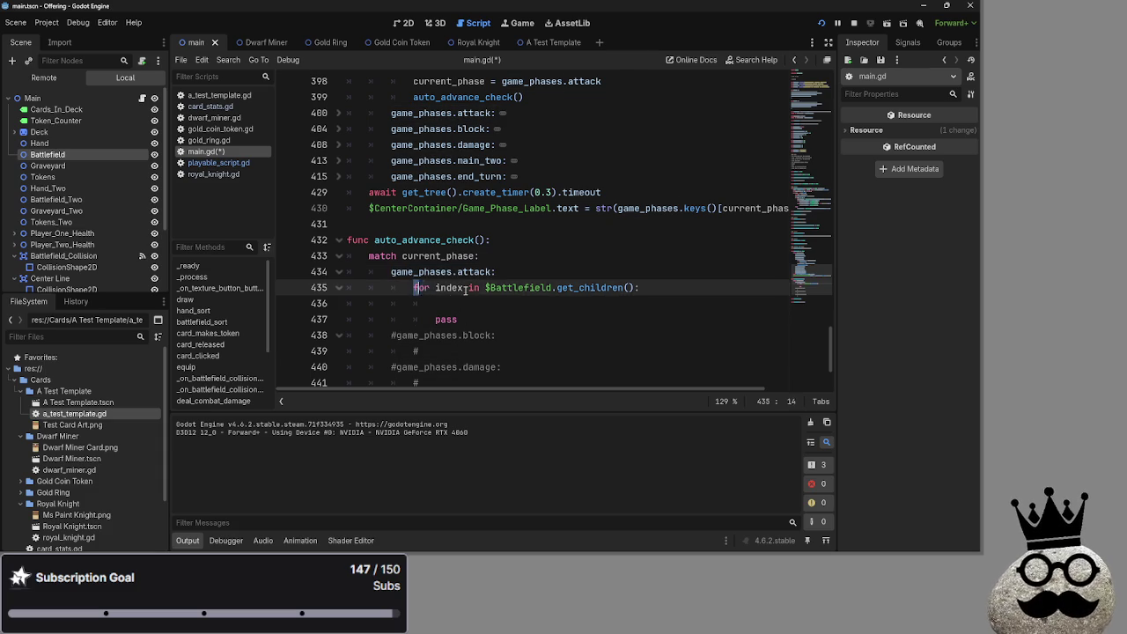
pyautogui.doubleClick(452, 288)
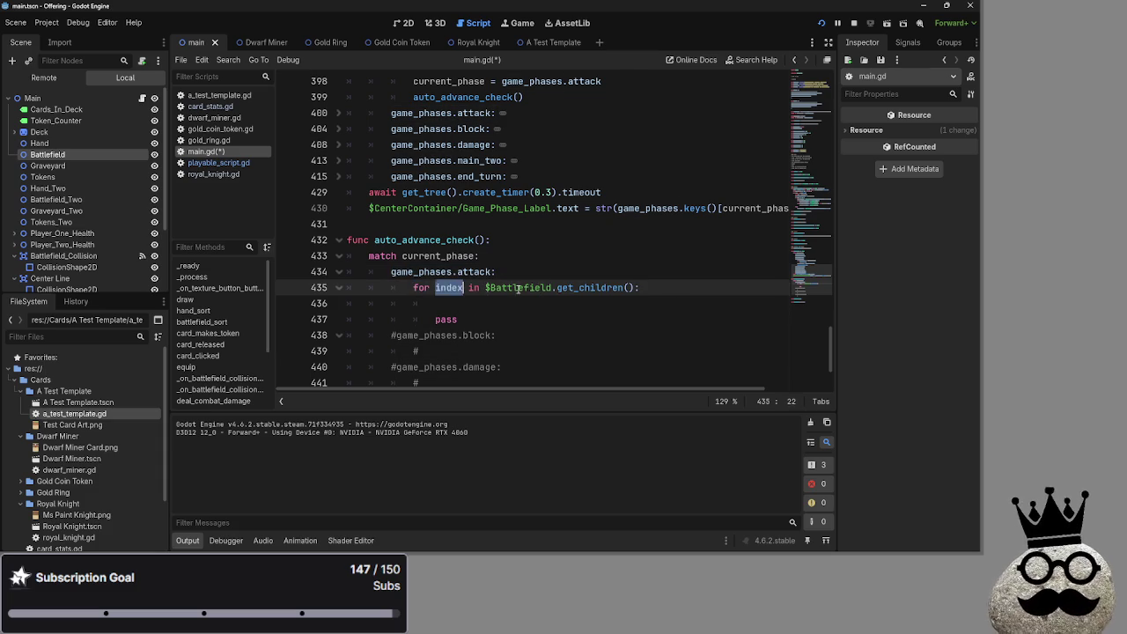
pyautogui.click(507, 304)
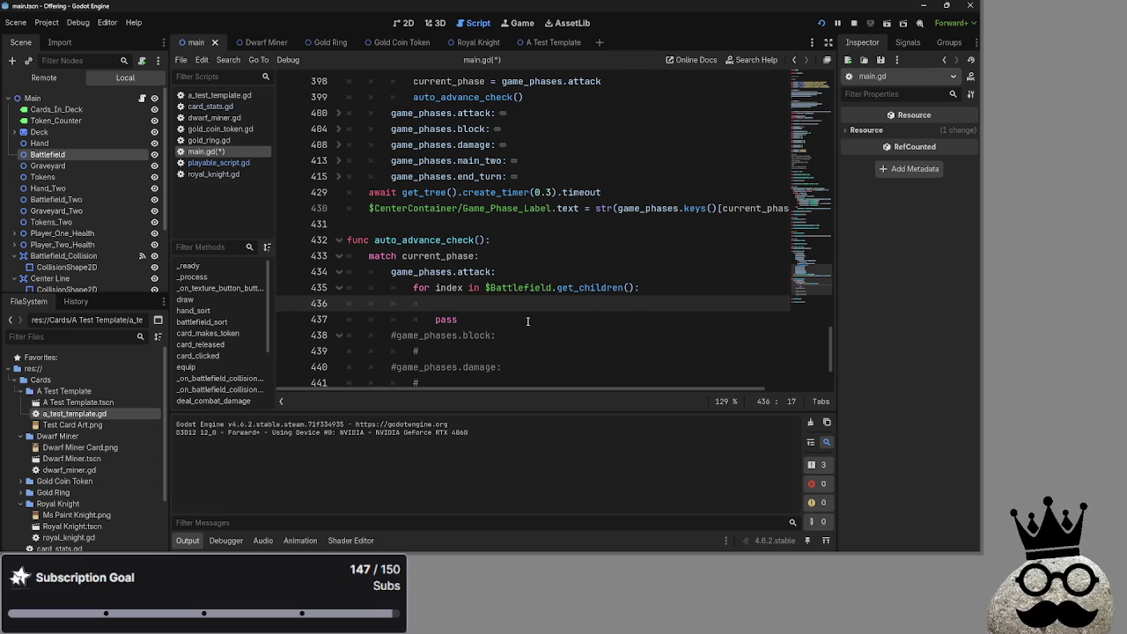
pyautogui.moveTo(528, 319); pyautogui.dragTo(414, 289)
pyautogui.click(504, 314)
pyautogui.moveTo(504, 315)
pyautogui.mouseDown()
pyautogui.moveTo(414, 302)
pyautogui.moveTo(493, 290)
pyautogui.mouseUp()
pyautogui.click(523, 272)
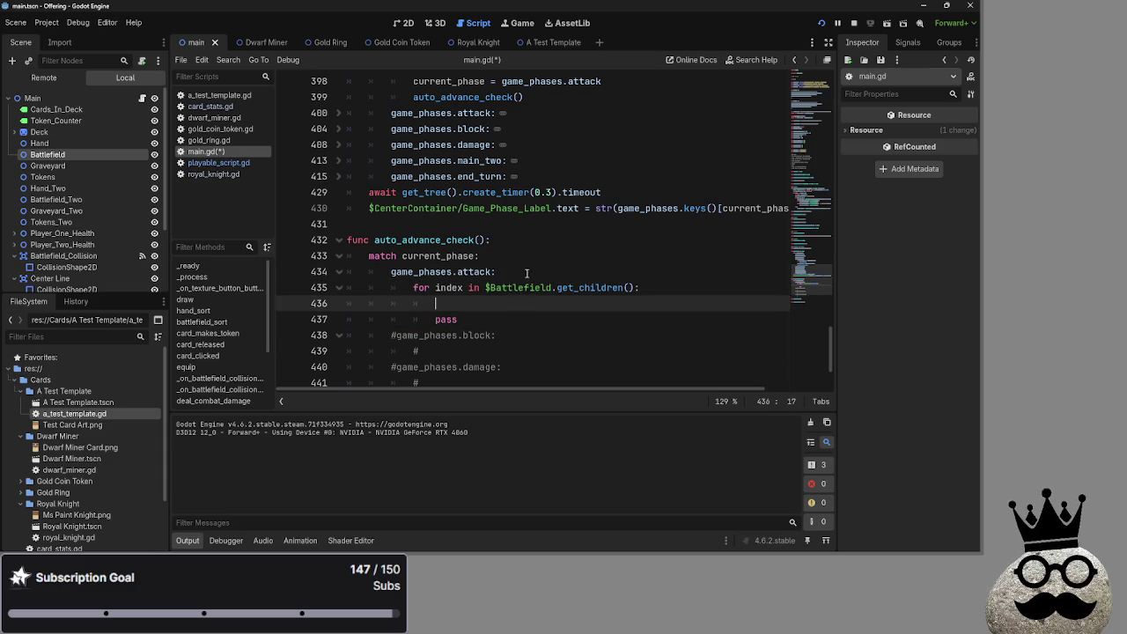
pyautogui.click(515, 301)
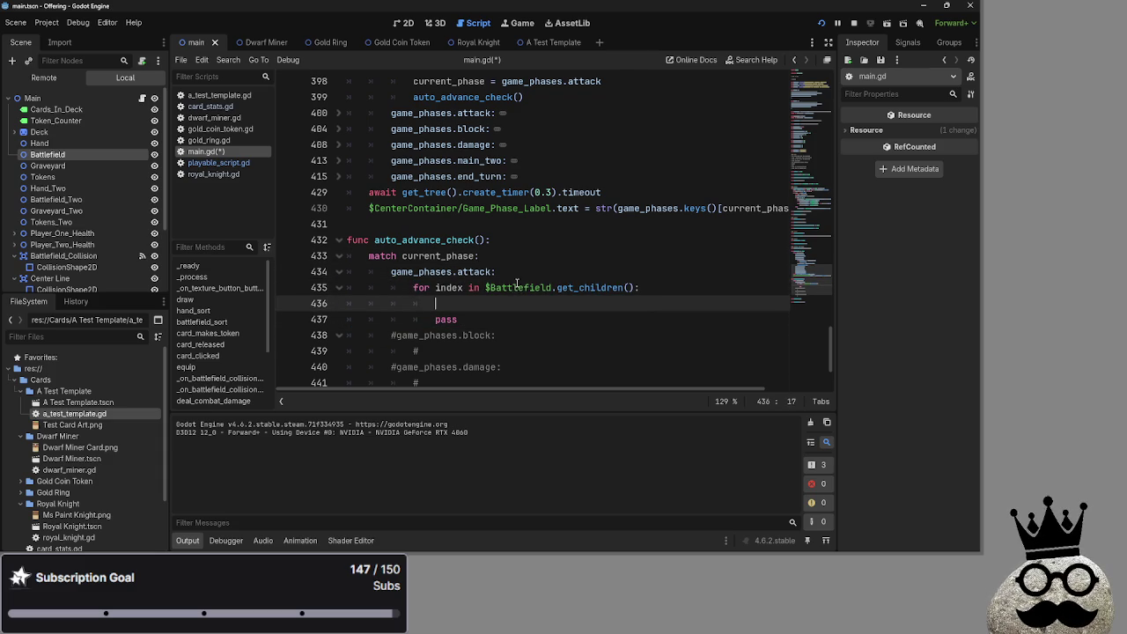
pyautogui.click(534, 271)
pyautogui.click(521, 299)
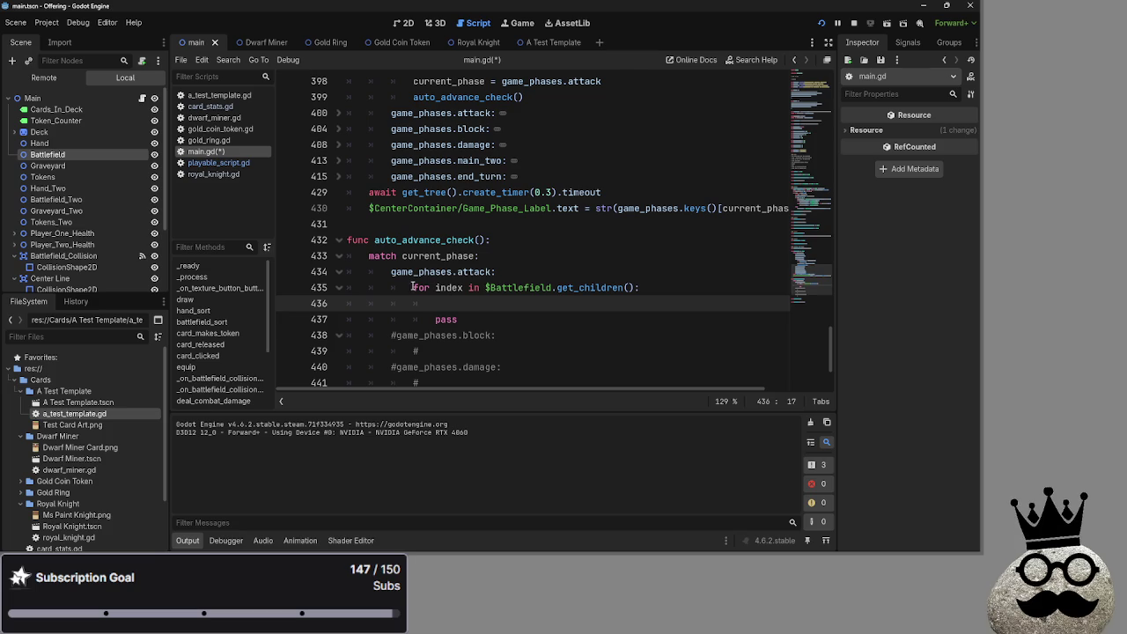
pyautogui.moveTo(639, 287); pyautogui.dragTo(412, 287)
pyautogui.click(640, 287)
pyautogui.click(615, 304)
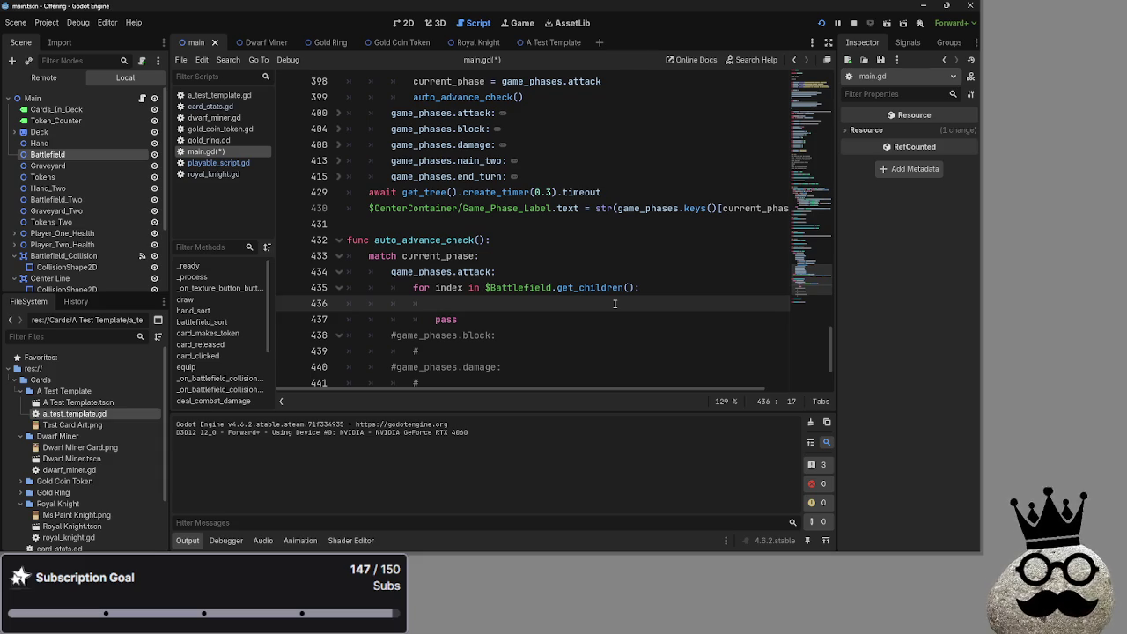
# Step: Add the condition 'if index.info.actions > 0:' inside the loop with pass indented beneath it
pyautogui.write('if index')
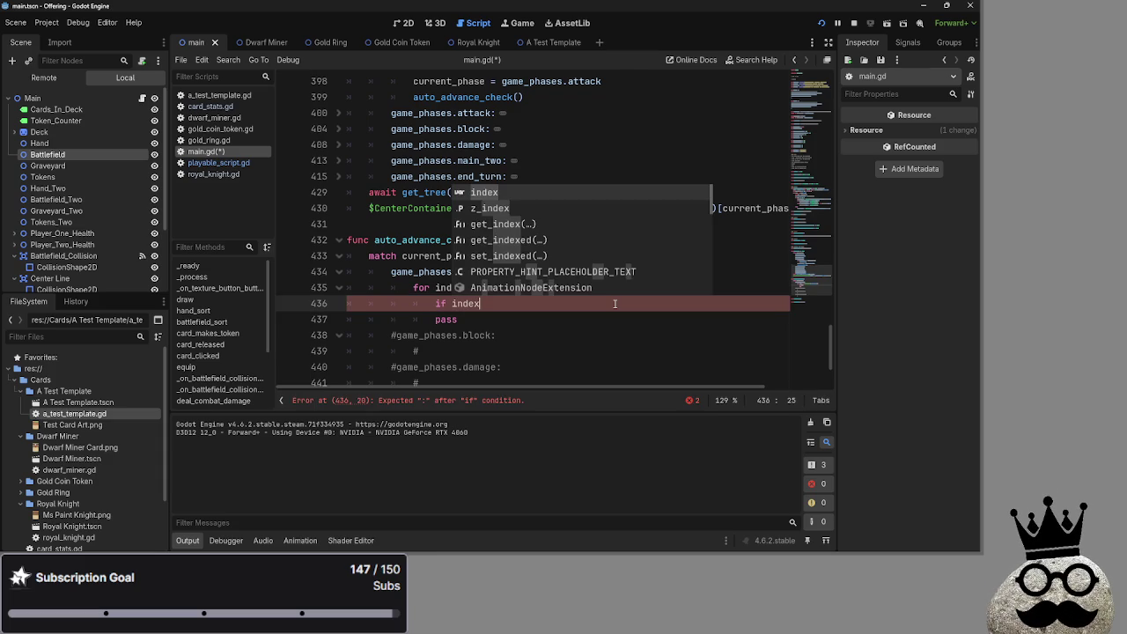
pyautogui.write('.inf')
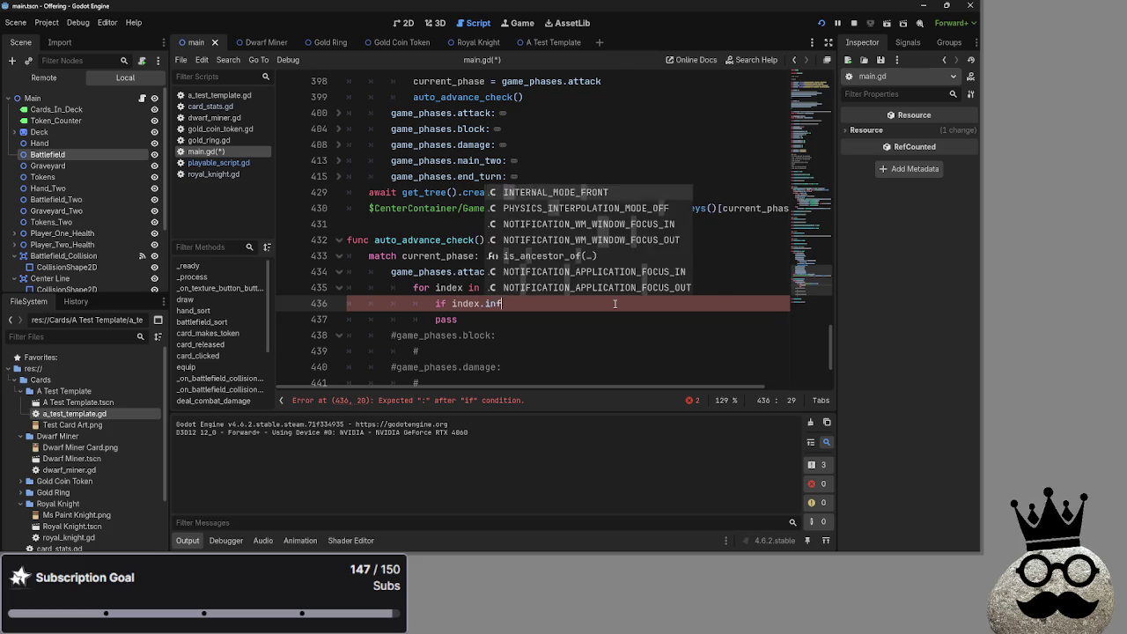
pyautogui.write('o.actions ')
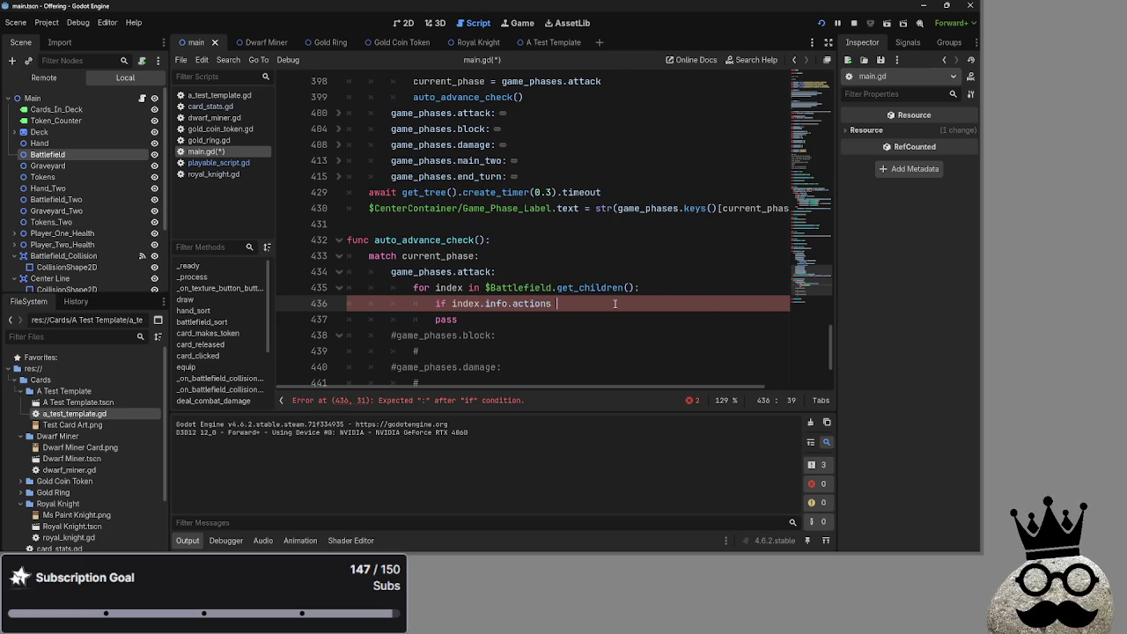
pyautogui.write('< 1')
pyautogui.press('BackSpace')
pyautogui.press('BackSpace')
pyautogui.press('BackSpace')
pyautogui.write('> ')
pyautogui.write('0:')
pyautogui.click(435, 319)
pyautogui.press('Tab')
pyautogui.click(616, 304)
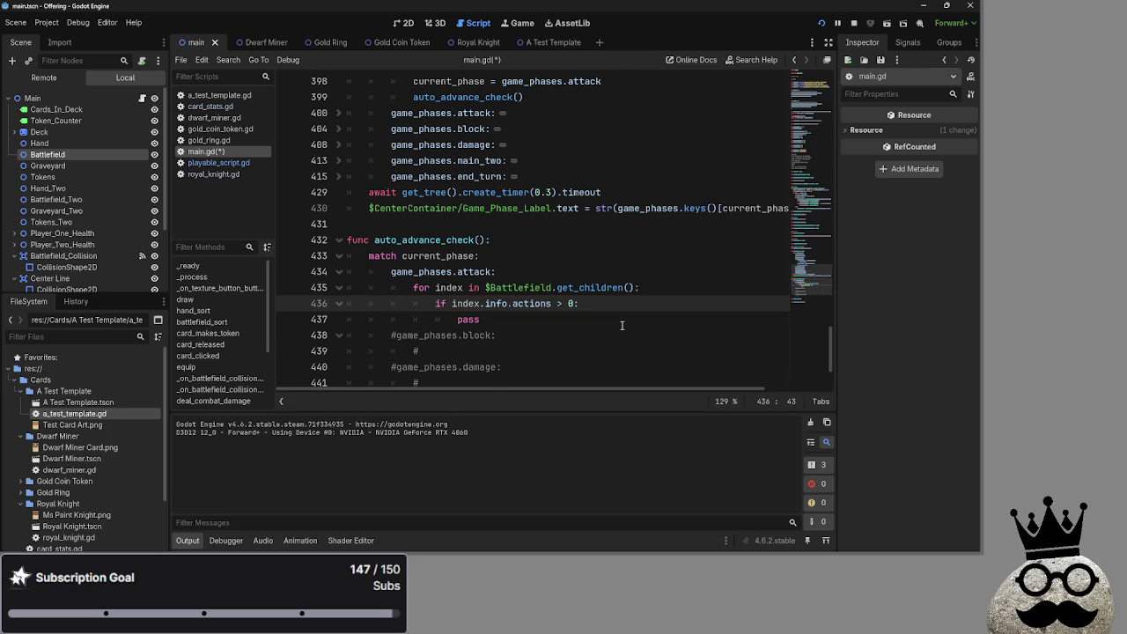
# Step: Make the if block 'return' and delete the leftover pass line
pyautogui.press('Return')
pyautogui.write('print(')
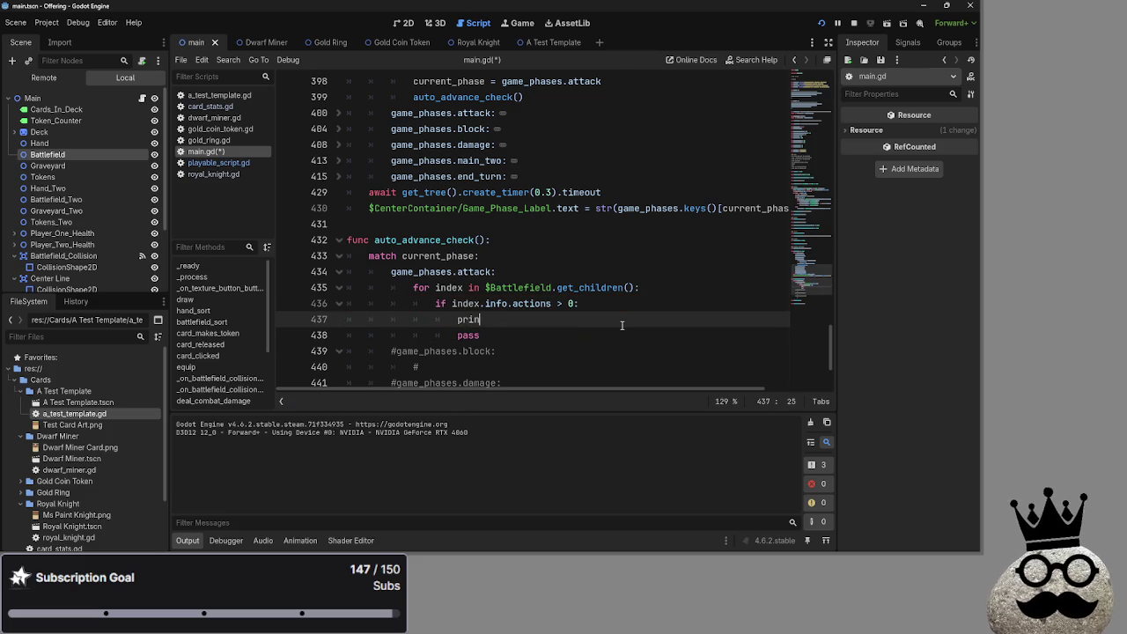
pyautogui.press('BackSpace')
pyautogui.press('BackSpace')
pyautogui.press('BackSpace')
pyautogui.press('BackSpace')
pyautogui.press('BackSpace')
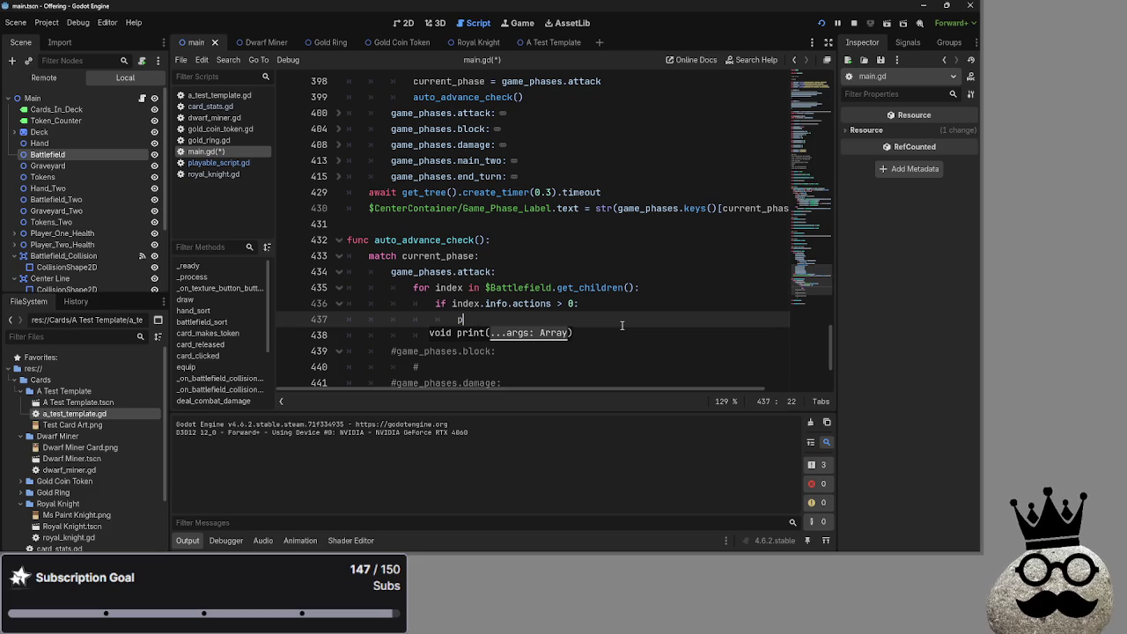
pyautogui.write('return')
pyautogui.click(605, 333)
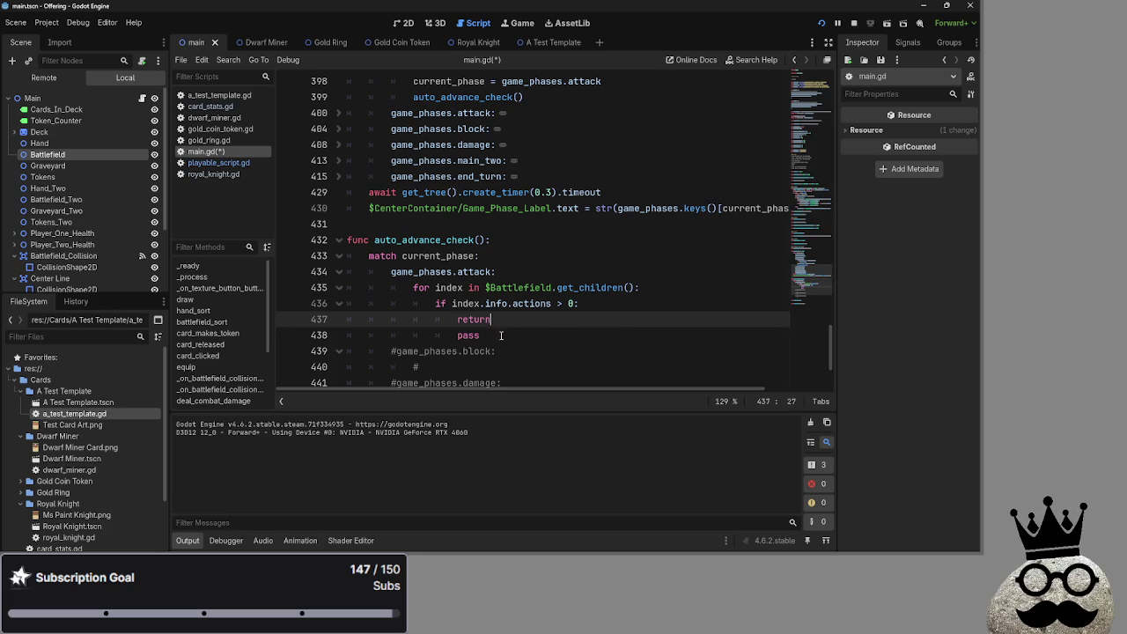
pyautogui.hotkey('shift', 'Home')
pyautogui.hotkey('shift', 'Home')
pyautogui.press('BackSpace')
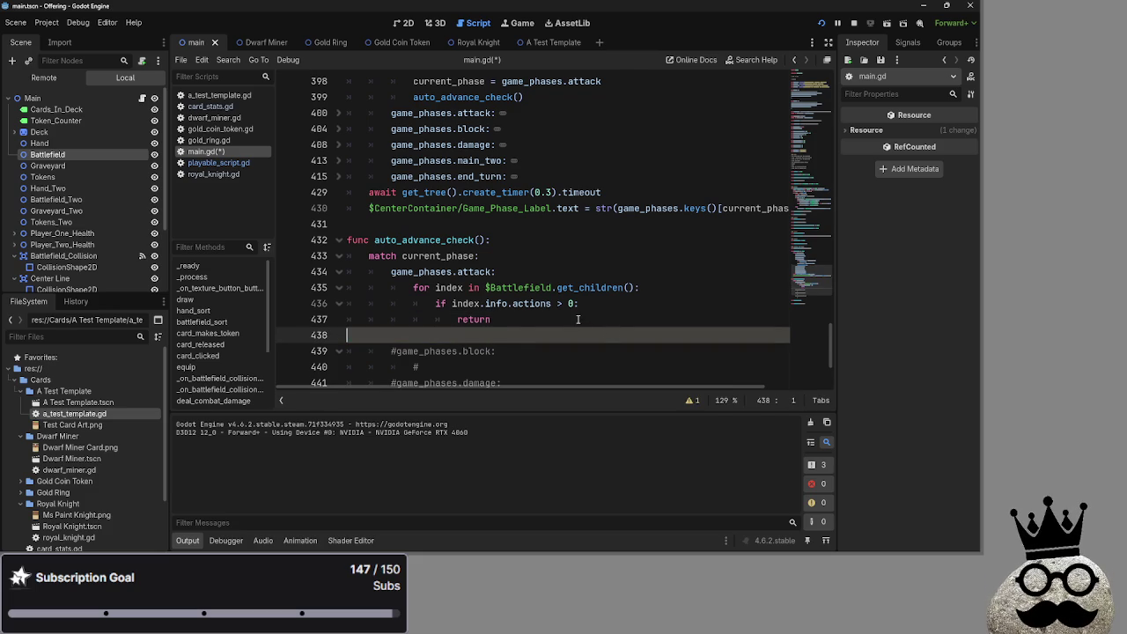
pyautogui.press('BackSpace')
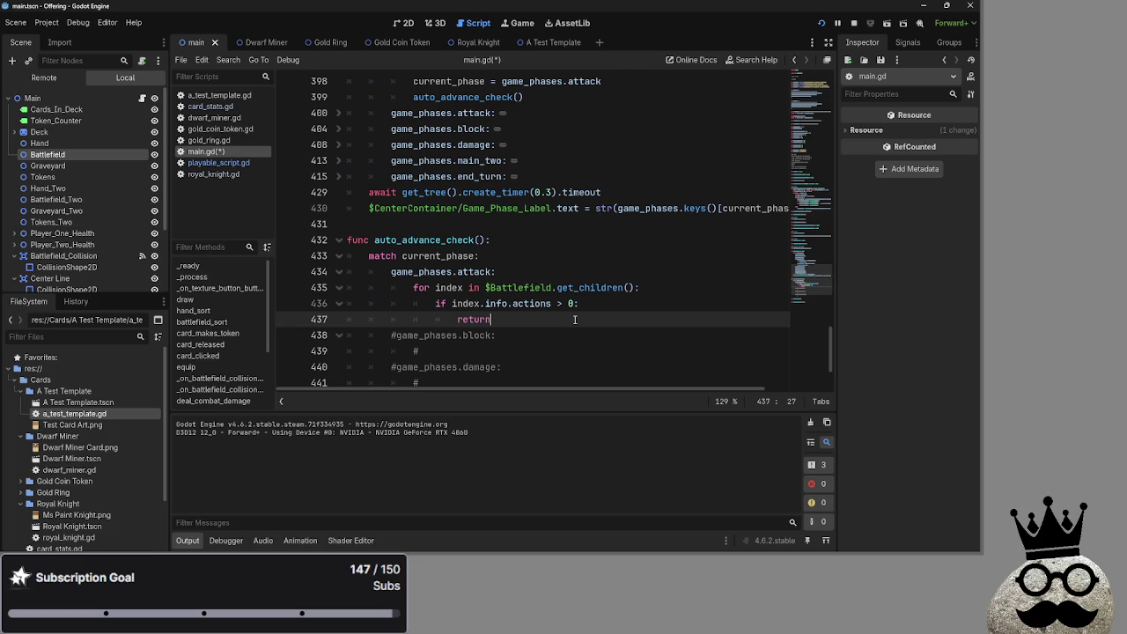
pyautogui.hotkey('ctrl', 'z')
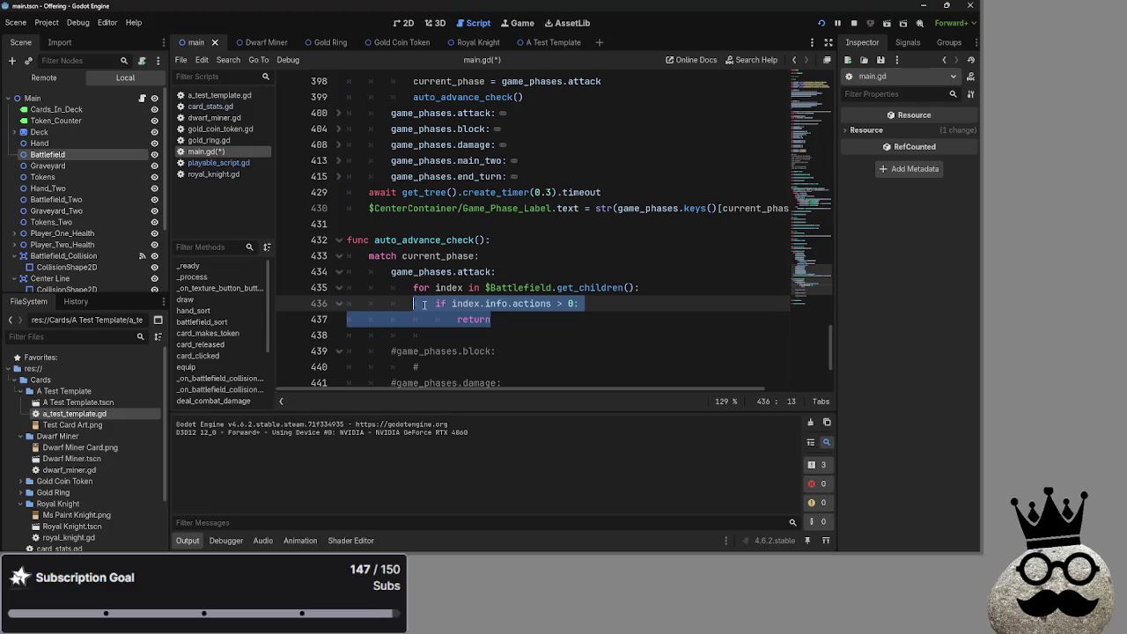
pyautogui.click(540, 335)
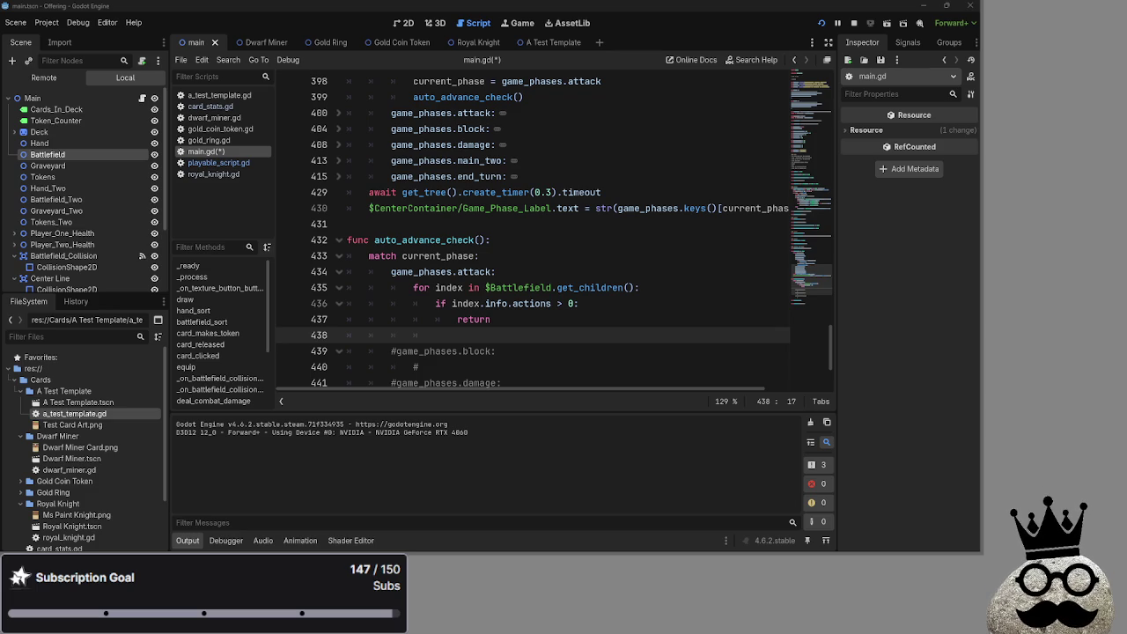
# Step: Paste the has_actions any() line over Battlefield's children and dedent it one level
pyautogui.hotkey('ctrl', 'v')
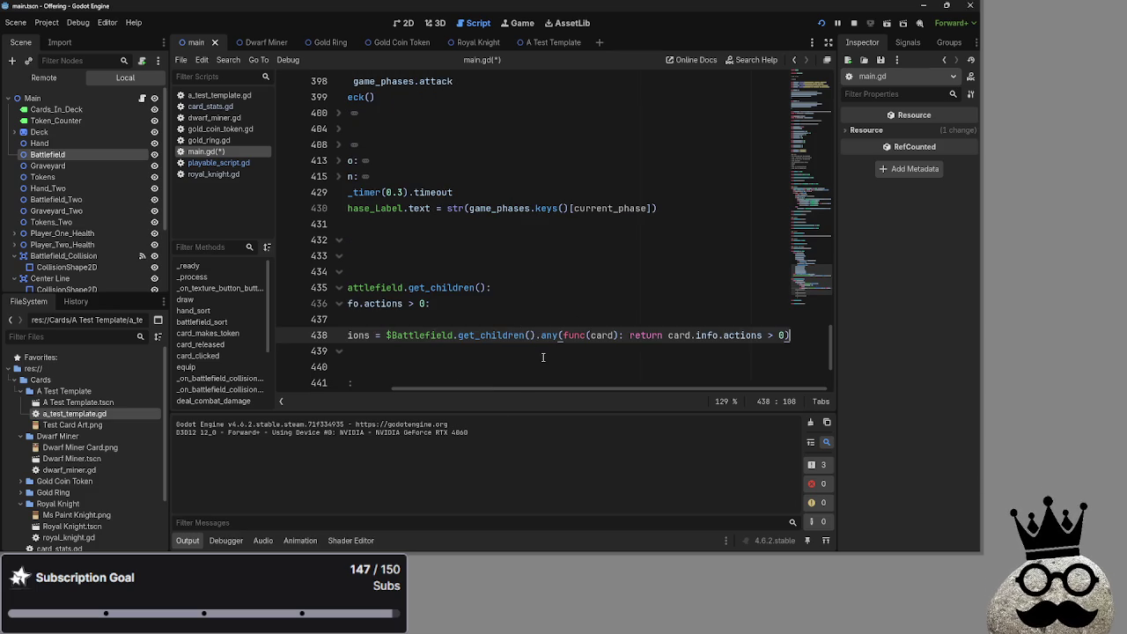
pyautogui.moveTo(457, 387)
pyautogui.mouseDown()
pyautogui.moveTo(342, 384)
pyautogui.moveTo(556, 388)
pyautogui.moveTo(401, 382)
pyautogui.moveTo(723, 374)
pyautogui.mouseUp()
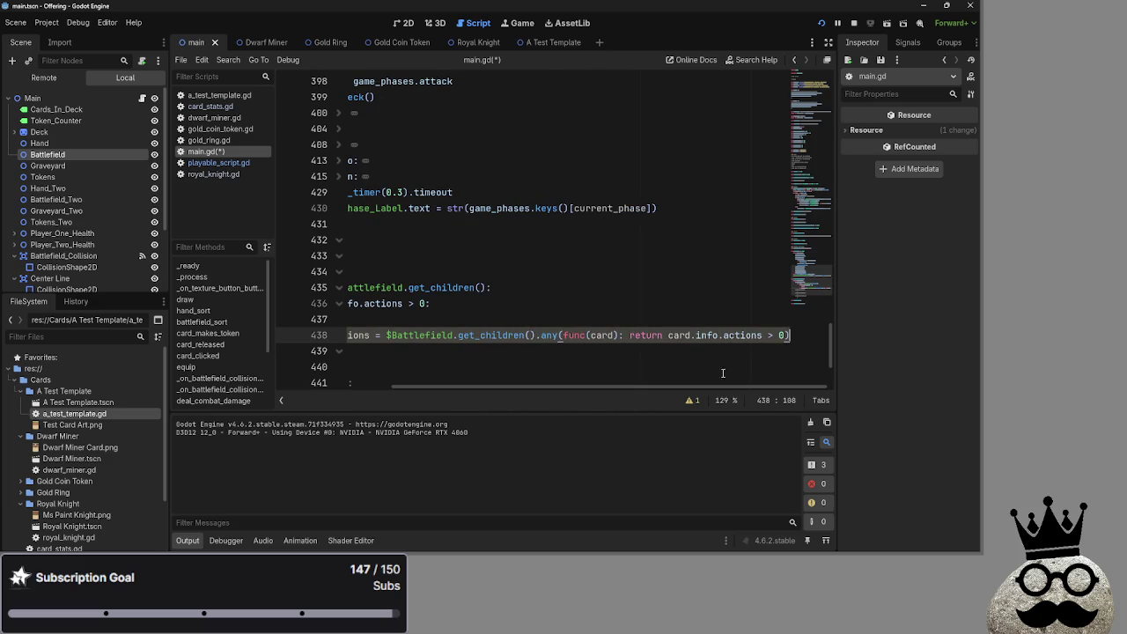
pyautogui.moveTo(784, 335); pyautogui.dragTo(316, 341)
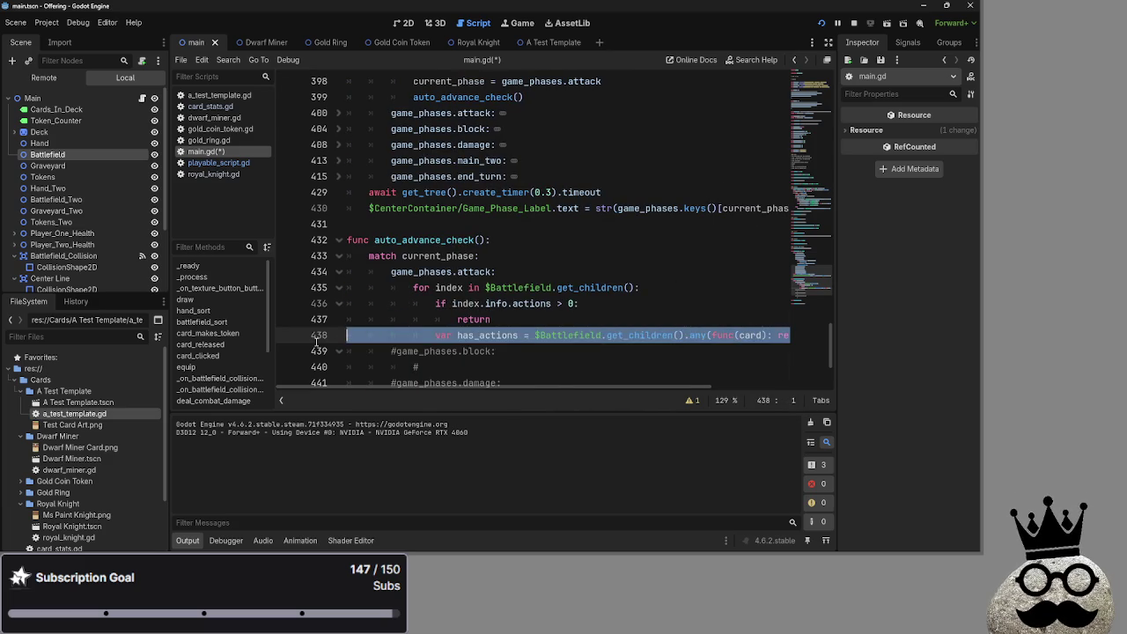
pyautogui.hotkey('shift', 'Tab')
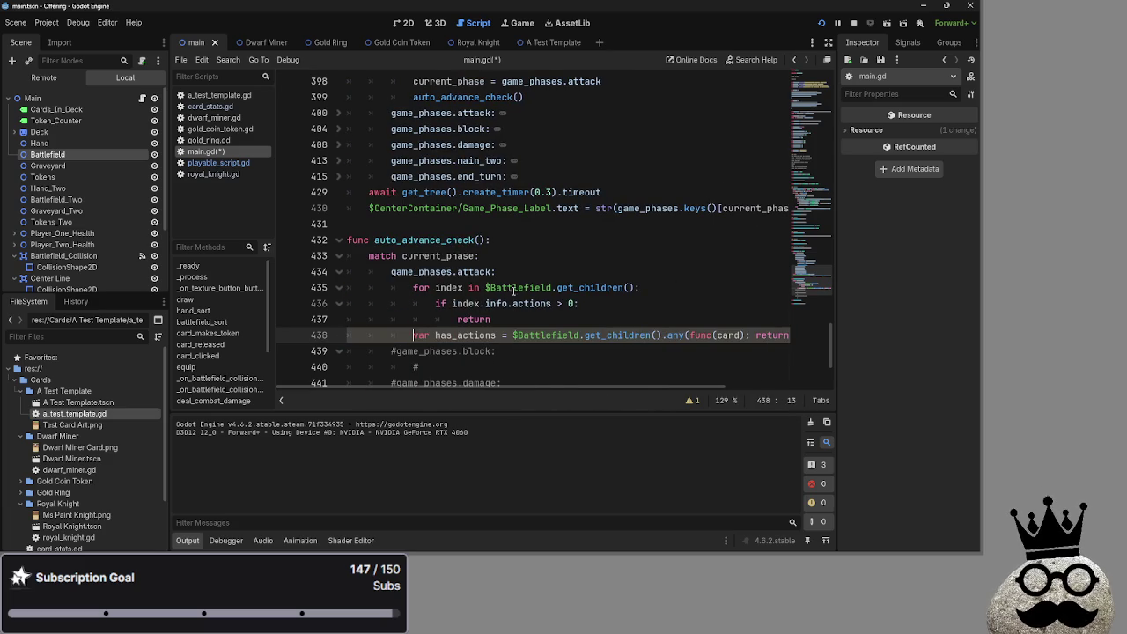
# Step: Open a new line under game_phases.attack: and select the old for-loop lines for removal
pyautogui.click(527, 271)
pyautogui.press('Return')
pyautogui.moveTo(413, 352); pyautogui.dragTo(811, 354)
pyautogui.moveTo(407, 385); pyautogui.dragTo(352, 386)
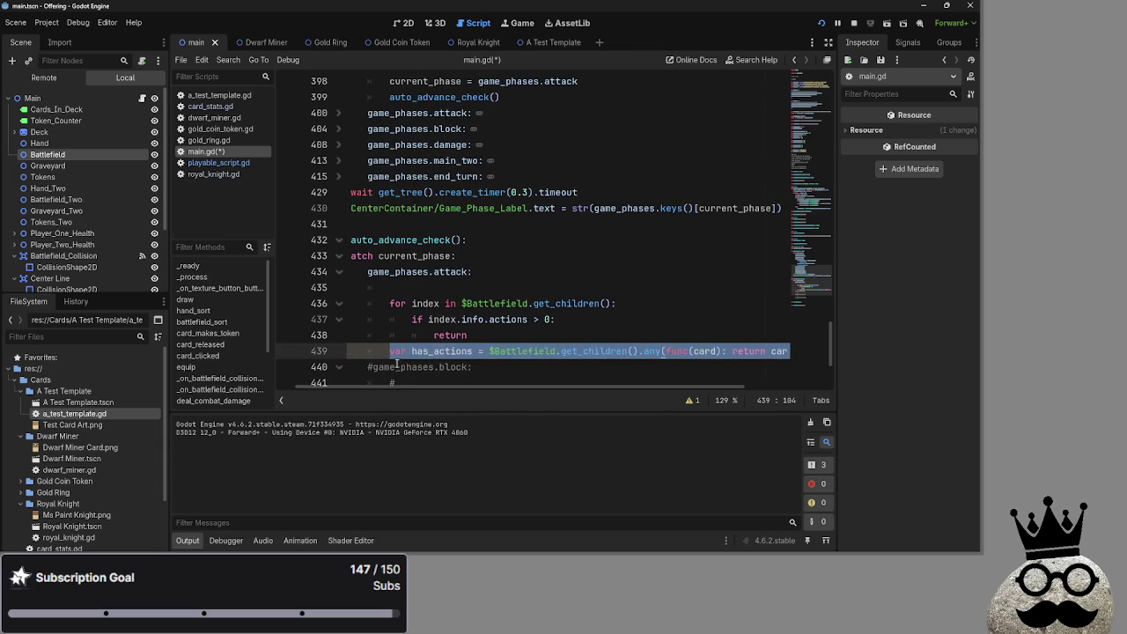
pyautogui.moveTo(430, 355); pyautogui.dragTo(475, 287)
pyautogui.moveTo(449, 388); pyautogui.dragTo(345, 388)
pyautogui.moveTo(520, 335); pyautogui.dragTo(323, 306)
# Step: Delete the old for-loop lines, leaving has_actions under the attack case
pyautogui.press('BackSpace')
pyautogui.press('BackSpace')
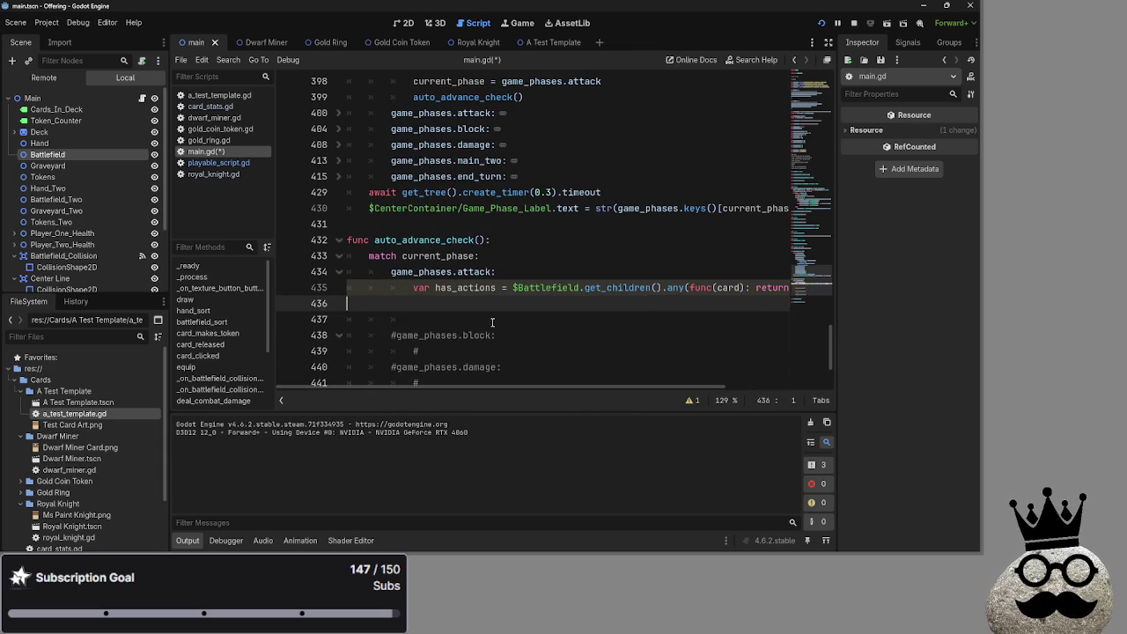
pyautogui.click(331, 386)
pyautogui.click(488, 304)
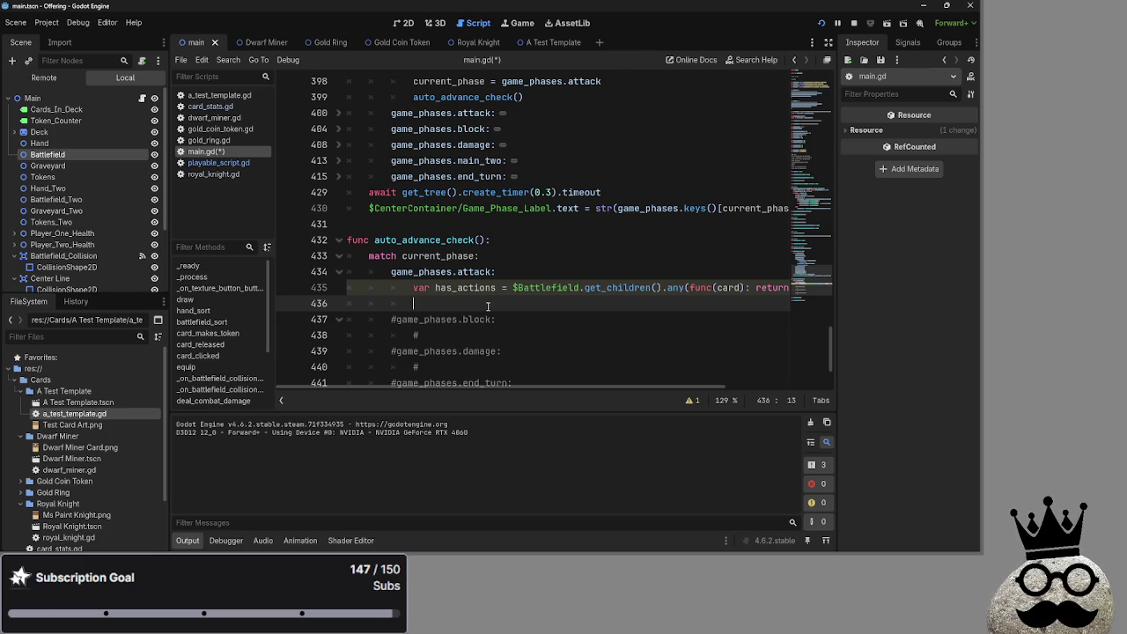
pyautogui.moveTo(563, 385); pyautogui.dragTo(672, 393)
# Step: Review the lambda's return, card, info and actions words on line 435
pyautogui.click(610, 287)
pyautogui.doubleClick(647, 287)
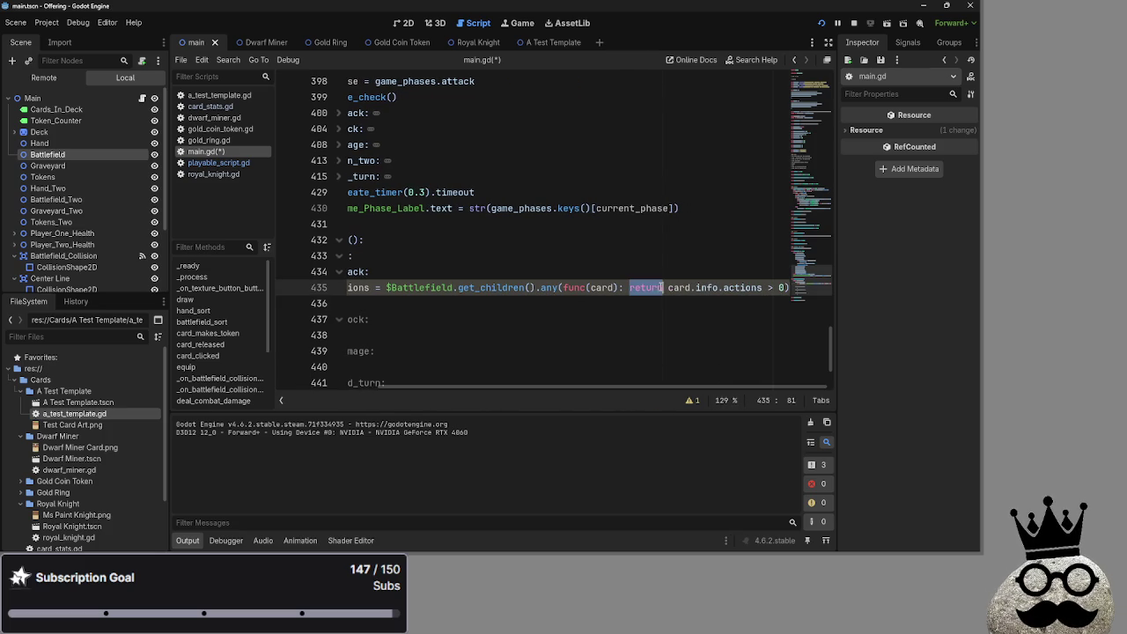
pyautogui.doubleClick(678, 287)
pyautogui.doubleClick(707, 287)
pyautogui.doubleClick(742, 287)
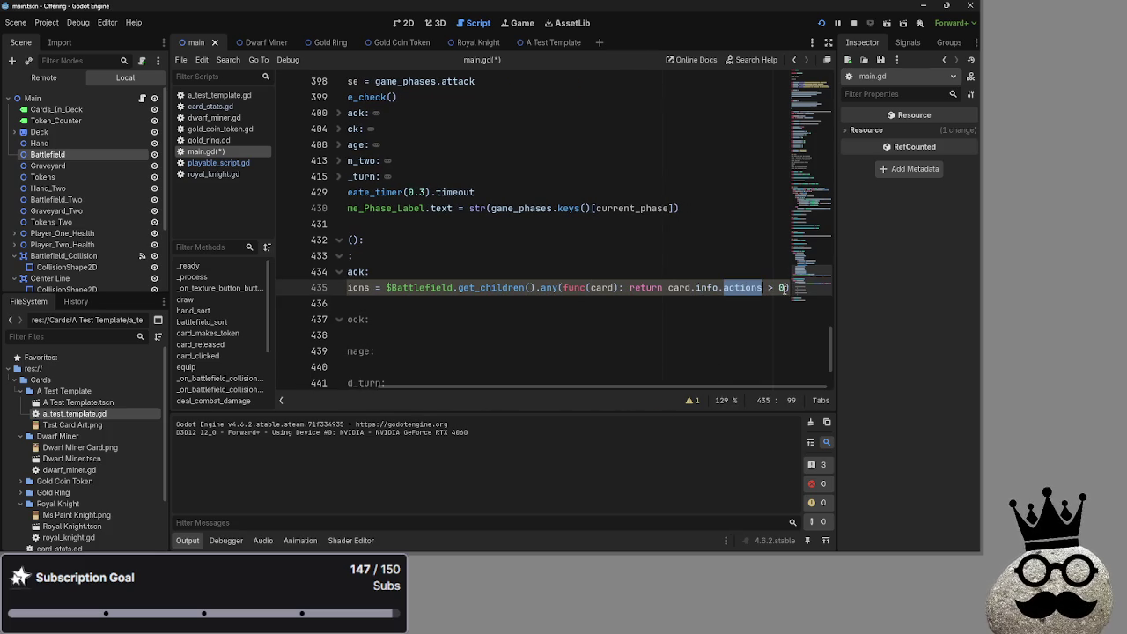
pyautogui.click(783, 288)
pyautogui.hscroll(-5, 574, 385)
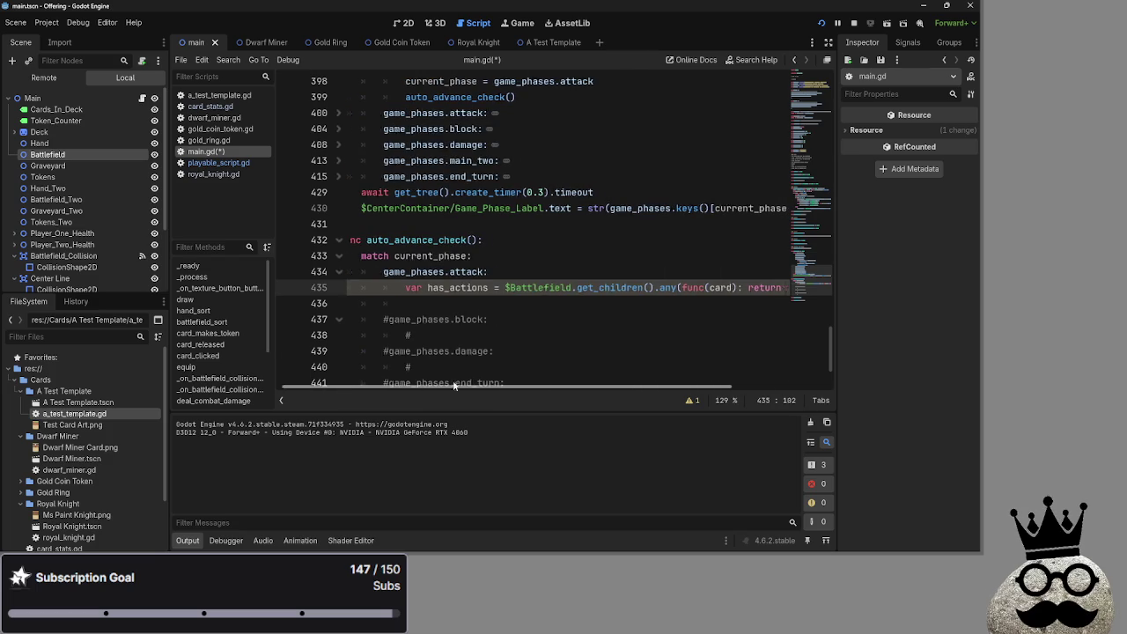
pyautogui.click(535, 300)
pyautogui.hscroll(5, 567, 290)
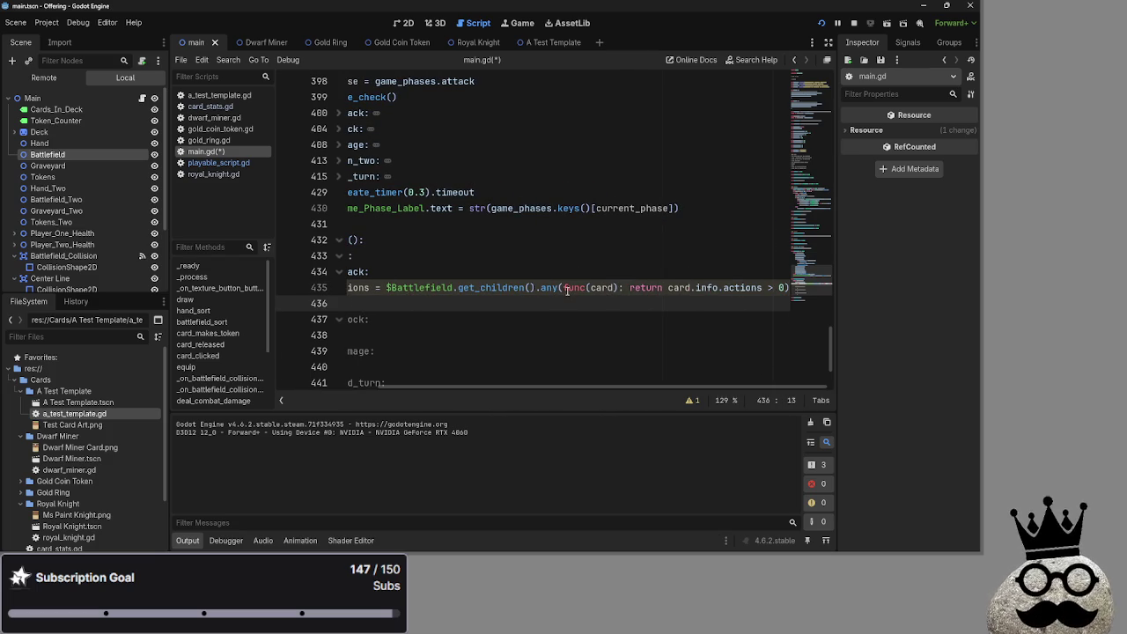
# Step: Check the lambda part of the has_actions line and return to the blank line below
pyautogui.moveTo(558, 287); pyautogui.dragTo(790, 287)
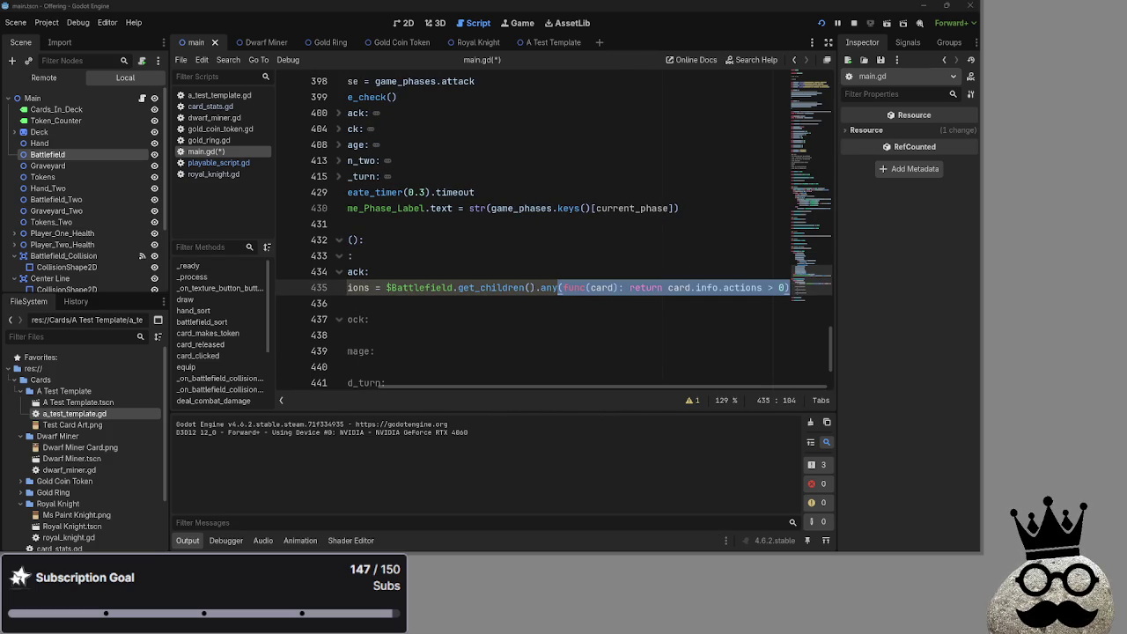
pyautogui.moveTo(599, 384)
pyautogui.mouseDown()
pyautogui.moveTo(511, 380)
pyautogui.moveTo(571, 379)
pyautogui.mouseUp()
pyautogui.press('Down')
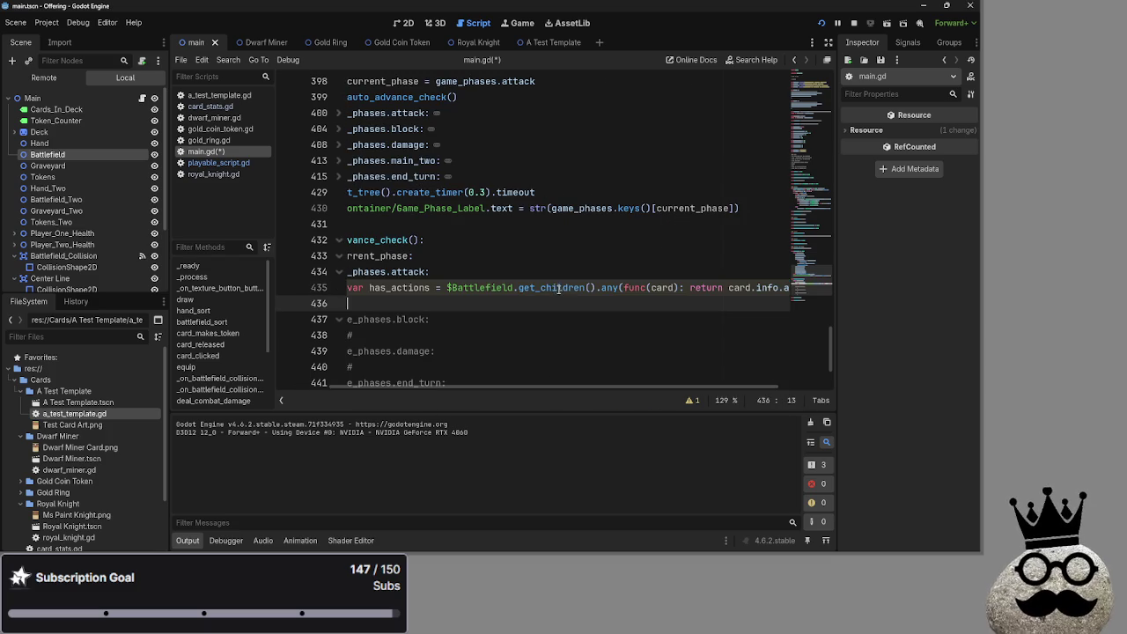
pyautogui.hscroll(-3, 607, 379)
pyautogui.scroll(1, 557, 358)
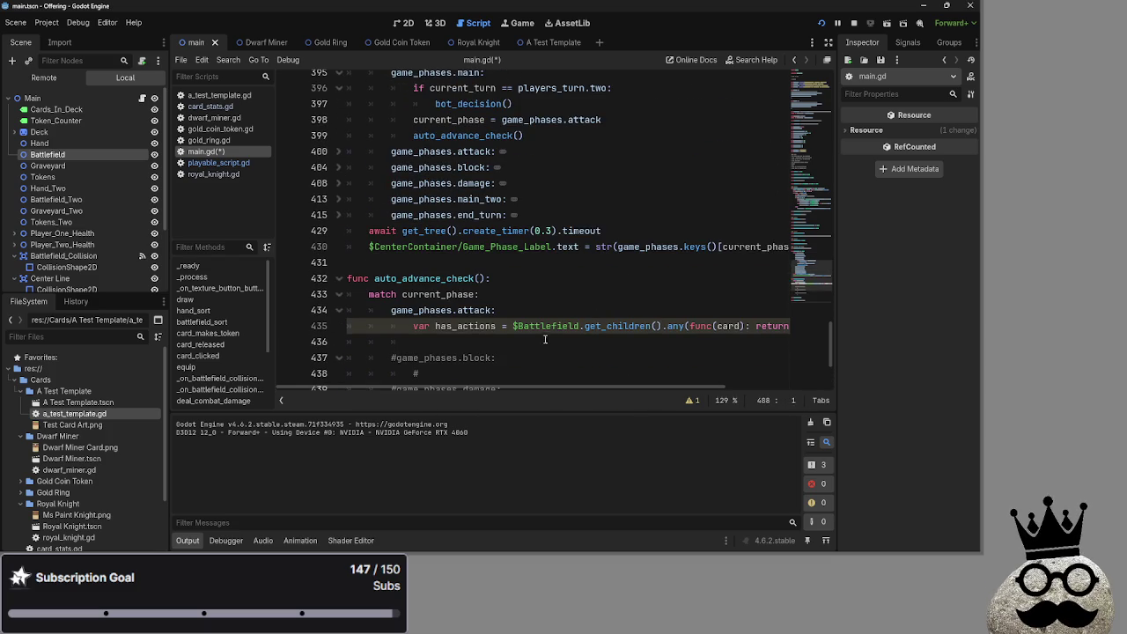
pyautogui.moveTo(586, 385); pyautogui.dragTo(811, 397)
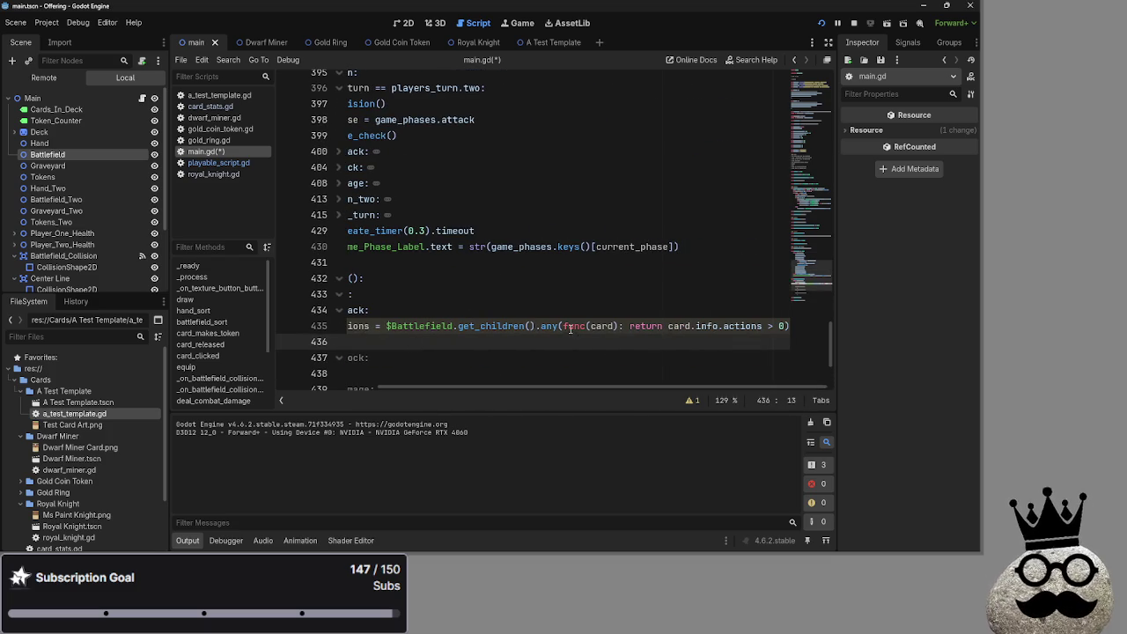
pyautogui.moveTo(564, 327)
pyautogui.mouseDown()
pyautogui.moveTo(590, 328)
pyautogui.moveTo(528, 343)
pyautogui.mouseUp()
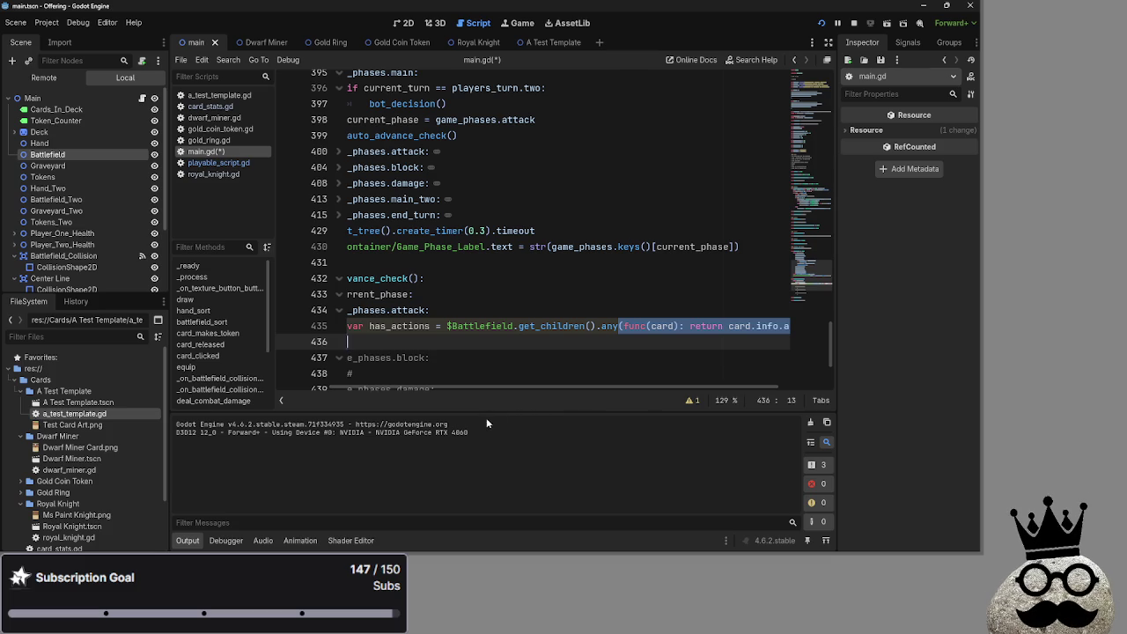
pyautogui.moveTo(504, 386); pyautogui.dragTo(290, 385)
pyautogui.click(457, 343)
pyautogui.scroll(-2, 475, 351)
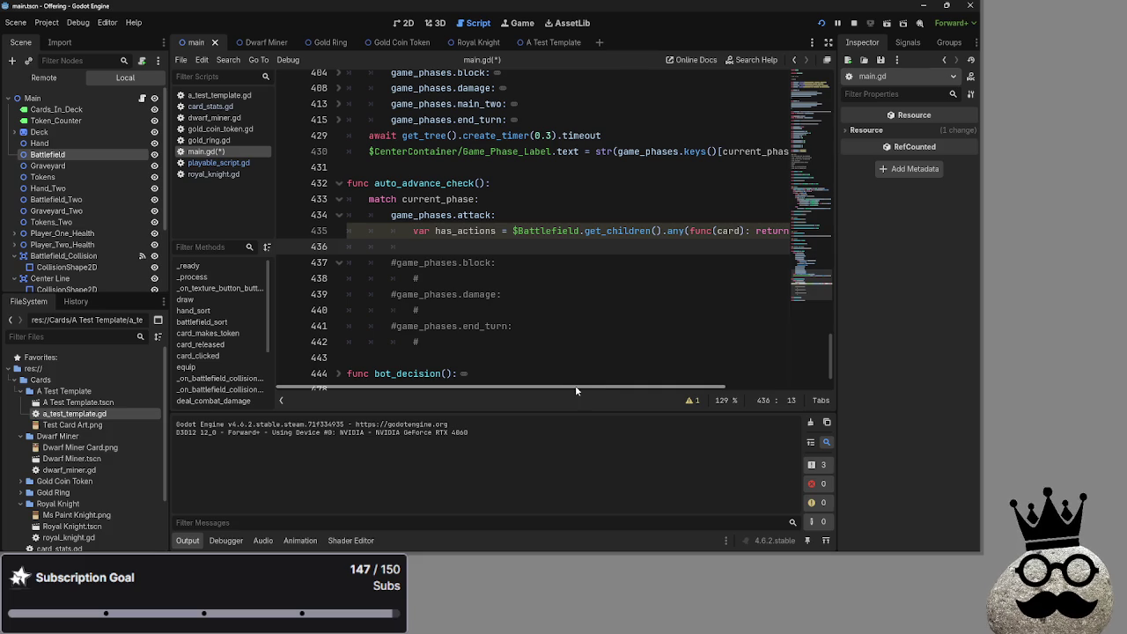
pyautogui.hscroll(3, 581, 390)
pyautogui.hscroll(-3, 581, 390)
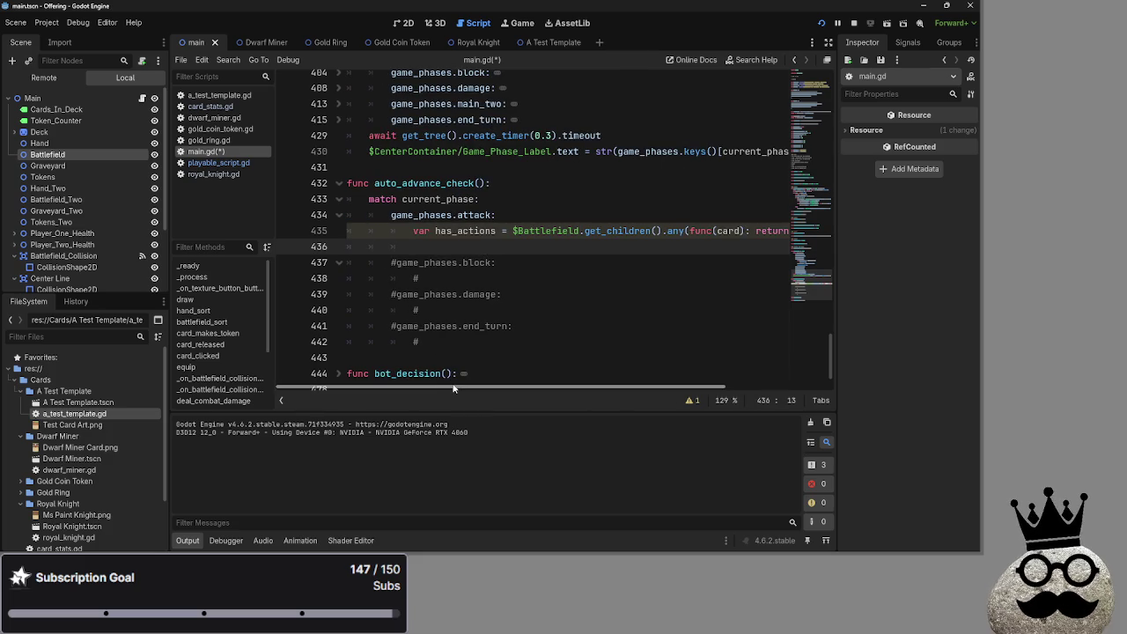
pyautogui.scroll(1, 479, 370)
pyautogui.hscroll(3, 480, 393)
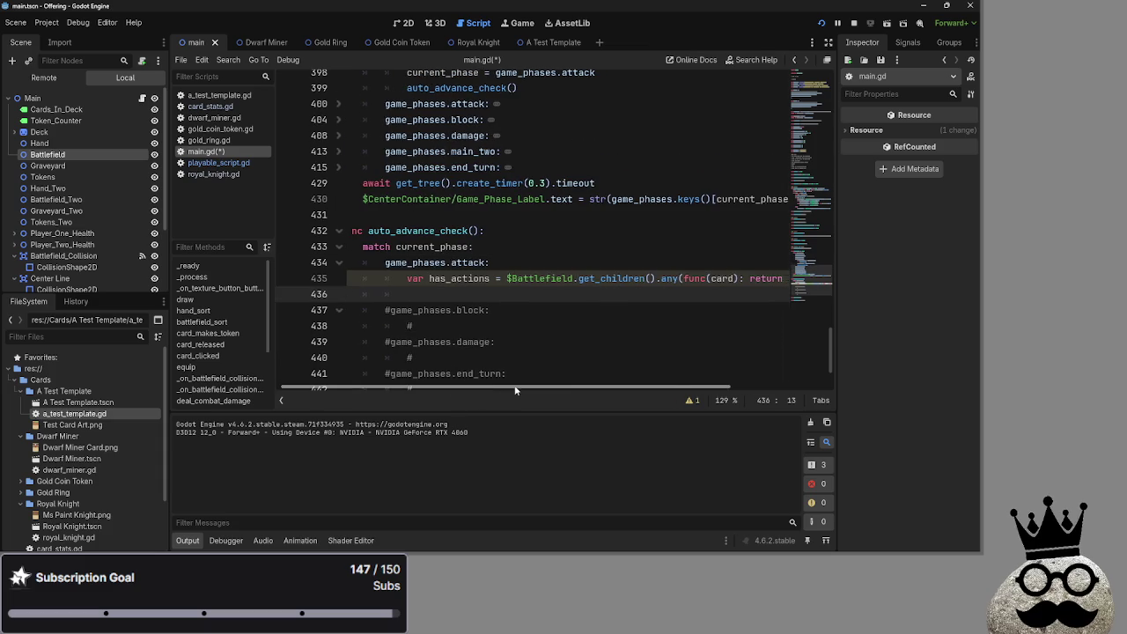
pyautogui.moveTo(673, 388); pyautogui.dragTo(440, 387)
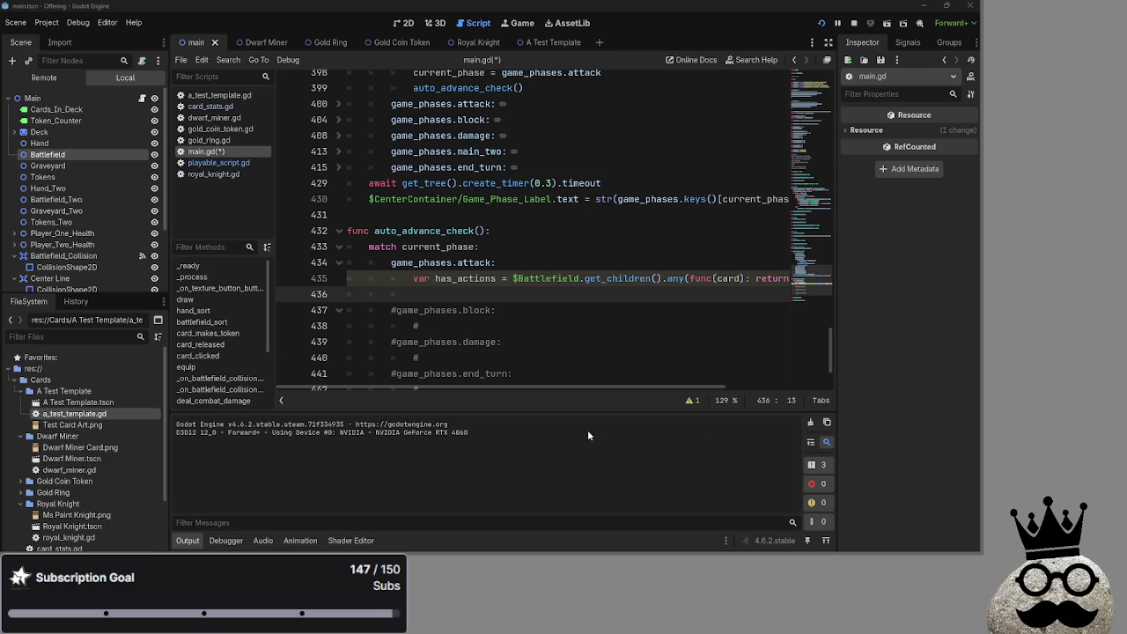
pyautogui.moveTo(412, 387)
pyautogui.mouseDown()
pyautogui.moveTo(476, 388)
pyautogui.moveTo(412, 401)
pyautogui.mouseUp()
pyautogui.moveTo(446, 389)
pyautogui.mouseDown()
pyautogui.moveTo(564, 389)
pyautogui.moveTo(377, 392)
pyautogui.mouseUp()
pyautogui.moveTo(443, 390)
pyautogui.mouseDown()
pyautogui.moveTo(665, 391)
pyautogui.moveTo(317, 390)
pyautogui.mouseUp()
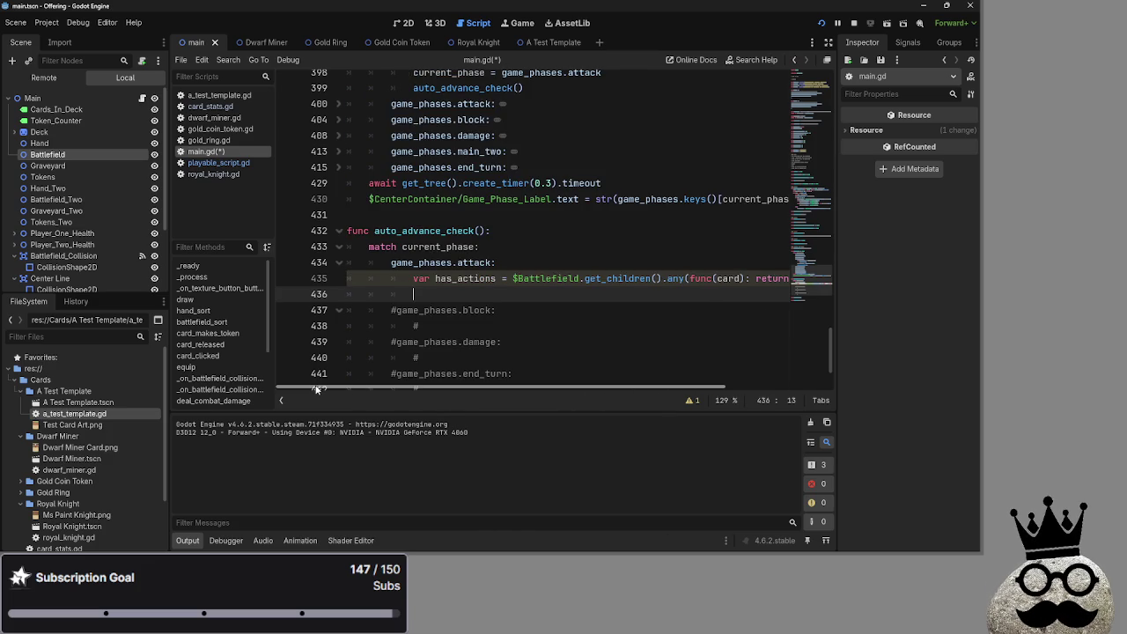
# Step: Bring Wordle Unlimited forward full-screen and submit PUNCH as the first guess
pyautogui.hotkey('alt', 'Tab')
pyautogui.hotkey('alt', 'Tab')
pyautogui.hotkey('alt', 'Tab')
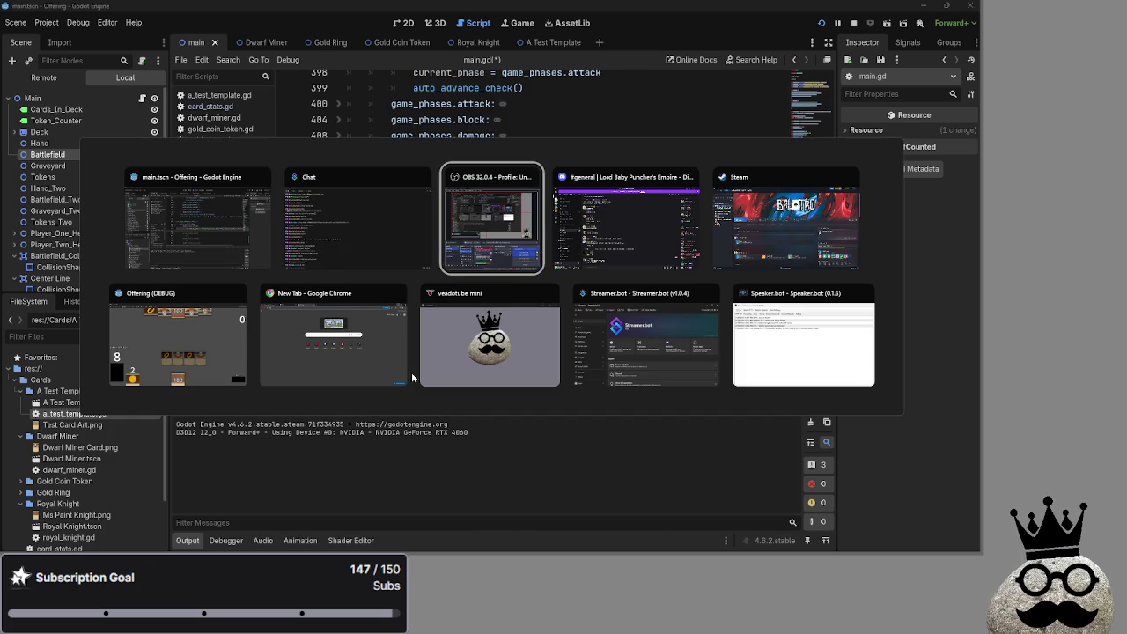
pyautogui.press('Escape')
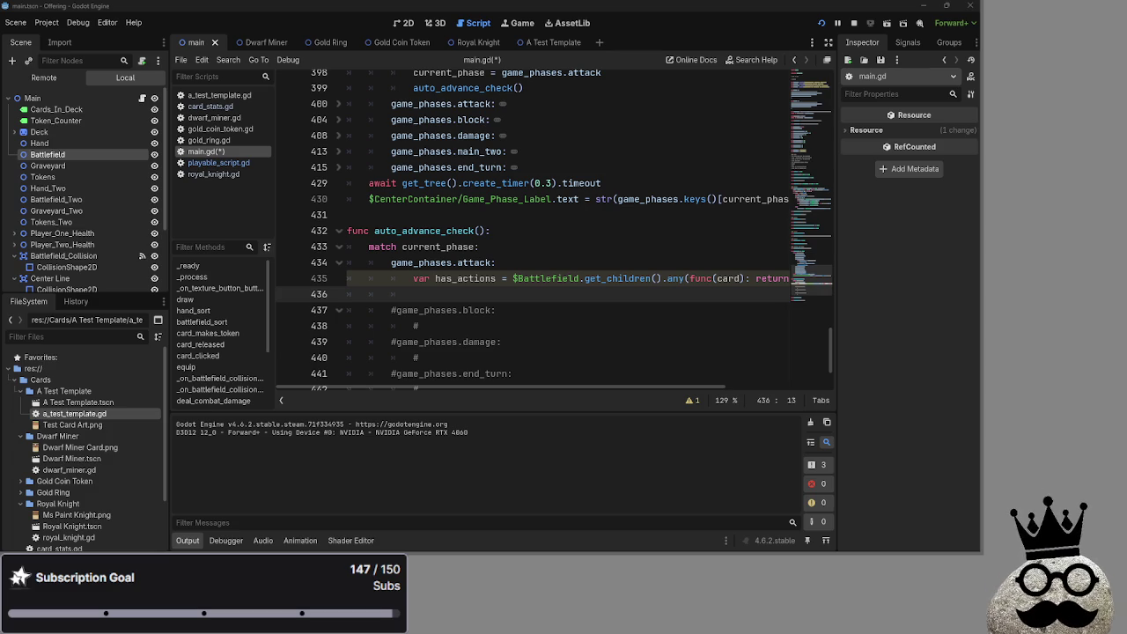
pyautogui.hotkey('alt', 'Tab')
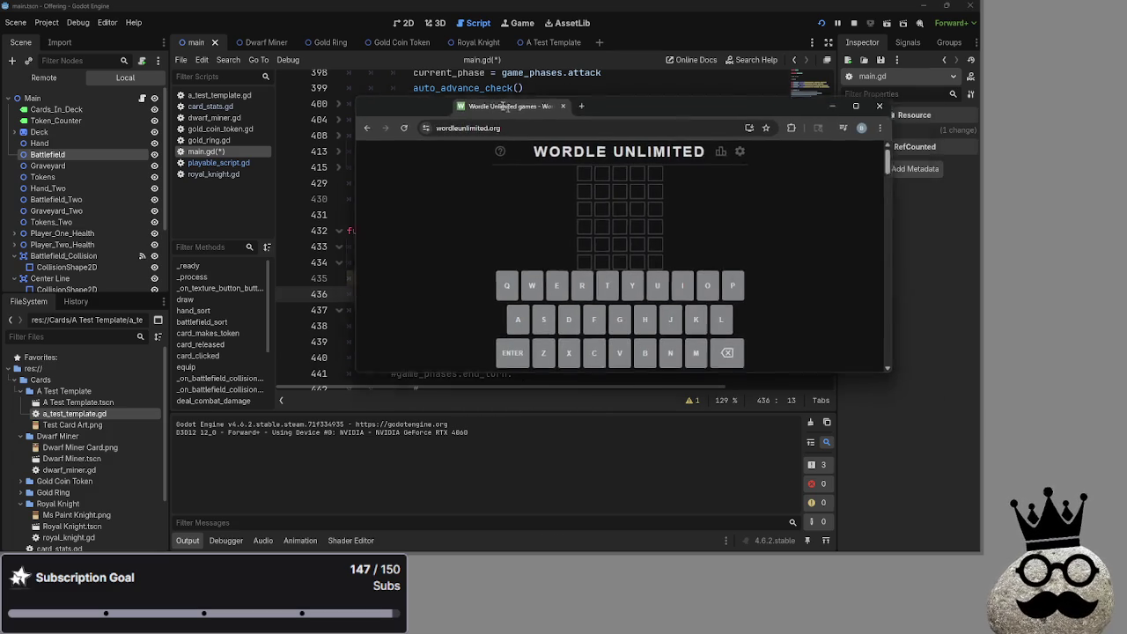
pyautogui.press('super+Up')
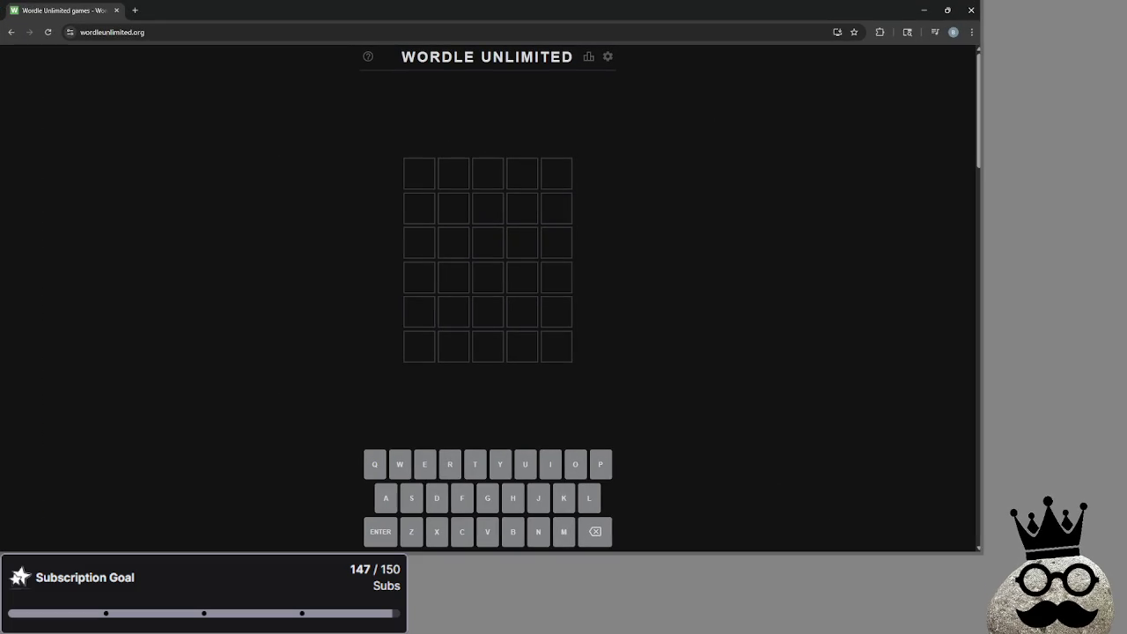
pyautogui.click(693, 224)
pyautogui.write('punch')
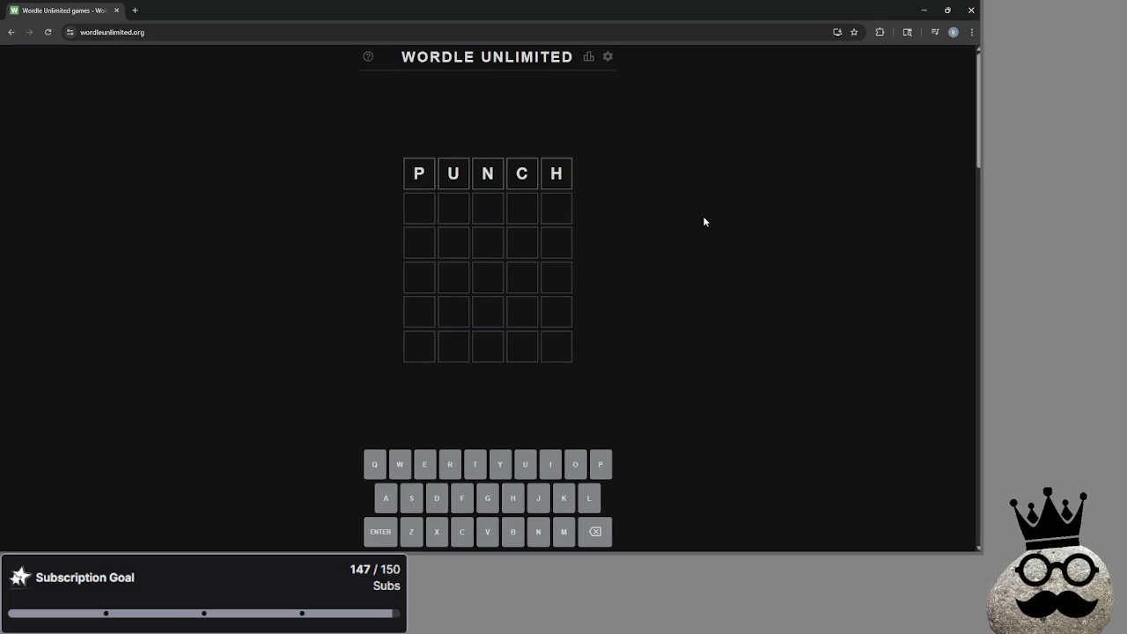
pyautogui.press('Return')
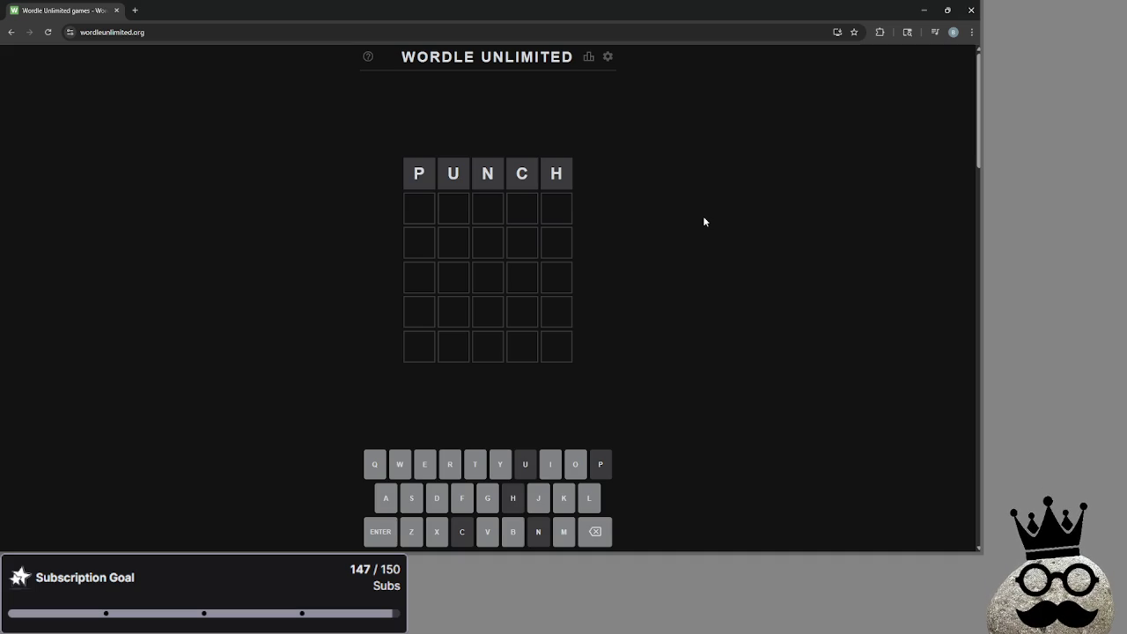
# Step: Draft second-row letters LOR, TOR, D and K, erasing each false start
pyautogui.write('lor')
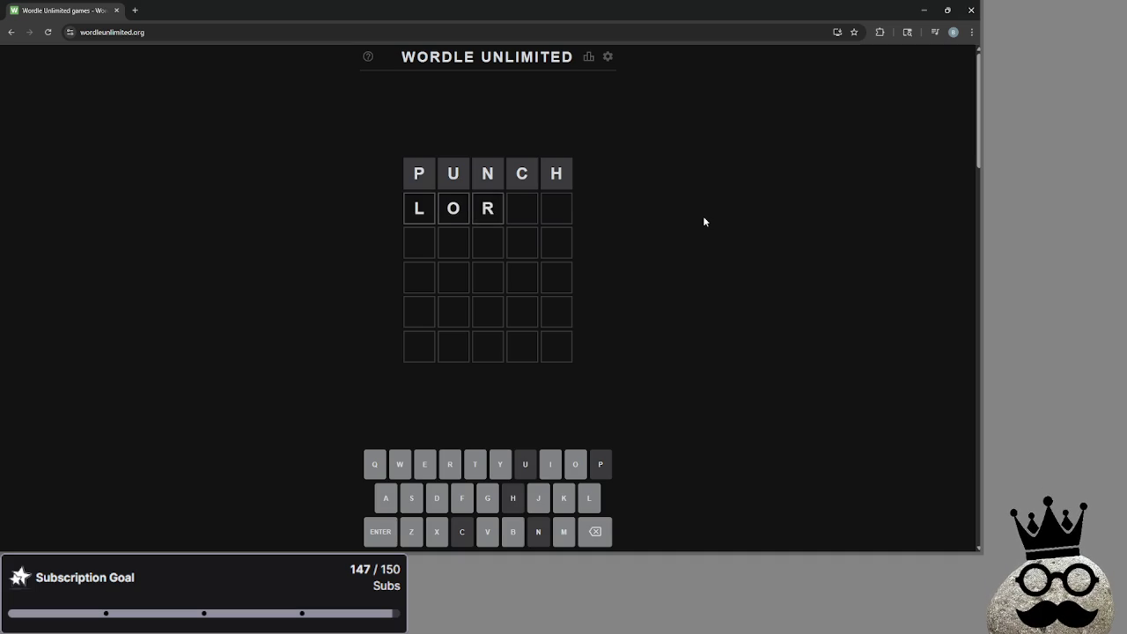
pyautogui.press('BackSpace')
pyautogui.press('BackSpace')
pyautogui.press('BackSpace')
pyautogui.write('tor')
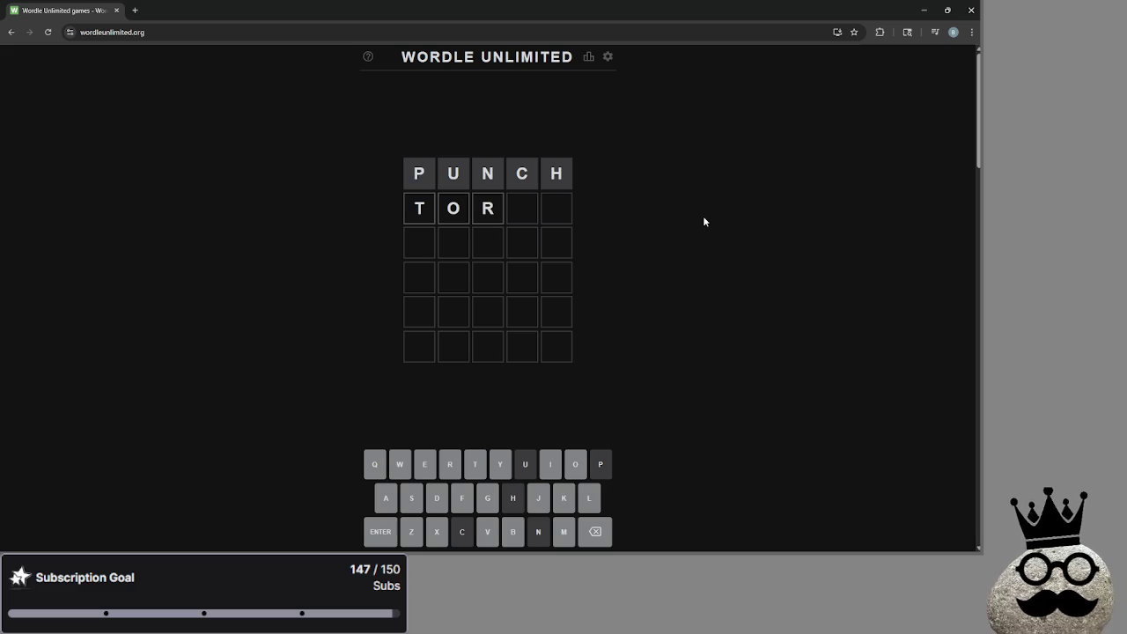
pyautogui.press('BackSpace')
pyautogui.write('d')
pyautogui.press('BackSpace')
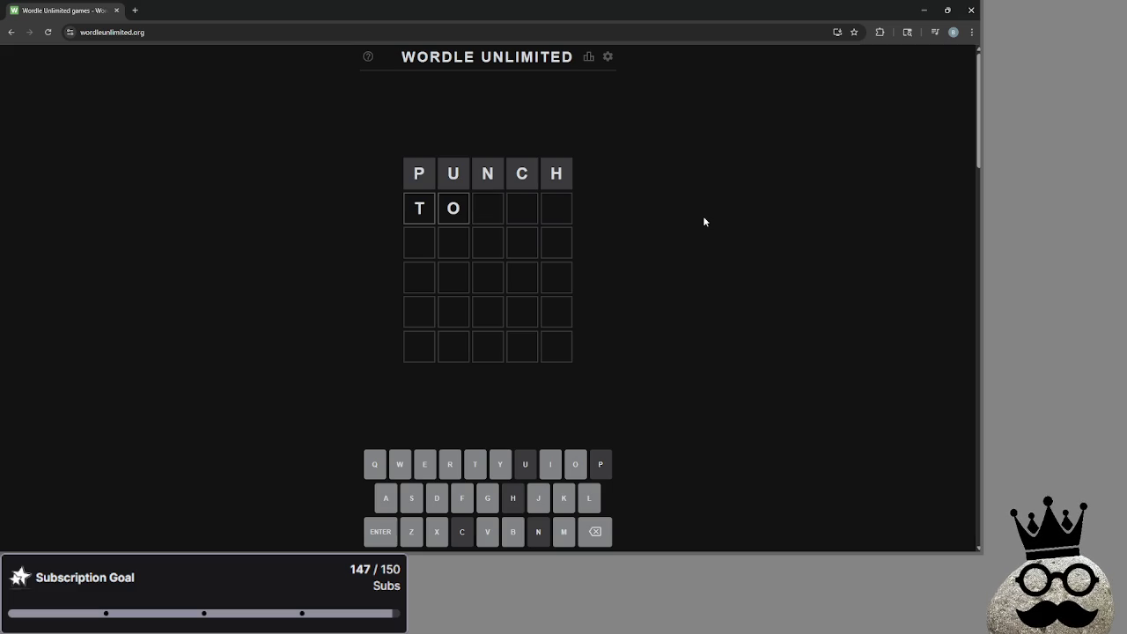
pyautogui.write('k')
pyautogui.press('BackSpace')
pyautogui.press('BackSpace')
# Step: Try further drafts AR, CH, LIGHT and MO, leaving only B in the row
pyautogui.write('ar')
pyautogui.press('BackSpace')
pyautogui.press('BackSpace')
pyautogui.press('BackSpace')
pyautogui.write('ch')
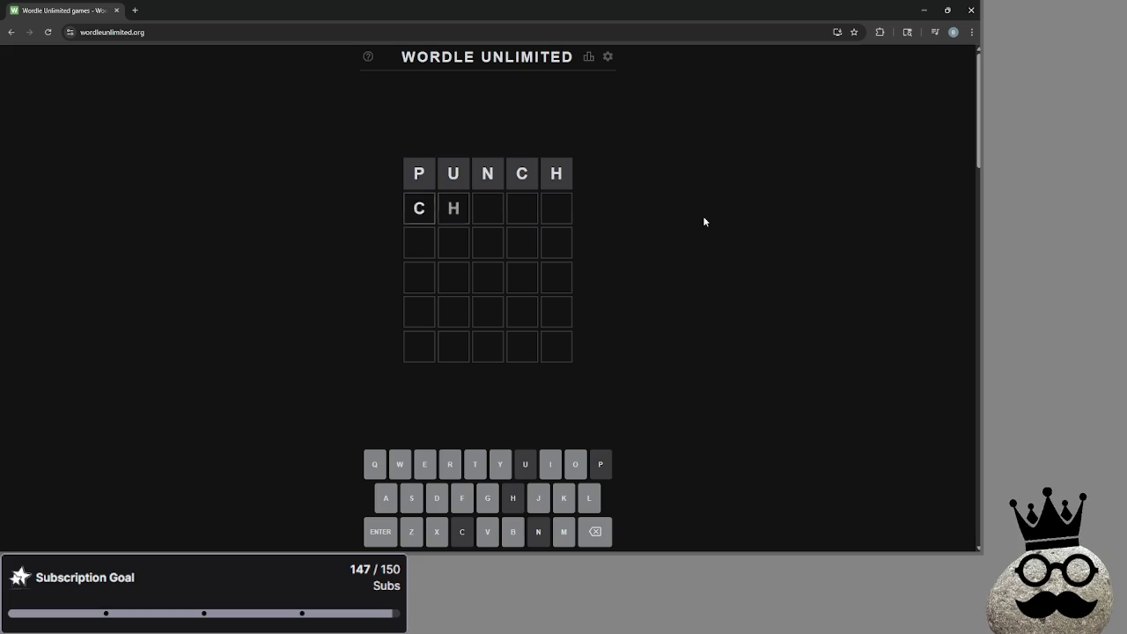
pyautogui.press('BackSpace')
pyautogui.press('BackSpace')
pyautogui.write('light')
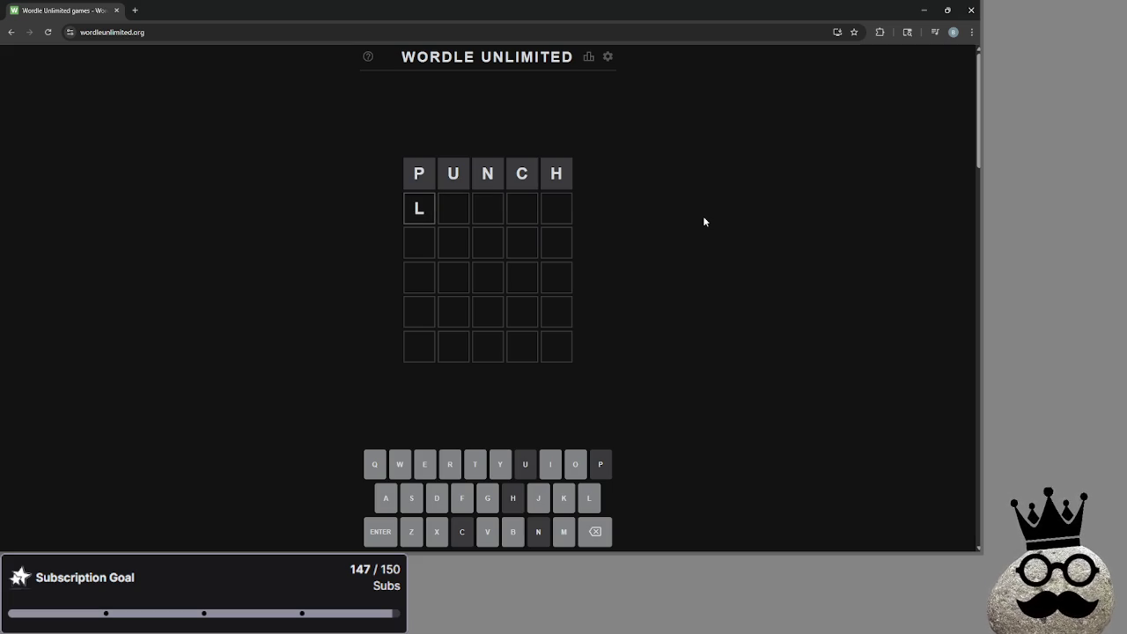
pyautogui.press('BackSpace')
pyautogui.press('BackSpace')
pyautogui.press('BackSpace')
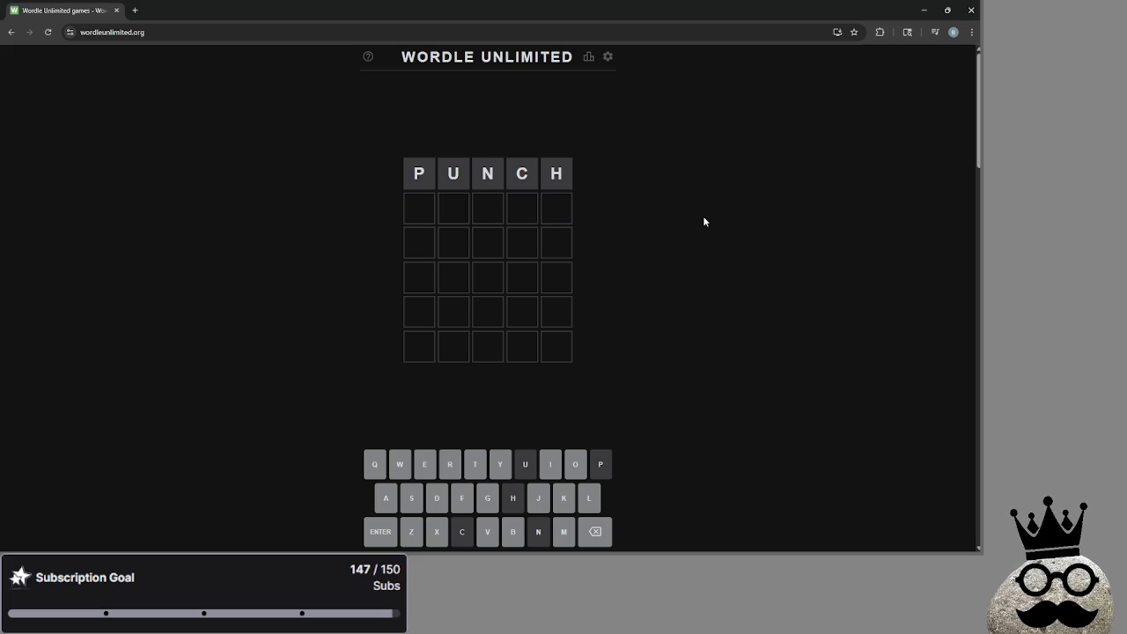
pyautogui.write('mo')
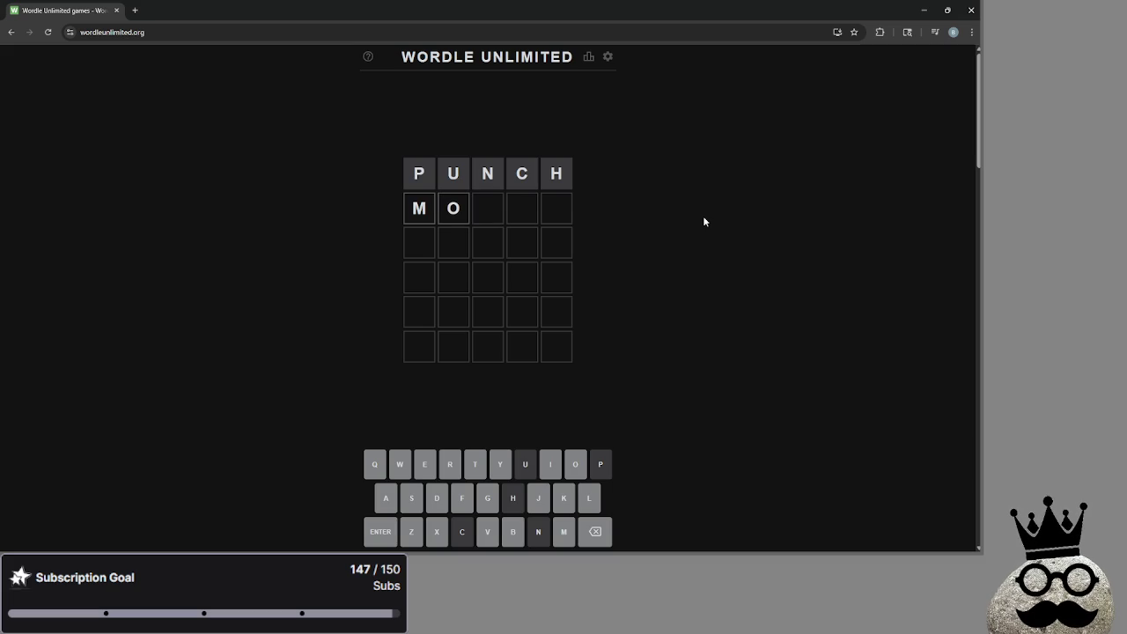
pyautogui.press('BackSpace')
pyautogui.press('BackSpace')
pyautogui.write('ba')
pyautogui.press('BackSpace')
# Step: Submit BOARS as the second guess, then try and erase TODAY
pyautogui.write('oars')
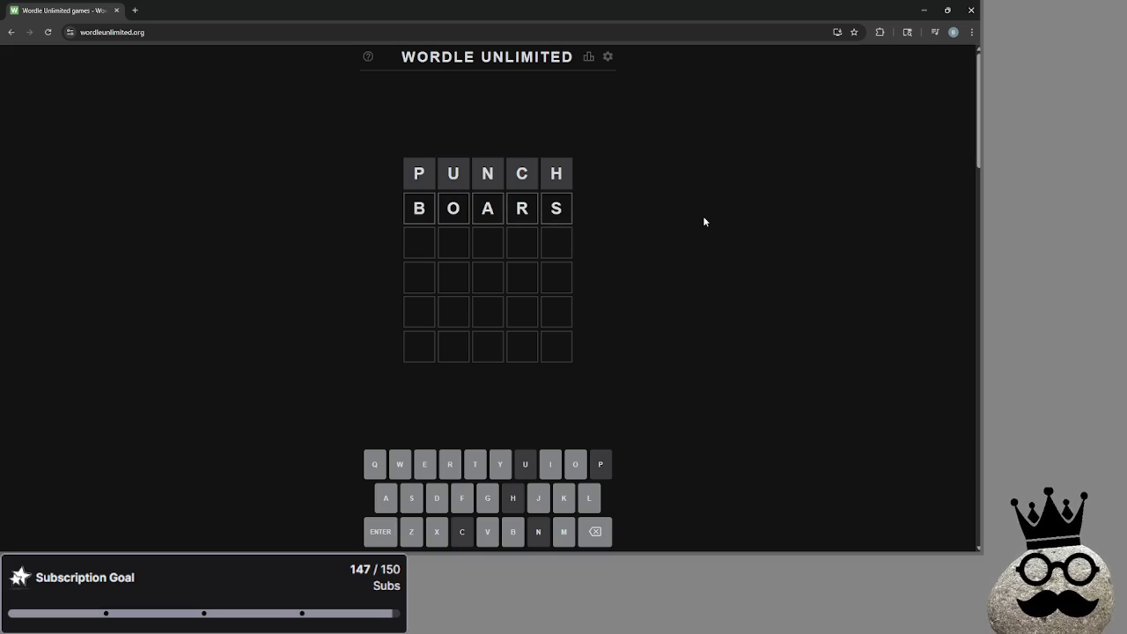
pyautogui.press('Return')
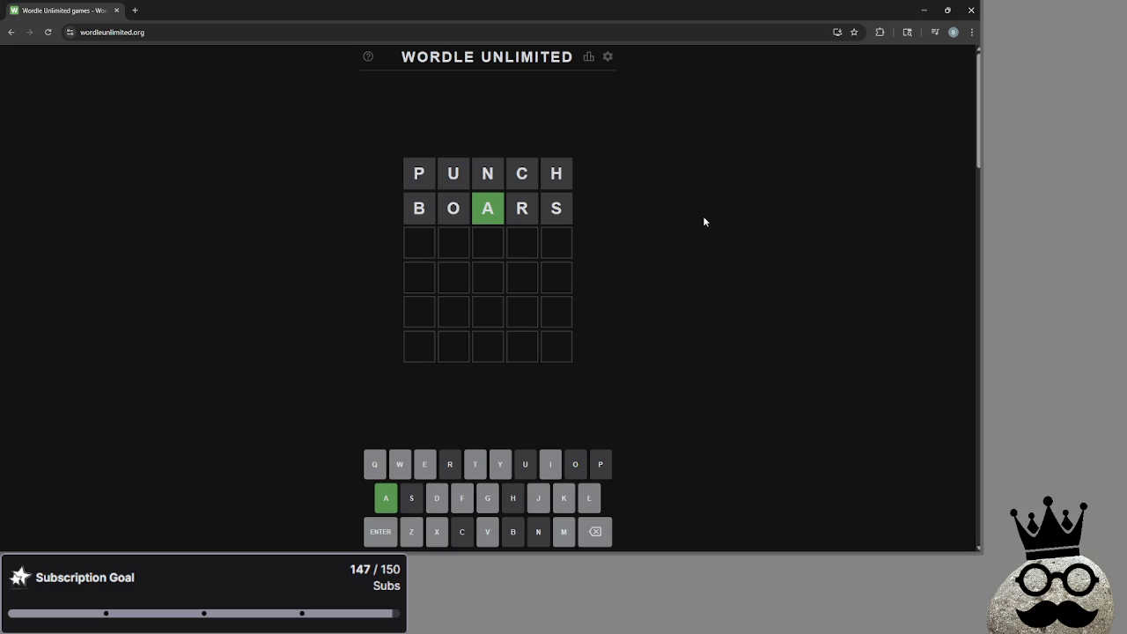
pyautogui.write('today')
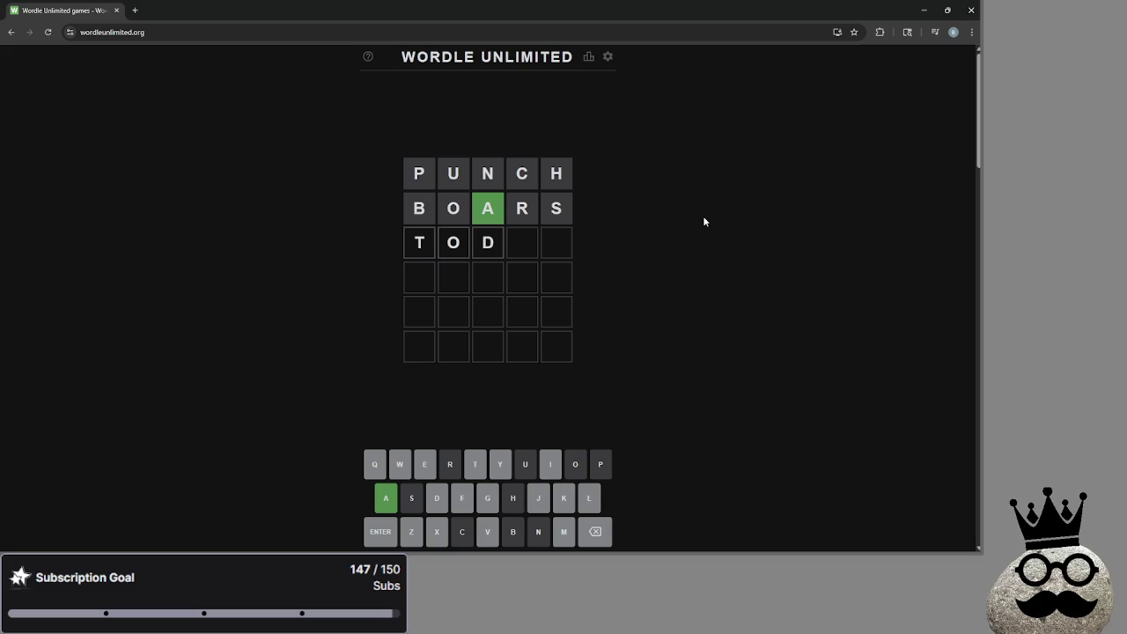
pyautogui.press('BackSpace')
pyautogui.press('BackSpace')
pyautogui.press('BackSpace')
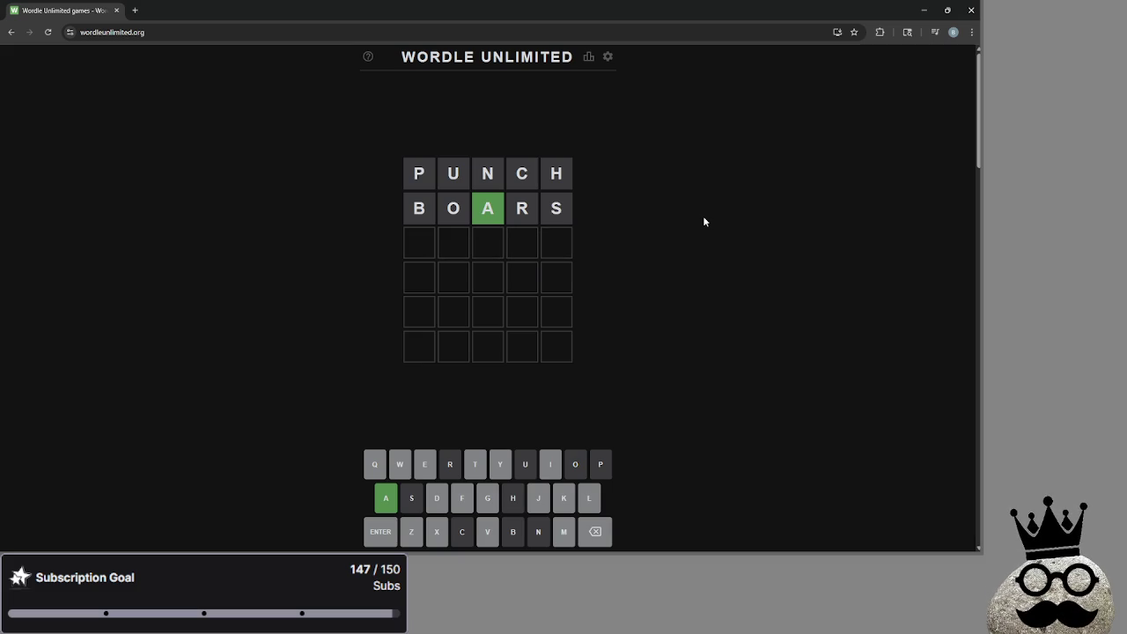
# Step: Try and erase MIAN, TIAN, SLATE, LATE and XLATE in the third row
pyautogui.write('mi')
pyautogui.write('an')
pyautogui.press('BackSpace')
pyautogui.press('BackSpace')
pyautogui.press('BackSpace')
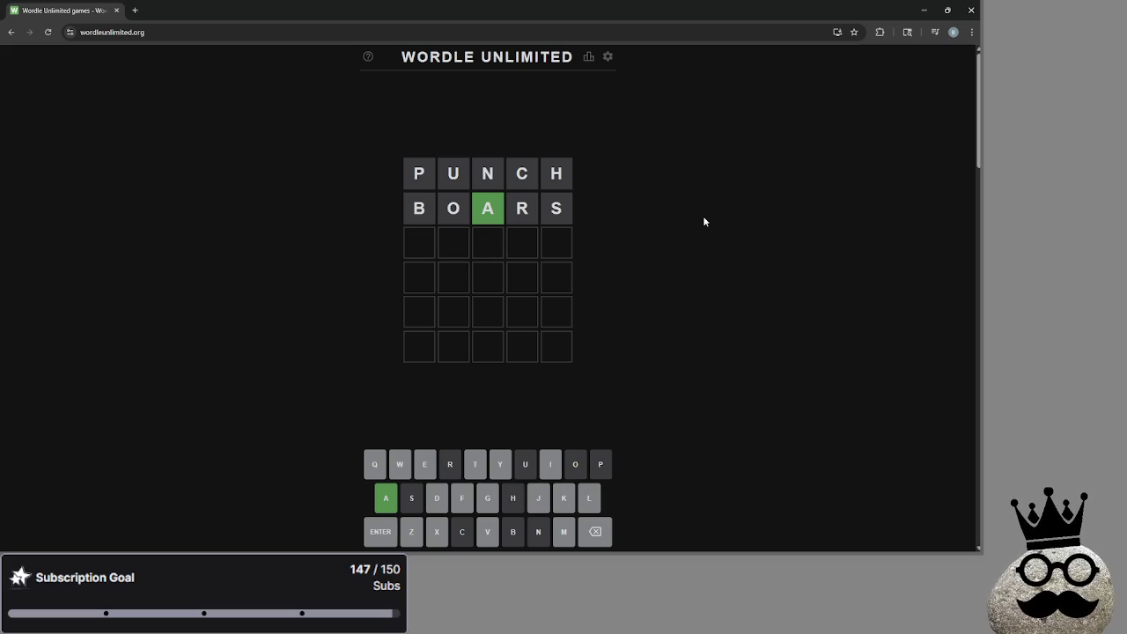
pyautogui.write('tia')
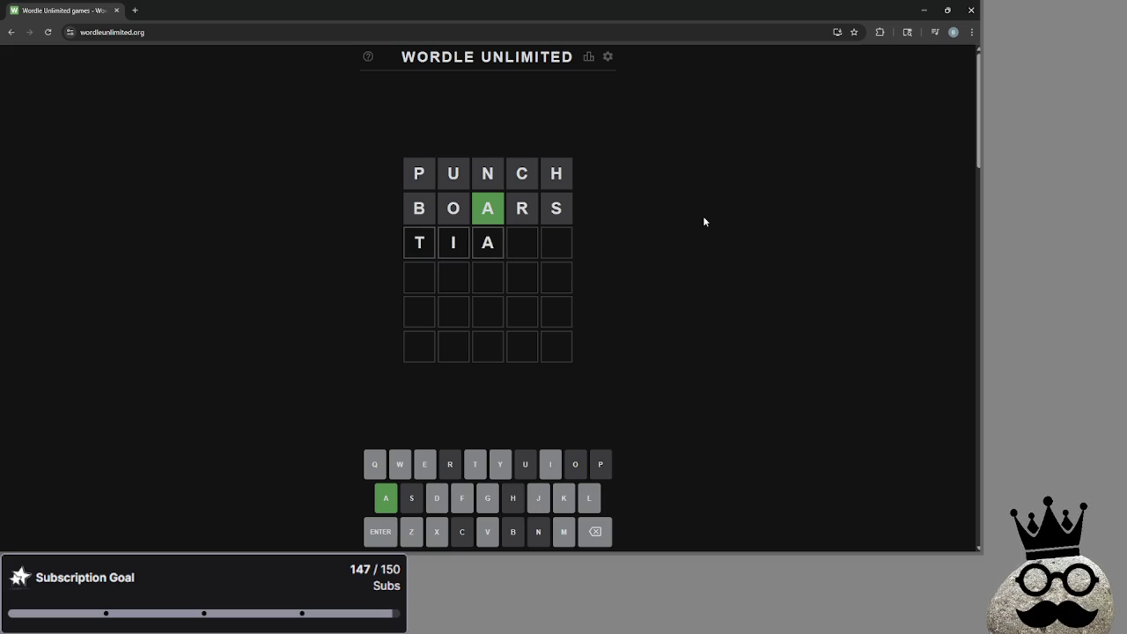
pyautogui.write('n')
pyautogui.press('BackSpace')
pyautogui.press('BackSpace')
pyautogui.press('BackSpace')
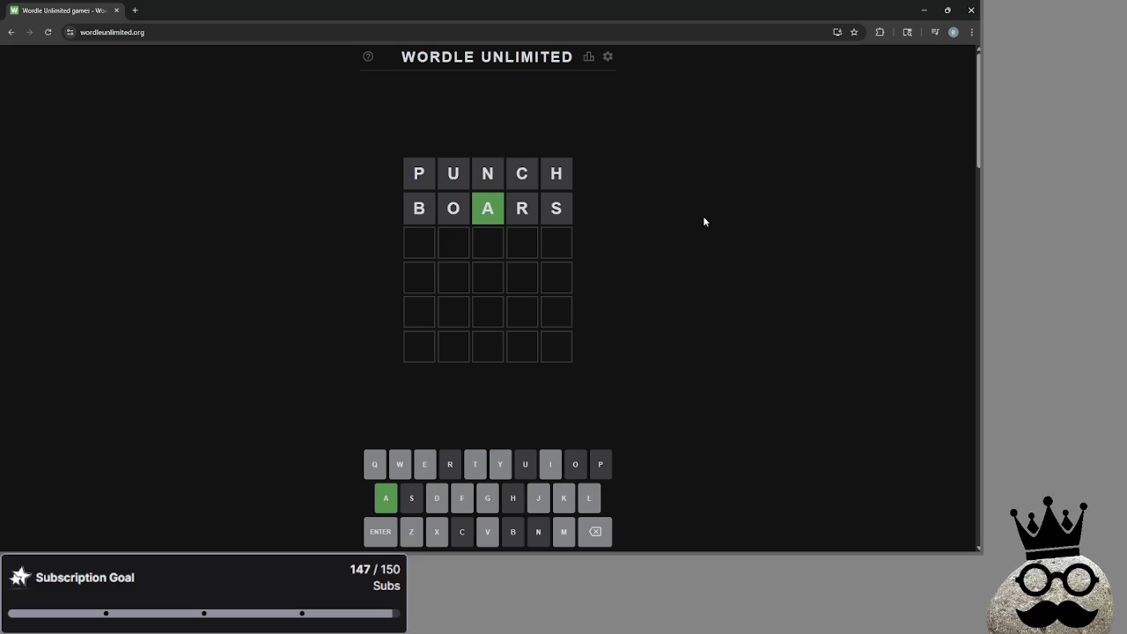
pyautogui.write('slate')
pyautogui.press('BackSpace')
pyautogui.press('BackSpace')
pyautogui.press('BackSpace')
pyautogui.write('late')
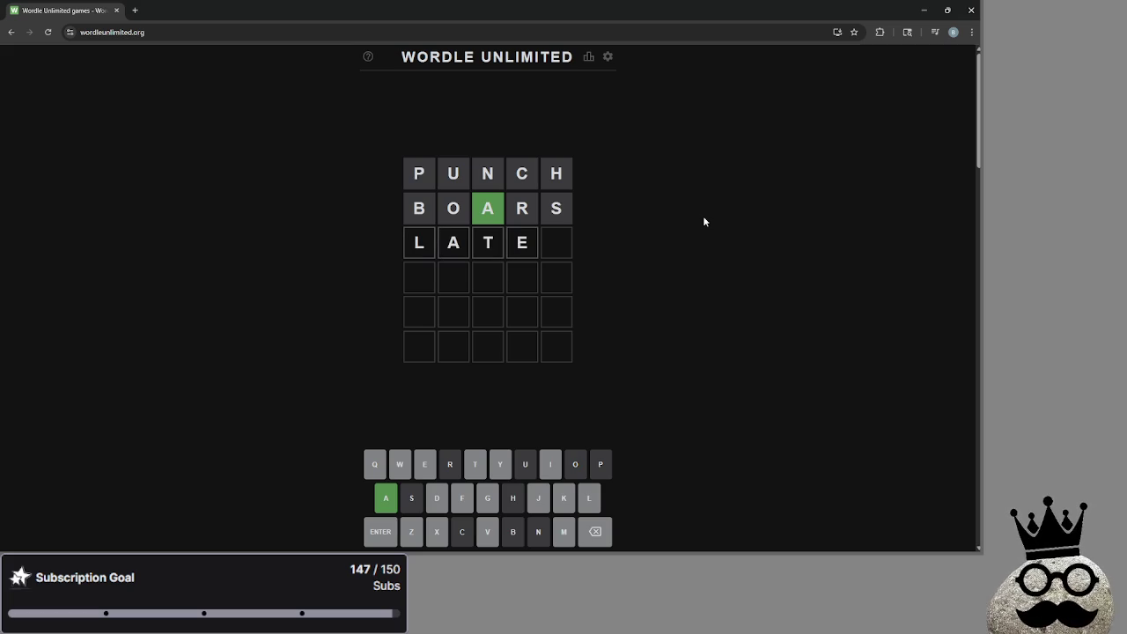
pyautogui.press('BackSpace')
pyautogui.press('BackSpace')
pyautogui.press('BackSpace')
pyautogui.write('xlate')
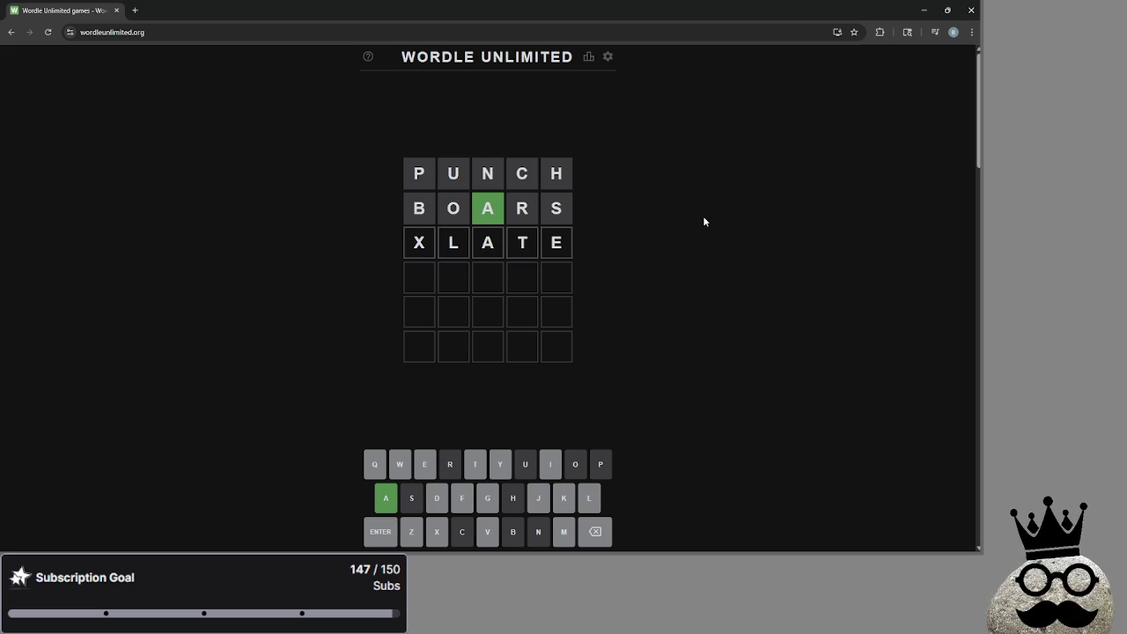
pyautogui.press('BackSpace')
pyautogui.press('BackSpace')
pyautogui.press('BackSpace')
# Step: Attempt GLATE and DEATE as third guesses, trimming letters after each rejection
pyautogui.write('glate')
pyautogui.press('Return')
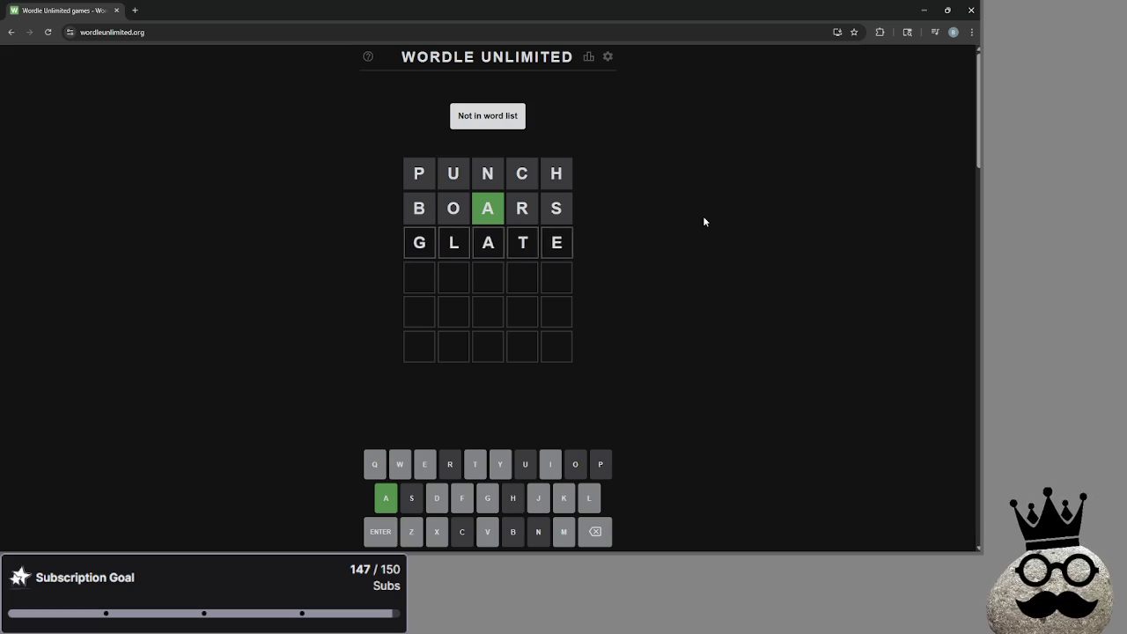
pyautogui.press('BackSpace')
pyautogui.press('BackSpace')
pyautogui.press('BackSpace')
pyautogui.press('BackSpace')
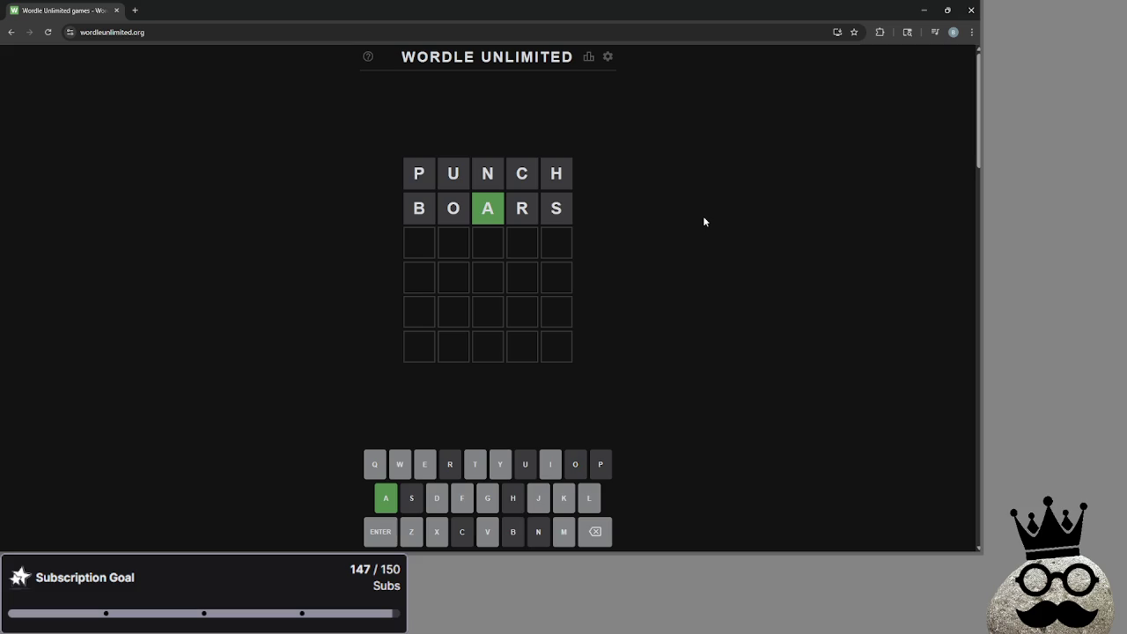
pyautogui.write('Xxate')
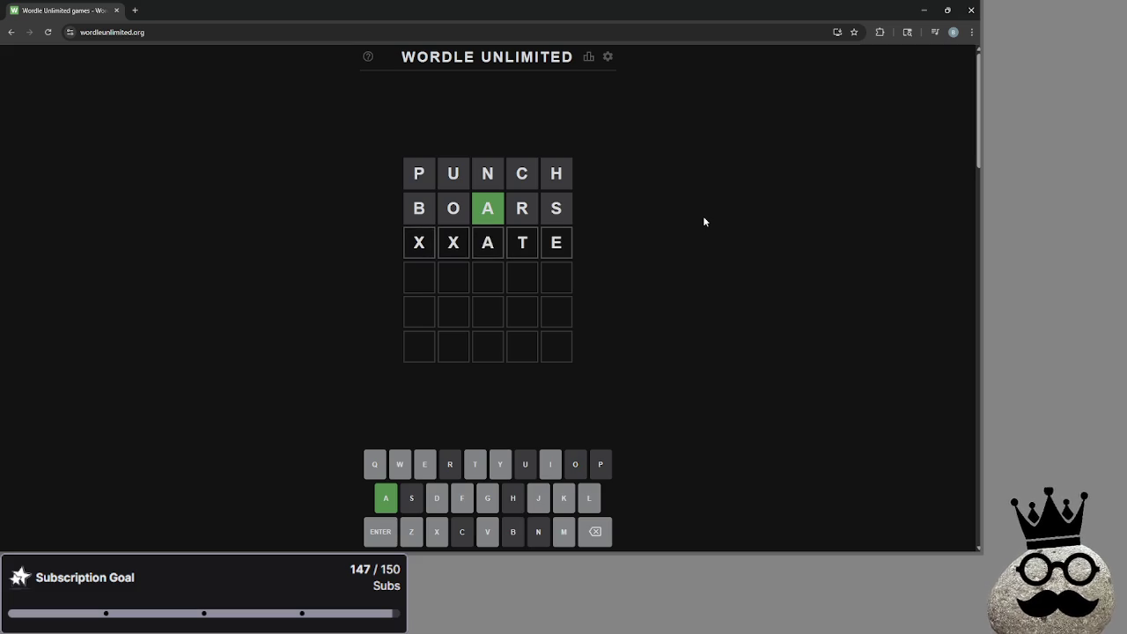
pyautogui.press('BackSpace')
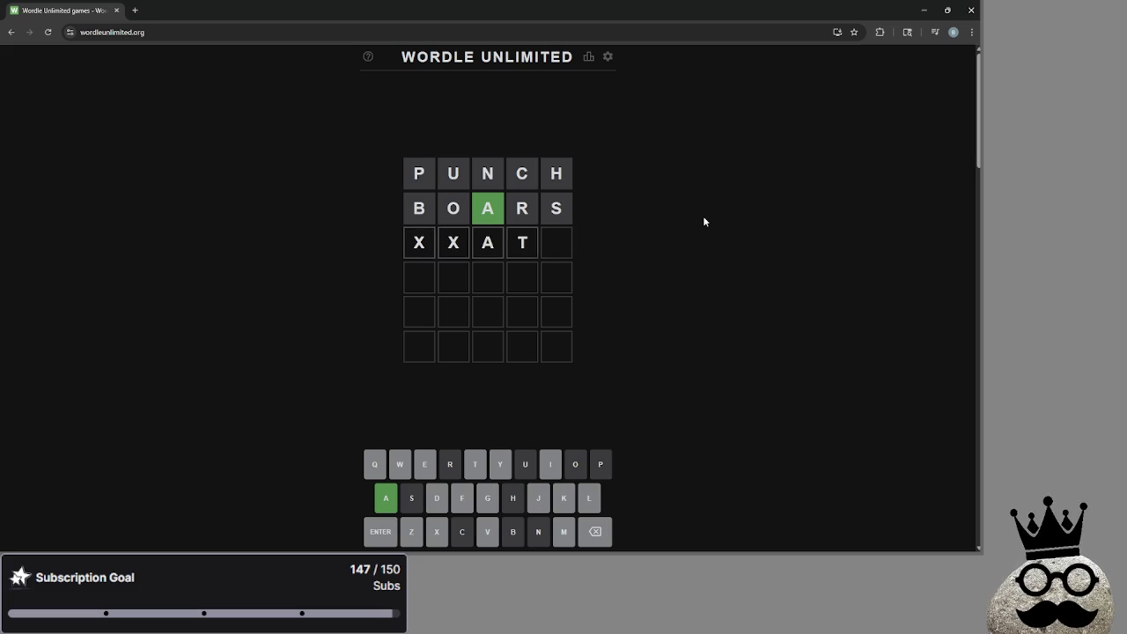
pyautogui.press('BackSpace')
pyautogui.press('BackSpace')
pyautogui.write('deate')
pyautogui.press('Return')
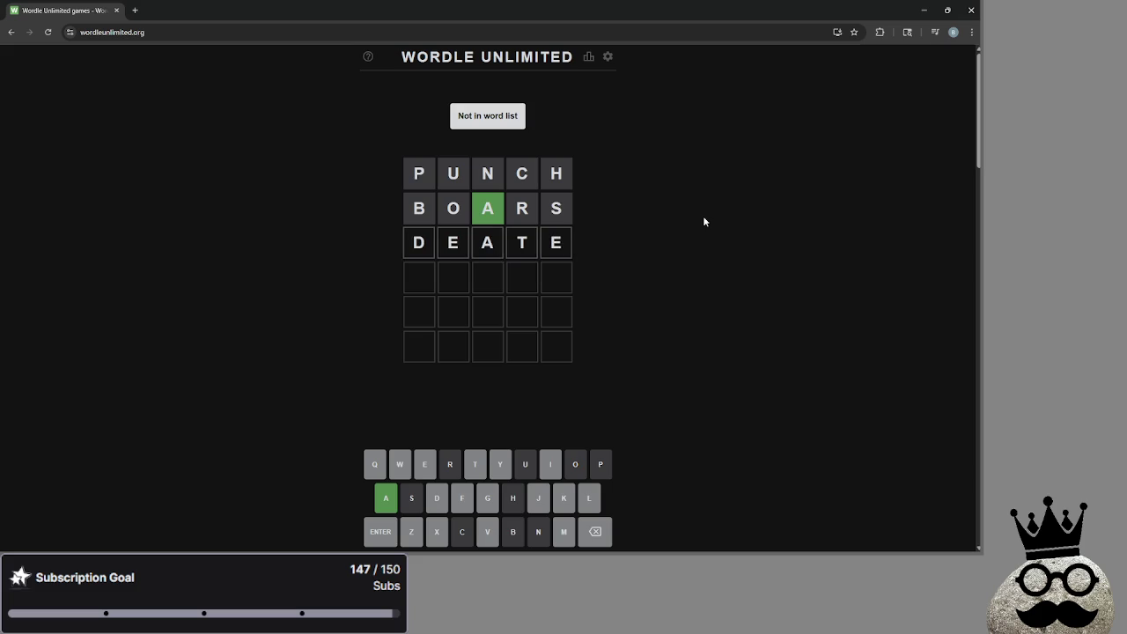
pyautogui.press('BackSpace')
pyautogui.press('BackSpace')
pyautogui.press('BackSpace')
# Step: Attempt DIATE, XIATE and Q, then clear the third row entirely
pyautogui.write('diate')
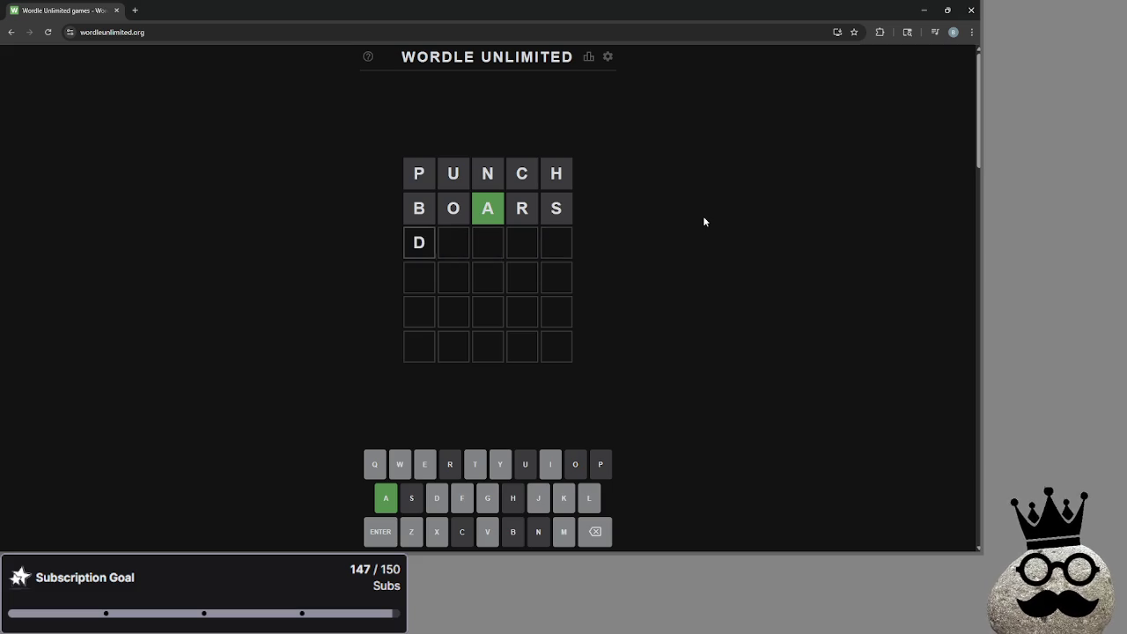
pyautogui.press('Return')
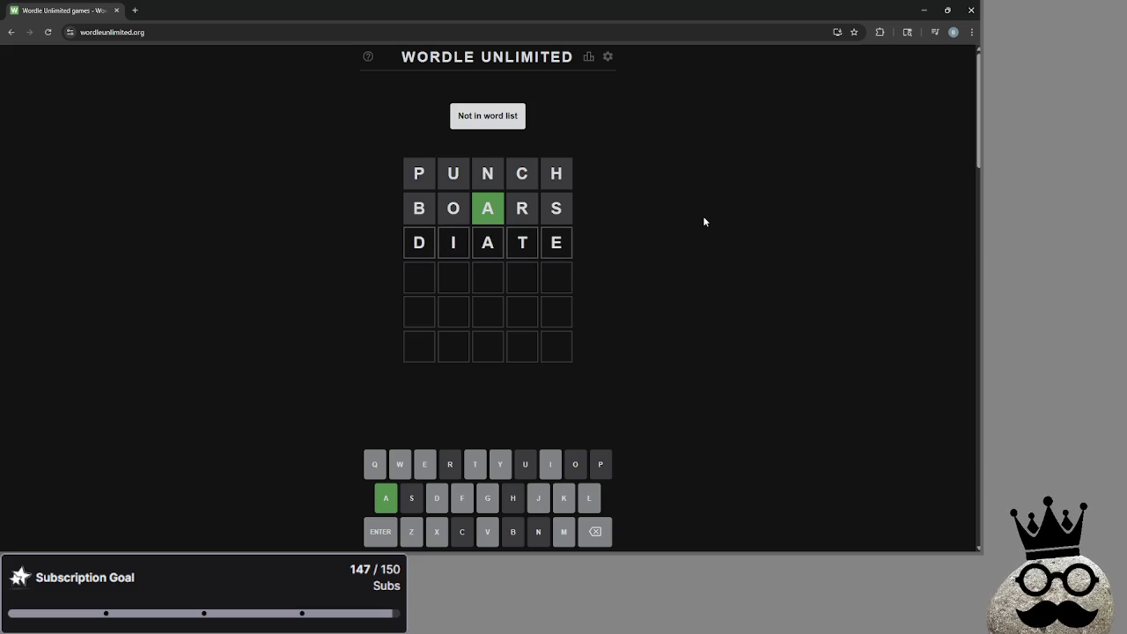
pyautogui.press('BackSpace')
pyautogui.press('BackSpace')
pyautogui.press('BackSpace')
pyautogui.press('BackSpace')
pyautogui.press('BackSpace')
pyautogui.write('xiate')
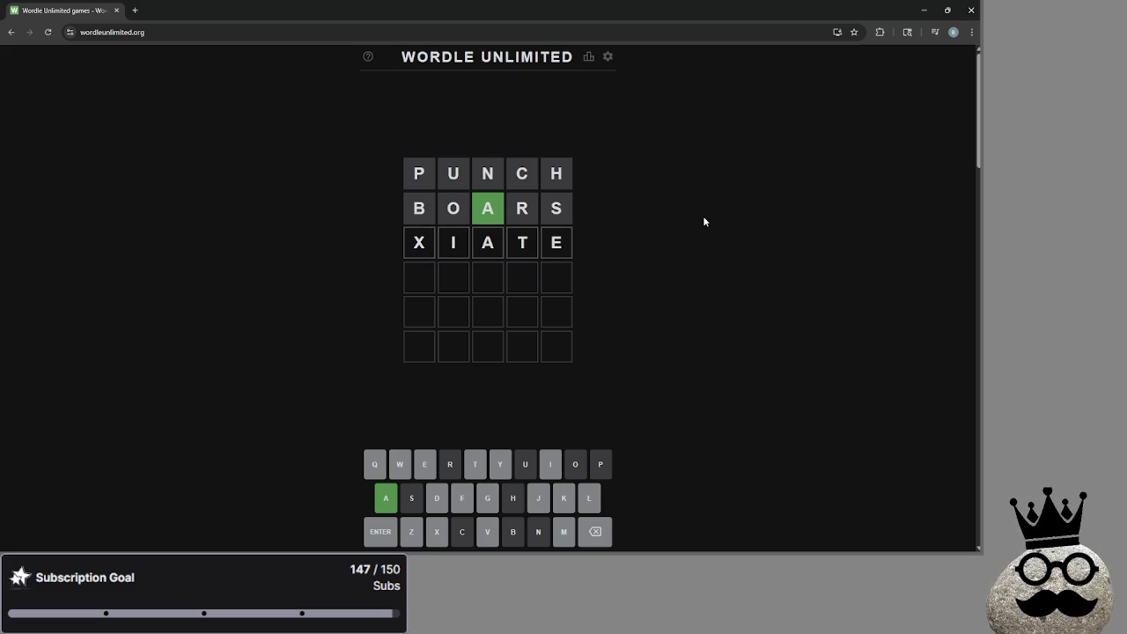
pyautogui.press('BackSpace')
pyautogui.press('BackSpace')
pyautogui.press('BackSpace')
pyautogui.press('BackSpace')
pyautogui.press('BackSpace')
pyautogui.write('q')
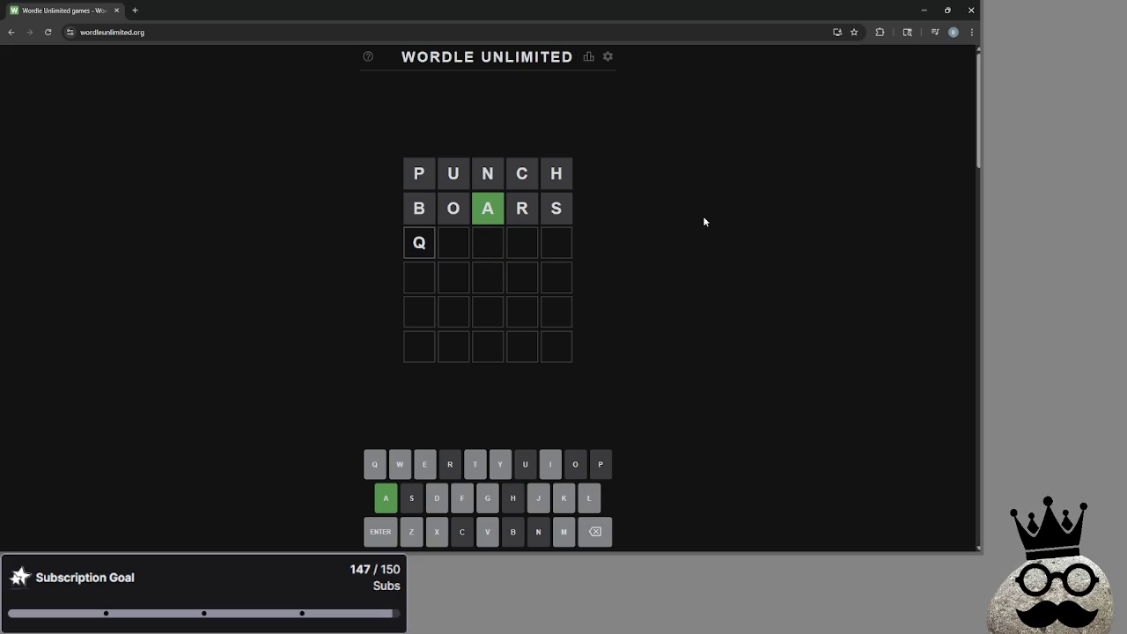
pyautogui.press('Return')
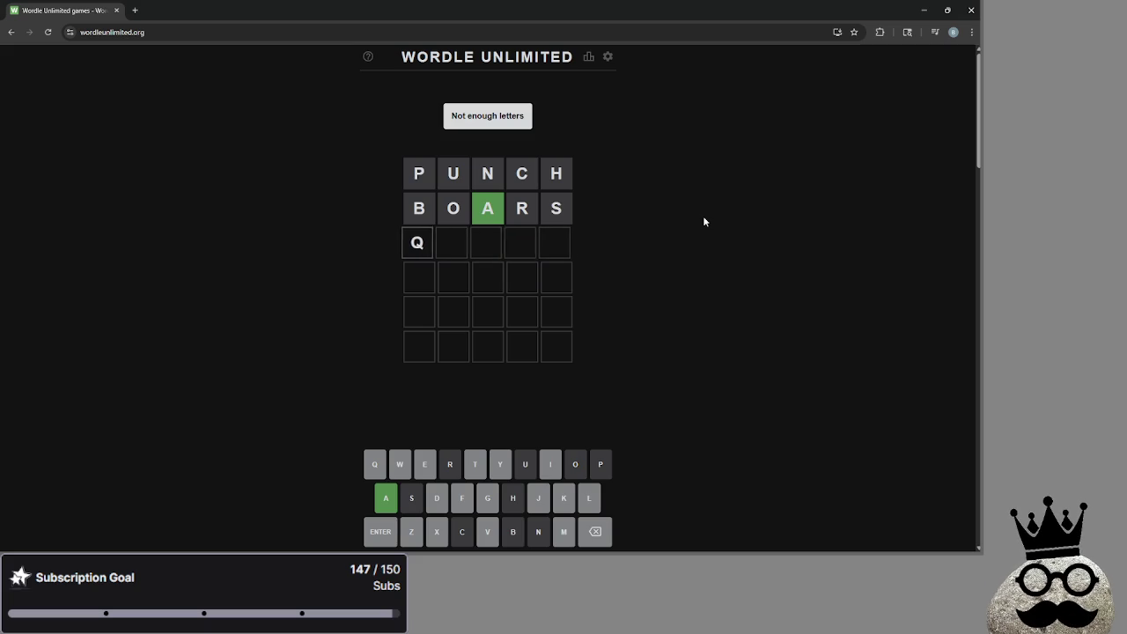
pyautogui.press('BackSpace')
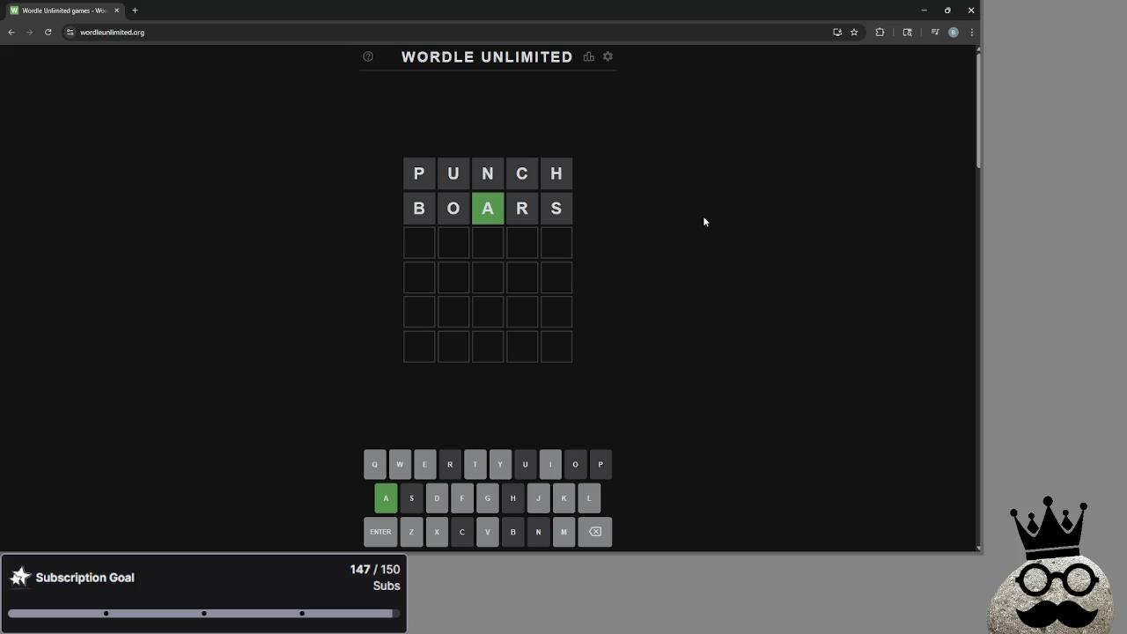
# Step: Try drafts AKE, AT, ALE and XI in the third row, erasing each
pyautogui.write('AKE')
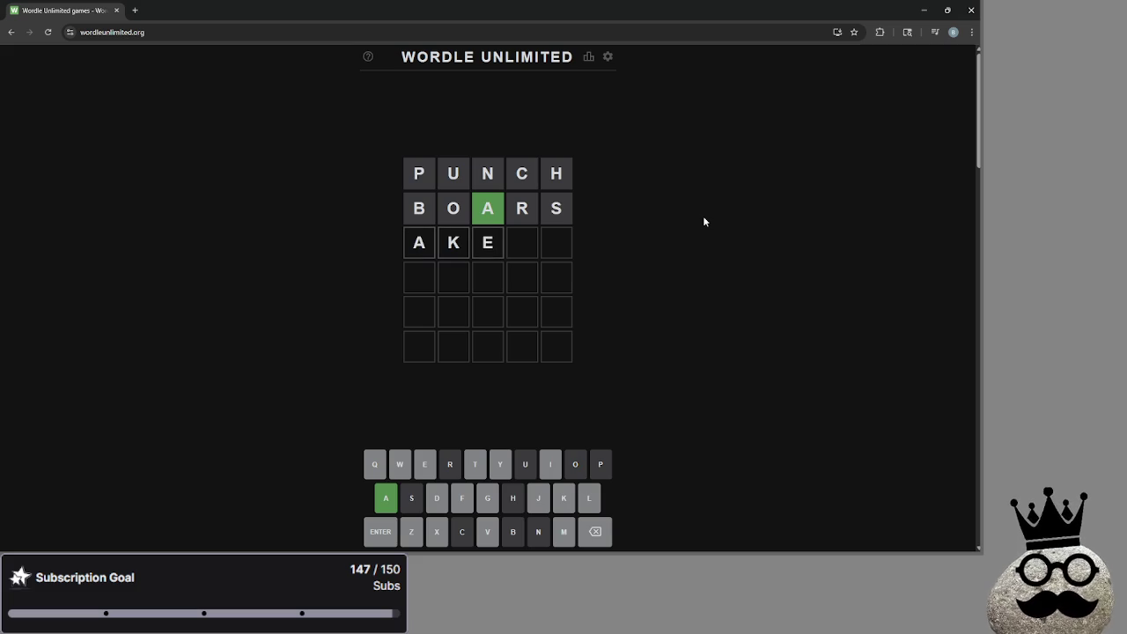
pyautogui.press('BackSpace')
pyautogui.press('BackSpace')
pyautogui.press('BackSpace')
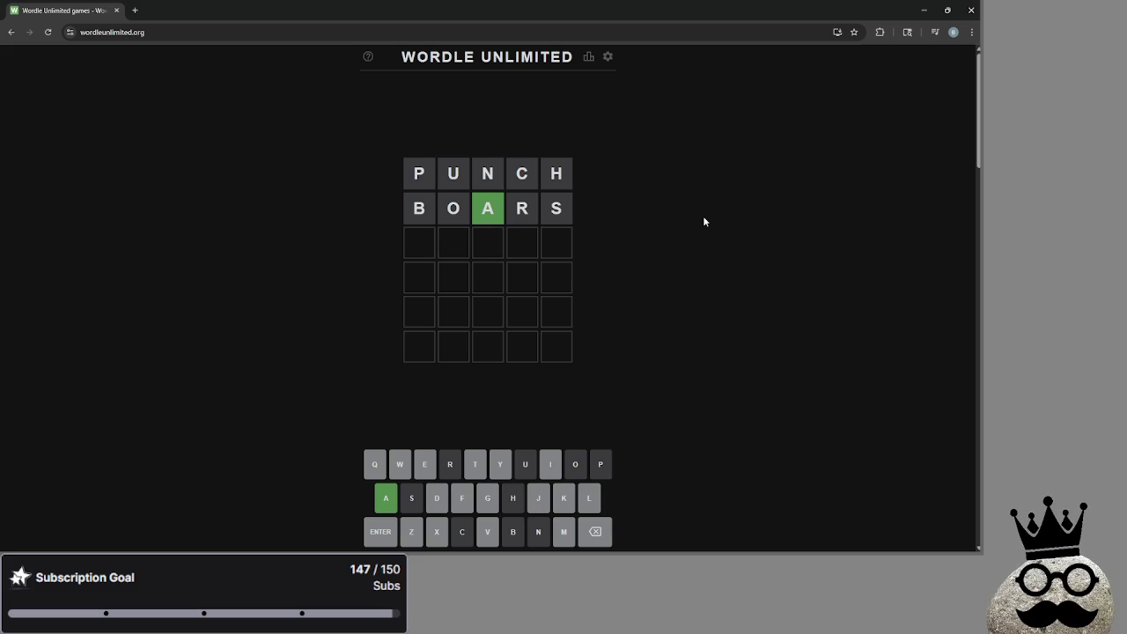
pyautogui.write('AT')
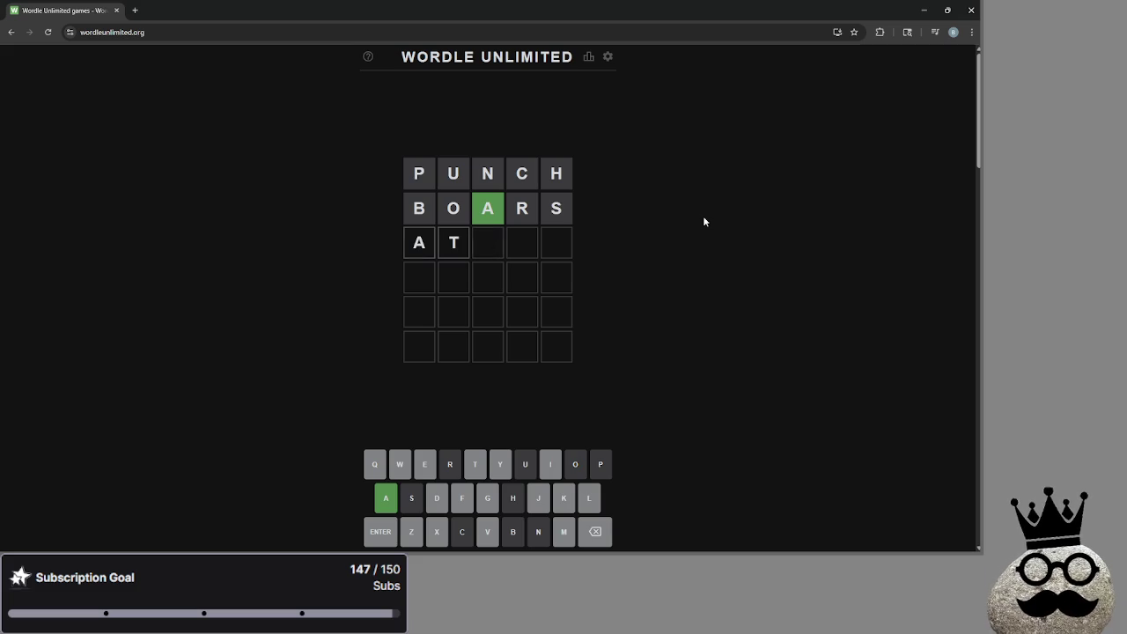
pyautogui.press('BackSpace')
pyautogui.press('BackSpace')
pyautogui.write('ALE')
pyautogui.press('BackSpace')
pyautogui.press('BackSpace')
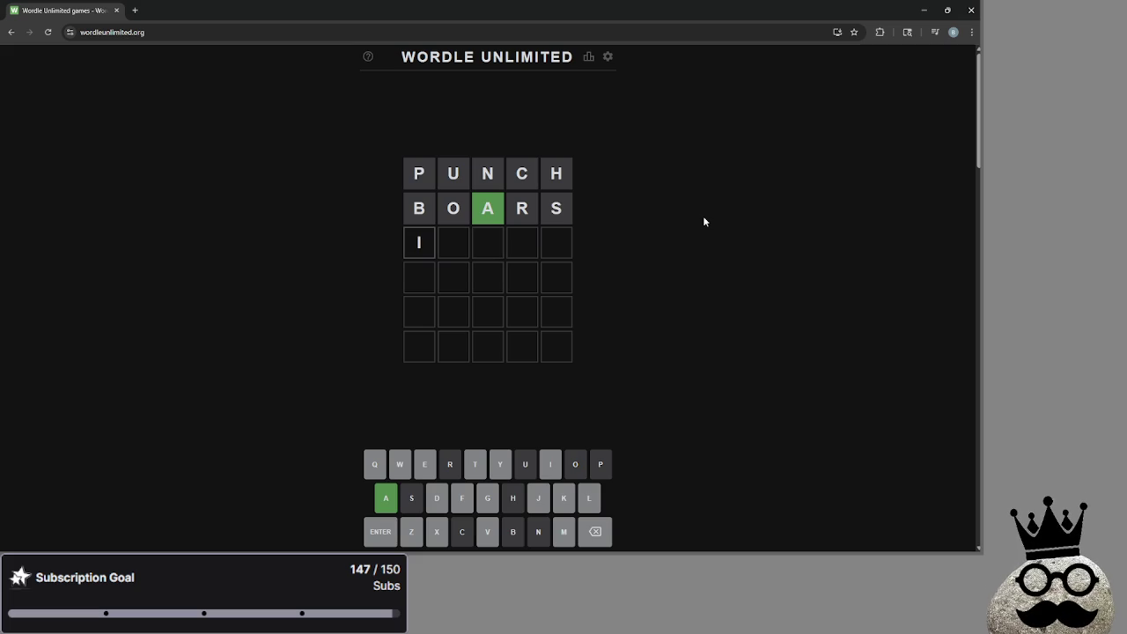
pyautogui.write('X')
pyautogui.write('I')
pyautogui.press('BackSpace')
pyautogui.press('BackSpace')
# Step: Draft IDA and DALE, then submit FLAKE as the third guess
pyautogui.write('IDA')
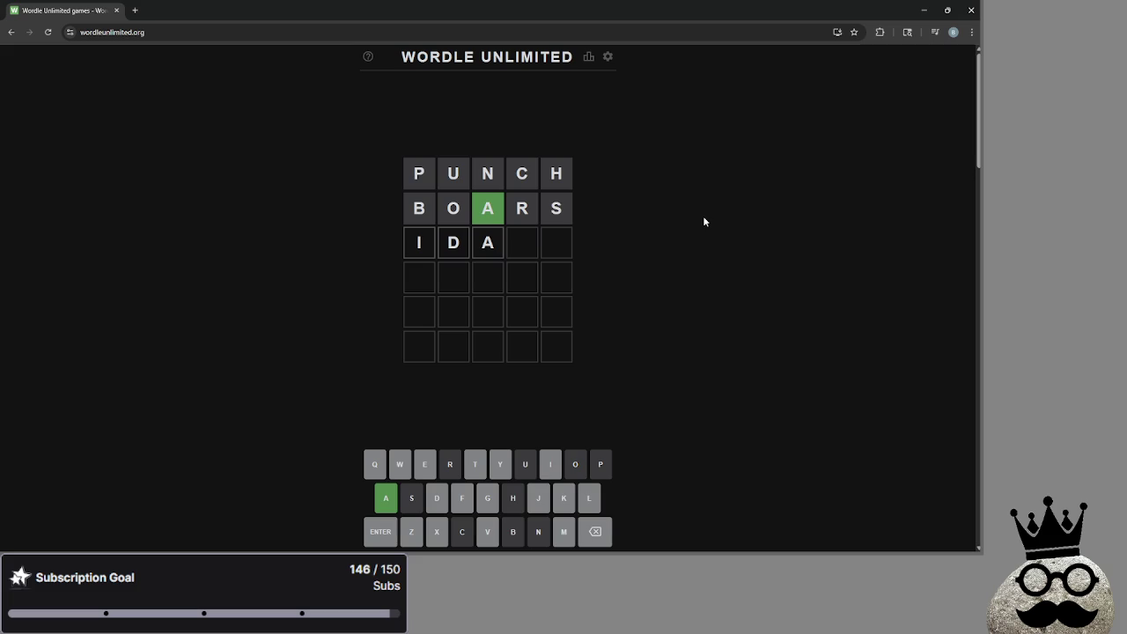
pyautogui.press('BackSpace')
pyautogui.press('BackSpace')
pyautogui.write('dale')
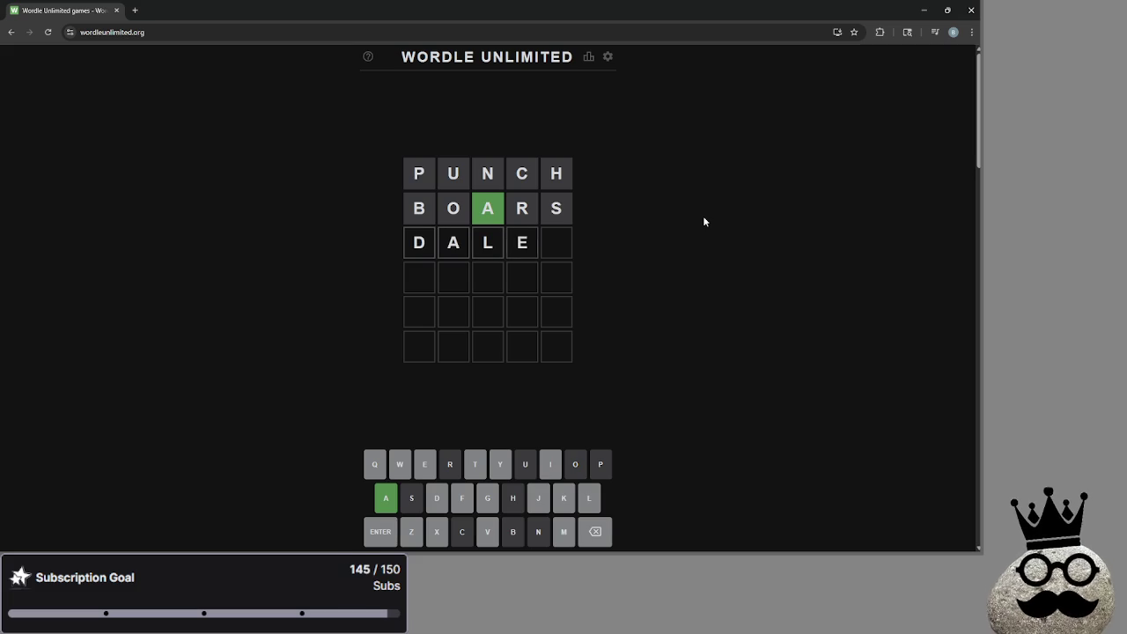
pyautogui.press('BackSpace')
pyautogui.press('BackSpace')
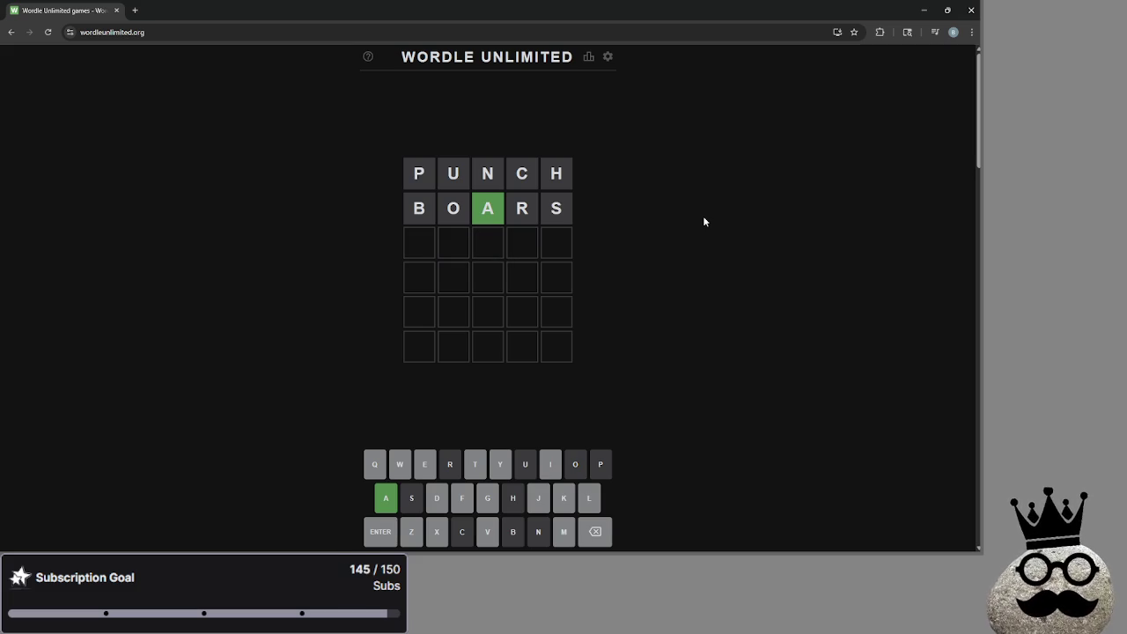
pyautogui.write('flake')
pyautogui.press('Return')
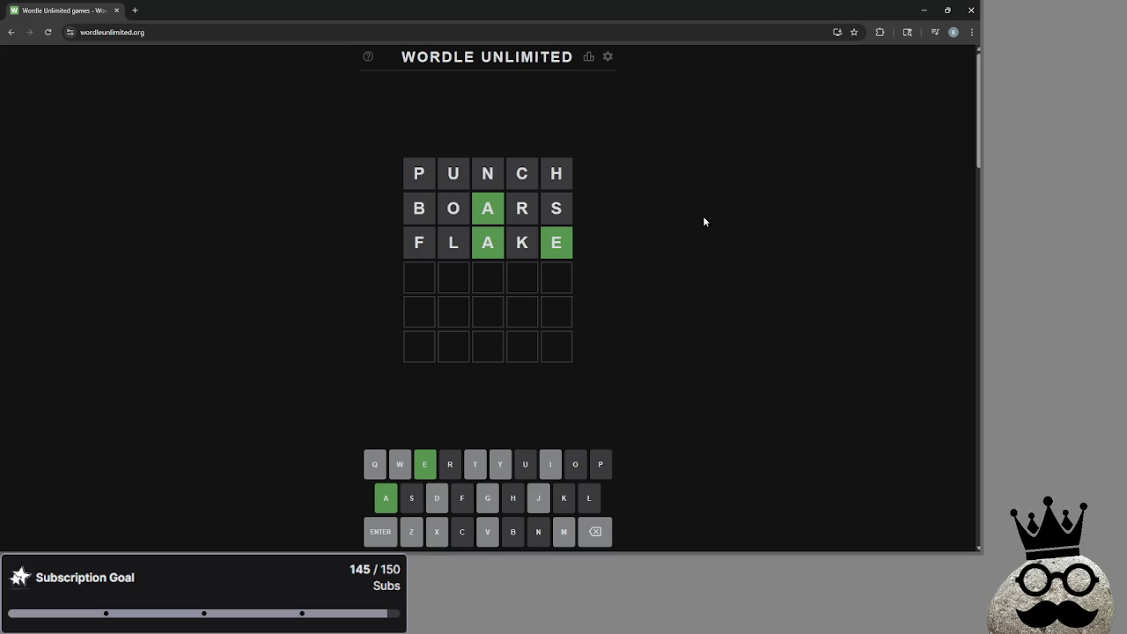
pyautogui.write('flame')
pyautogui.press('BackSpace')
pyautogui.press('BackSpace')
pyautogui.press('BackSpace')
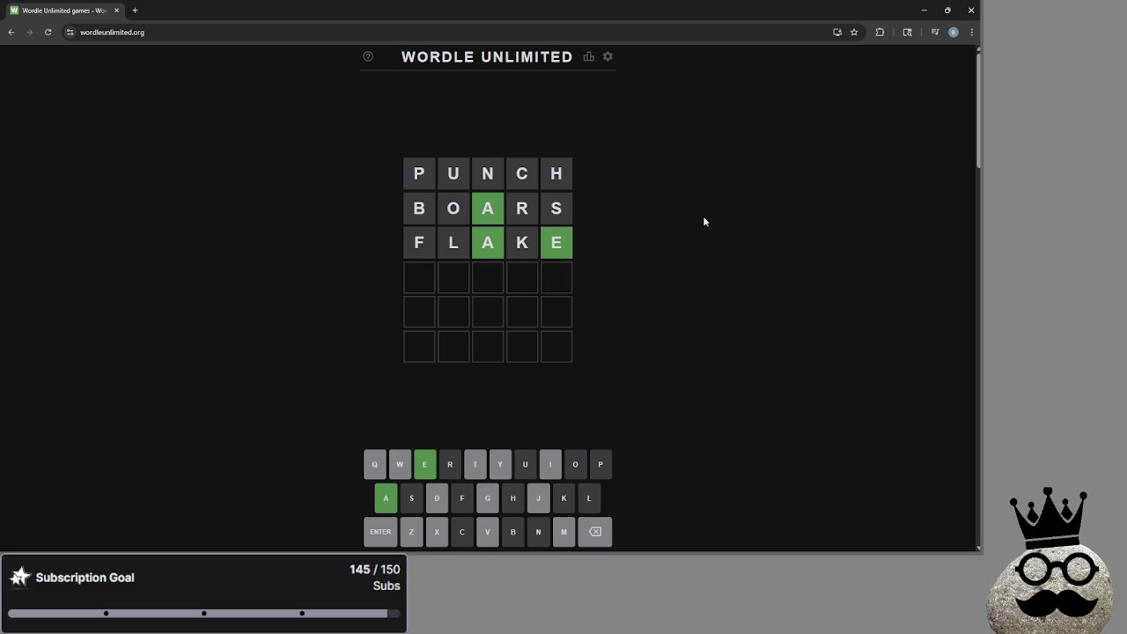
pyautogui.write('giame')
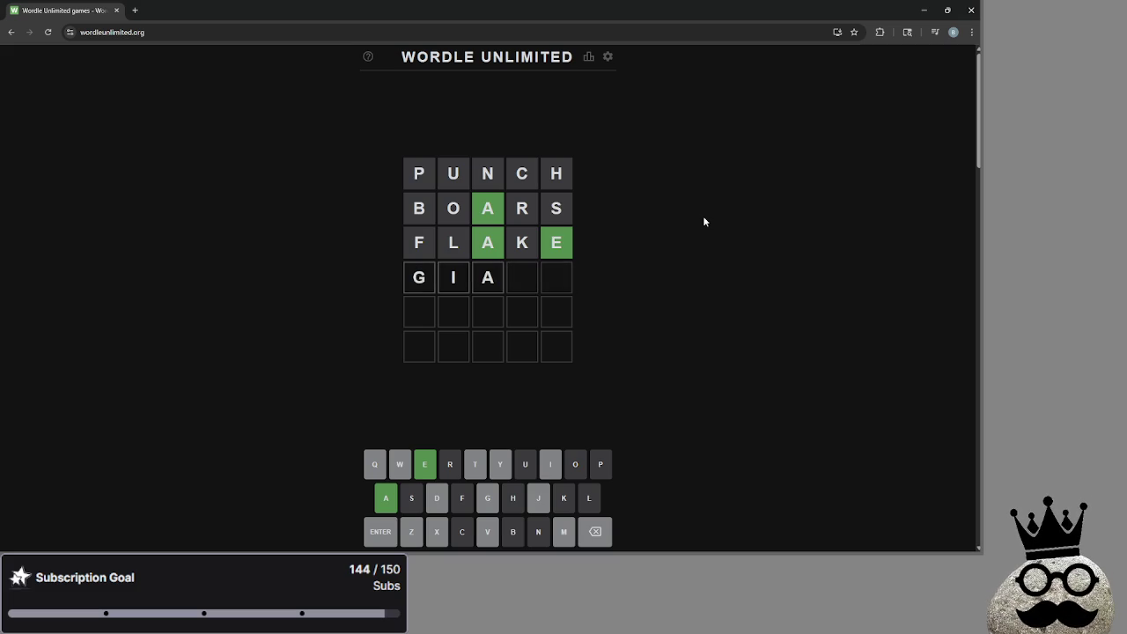
pyautogui.press('BackSpace')
pyautogui.press('BackSpace')
pyautogui.press('BackSpace')
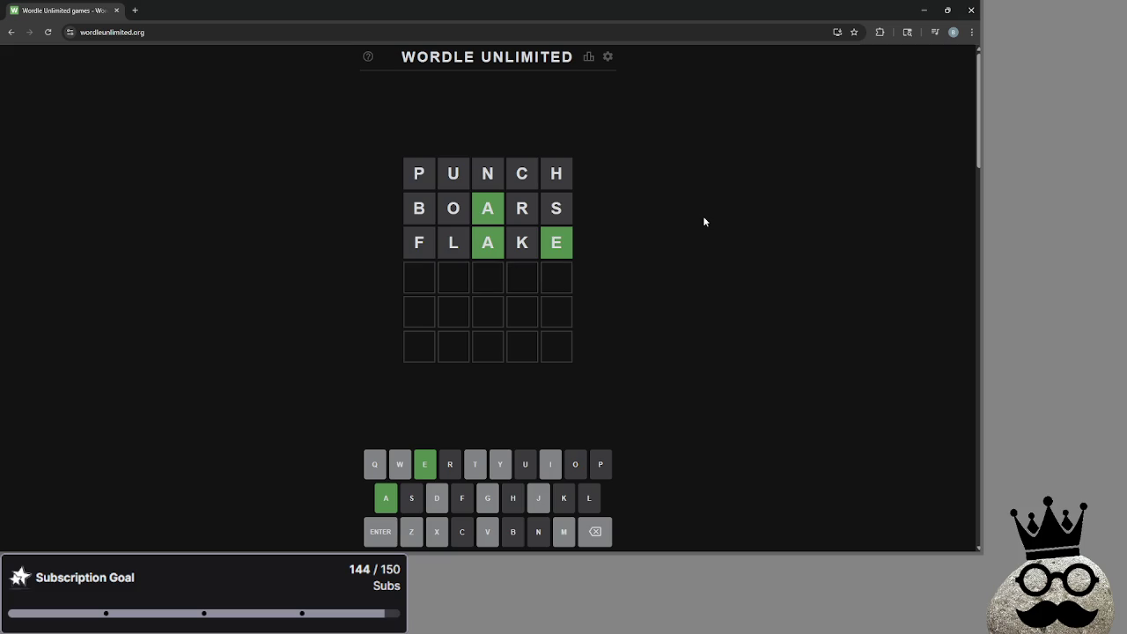
pyautogui.write('dea')
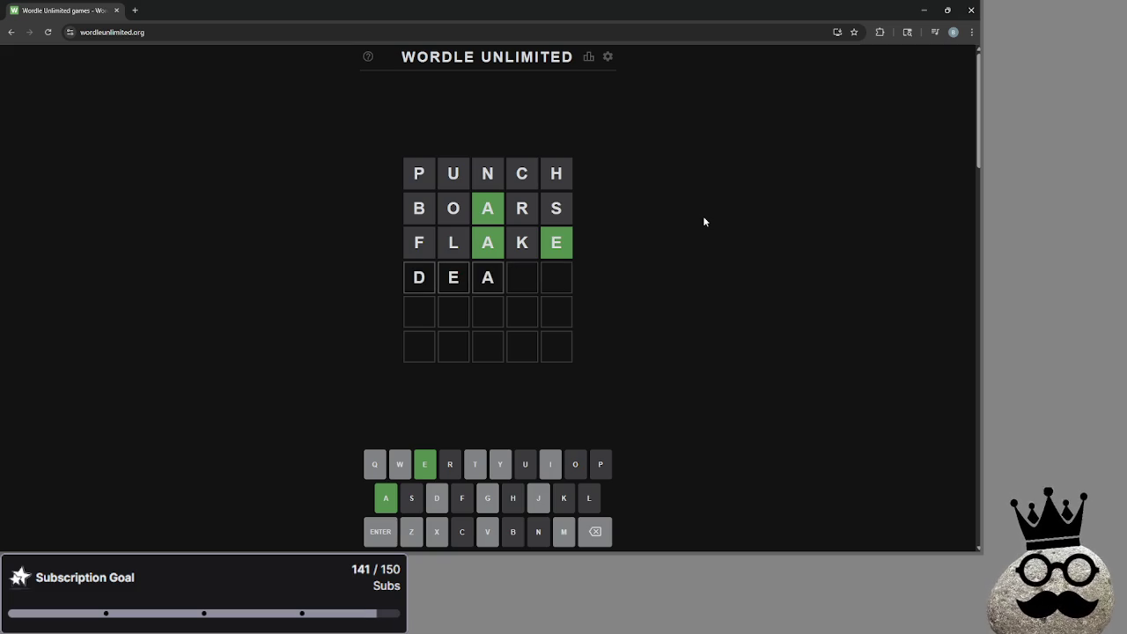
pyautogui.press('BackSpace')
pyautogui.press('BackSpace')
pyautogui.press('BackSpace')
pyautogui.write('we')
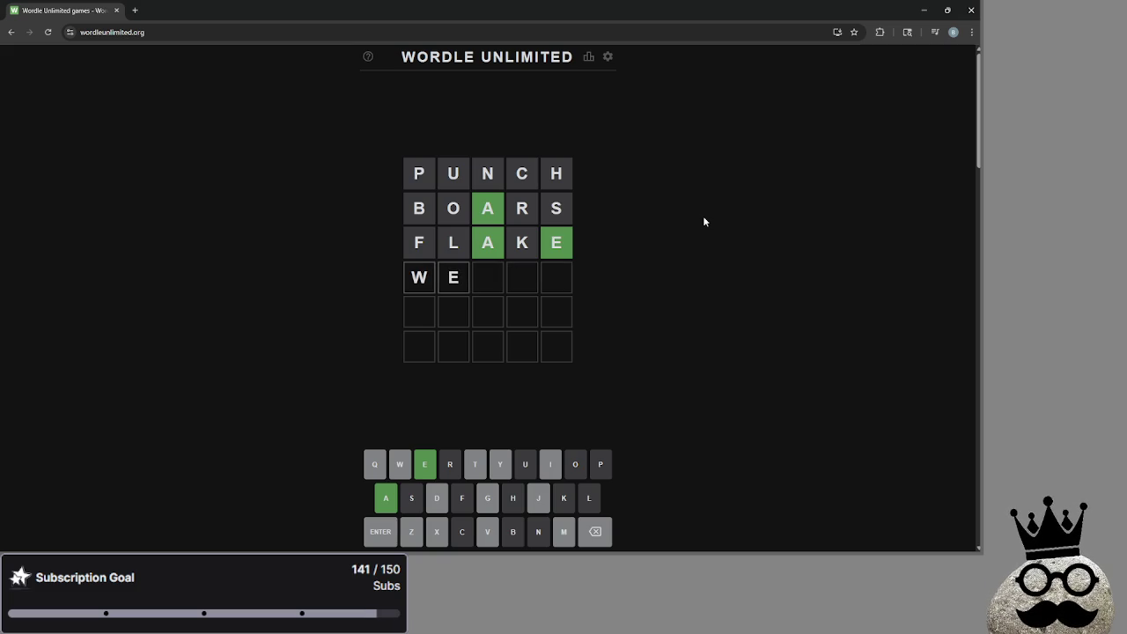
pyautogui.press('BackSpace')
pyautogui.press('BackSpace')
pyautogui.write('TY')
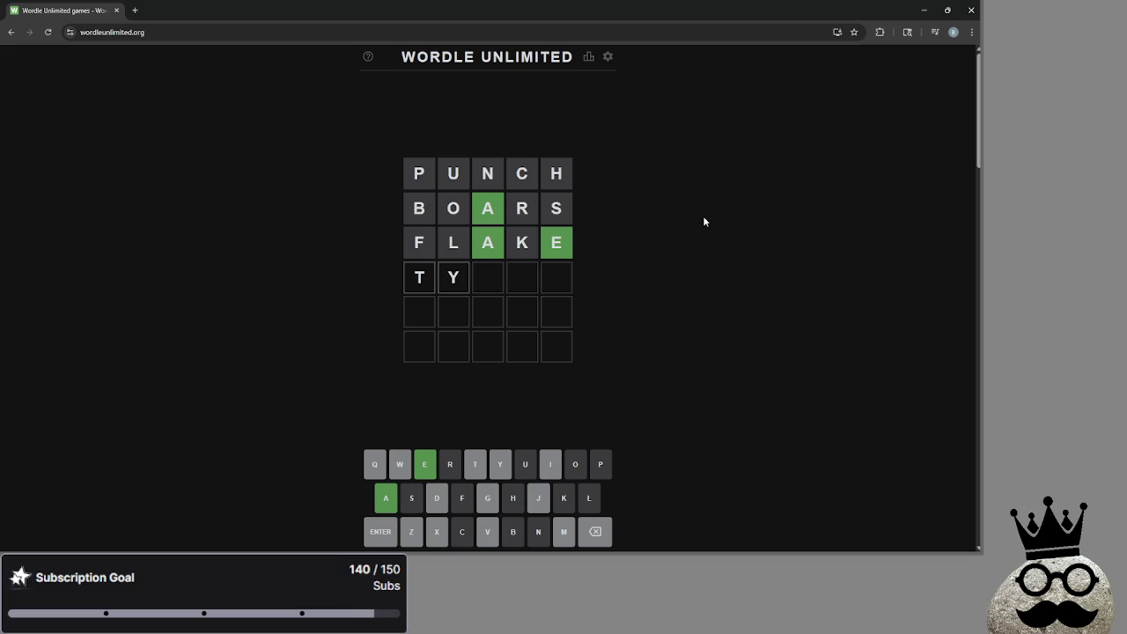
pyautogui.write('ame')
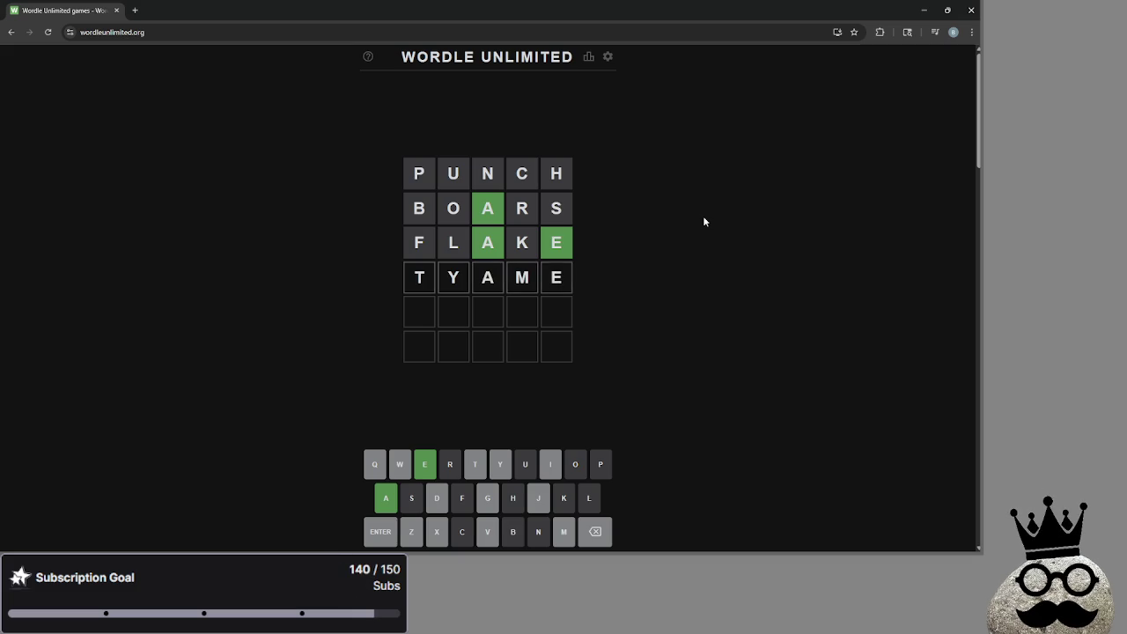
pyautogui.press('BackSpace')
pyautogui.press('BackSpace')
pyautogui.press('BackSpace')
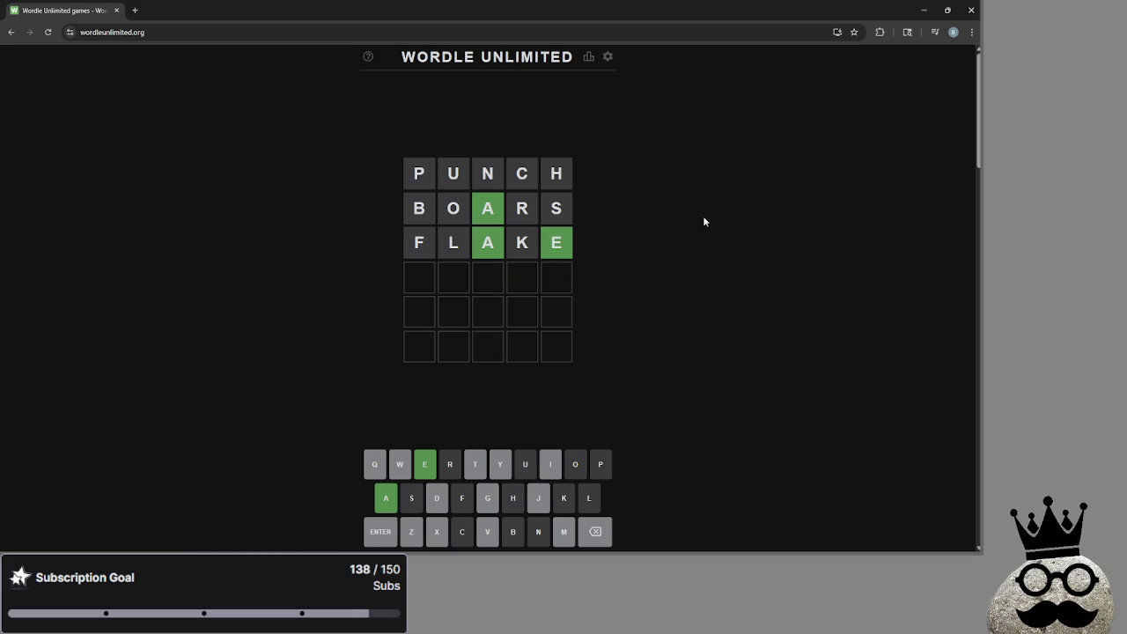
pyautogui.write('gi')
pyautogui.press('BackSpace')
pyautogui.press('BackSpace')
pyautogui.write('itame')
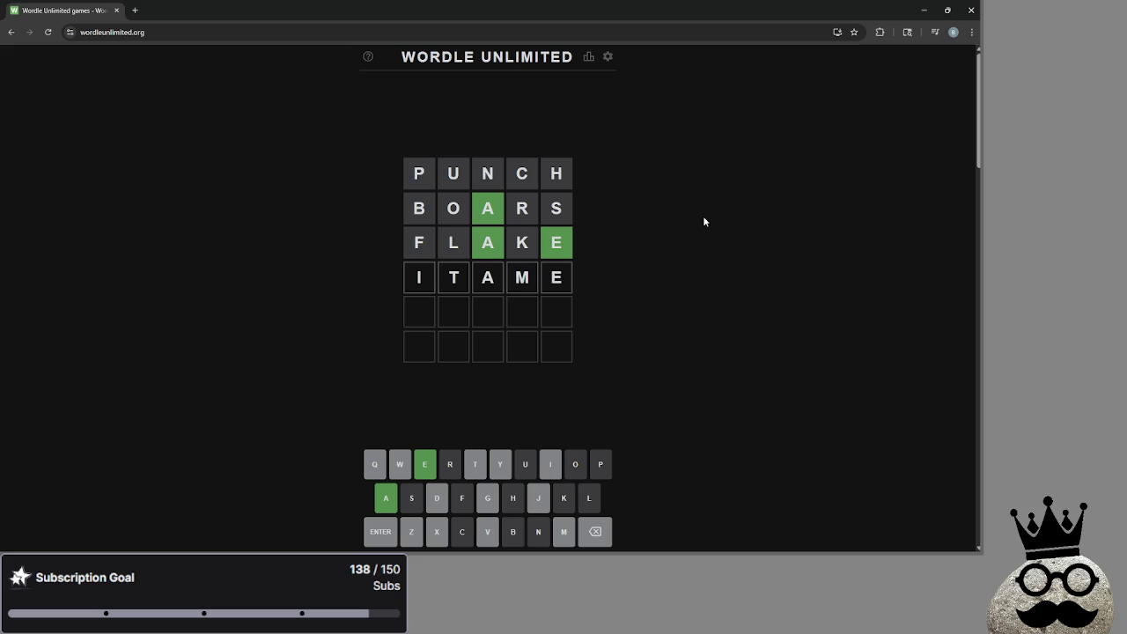
pyautogui.press('Return')
pyautogui.press('BackSpace')
pyautogui.press('BackSpace')
pyautogui.press('BackSpace')
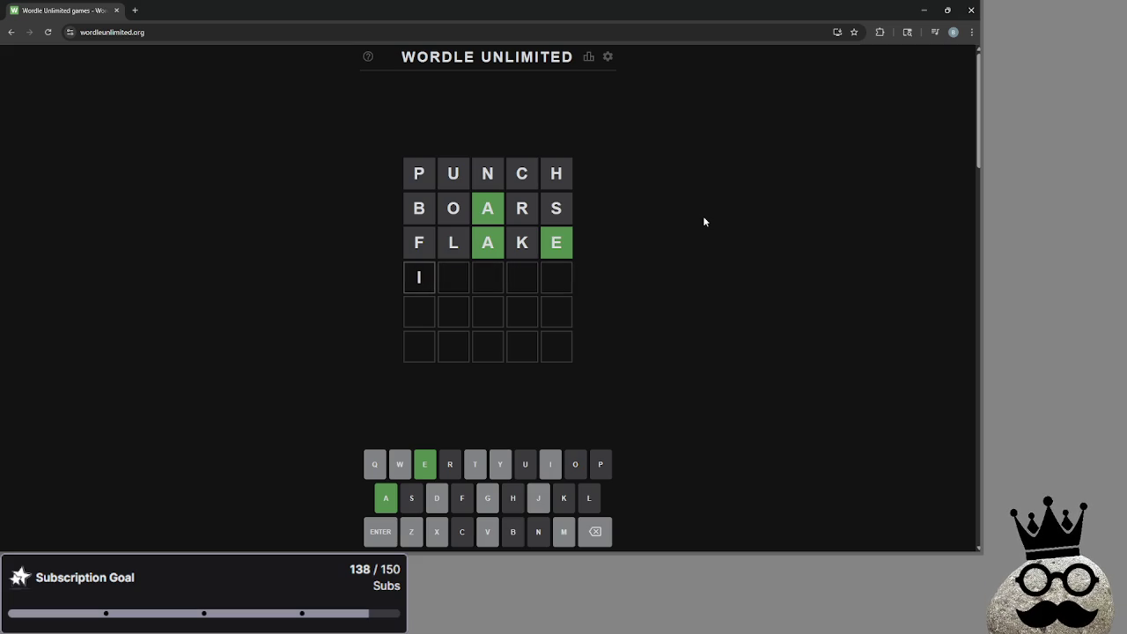
pyautogui.press('BackSpace')
pyautogui.write('xtame')
pyautogui.press('BackSpace')
pyautogui.press('BackSpace')
pyautogui.press('BackSpace')
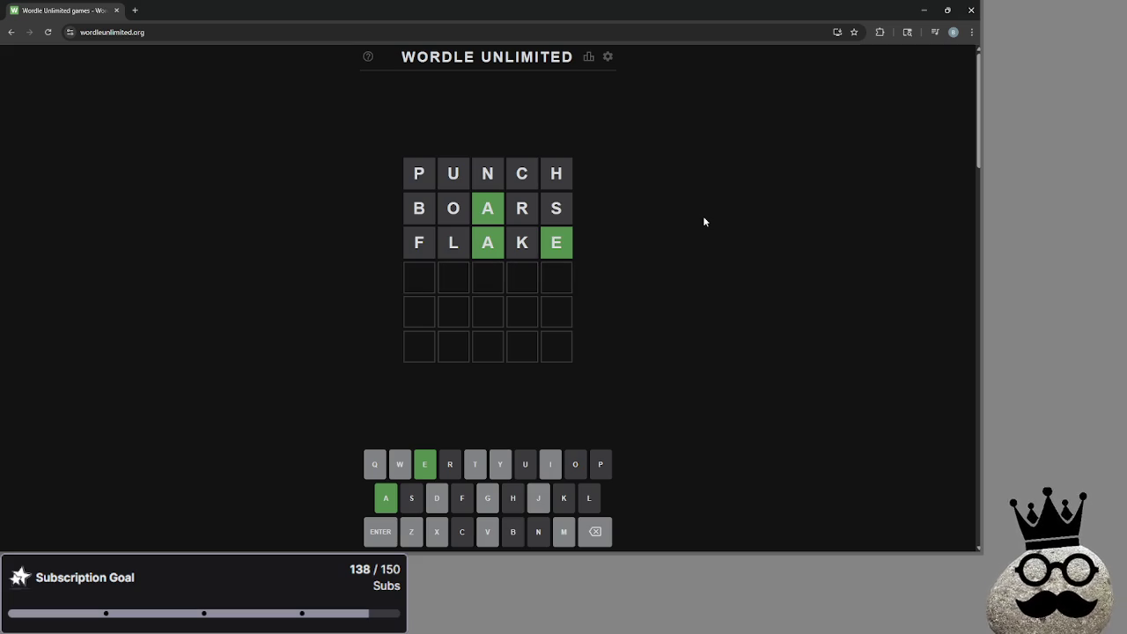
pyautogui.write('g')
pyautogui.press('BackSpace')
pyautogui.write('xgame')
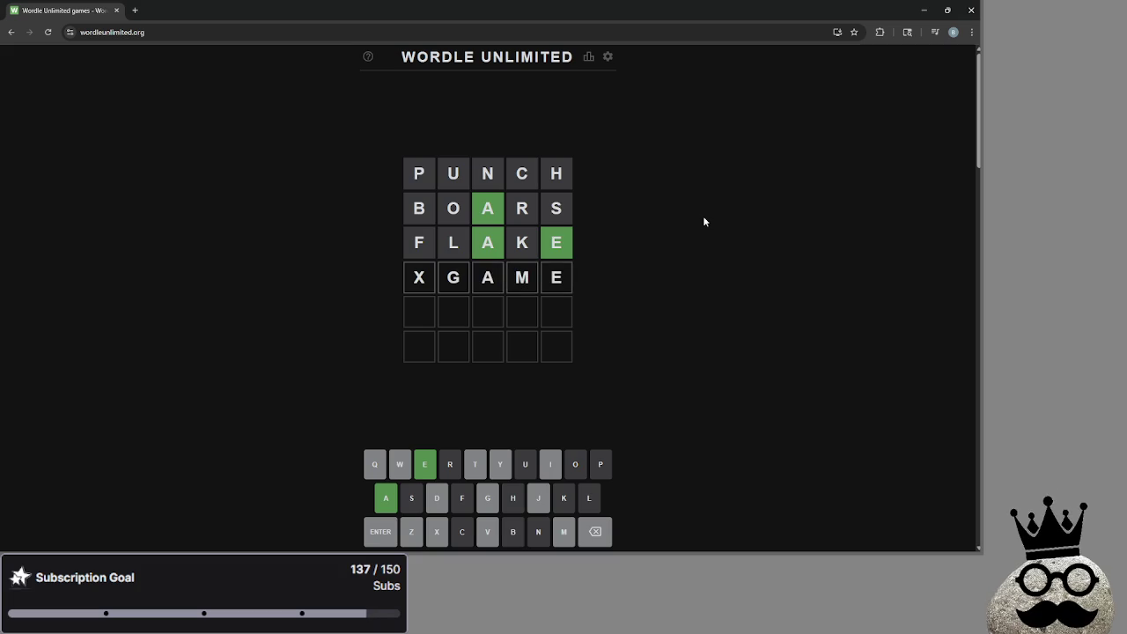
pyautogui.press('BackSpace')
pyautogui.press('BackSpace')
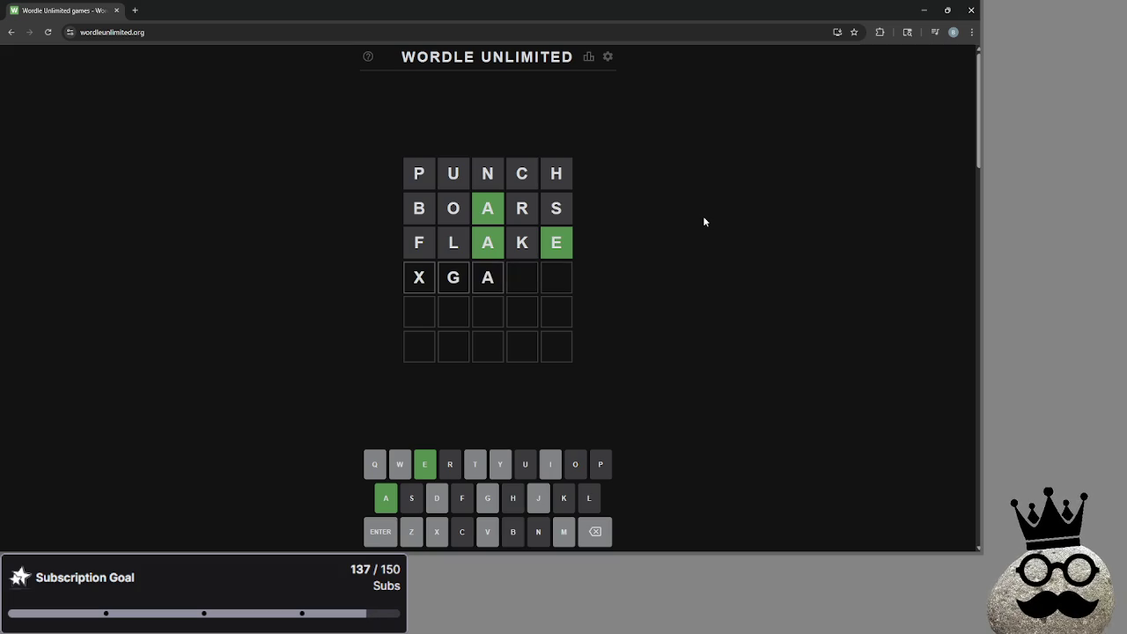
pyautogui.press('BackSpace')
pyautogui.press('BackSpace')
pyautogui.press('BackSpace')
pyautogui.write('dame')
# Step: Try several row-four drafts in Wordle and submit DYAME, which is rejected
pyautogui.press('BackSpace')
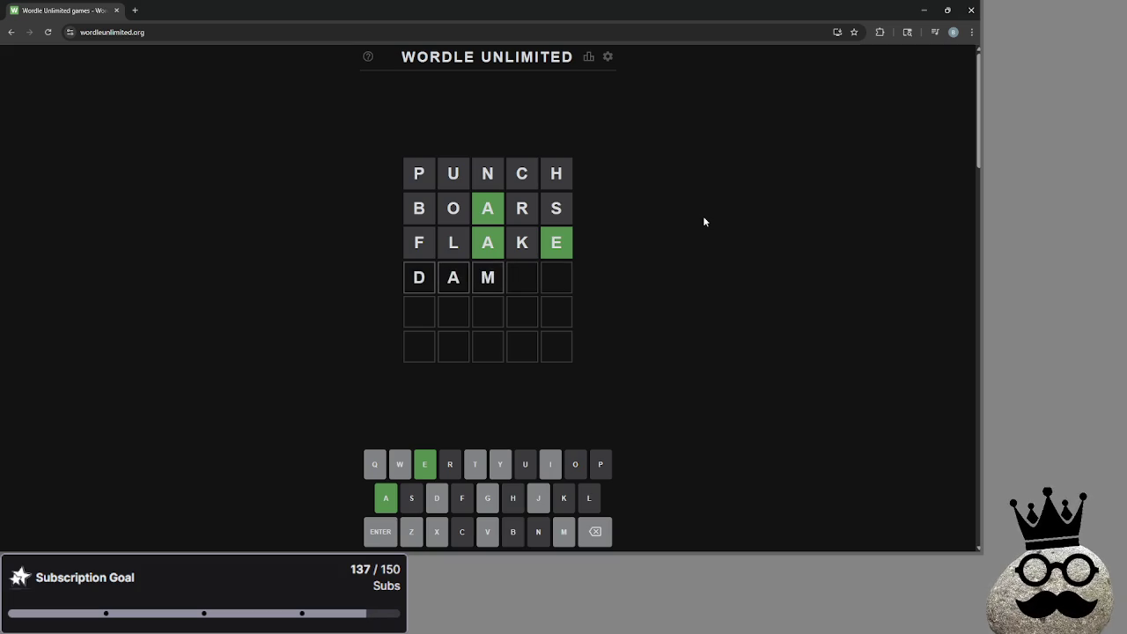
pyautogui.press('BackSpace')
pyautogui.press('BackSpace')
pyautogui.press('BackSpace')
pyautogui.write('am')
pyautogui.press('BackSpace')
pyautogui.press('BackSpace')
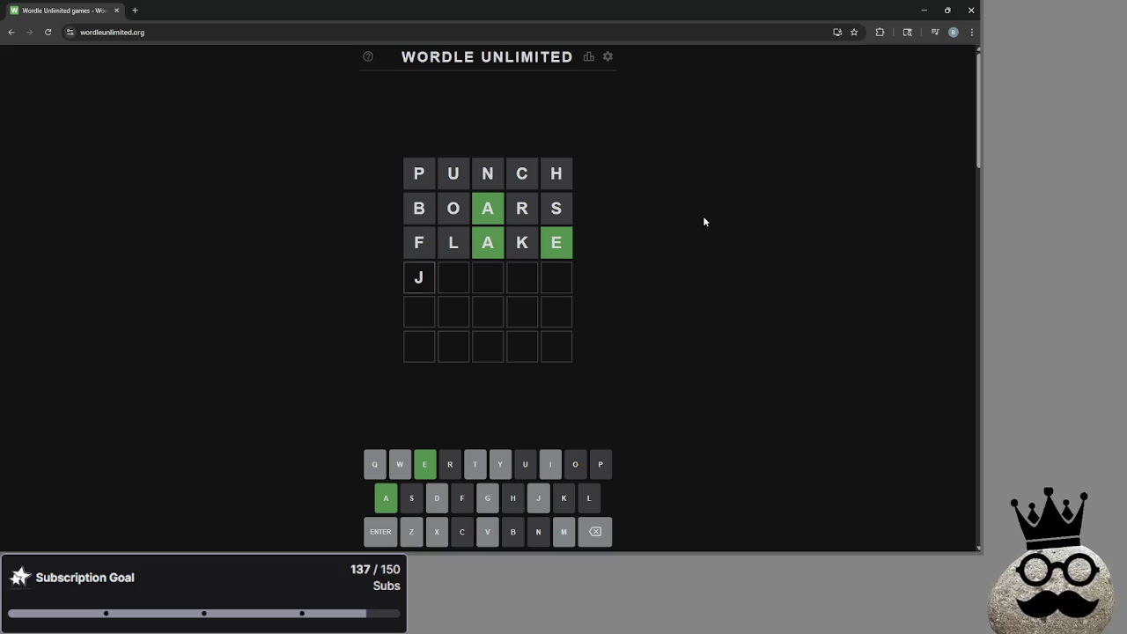
pyautogui.write('m')
pyautogui.press('BackSpace')
pyautogui.press('BackSpace')
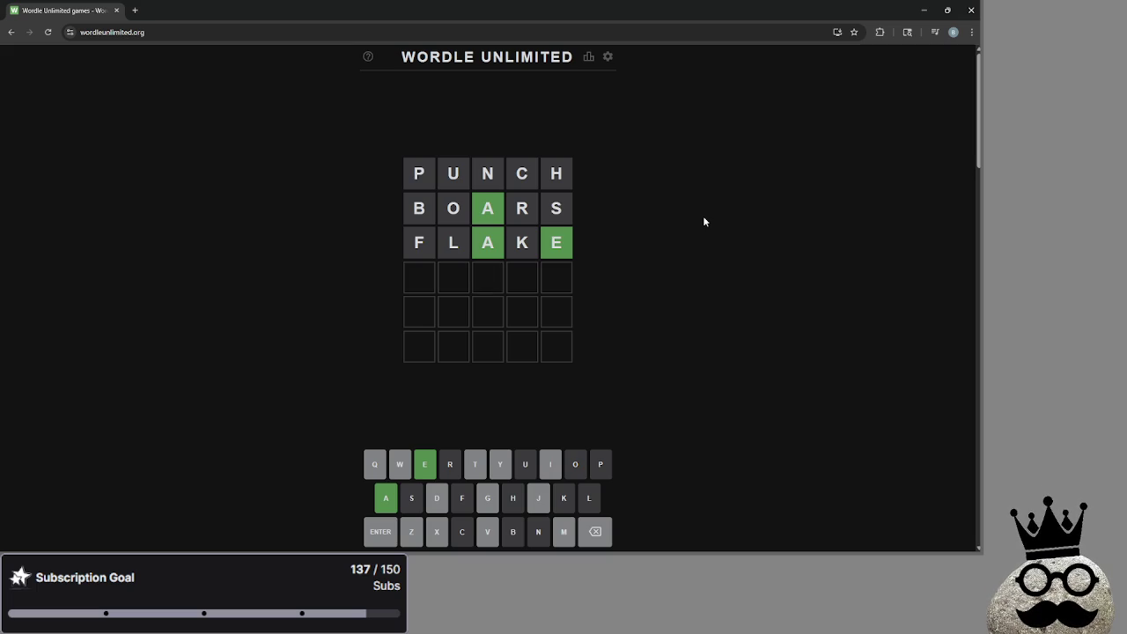
pyautogui.write('ade')
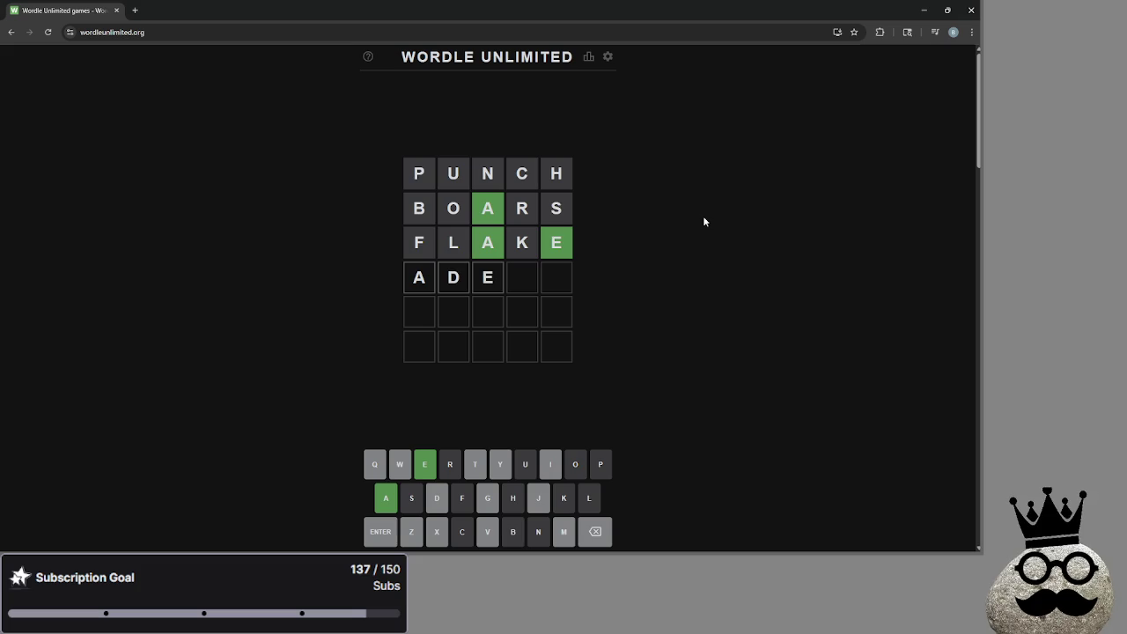
pyautogui.press('BackSpace')
pyautogui.press('BackSpace')
pyautogui.press('BackSpace')
pyautogui.write('m')
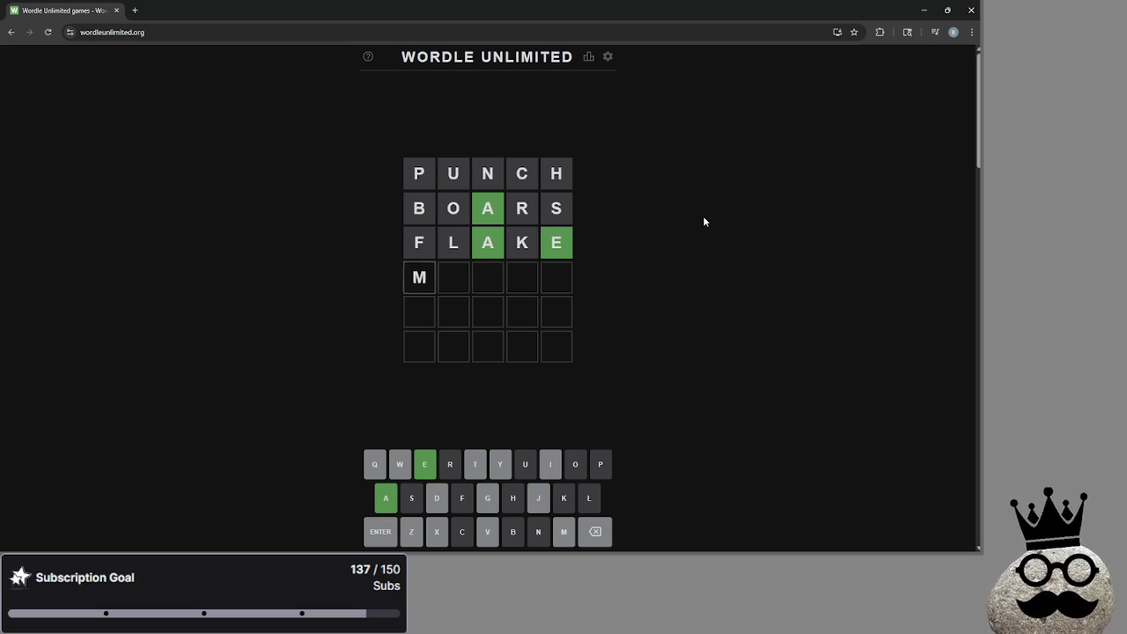
pyautogui.press('BackSpace')
pyautogui.write('fl')
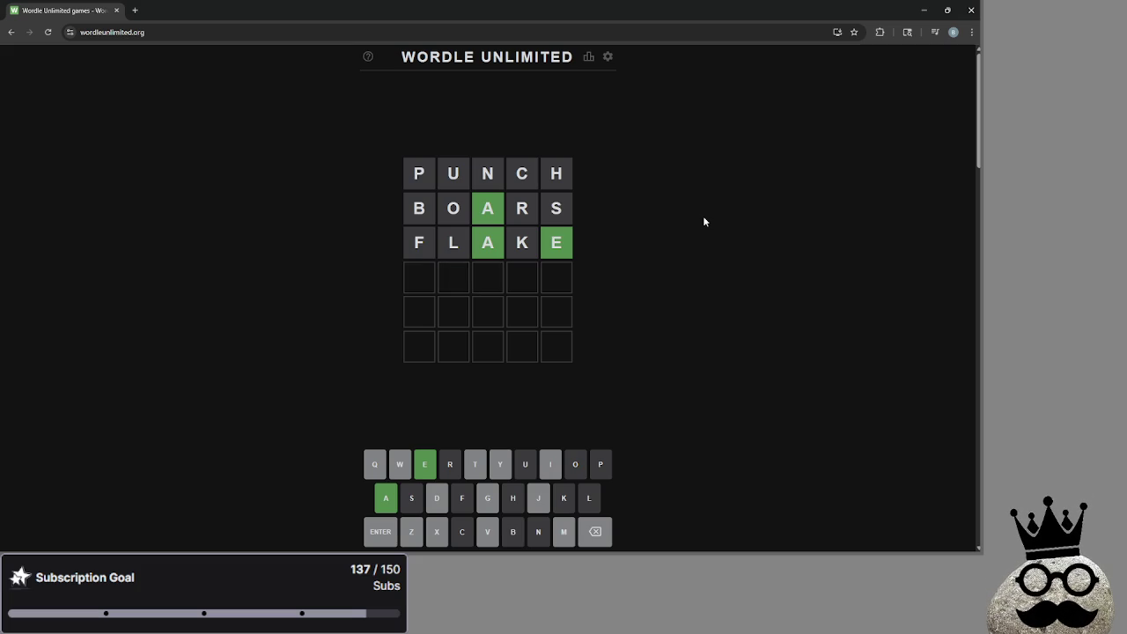
pyautogui.write('dy')
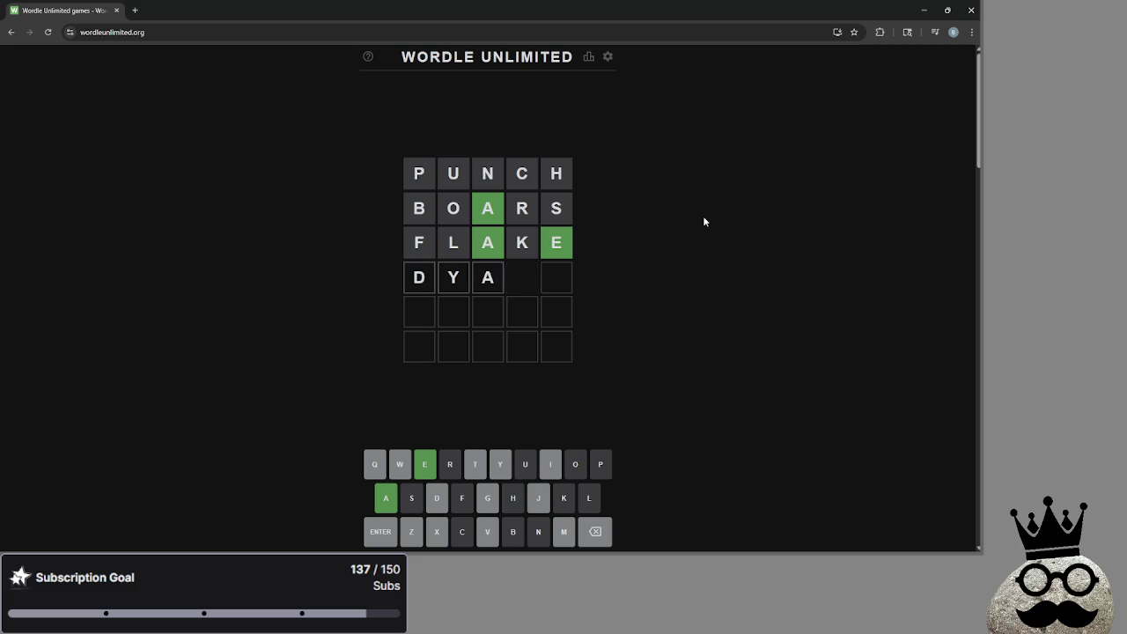
pyautogui.write('me')
pyautogui.press('Return')
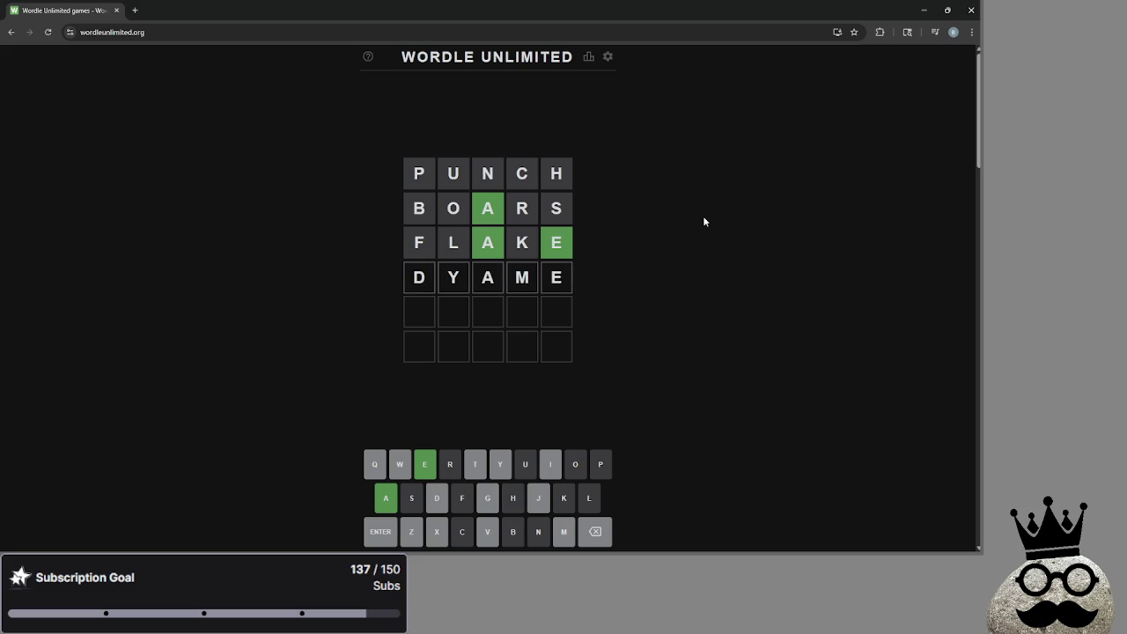
# Step: Cycle through more row-four drafts (XXAYE and others) and submit JIAME, which is rejected
pyautogui.press('BackSpace')
pyautogui.press('BackSpace')
pyautogui.write('ye')
pyautogui.press('BackSpace')
pyautogui.press('BackSpace')
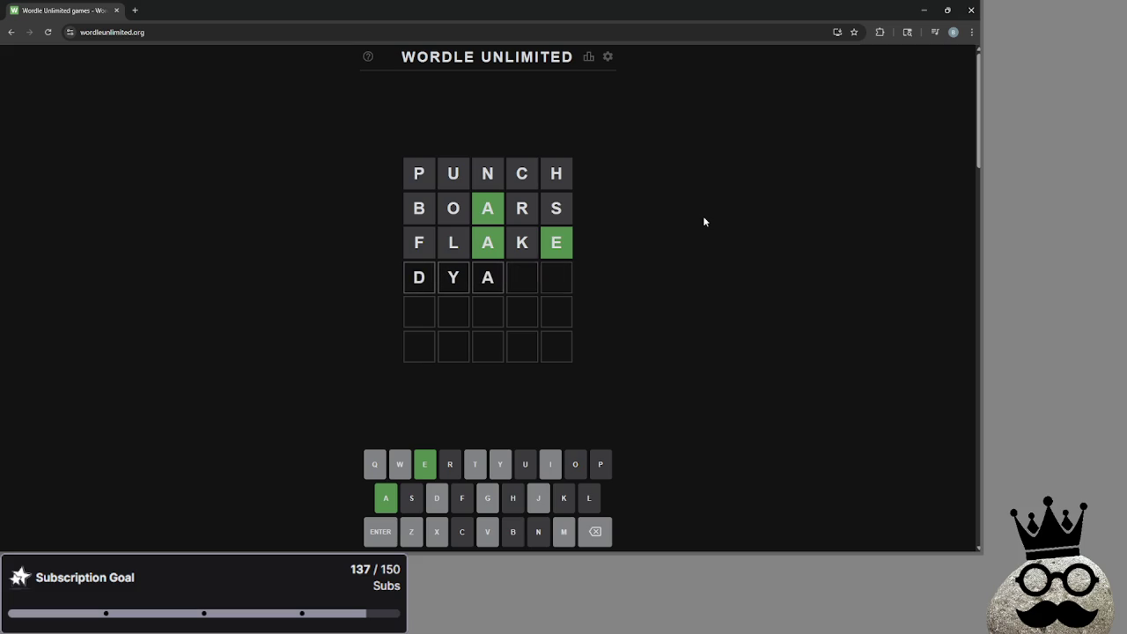
pyautogui.press('BackSpace')
pyautogui.press('BackSpace')
pyautogui.press('BackSpace')
pyautogui.write('xxaye')
pyautogui.press('BackSpace')
pyautogui.press('BackSpace')
pyautogui.press('BackSpace')
pyautogui.press('BackSpace')
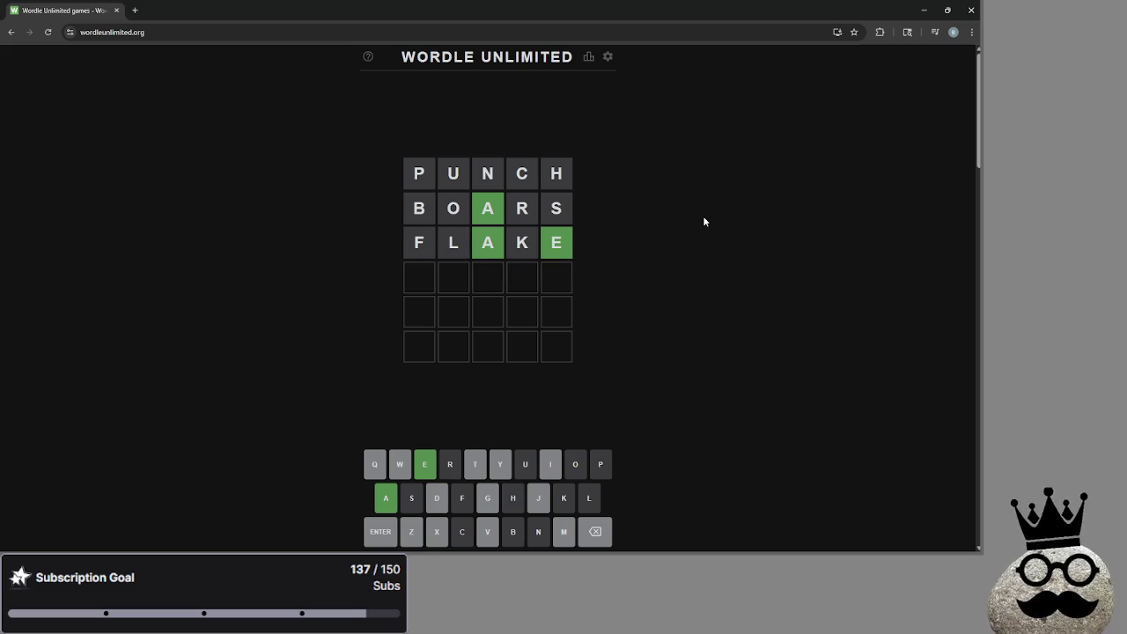
pyautogui.write('xxay')
pyautogui.press('BackSpace')
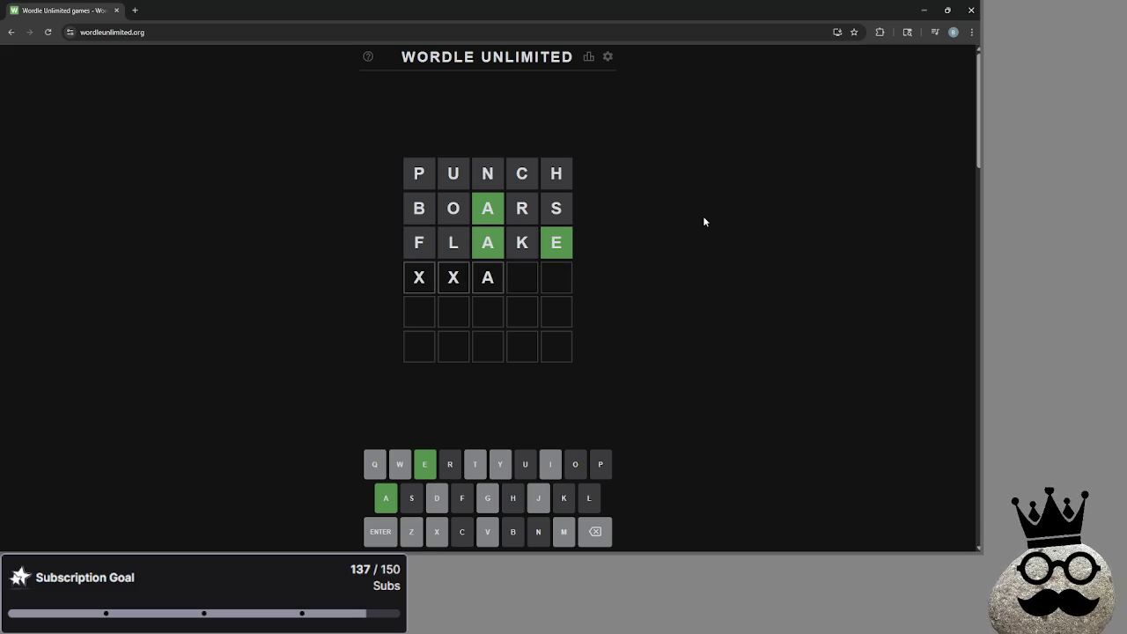
pyautogui.write('me')
pyautogui.press('BackSpace')
pyautogui.press('BackSpace')
pyautogui.write('ve')
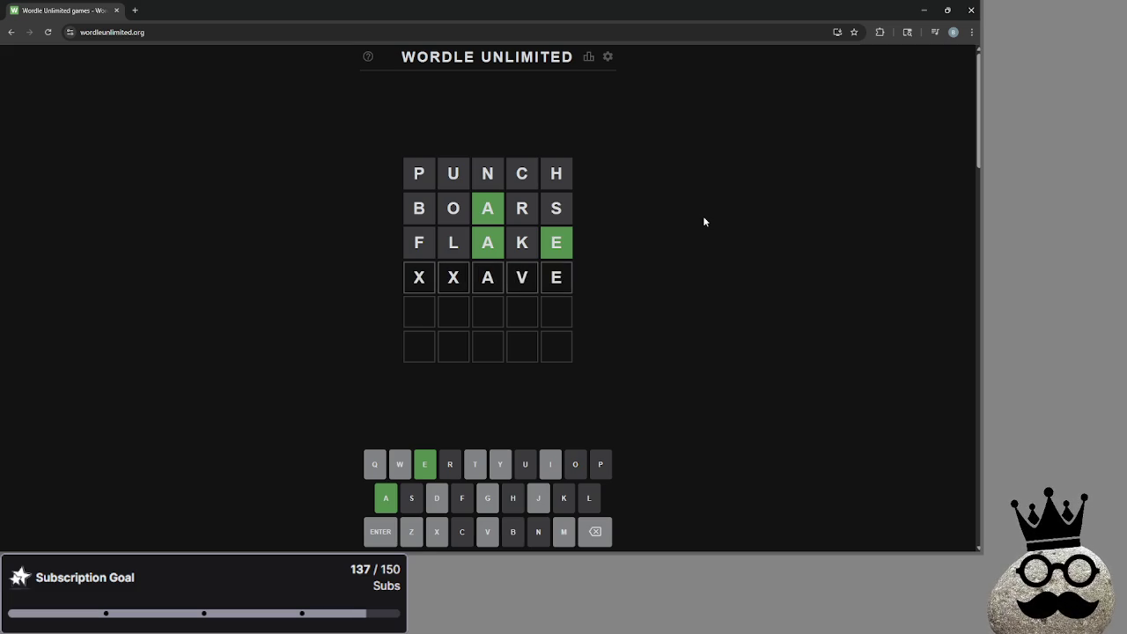
pyautogui.press('BackSpace')
pyautogui.press('BackSpace')
pyautogui.write('ye')
pyautogui.press('BackSpace')
pyautogui.press('BackSpace')
pyautogui.write('te')
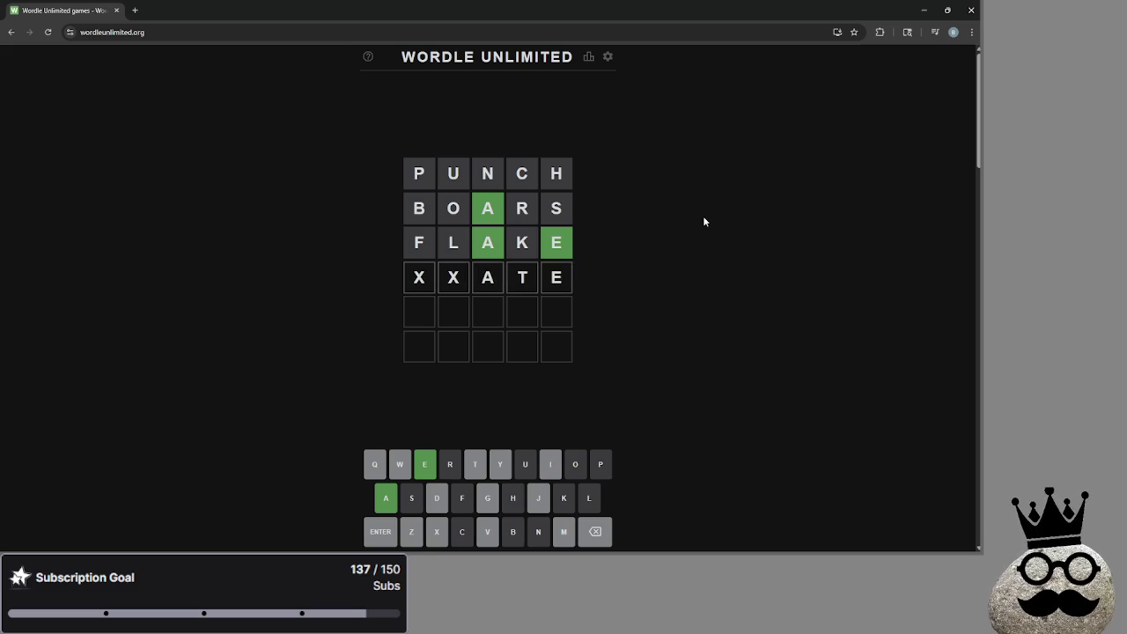
pyautogui.press('BackSpace')
pyautogui.press('BackSpace')
pyautogui.press('BackSpace')
pyautogui.write('w')
pyautogui.press('BackSpace')
pyautogui.write('awe')
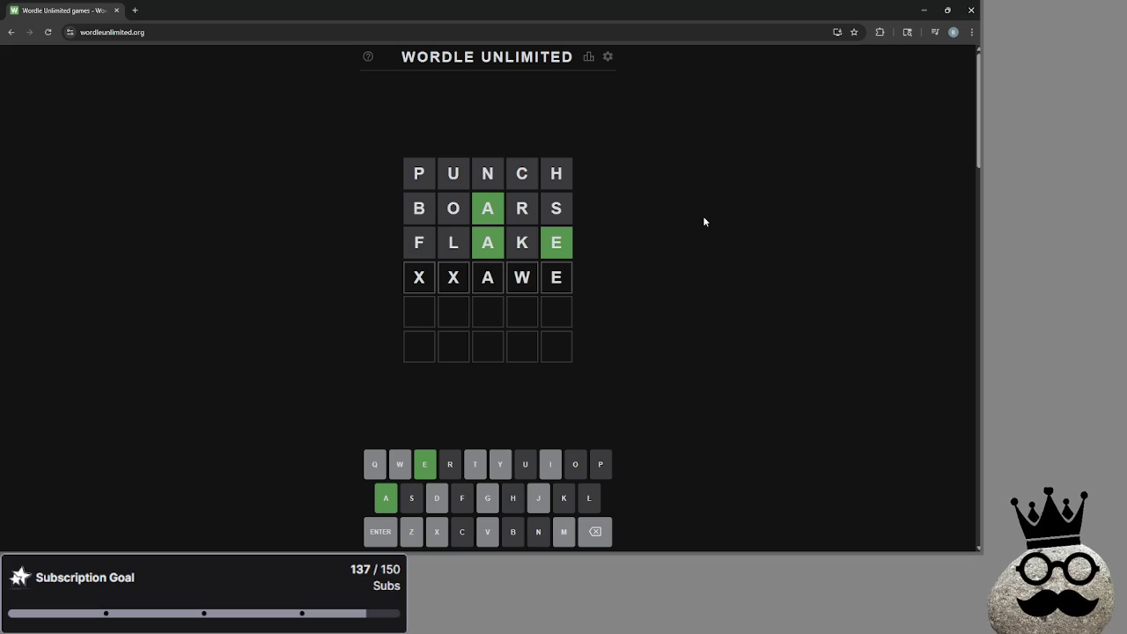
pyautogui.press('BackSpace')
pyautogui.press('BackSpace')
pyautogui.write('qe')
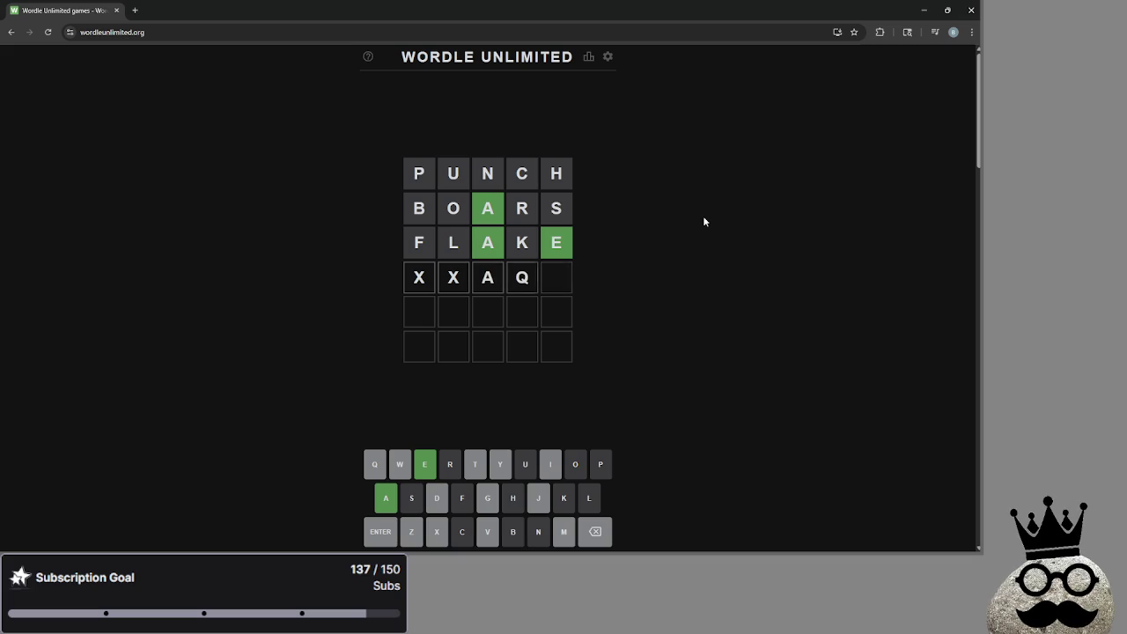
pyautogui.write('se')
pyautogui.press('BackSpace')
pyautogui.press('BackSpace')
pyautogui.write('d')
pyautogui.press('BackSpace')
pyautogui.press('BackSpace')
pyautogui.press('BackSpace')
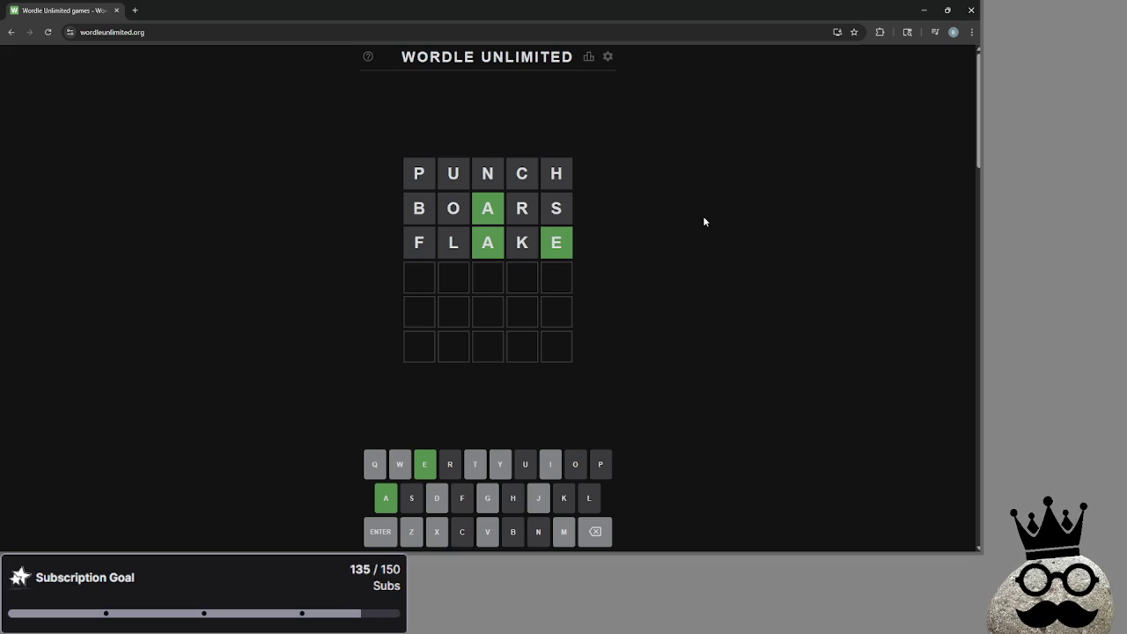
pyautogui.write('gy')
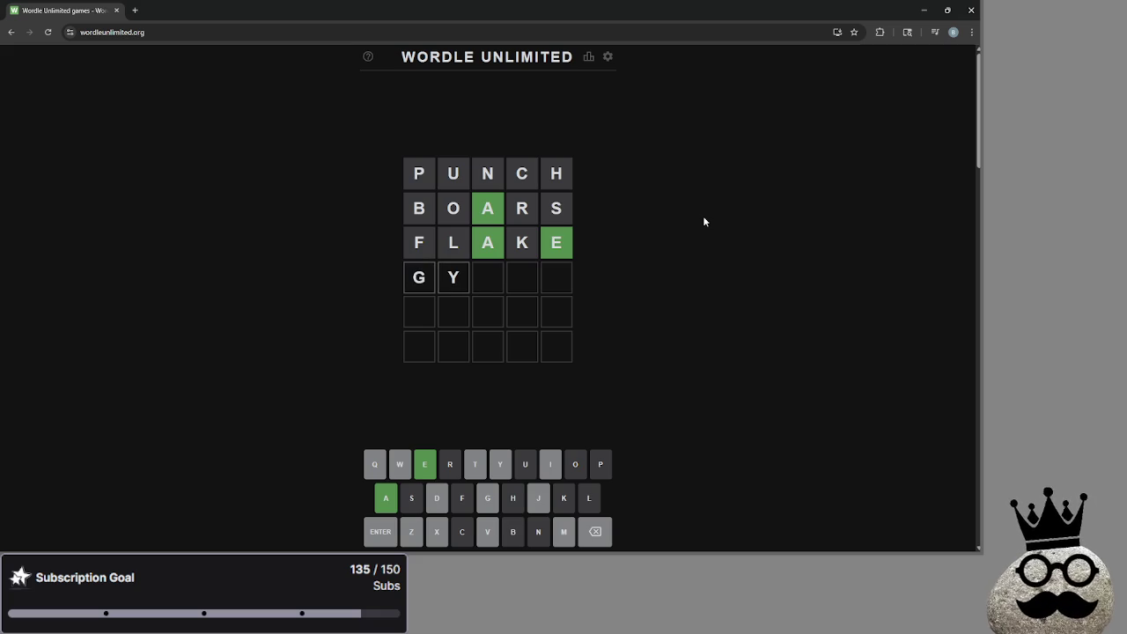
pyautogui.write('jia')
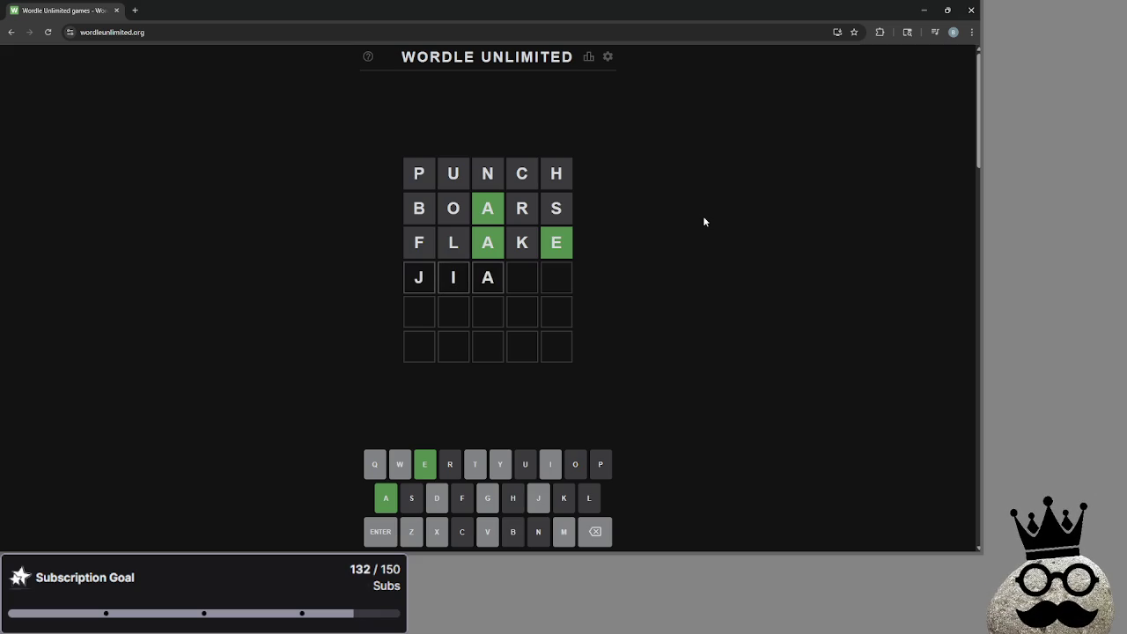
pyautogui.write('me')
pyautogui.press('Return')
# Step: Submit MIAME, which is rejected too, then type IMAGE in row four
pyautogui.press('BackSpace')
pyautogui.press('BackSpace')
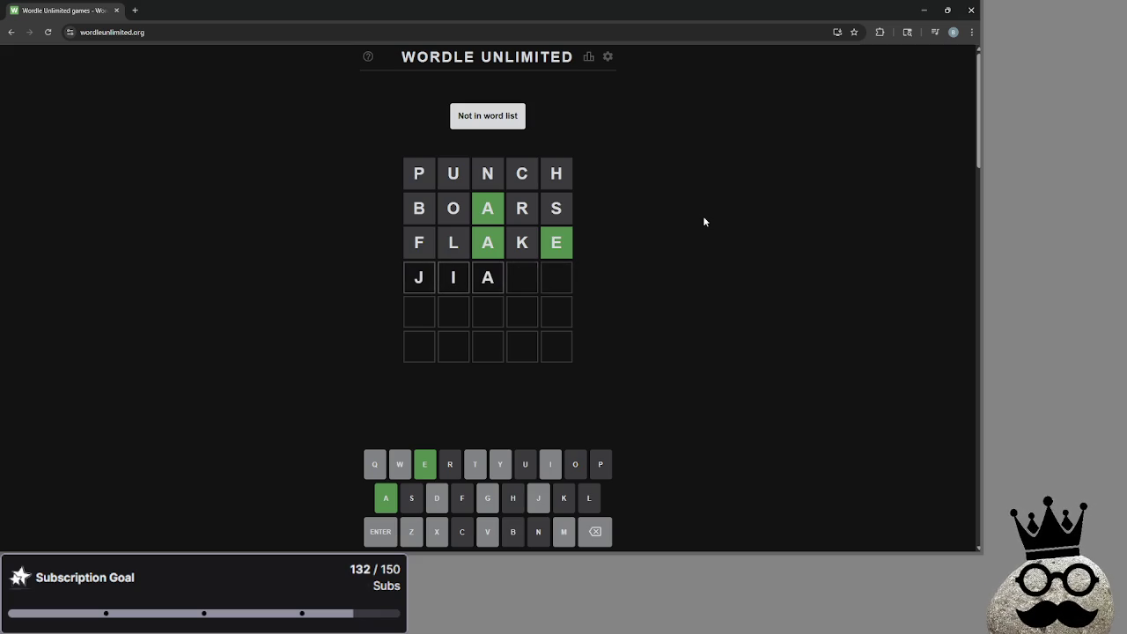
pyautogui.press('BackSpace')
pyautogui.write('gi')
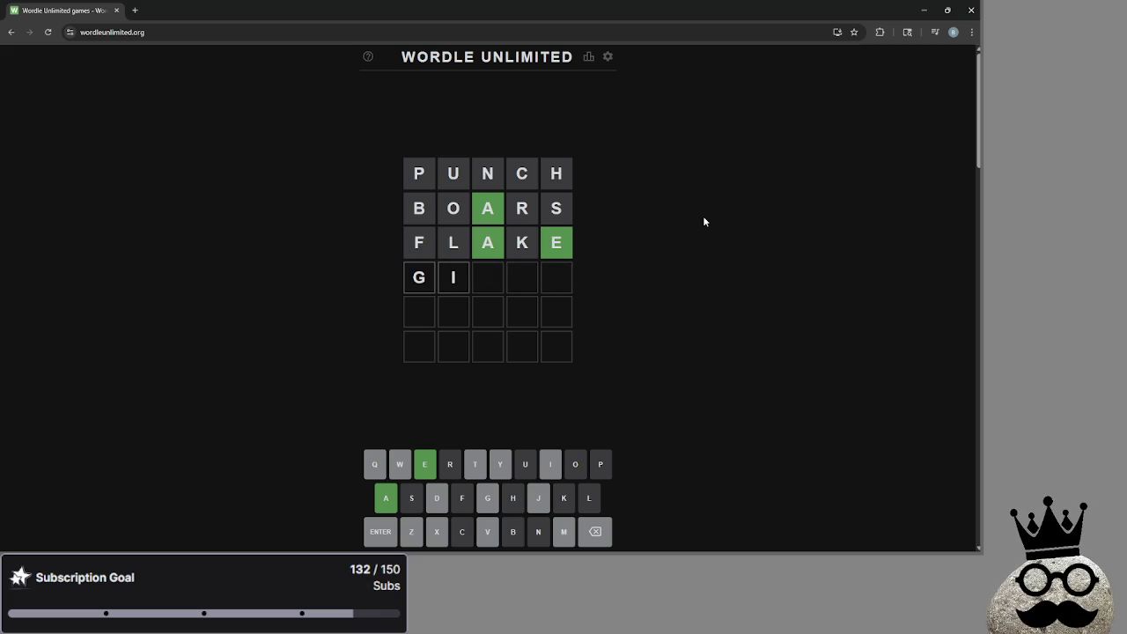
pyautogui.press('BackSpace')
pyautogui.press('BackSpace')
pyautogui.write('mia')
pyautogui.write('me')
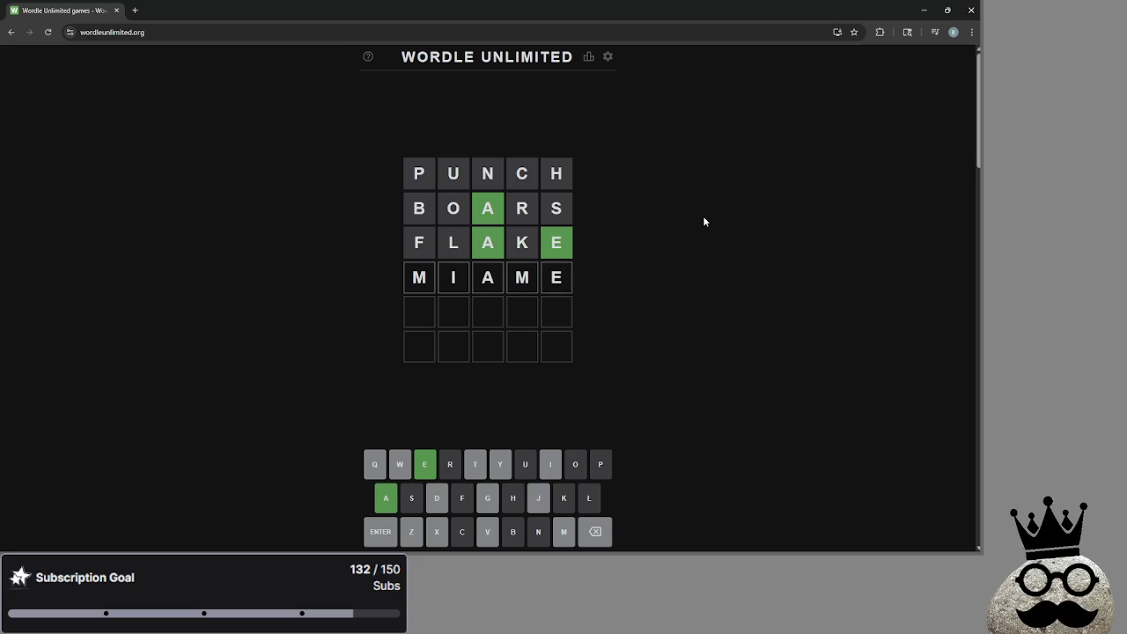
pyautogui.press('Return')
pyautogui.press('BackSpace')
pyautogui.press('BackSpace')
pyautogui.press('BackSpace')
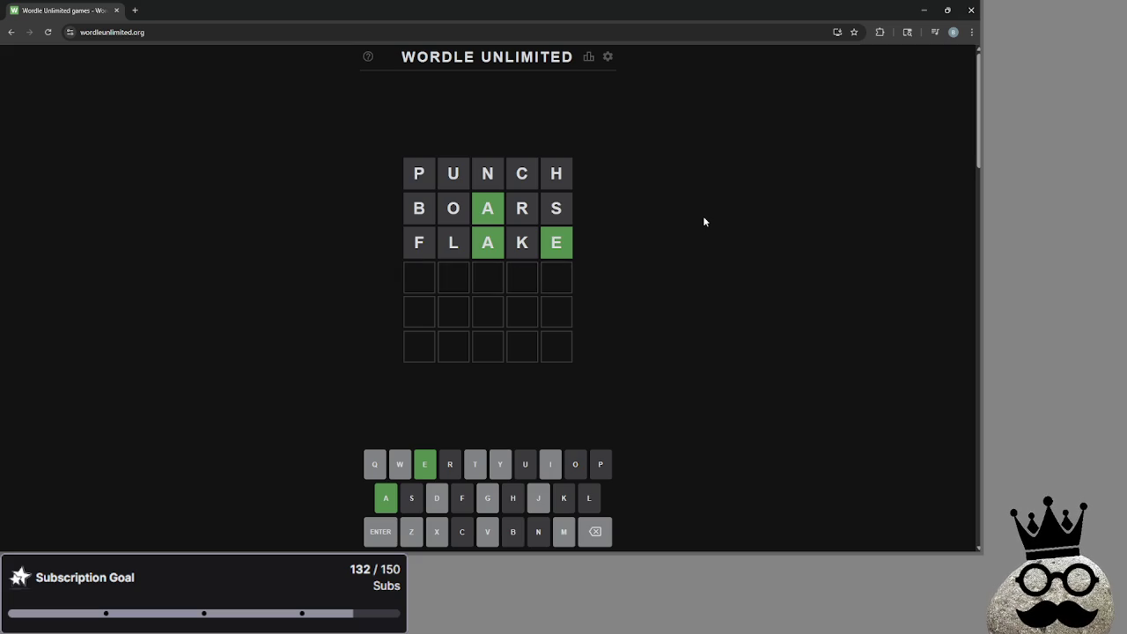
pyautogui.write('i')
pyautogui.press('BackSpace')
pyautogui.press('BackSpace')
pyautogui.press('BackSpace')
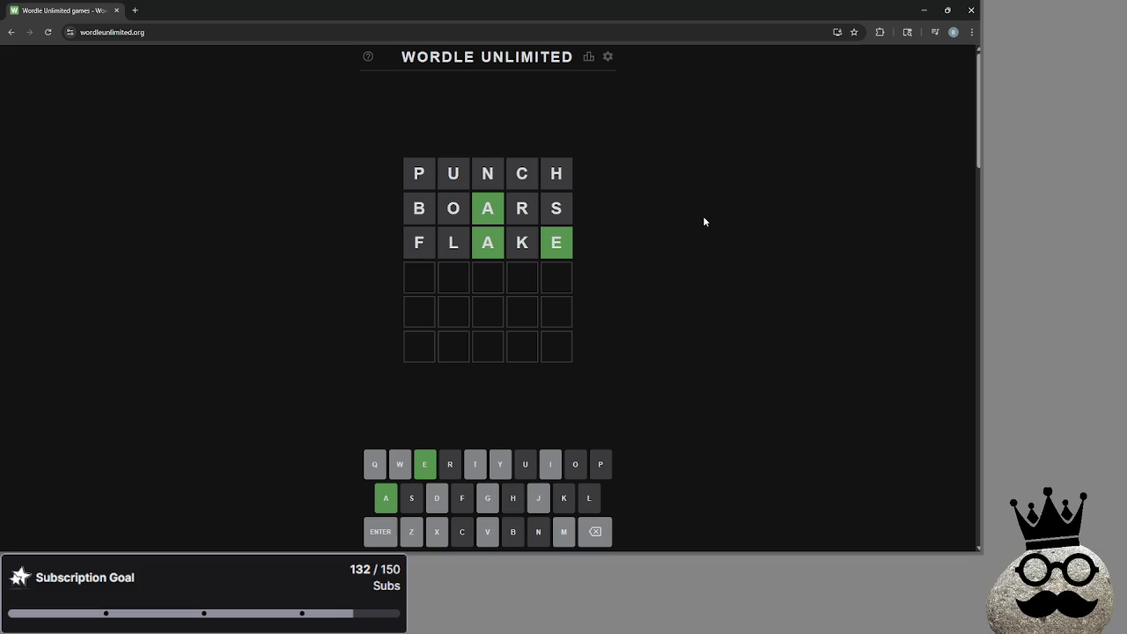
pyautogui.write('image')
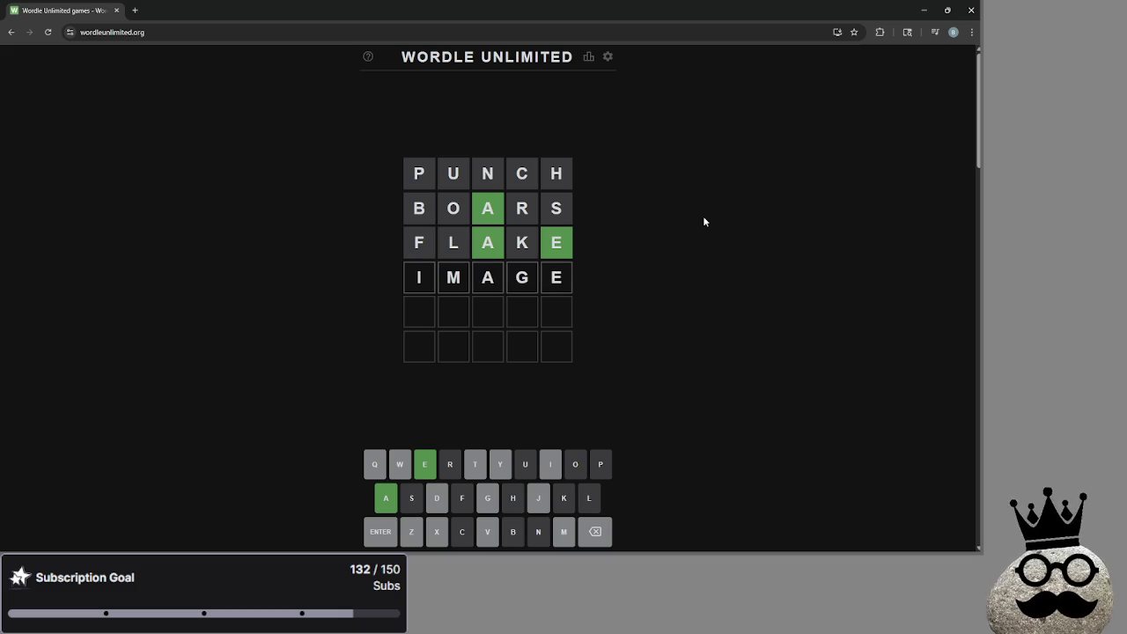
# Step: Submit IMAGE as the fourth guess, then try TYADE in row five, which is rejected
pyautogui.press('Return')
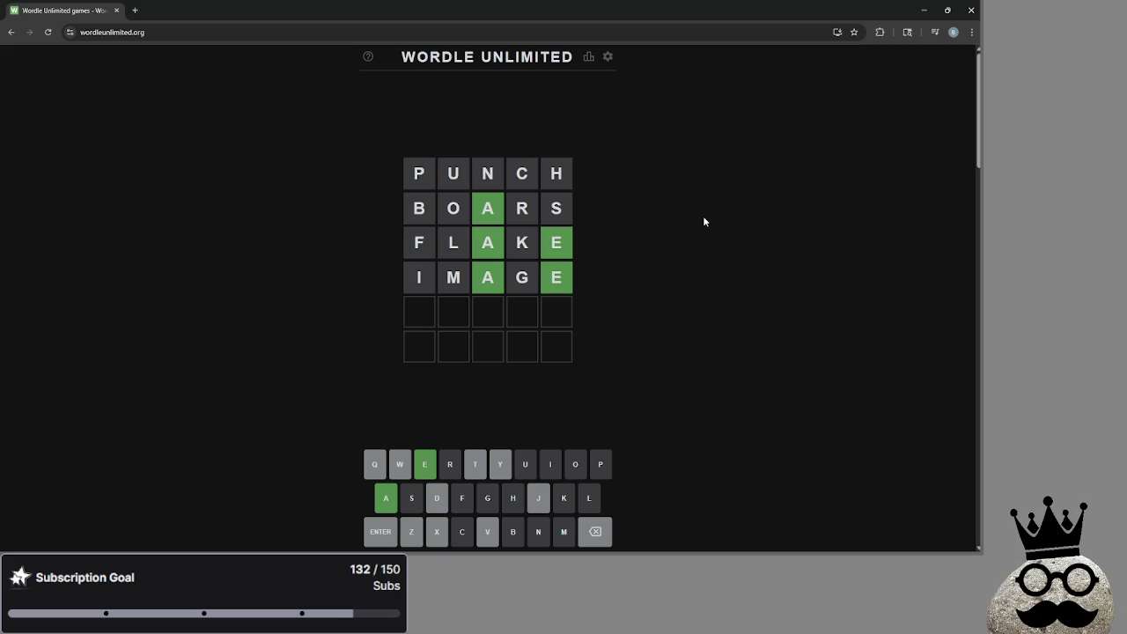
pyautogui.write('y')
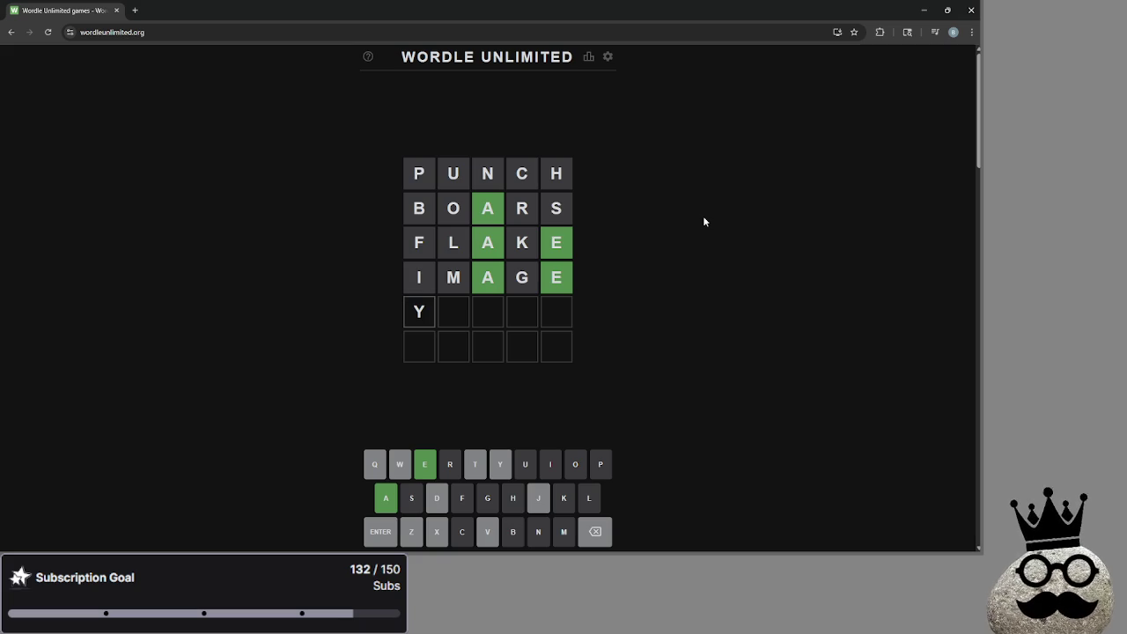
pyautogui.press('BackSpace')
pyautogui.write('t')
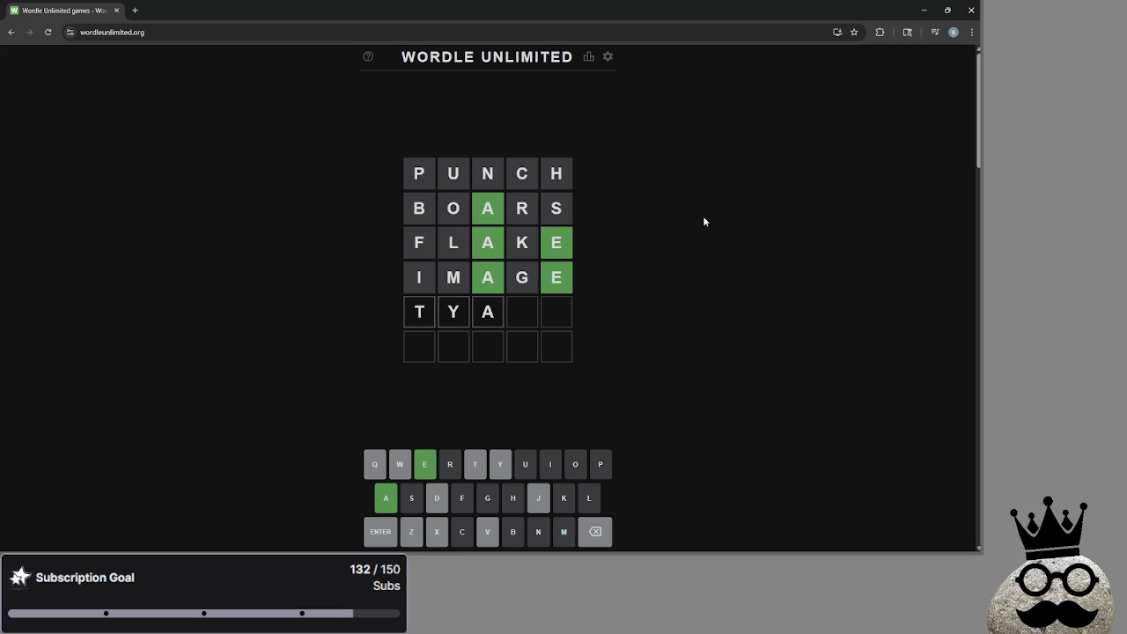
pyautogui.write('de')
pyautogui.press('Return')
pyautogui.press('BackSpace')
pyautogui.press('BackSpace')
pyautogui.press('BackSpace')
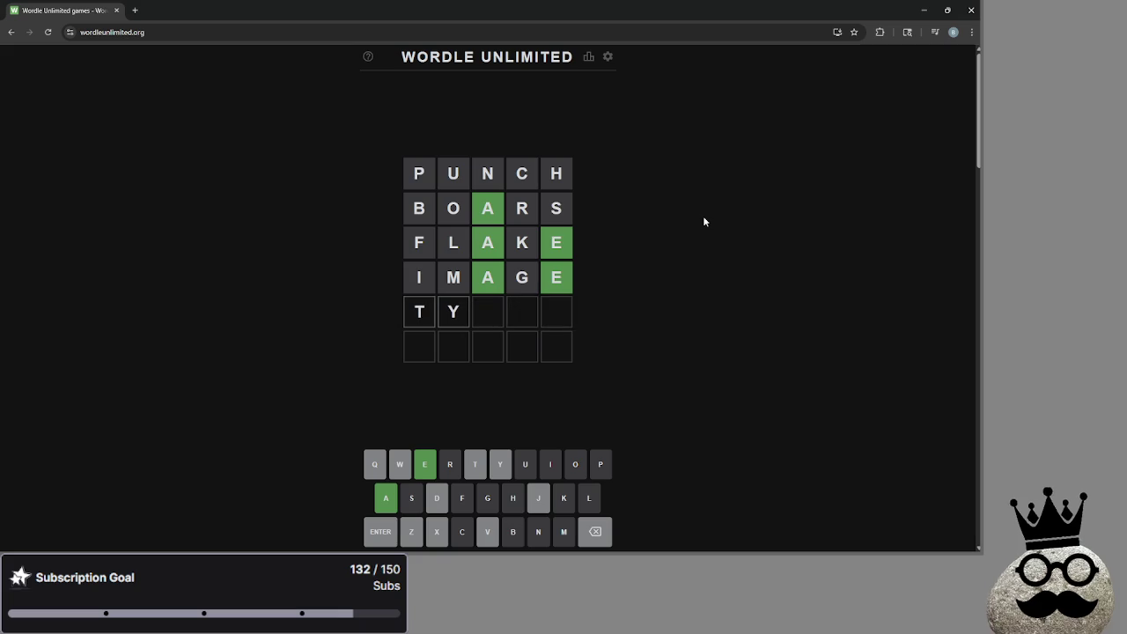
# Step: Draft WEADE and TEADE in row five and clear each again
pyautogui.write('WE')
pyautogui.press('BackSpace')
pyautogui.press('BackSpace')
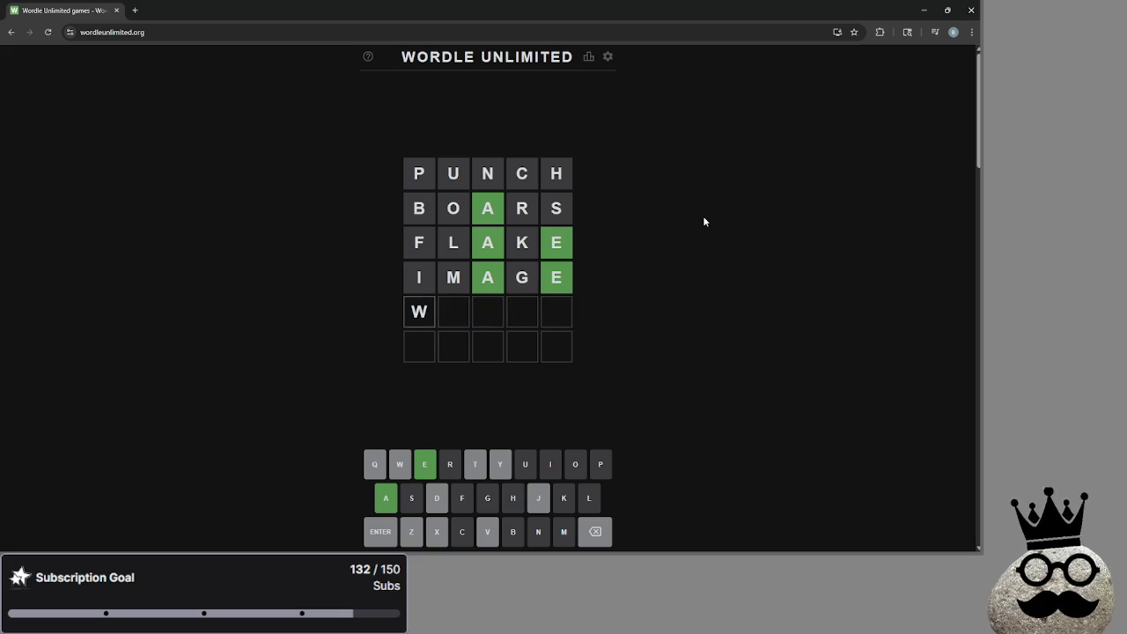
pyautogui.write('E')
pyautogui.press('BackSpace')
pyautogui.write('WEA')
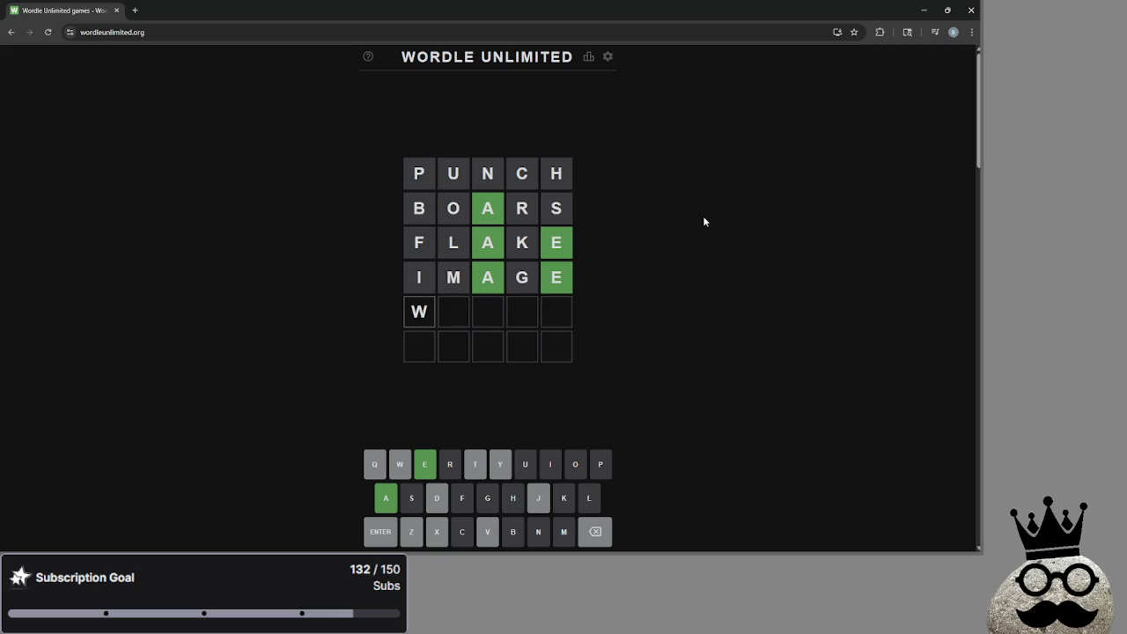
pyautogui.write('DE')
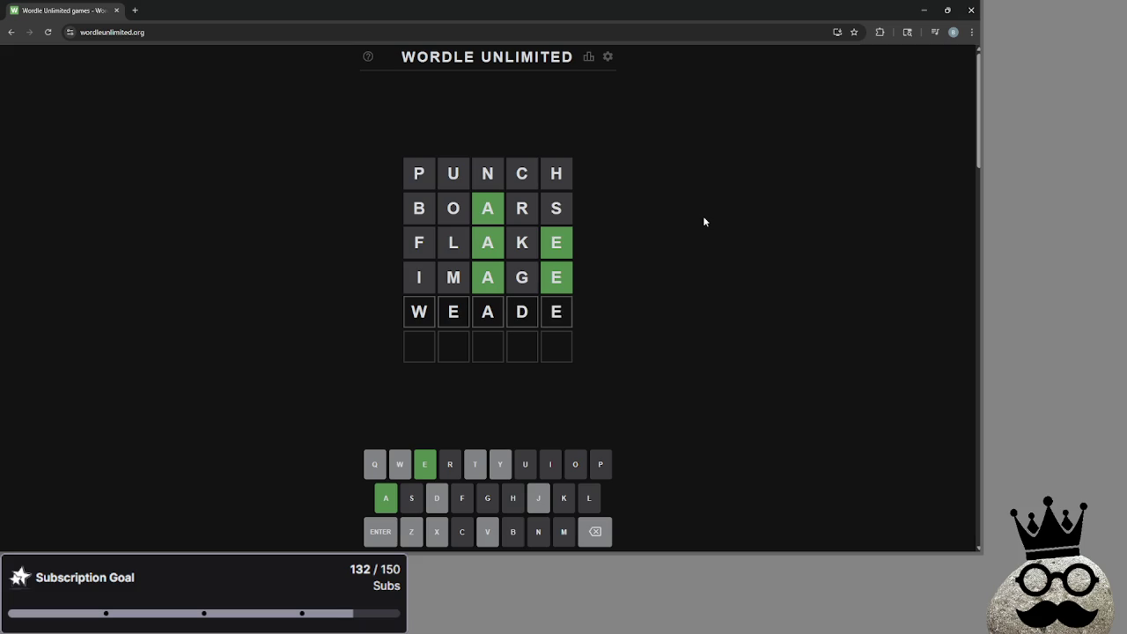
pyautogui.press('BackSpace')
pyautogui.press('BackSpace')
pyautogui.press('BackSpace')
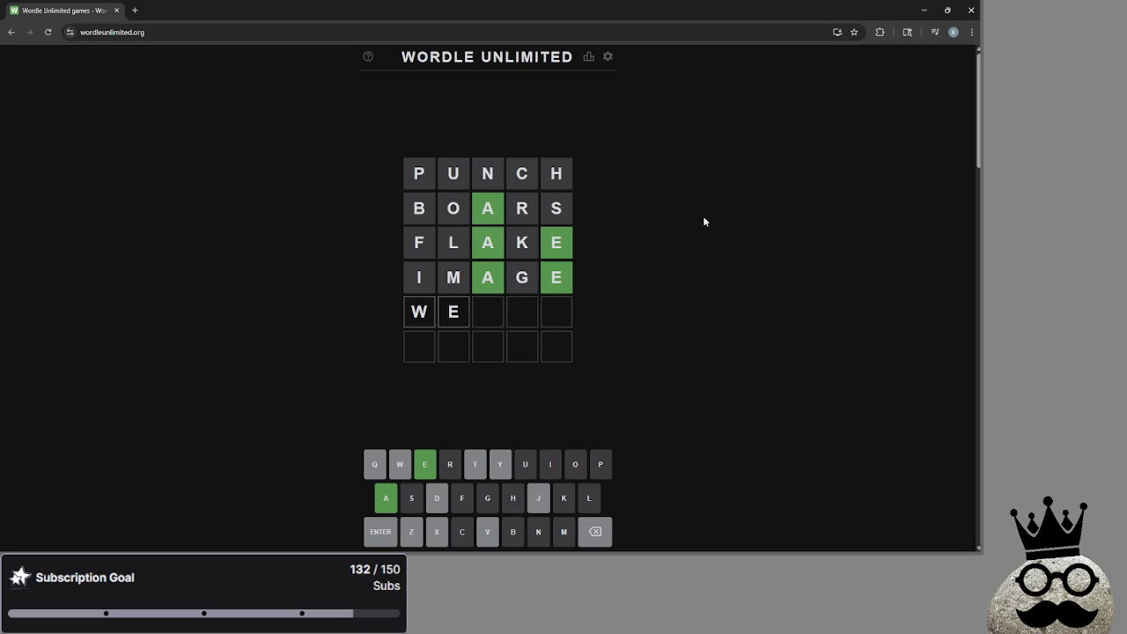
pyautogui.write('TEADE')
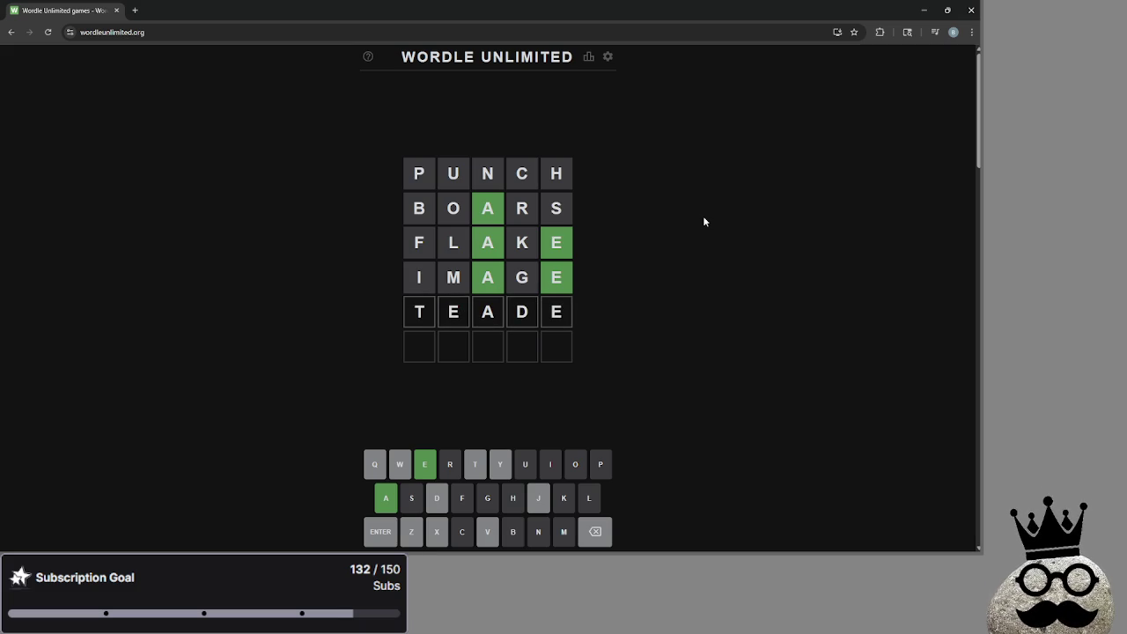
pyautogui.press('BackSpace')
pyautogui.press('BackSpace')
pyautogui.press('BackSpace')
# Step: Submit WEAVE as the fifth guess and try a few sixth-row drafts
pyautogui.write('WEAVE')
pyautogui.press('Return')
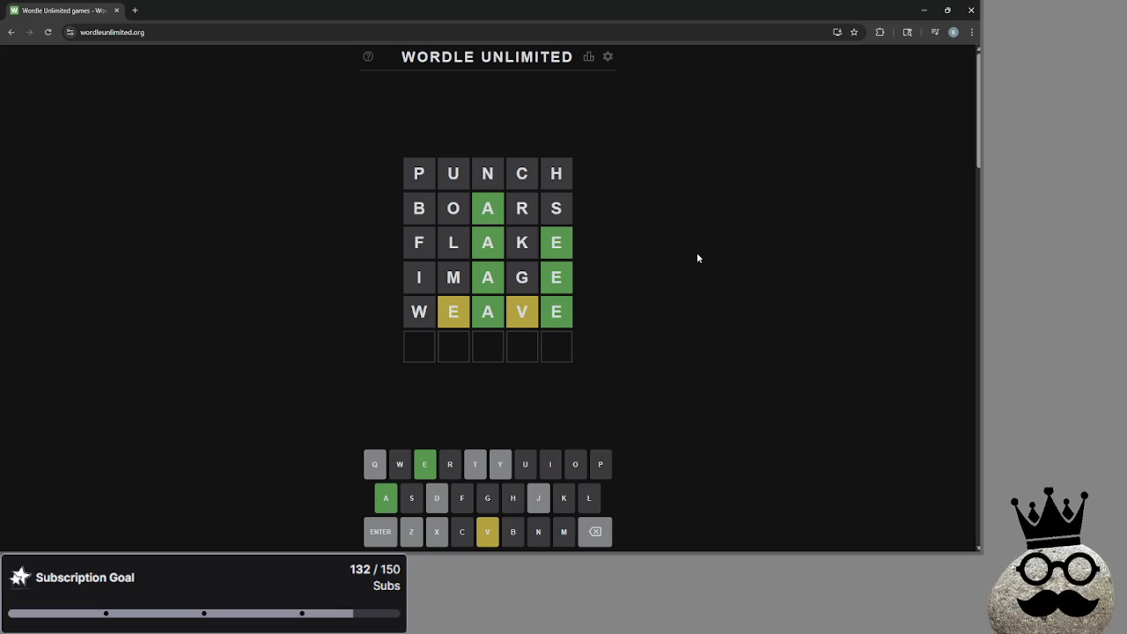
pyautogui.write('ve')
pyautogui.press('BackSpace')
pyautogui.press('BackSpace')
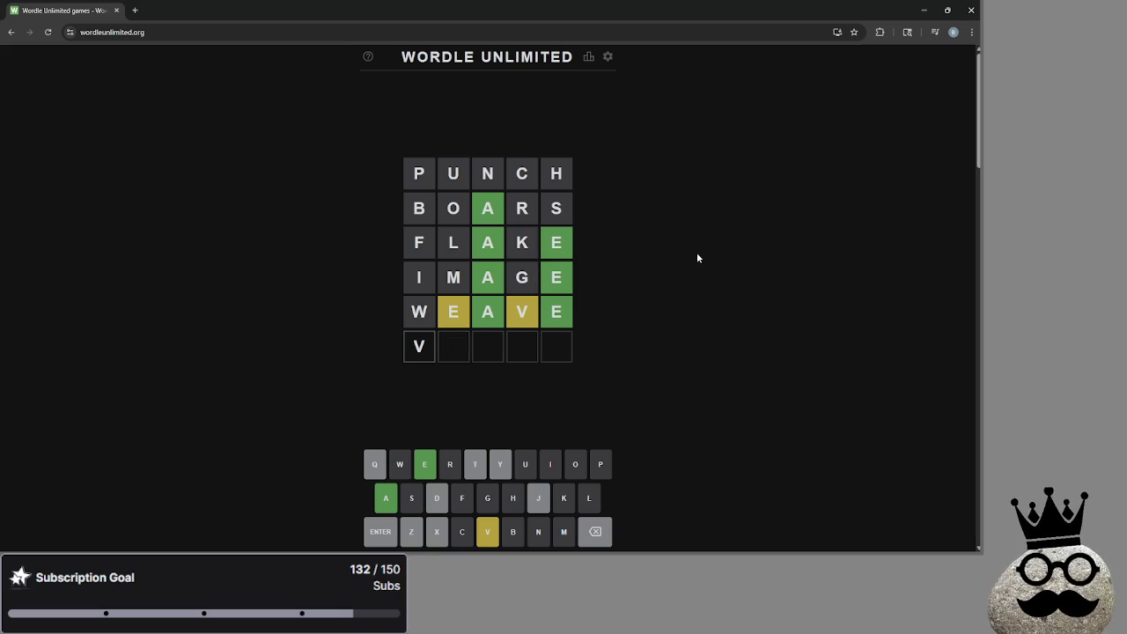
pyautogui.write('v')
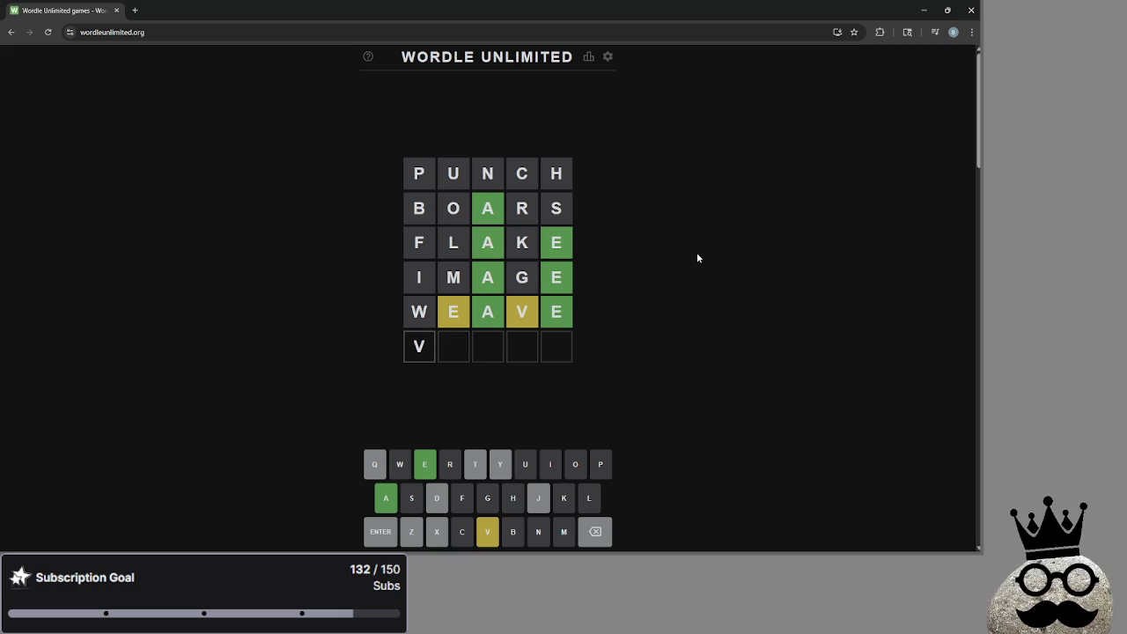
pyautogui.write('a')
pyautogui.press('BackSpace')
pyautogui.press('BackSpace')
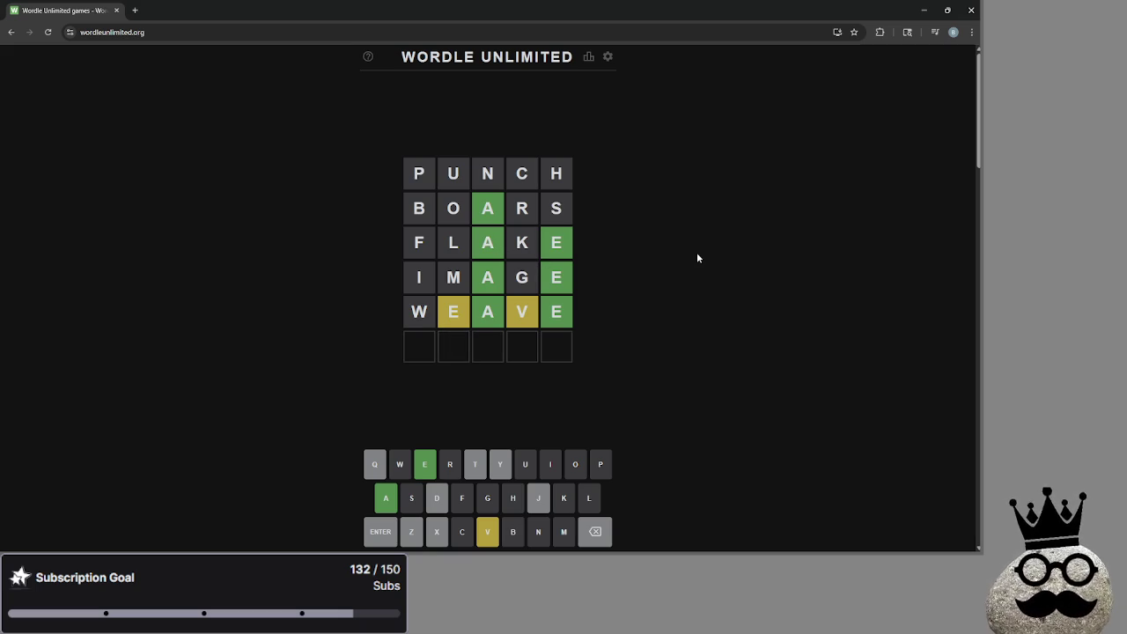
pyautogui.write('dv')
pyautogui.press('BackSpace')
pyautogui.press('BackSpace')
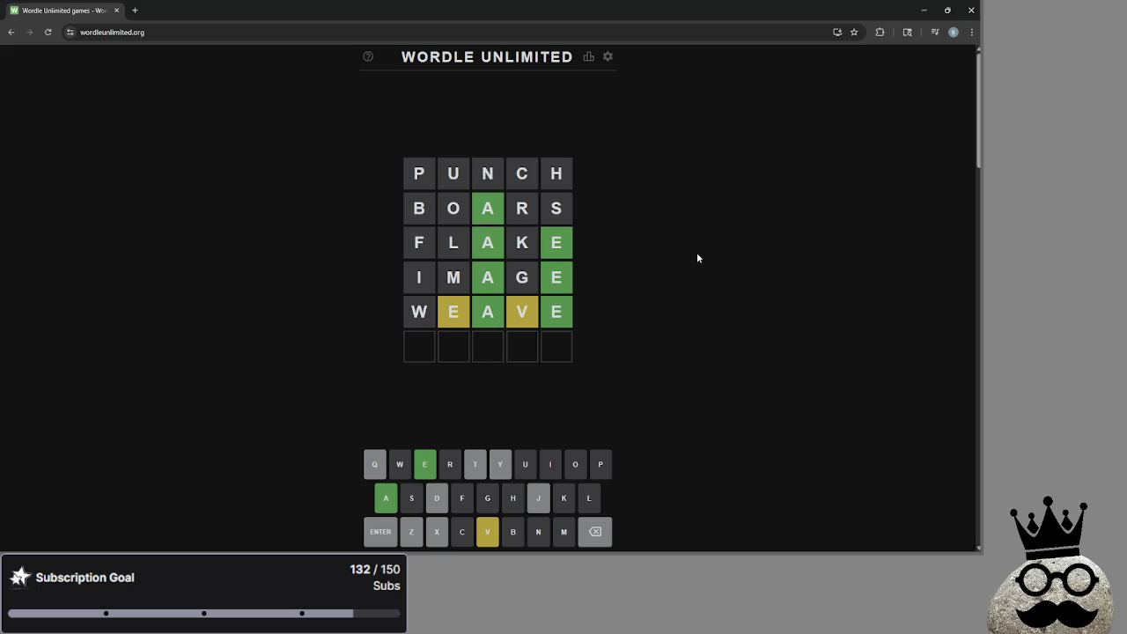
# Step: Solve the puzzle with EVADE, dismiss the statistics, and close the browser
pyautogui.write('evade')
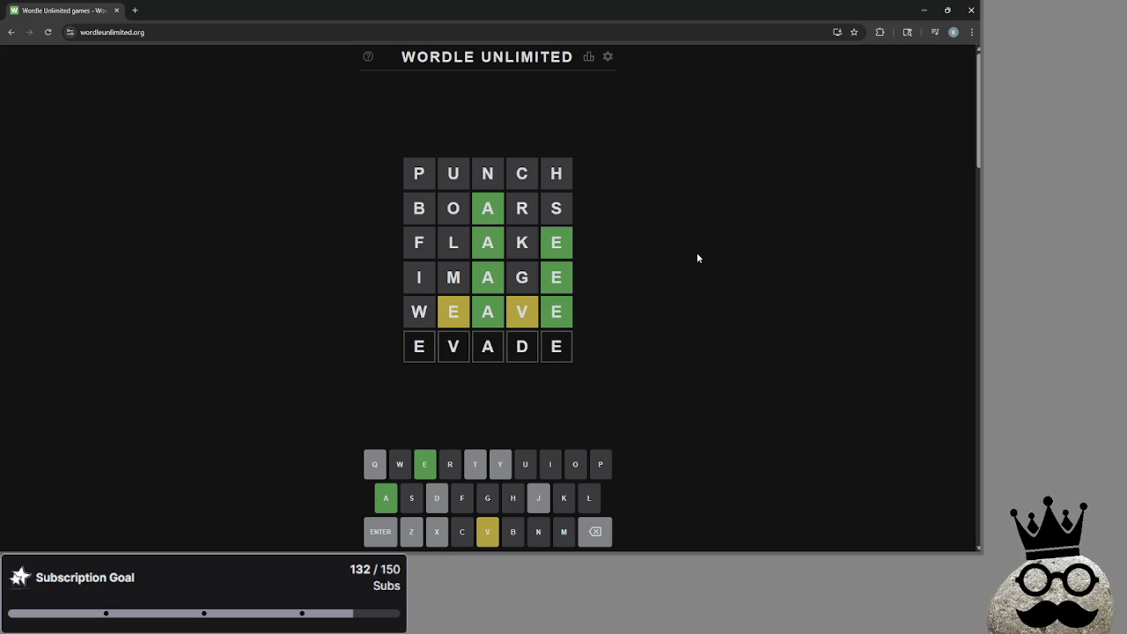
pyautogui.press('Return')
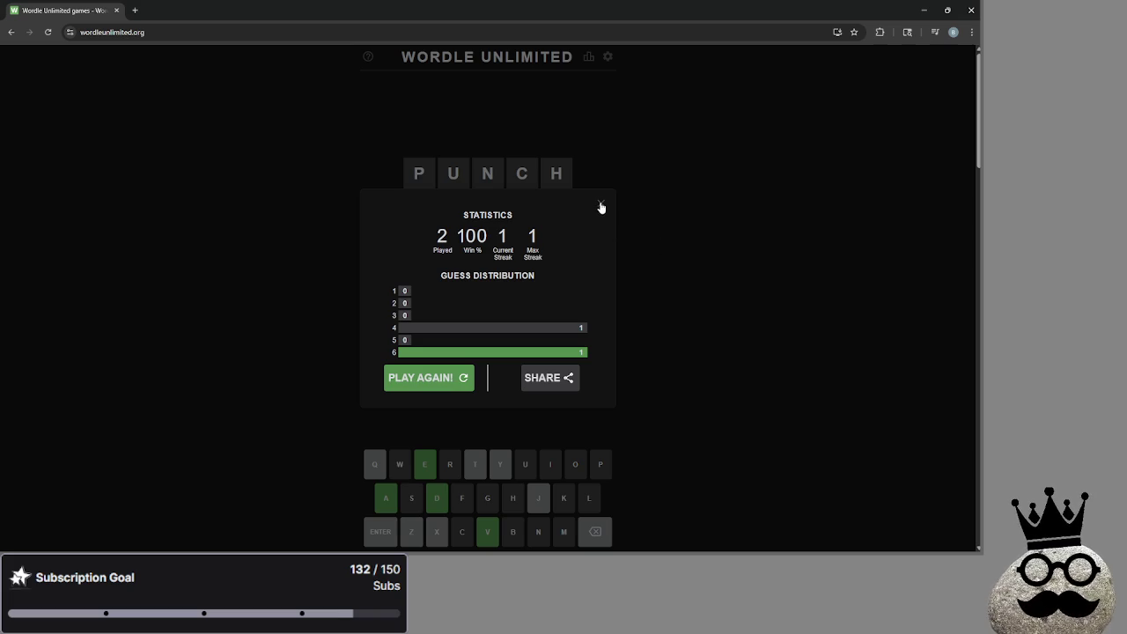
pyautogui.click(600, 206)
pyautogui.click(972, 12)
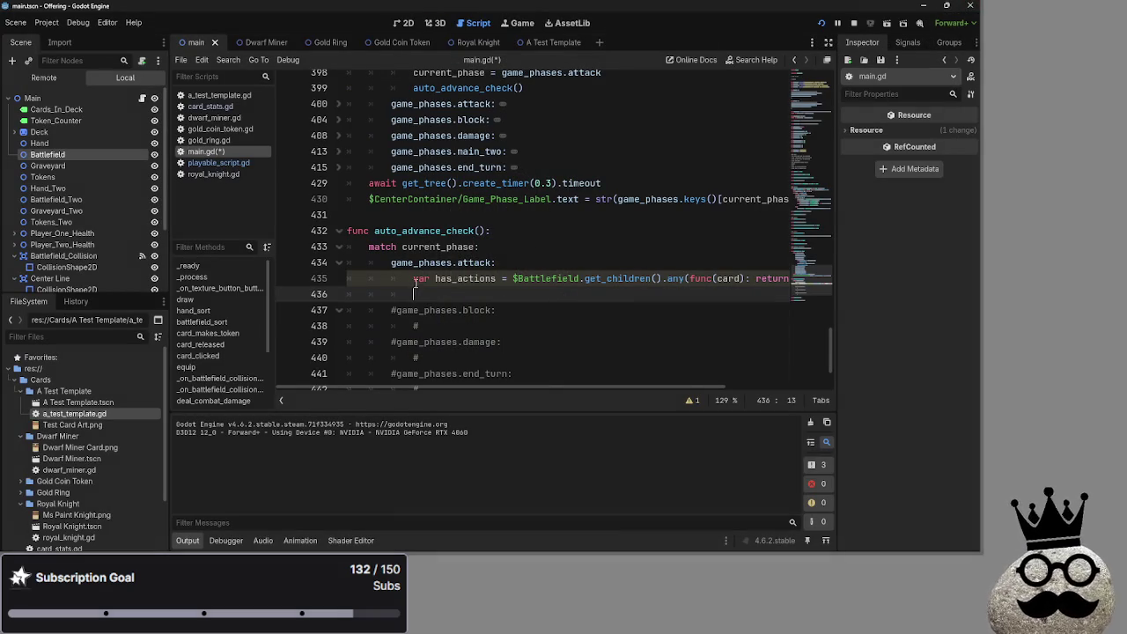
# Step: Review the has_actions line 435, return to blank line 436, then bring the chat window forward
pyautogui.moveTo(414, 278); pyautogui.dragTo(792, 278)
pyautogui.click(536, 301)
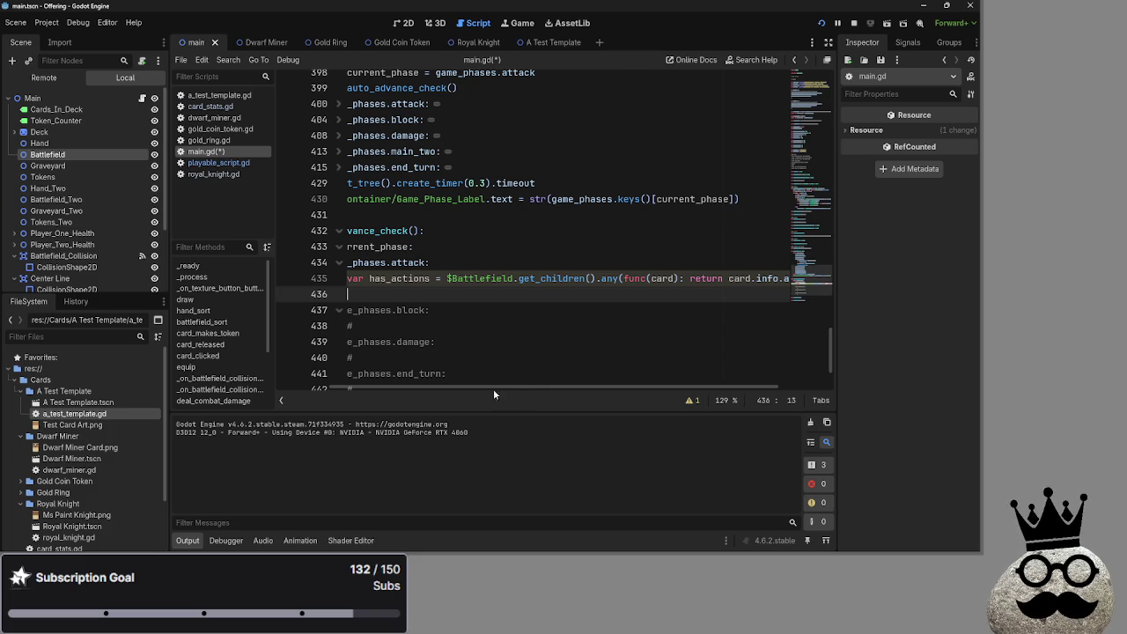
pyautogui.moveTo(492, 388); pyautogui.dragTo(378, 388)
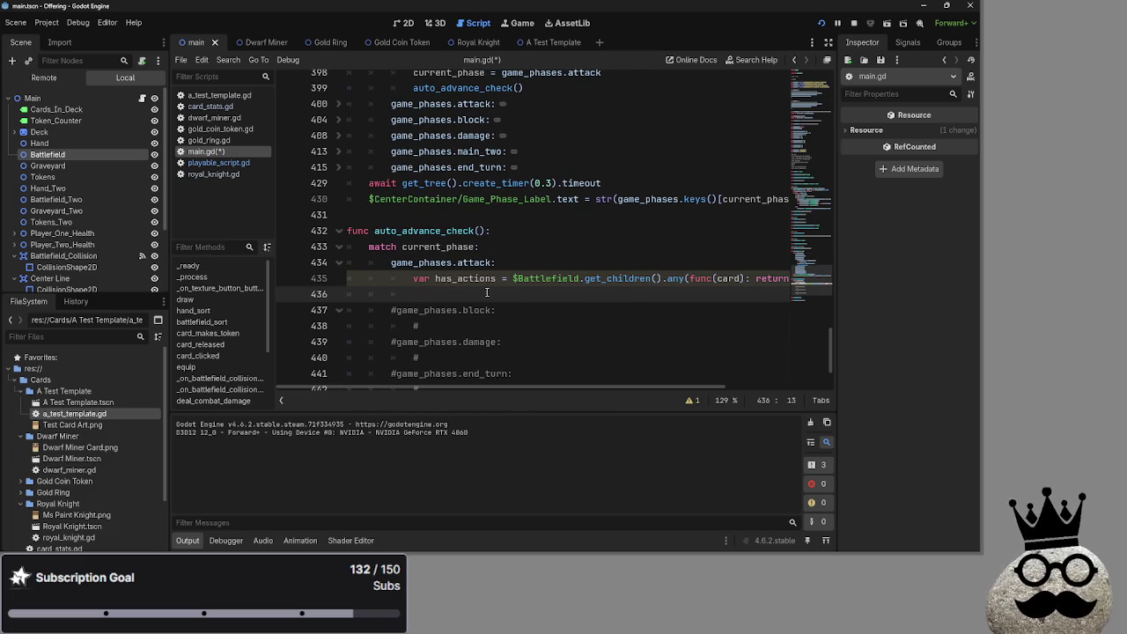
pyautogui.hotkey('alt', 'Tab')
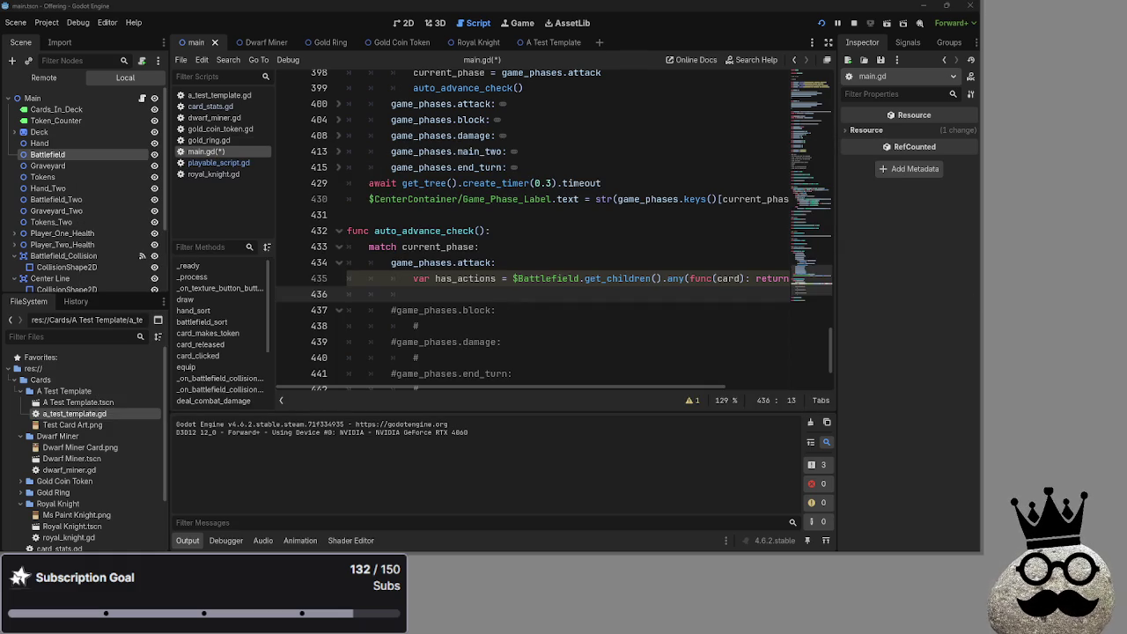
pyautogui.hotkey('alt', 'Tab')
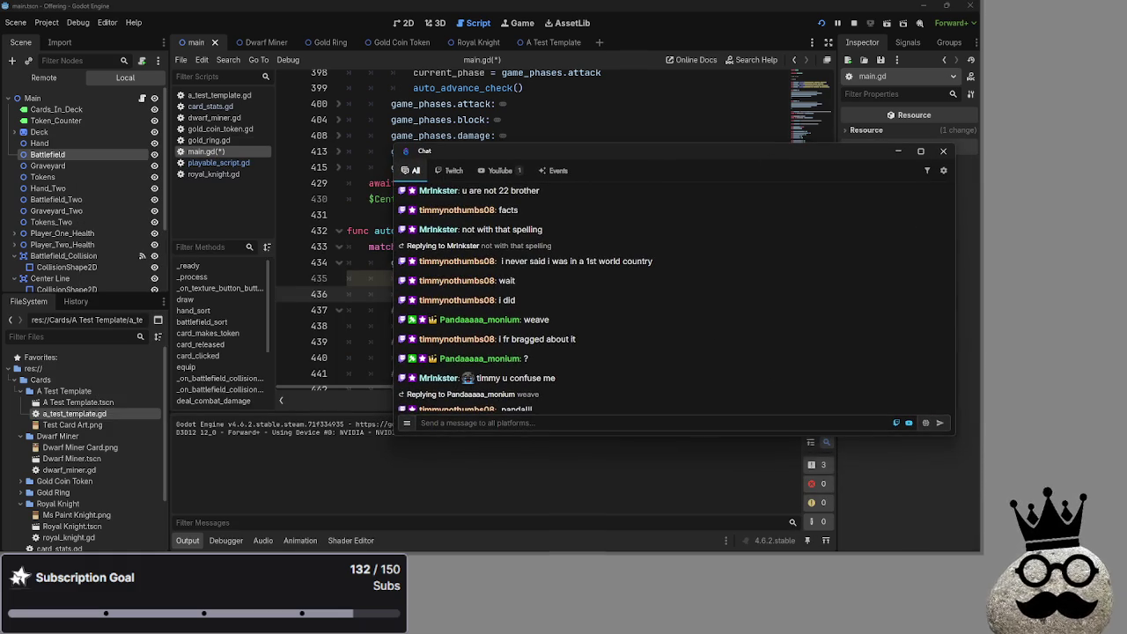
# Step: Switch to OBS, move and narrow the chat window, then minimize chat and OBS
pyautogui.hotkey('alt', 'Tab')
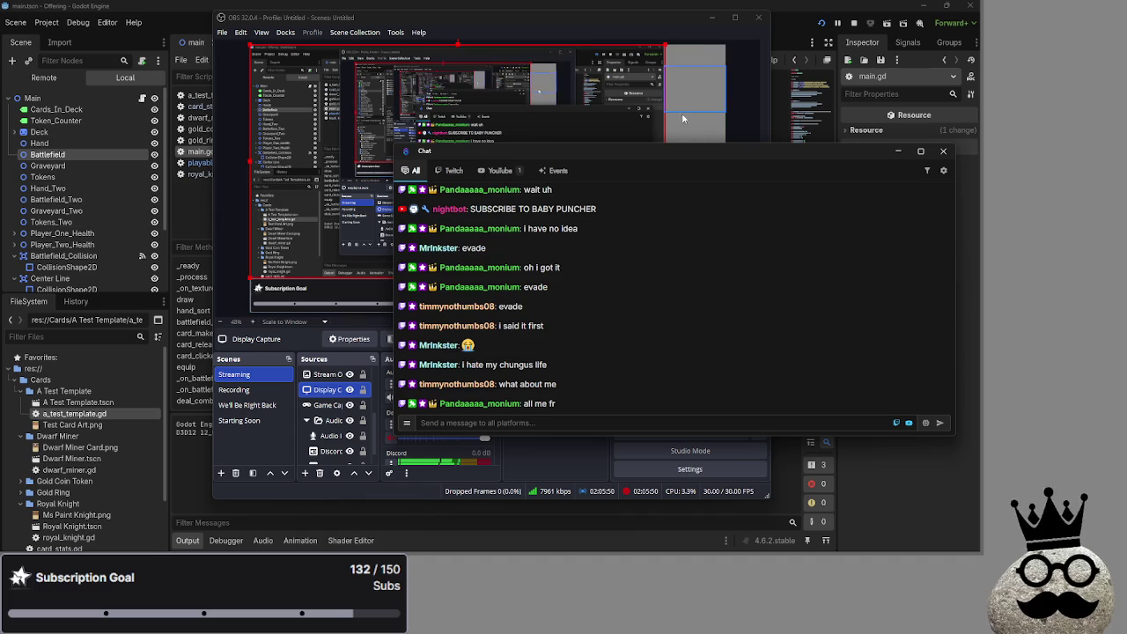
pyautogui.moveTo(421, 153); pyautogui.dragTo(420, 178)
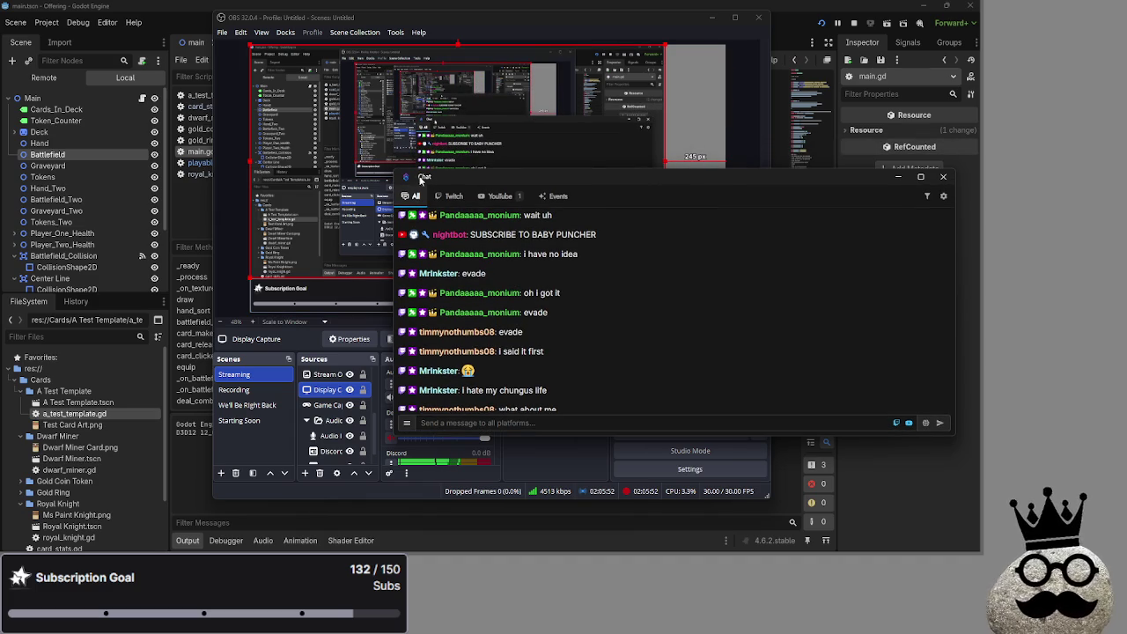
pyautogui.moveTo(394, 299); pyautogui.dragTo(711, 300)
pyautogui.moveTo(838, 177); pyautogui.dragTo(715, 78)
pyautogui.moveTo(581, 76)
pyautogui.mouseDown()
pyautogui.moveTo(729, 78)
pyautogui.moveTo(685, 53)
pyautogui.mouseUp()
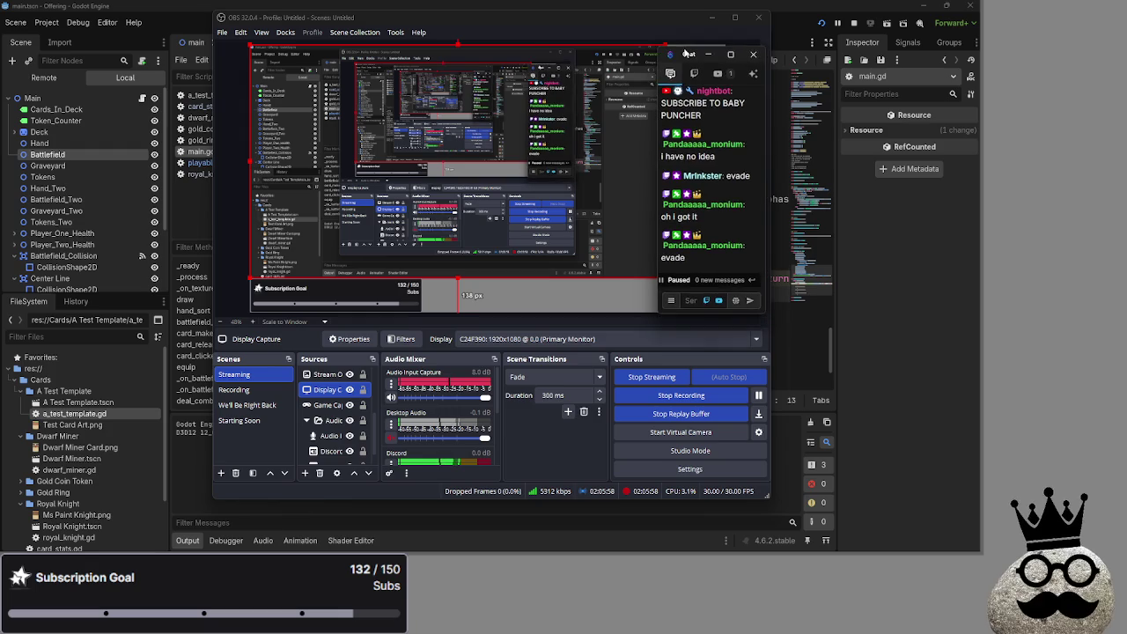
pyautogui.click(708, 54)
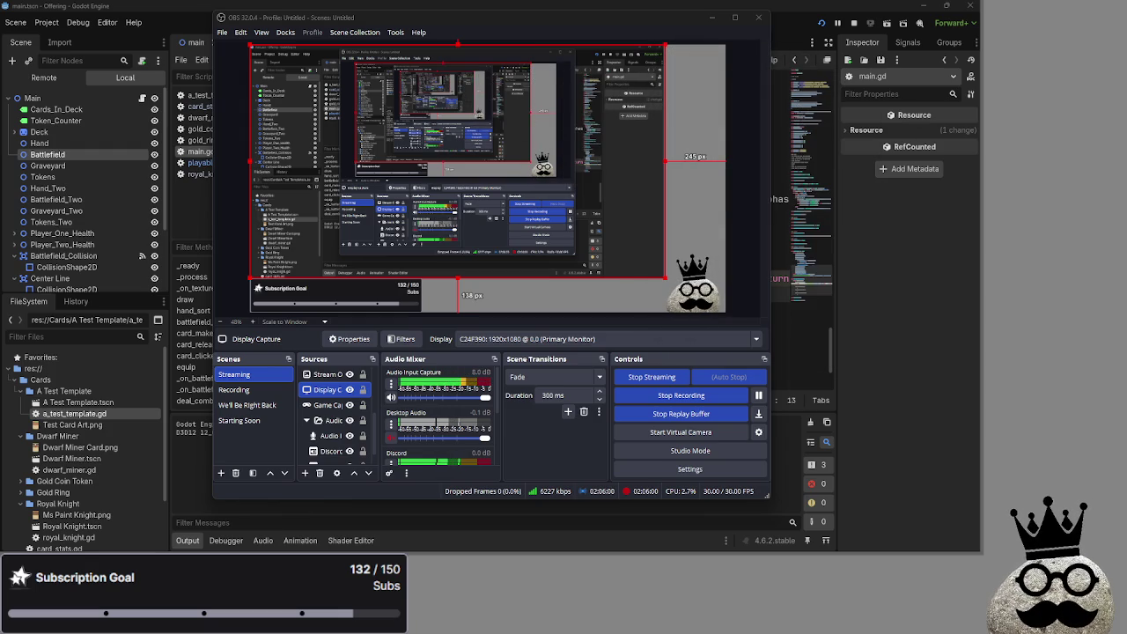
pyautogui.click(736, 20)
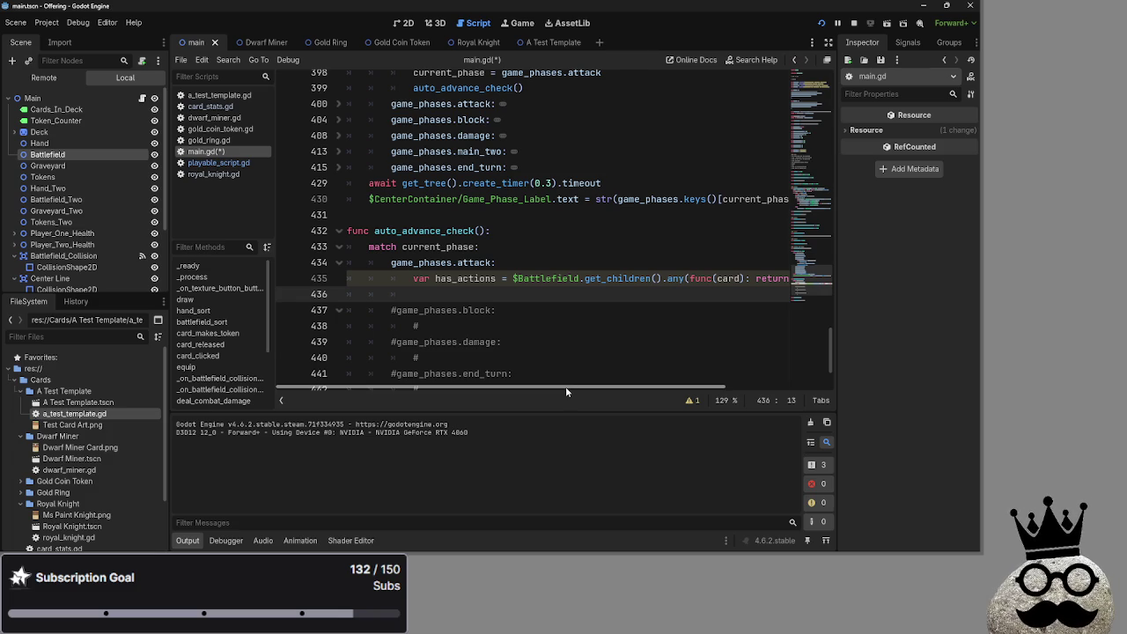
# Step: Indent the has_actions line 435 one more level under the attack case
pyautogui.hscroll(3, 565, 387)
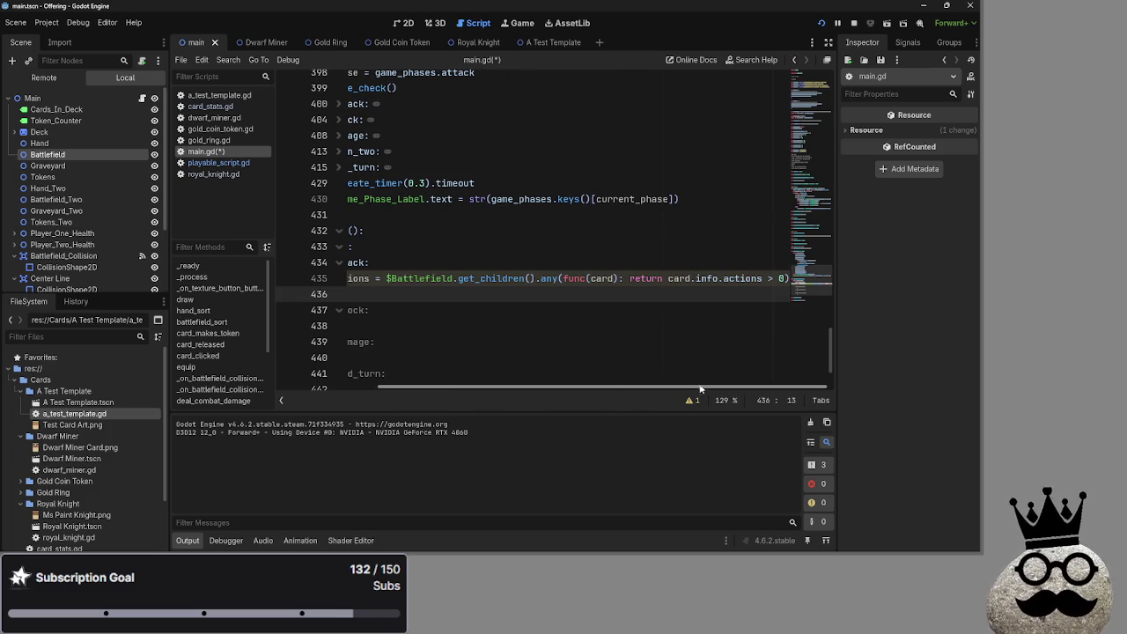
pyautogui.moveTo(576, 391); pyautogui.dragTo(526, 390)
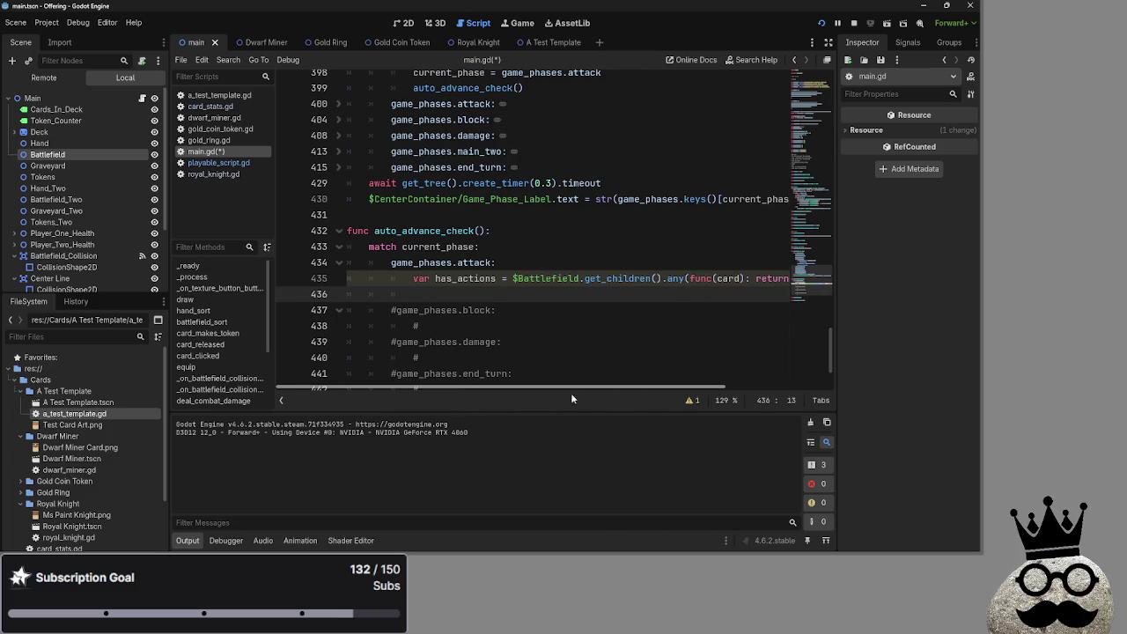
pyautogui.hscroll(3, 570, 392)
pyautogui.hscroll(-3, 598, 397)
pyautogui.hscroll(1, 624, 405)
pyautogui.hscroll(-1, 623, 405)
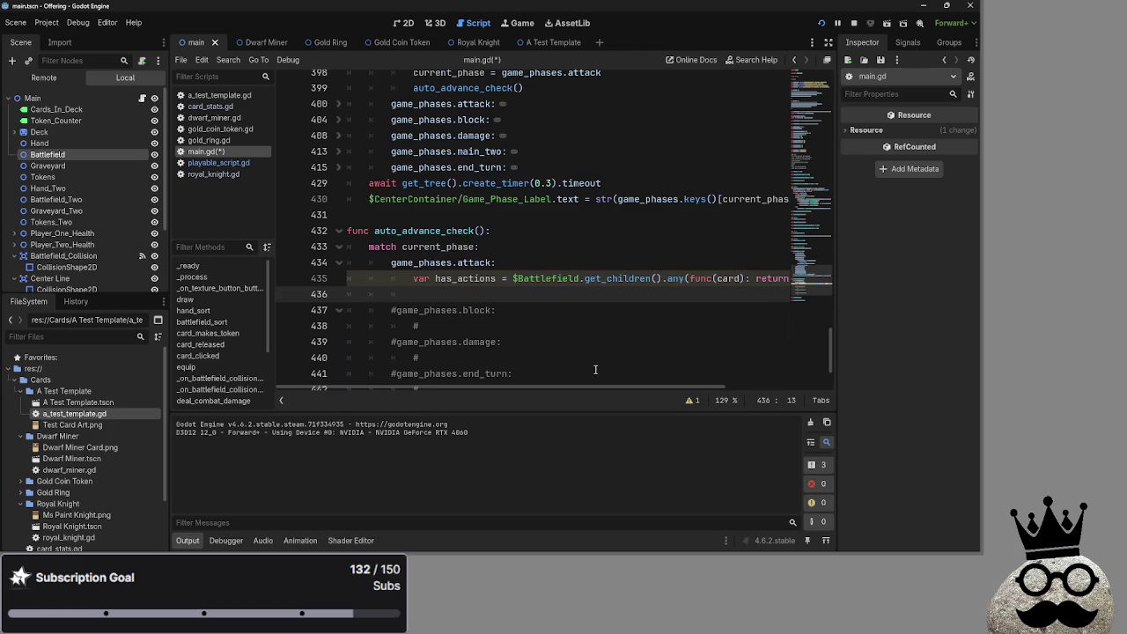
pyautogui.moveTo(411, 278)
pyautogui.mouseDown()
pyautogui.moveTo(855, 291)
pyautogui.moveTo(833, 285)
pyautogui.mouseUp()
pyautogui.hscroll(-3, 645, 354)
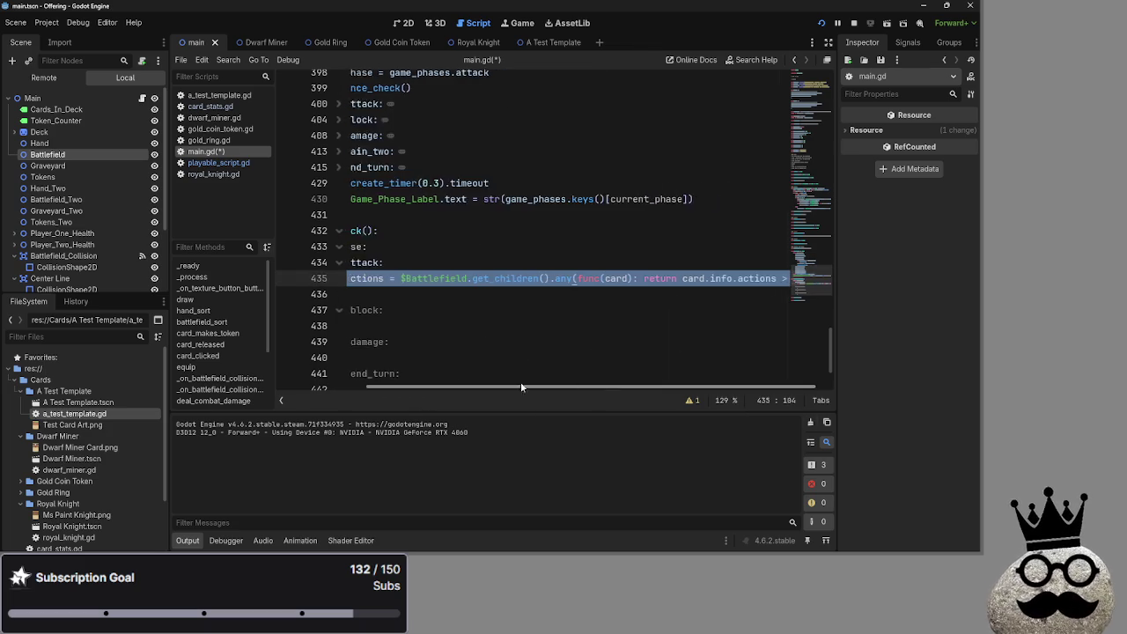
pyautogui.click(391, 278)
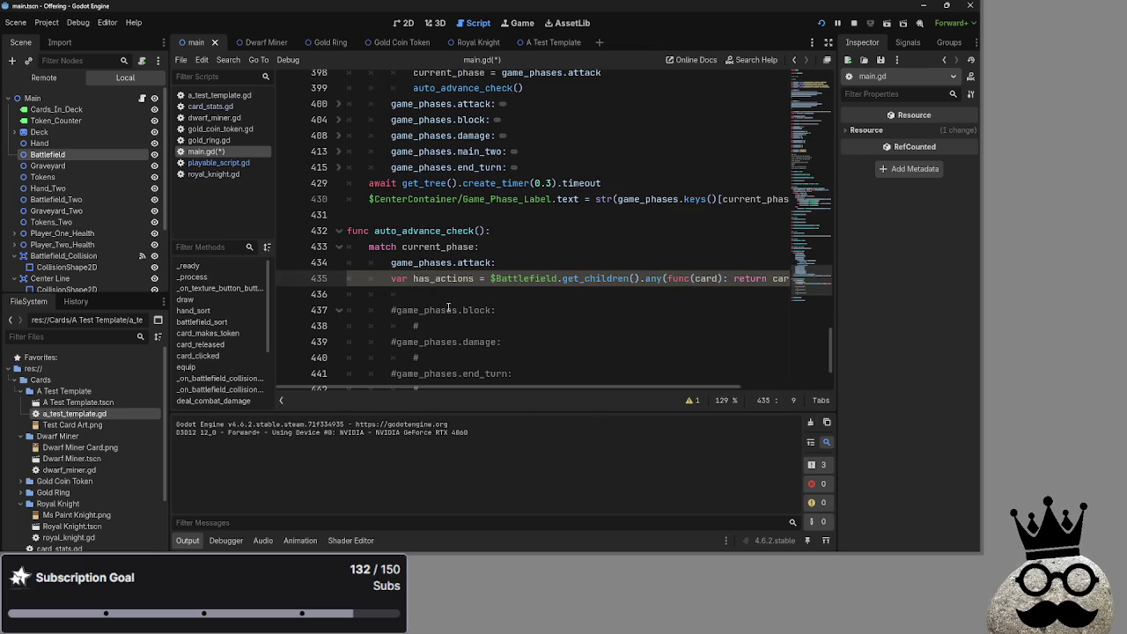
pyautogui.press('Tab')
# Step: Add and remove an empty line below 436, leaving the caret on blank line 436
pyautogui.doubleClick(465, 278)
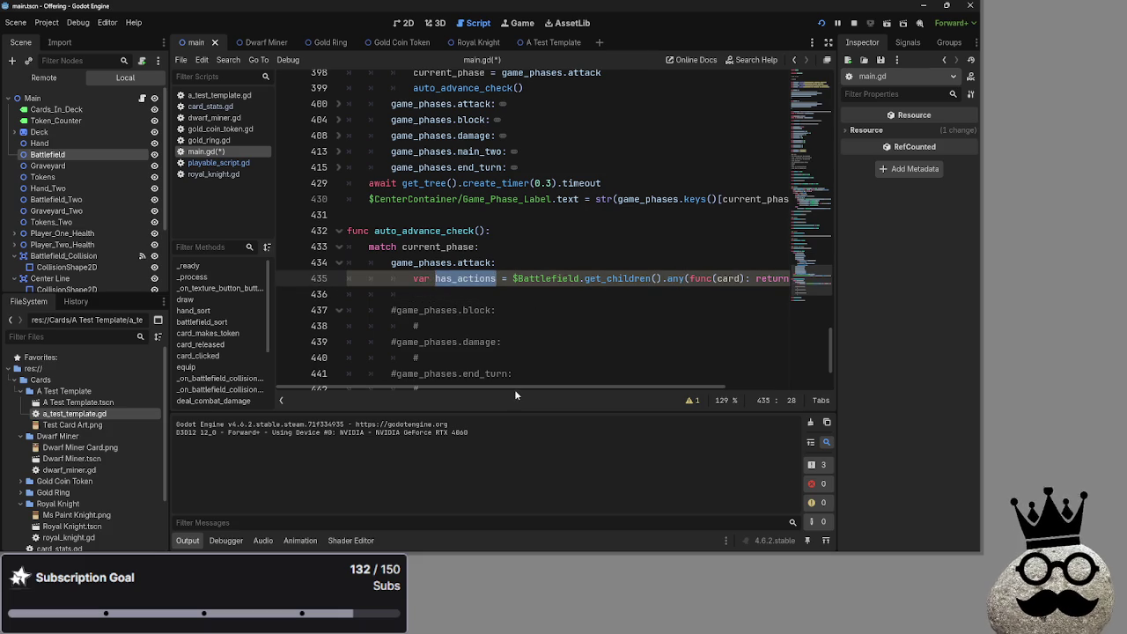
pyautogui.scroll(-2, 514, 387)
pyautogui.press('Down')
pyautogui.moveTo(594, 388)
pyautogui.mouseDown()
pyautogui.moveTo(788, 389)
pyautogui.moveTo(620, 389)
pyautogui.mouseUp()
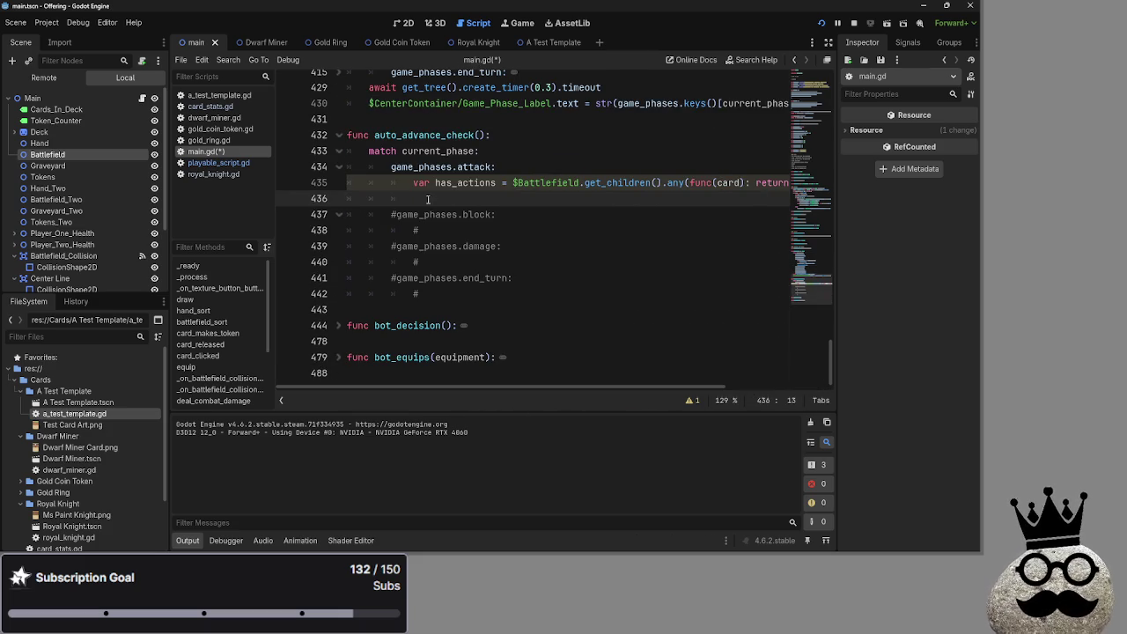
pyautogui.scroll(2, 544, 352)
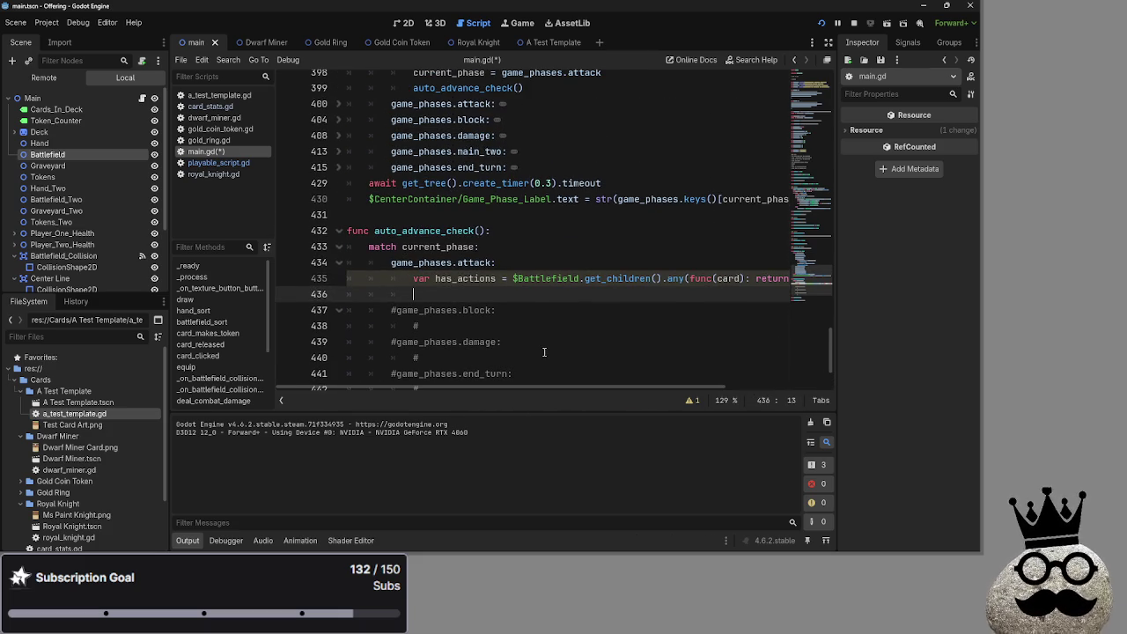
pyautogui.press('Return')
pyautogui.press('BackSpace')
pyautogui.press('BackSpace')
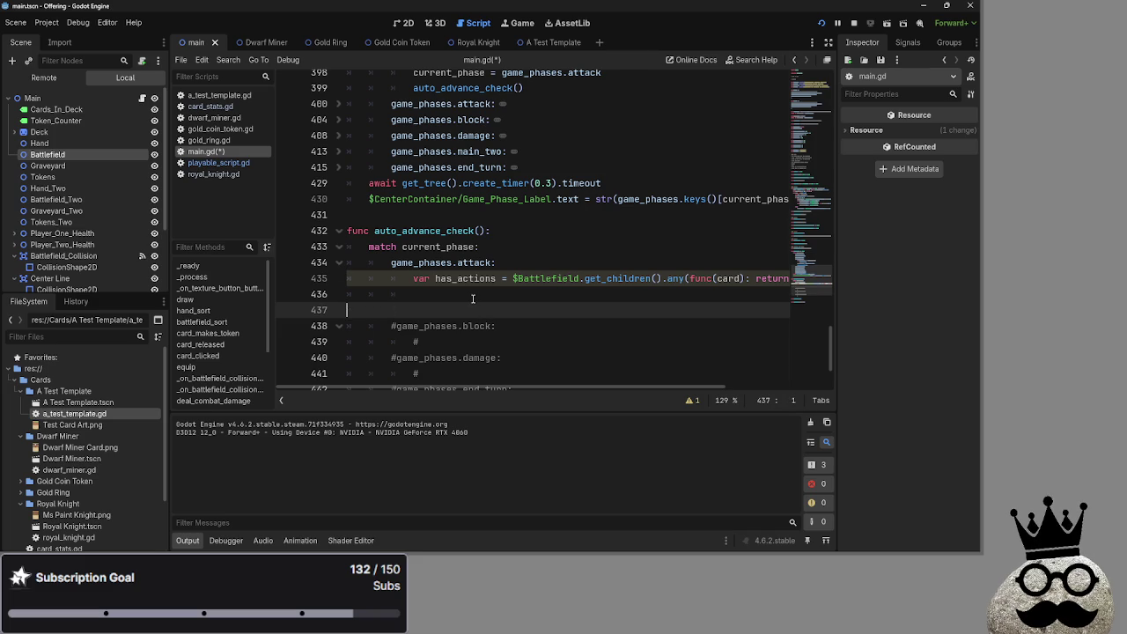
pyautogui.press('BackSpace')
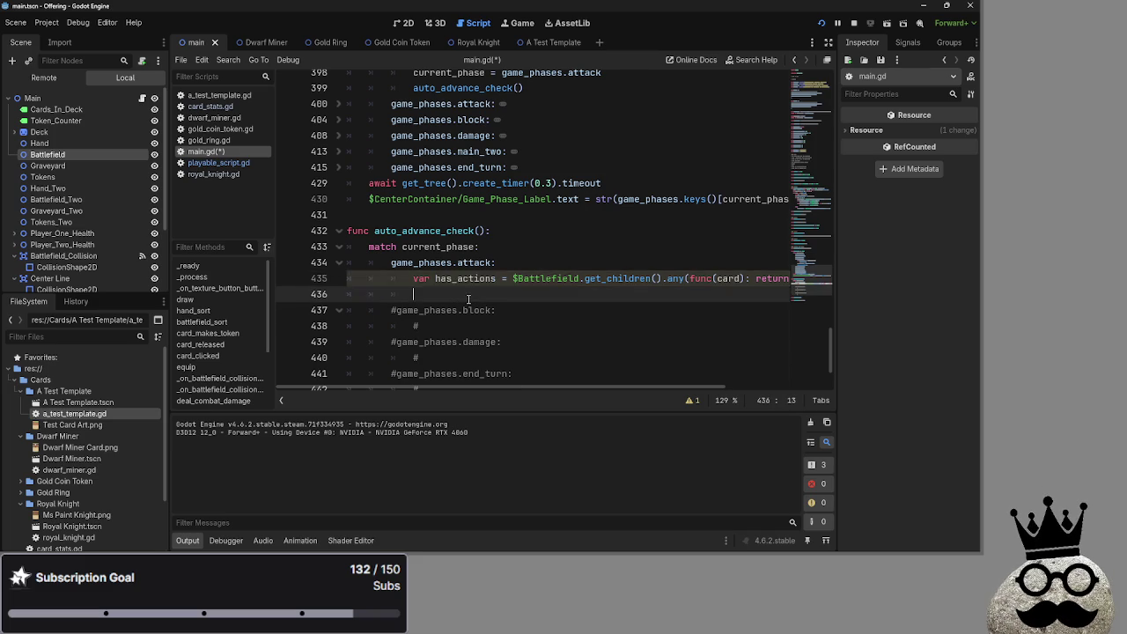
pyautogui.click(468, 302)
pyautogui.click(467, 295)
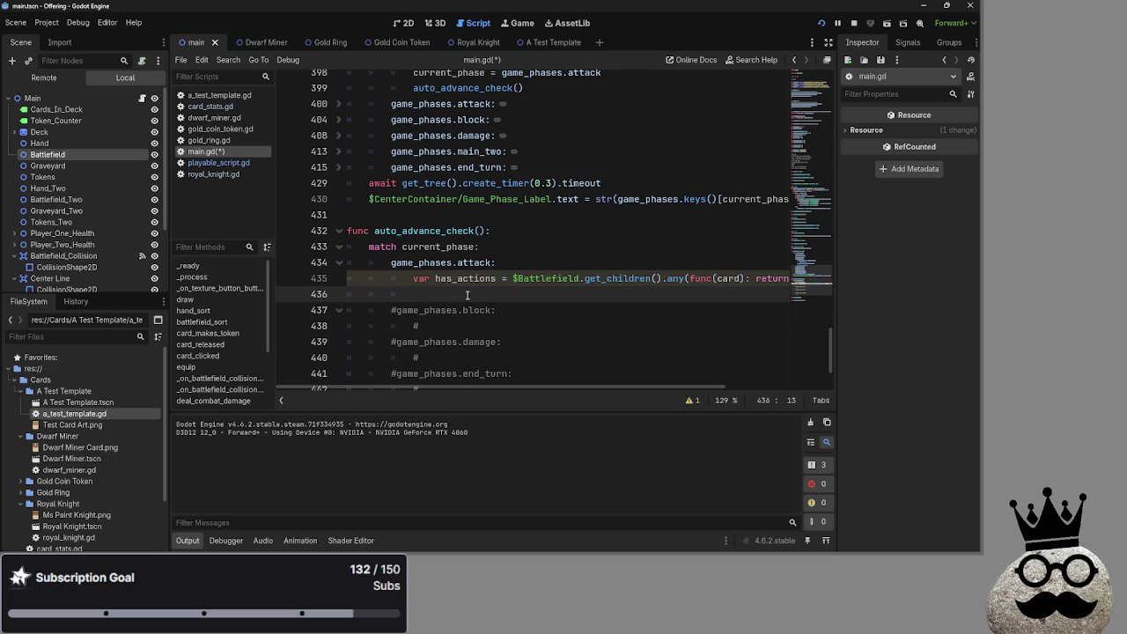
# Step: Start an 'if has_actions' line on 436, then delete it and reopen an empty line
pyautogui.write('if has_ac')
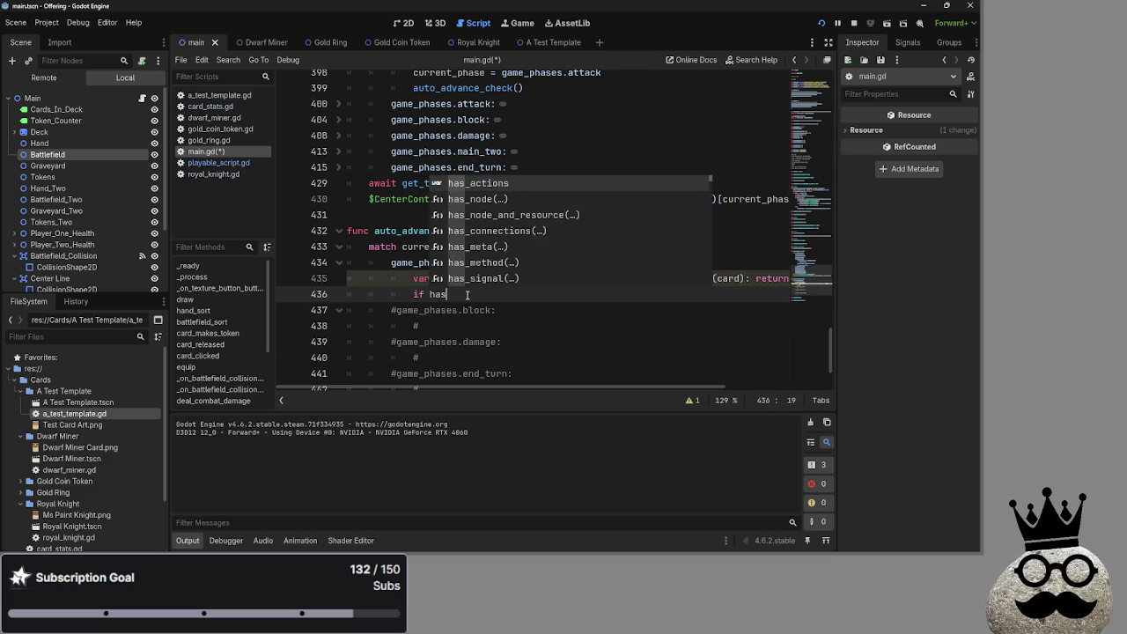
pyautogui.press('Return')
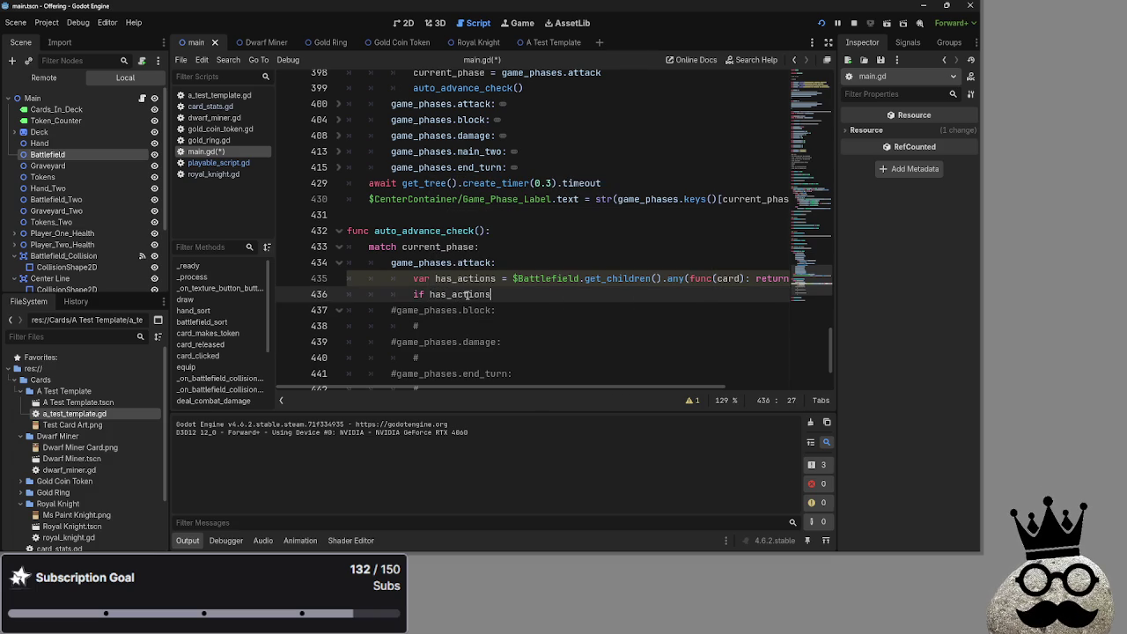
pyautogui.write('<')
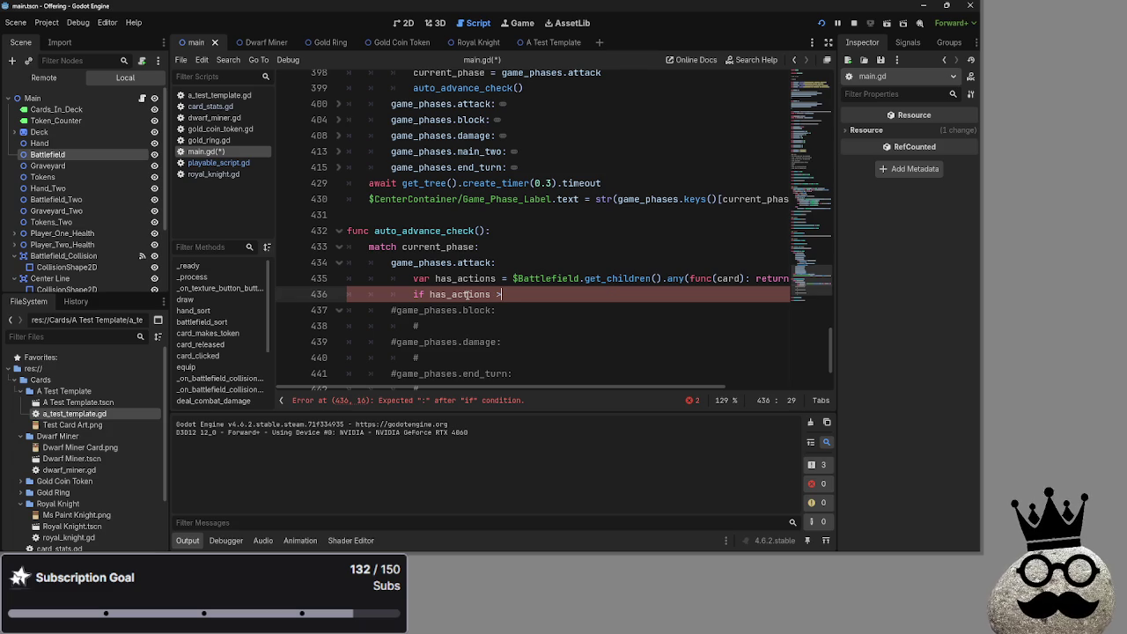
pyautogui.press('BackSpace')
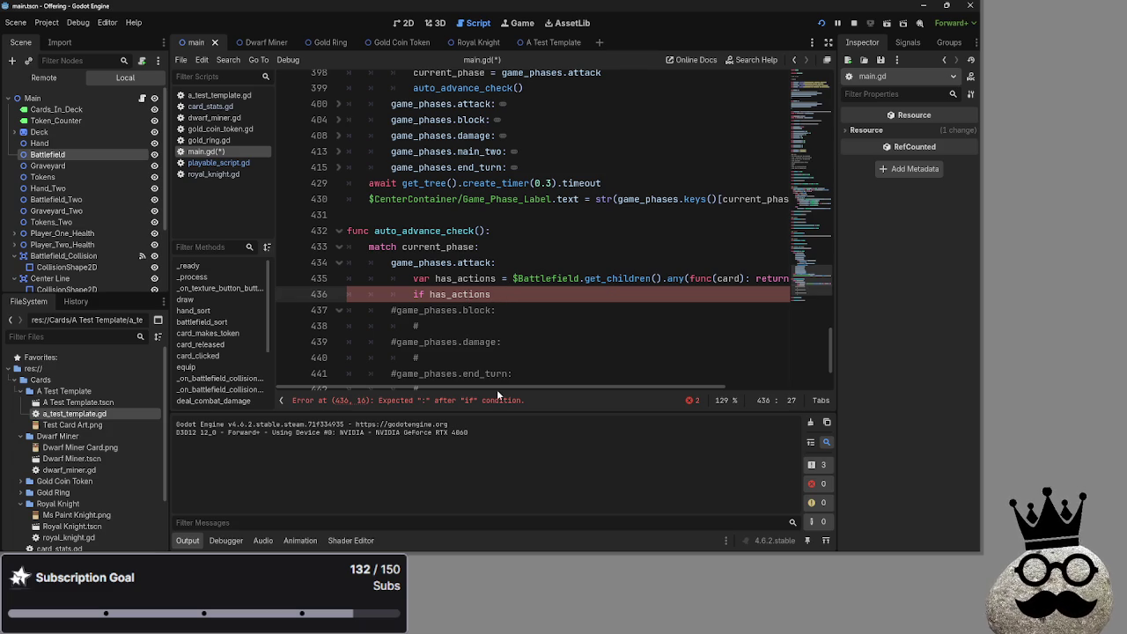
pyautogui.moveTo(572, 387); pyautogui.dragTo(592, 400)
pyautogui.hscroll(-2, 592, 400)
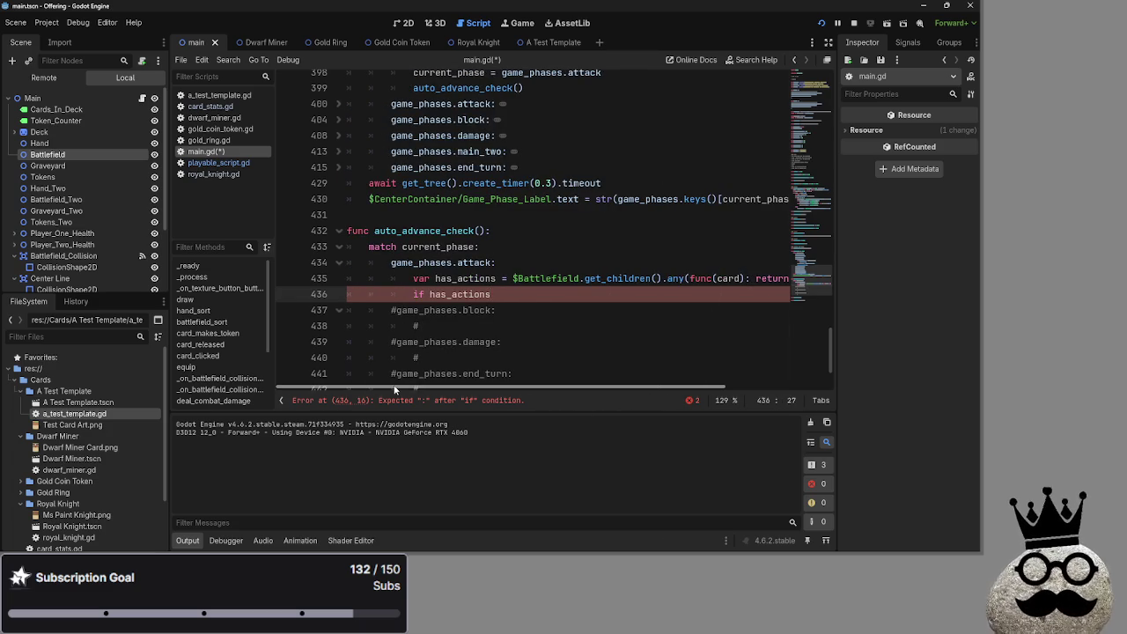
pyautogui.press('BackSpace')
pyautogui.press('BackSpace')
pyautogui.press('BackSpace')
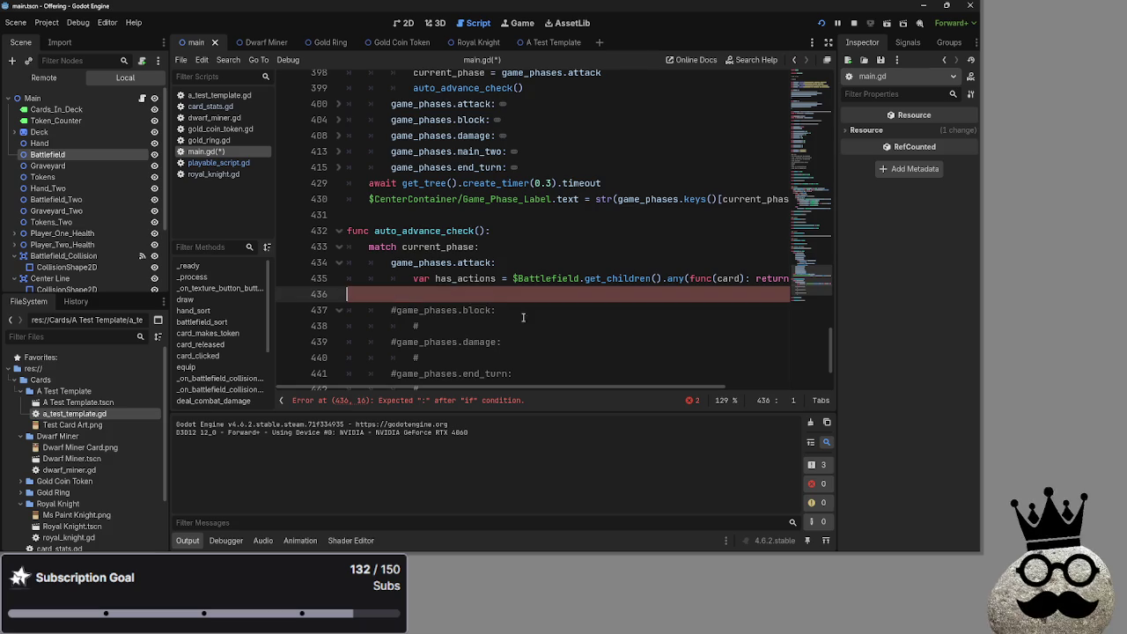
pyautogui.press('Return')
# Step: Reselect line 435, undo and redo the last edit, and return the caret to line 436
pyautogui.moveTo(349, 279); pyautogui.dragTo(793, 288)
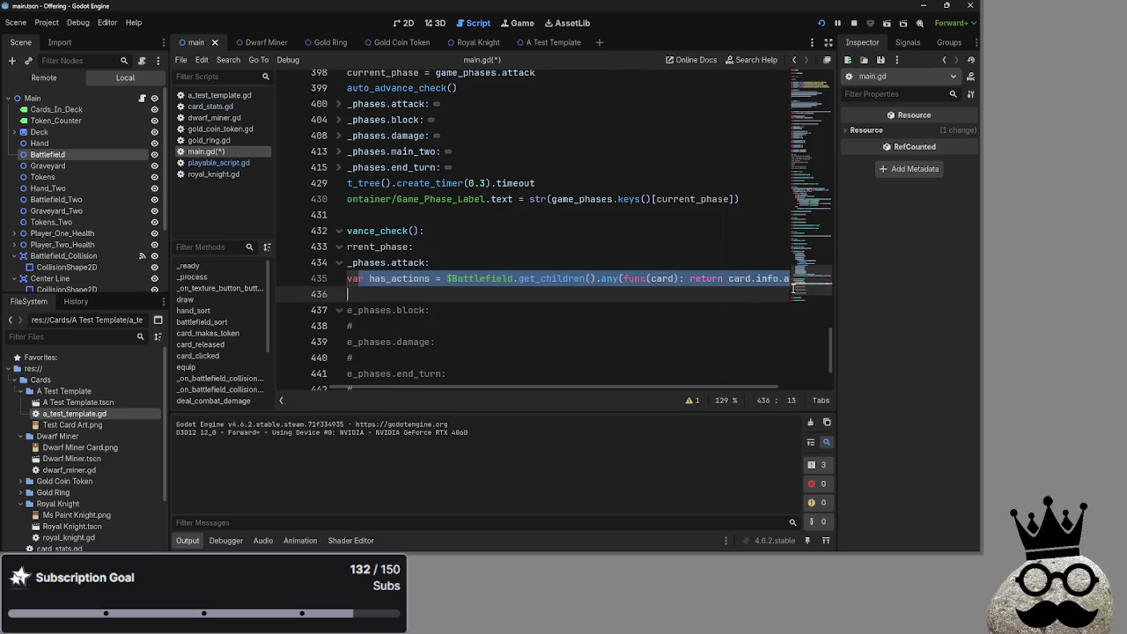
pyautogui.click(583, 298)
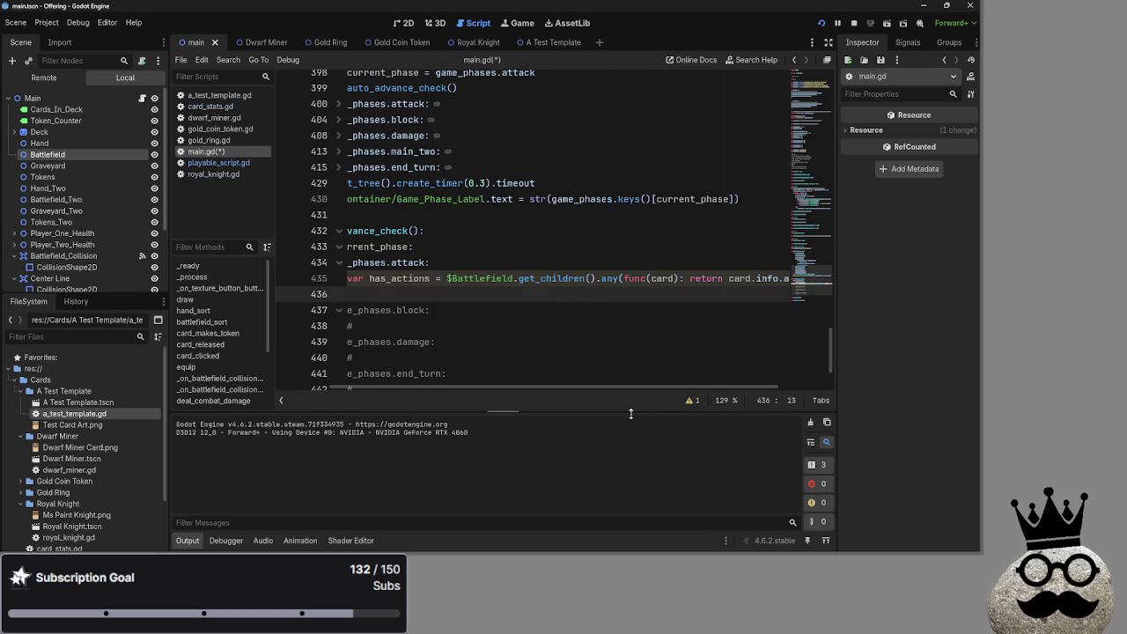
pyautogui.hotkey('ctrl', 'z')
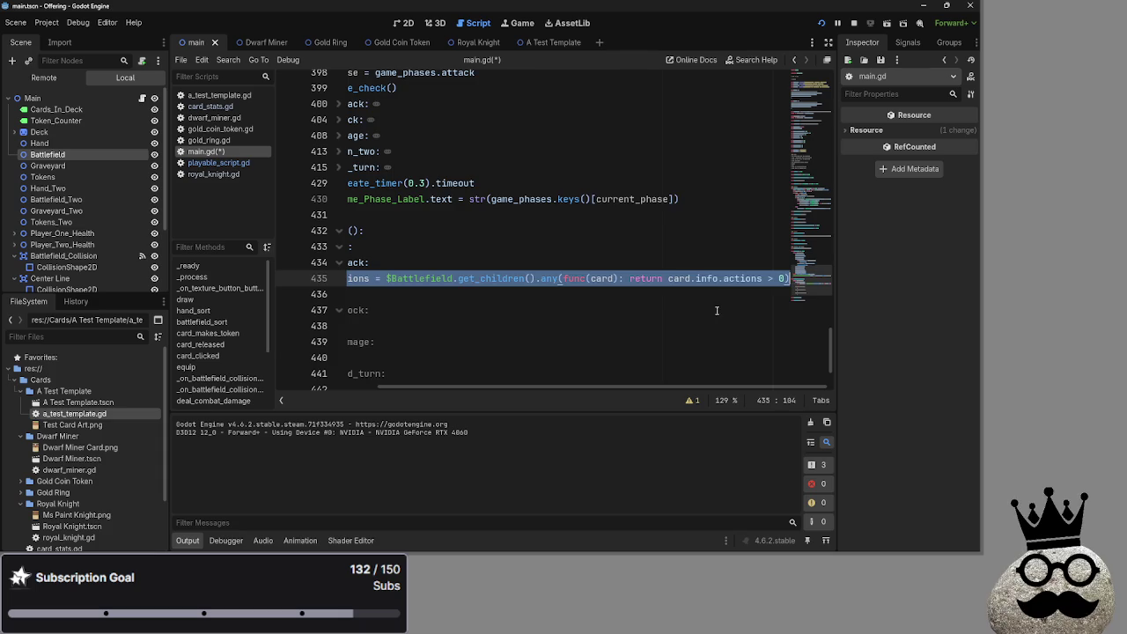
pyautogui.hotkey('ctrl', 'y')
pyautogui.moveTo(584, 386); pyautogui.dragTo(531, 386)
pyautogui.click(485, 262)
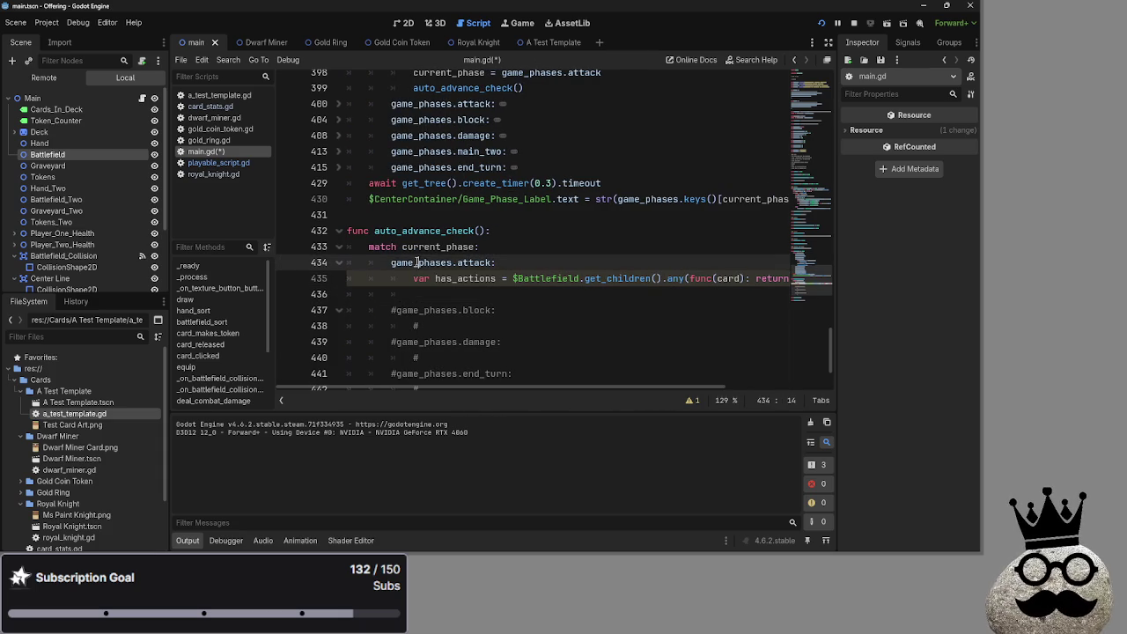
pyautogui.click(483, 300)
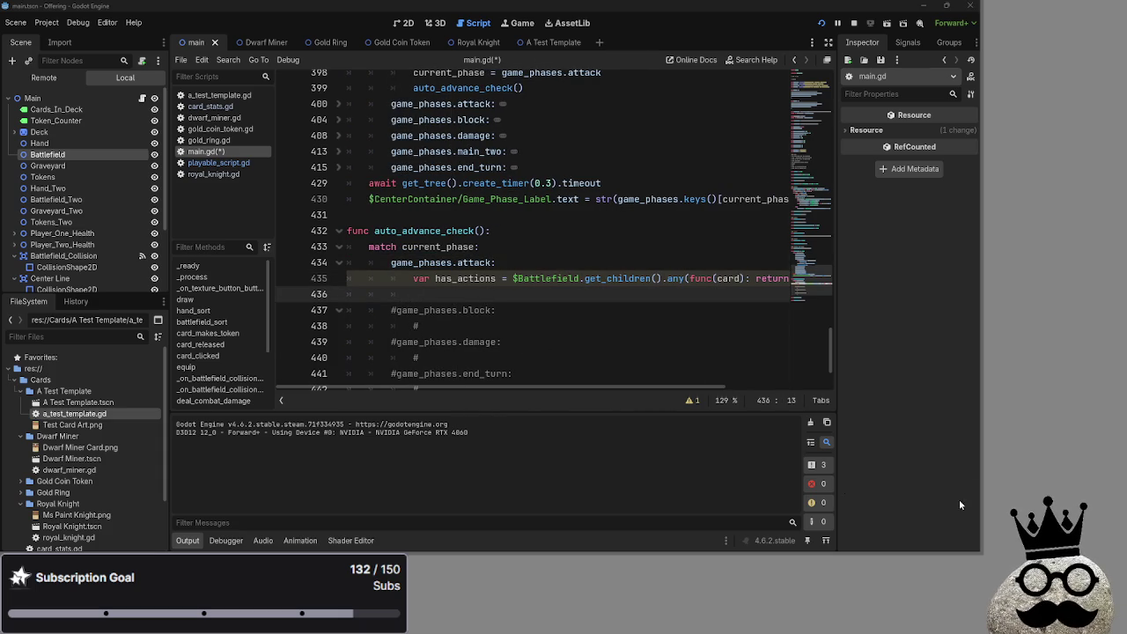
# Step: Add 'if not has_actions:' with an indented 'return' on lines 436–437
pyautogui.click(496, 305)
pyautogui.click(497, 298)
pyautogui.write('if not has_actions')
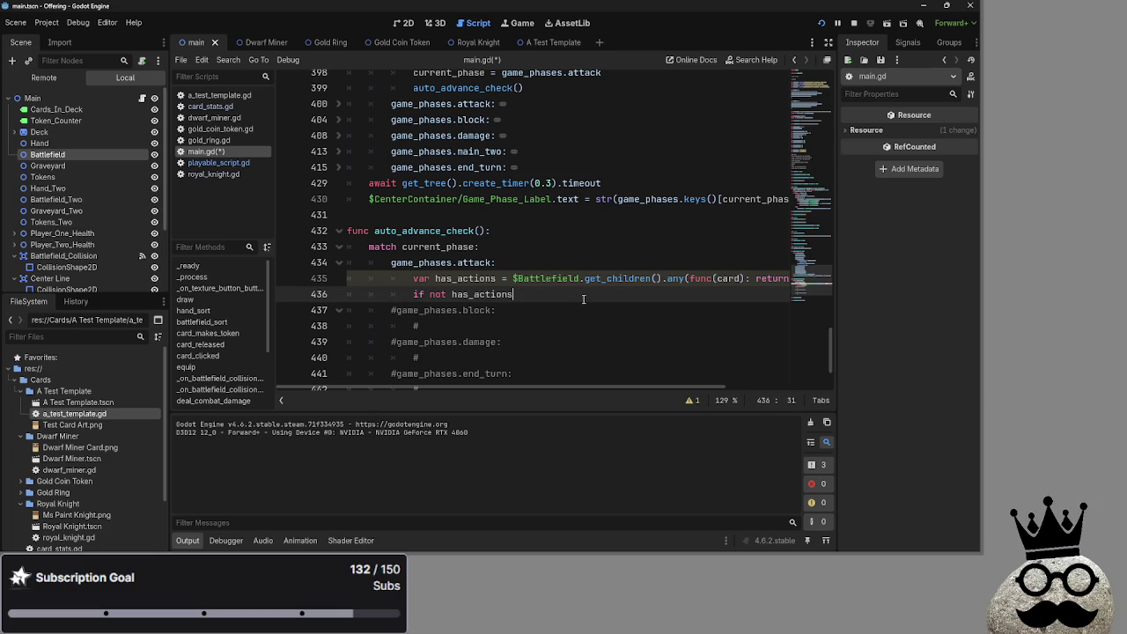
pyautogui.write(':')
pyautogui.press('Return')
pyautogui.write('return')
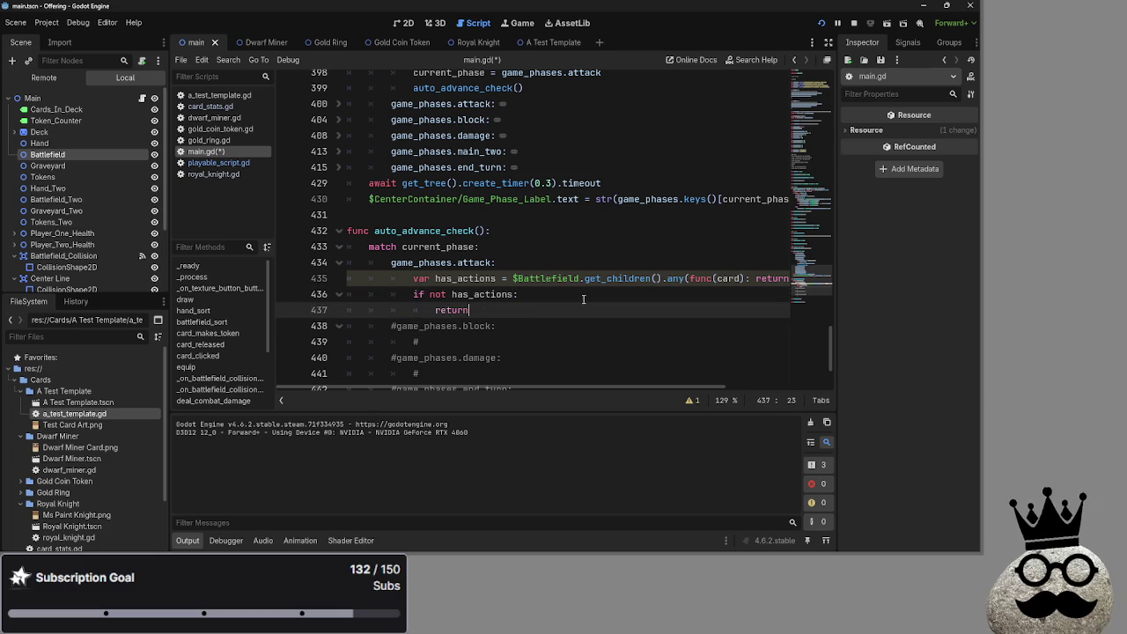
pyautogui.click(583, 297)
# Step: Check the folded attack phase block in Passbutton, then run the project to test
pyautogui.scroll(3, 579, 308)
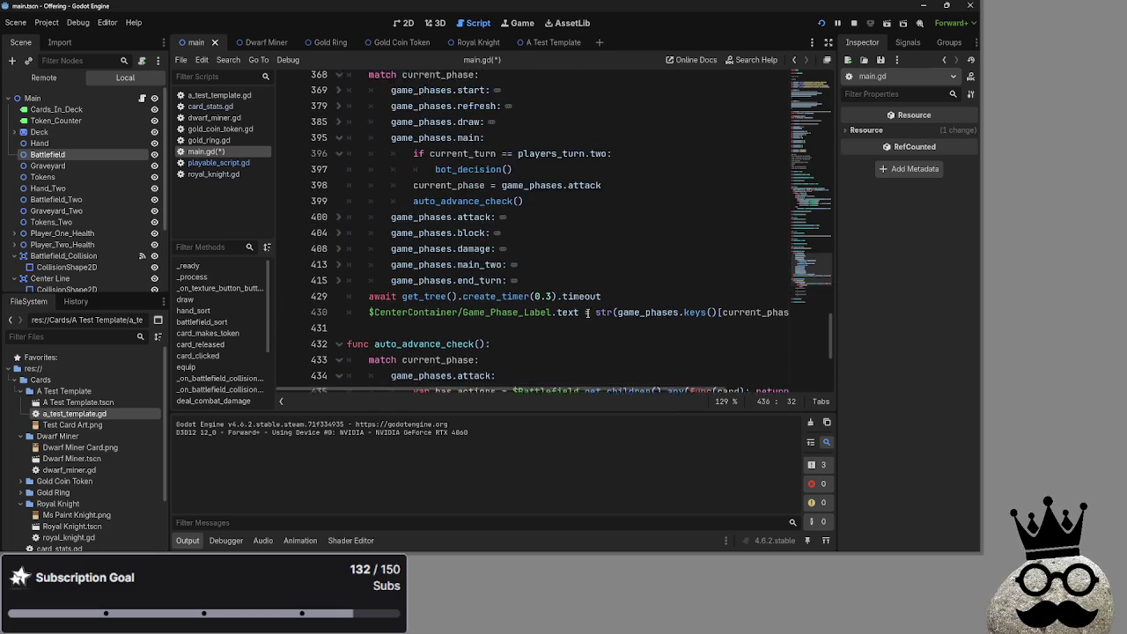
pyautogui.scroll(-4, 573, 314)
pyautogui.scroll(1, 570, 313)
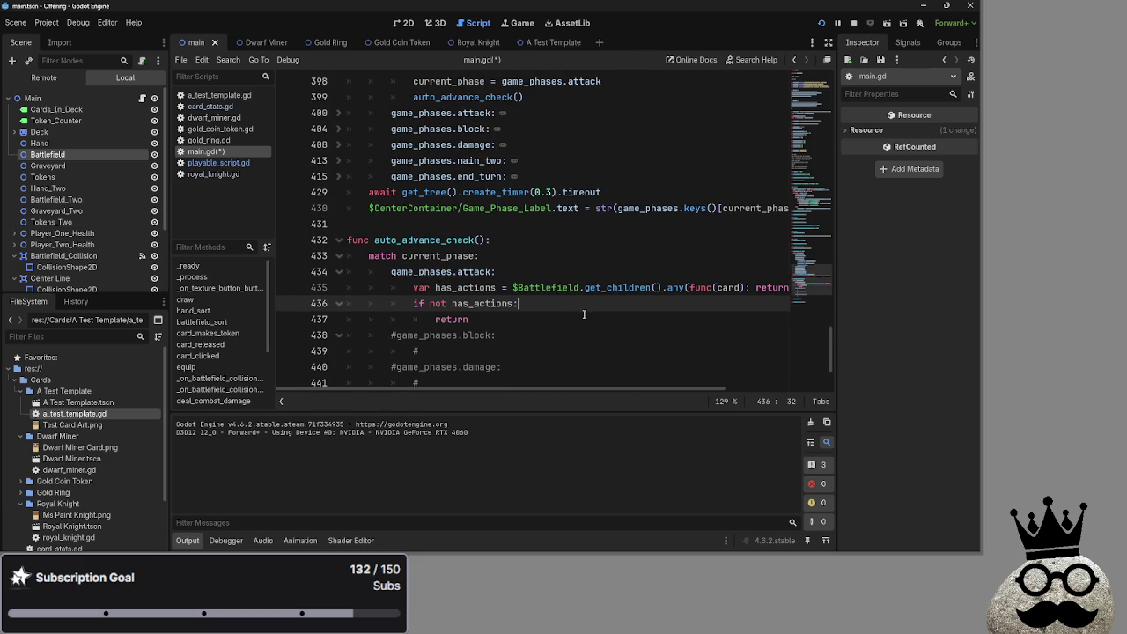
pyautogui.scroll(-1, 566, 314)
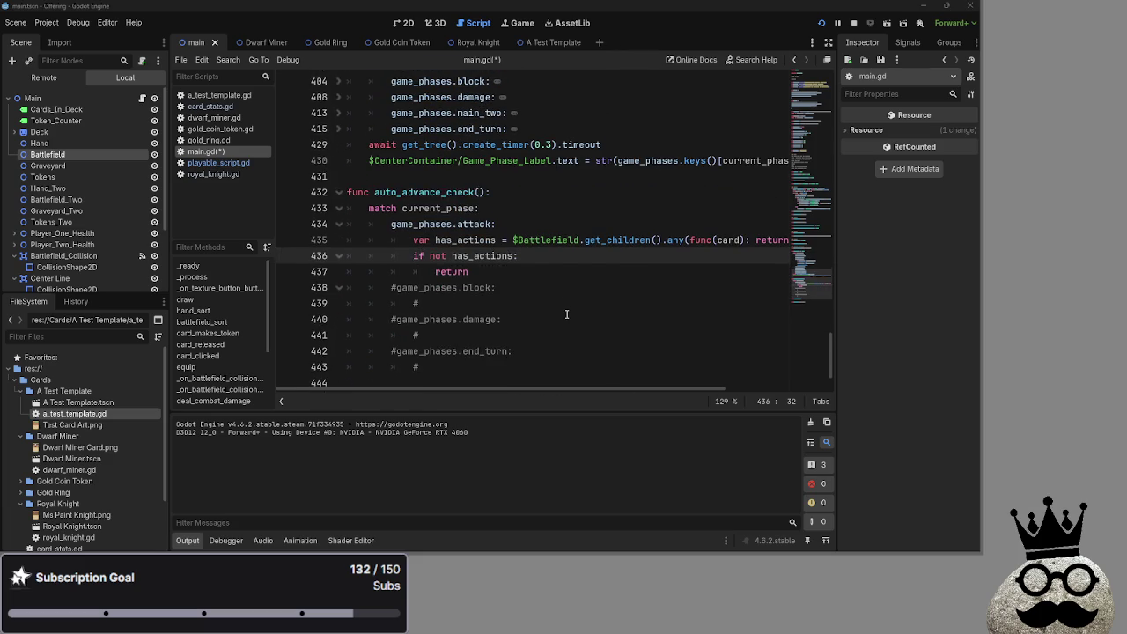
pyautogui.scroll(4, 566, 314)
pyautogui.scroll(-1, 566, 314)
pyautogui.scroll(2, 566, 314)
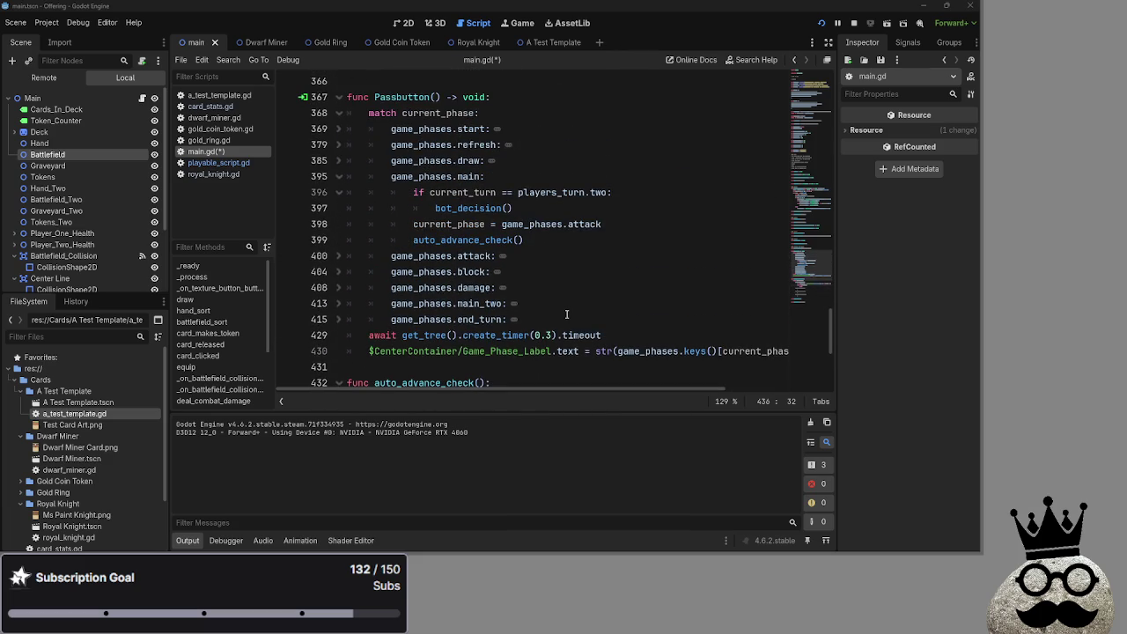
pyautogui.click(339, 255)
pyautogui.click(339, 256)
pyautogui.click(339, 255)
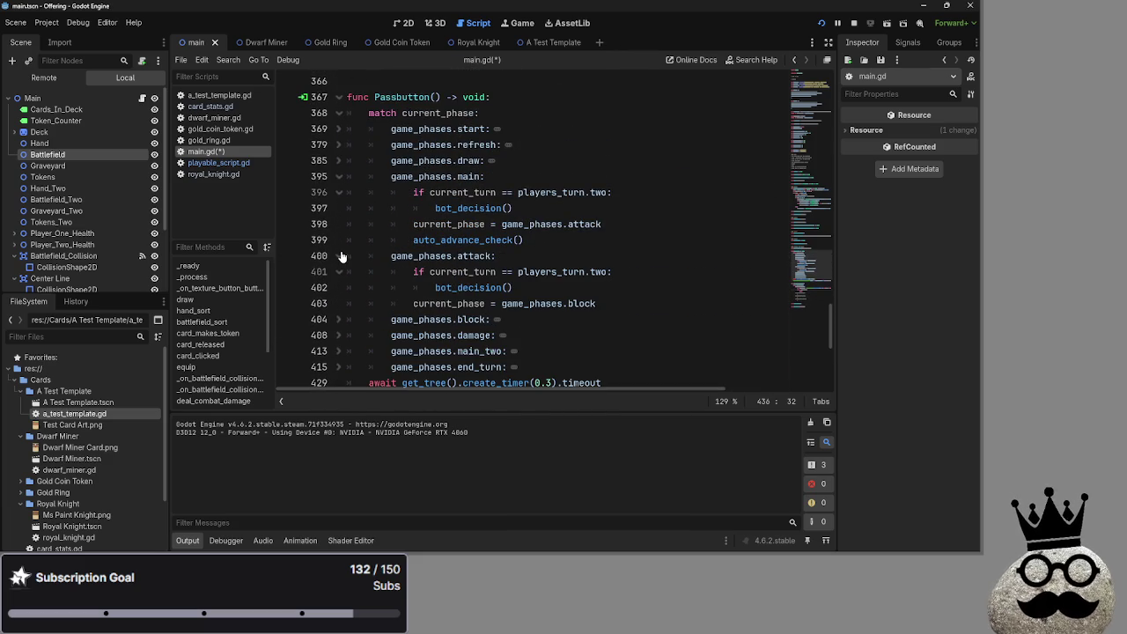
pyautogui.click(340, 255)
pyautogui.scroll(-1, 656, 271)
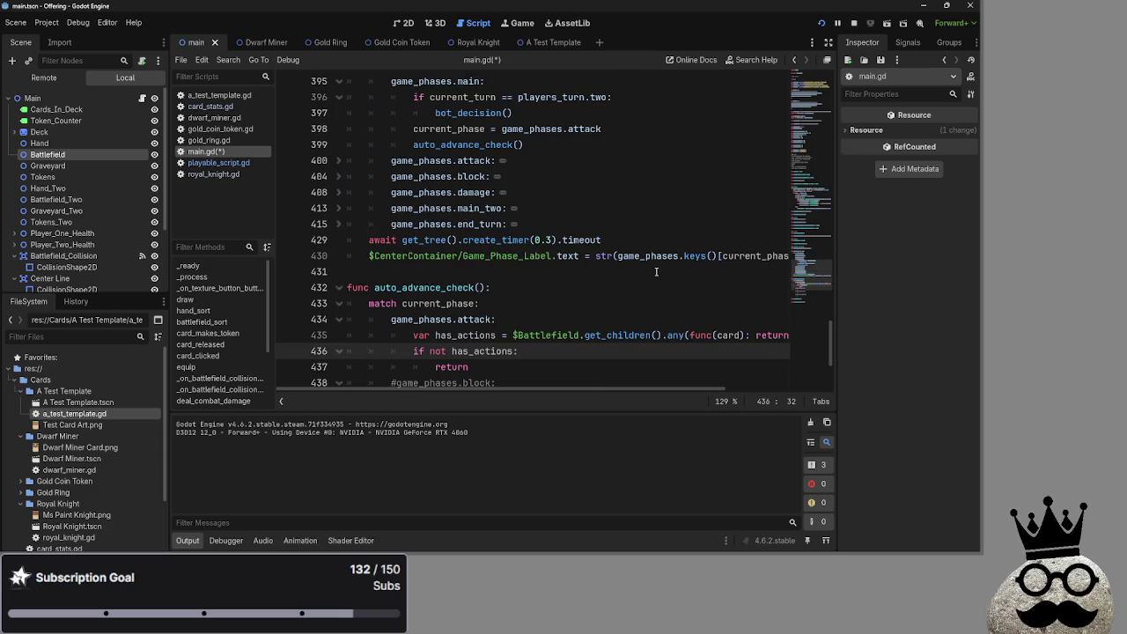
pyautogui.click(513, 367)
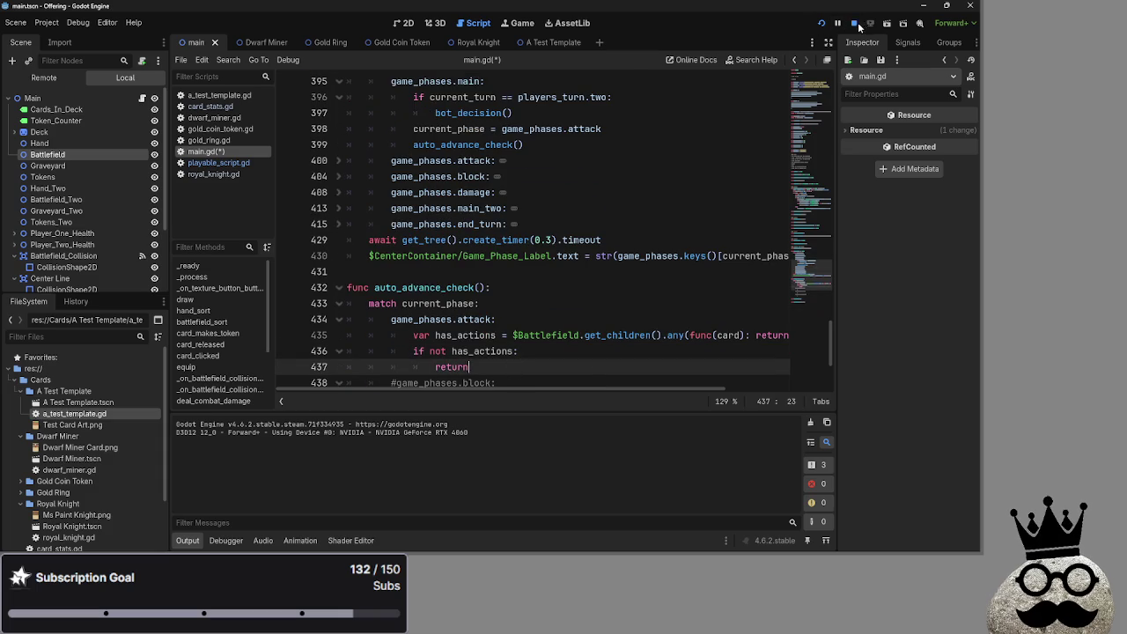
pyautogui.click(858, 27)
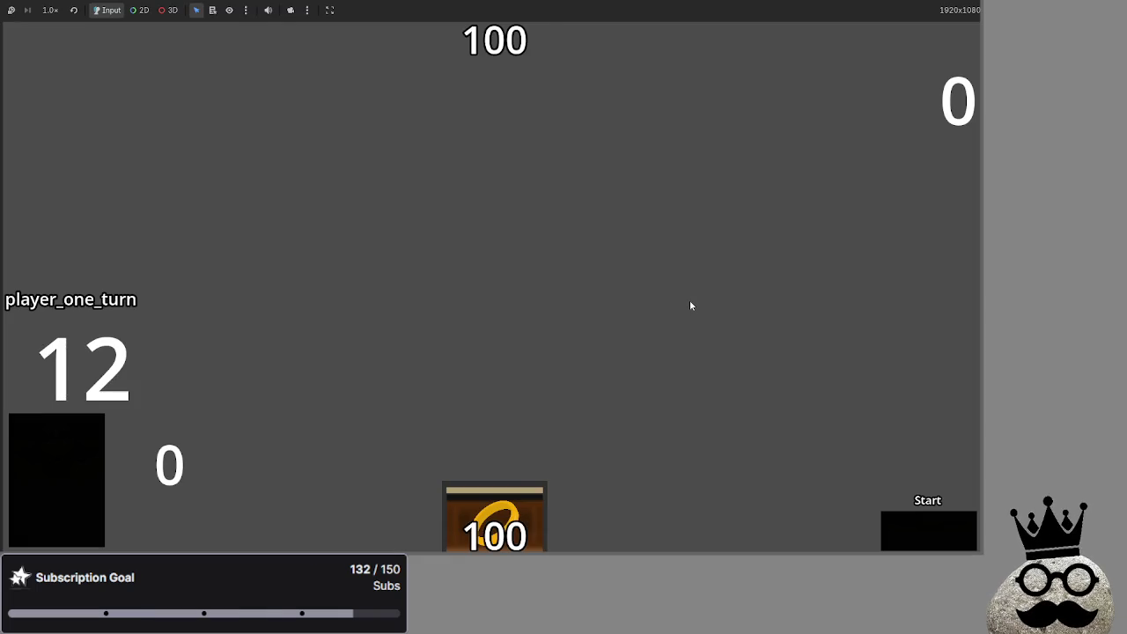
# Step: Stop the test run, inspect the game_phases.attack block in Passbutton, and relaunch with F5
pyautogui.press('F8')
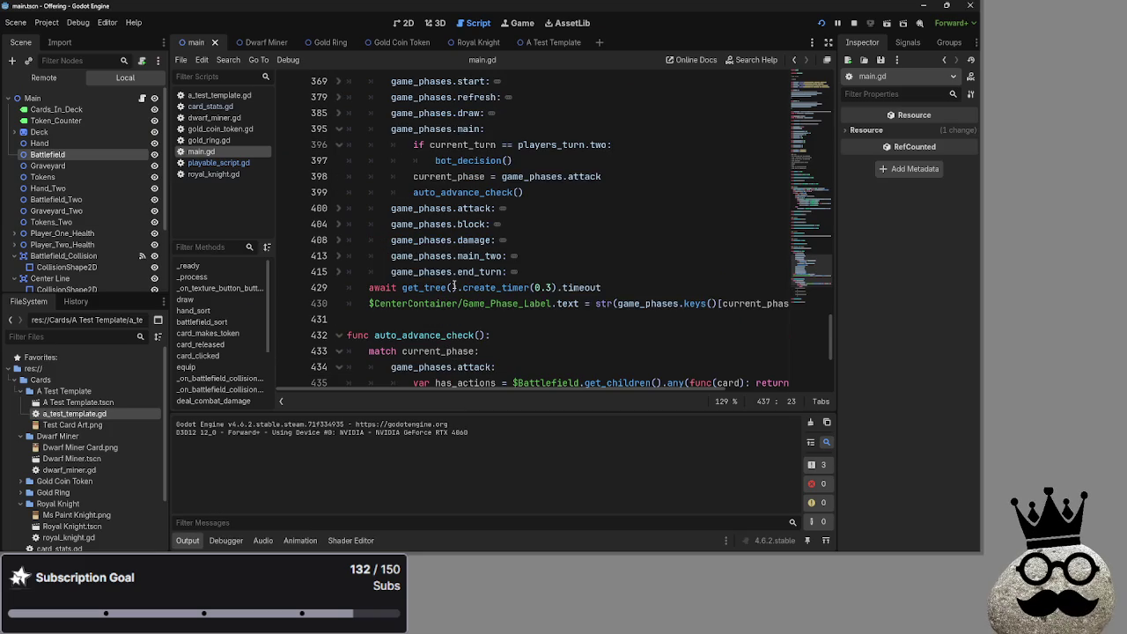
pyautogui.click(338, 208)
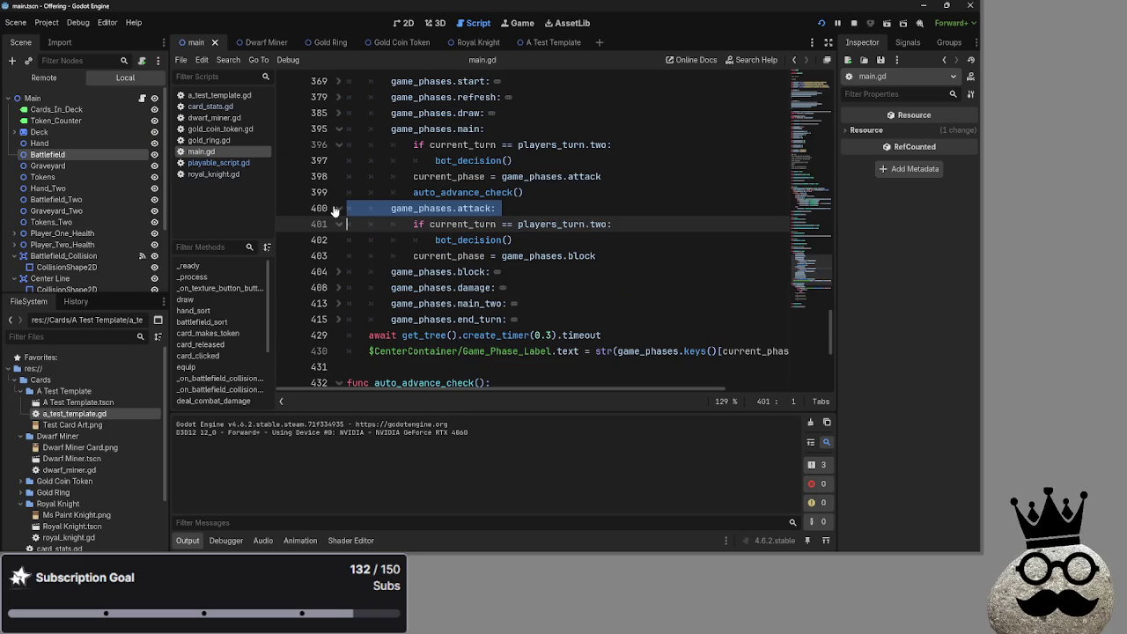
pyautogui.doubleClick(478, 193)
pyautogui.click(535, 215)
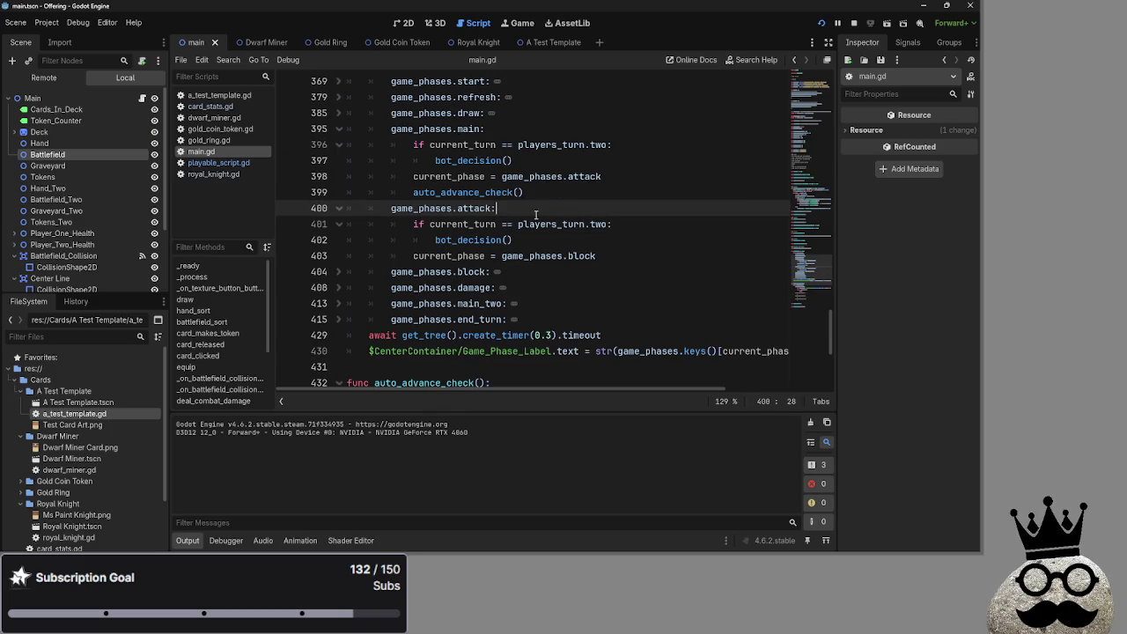
pyautogui.click(338, 208)
pyautogui.scroll(-4, 495, 234)
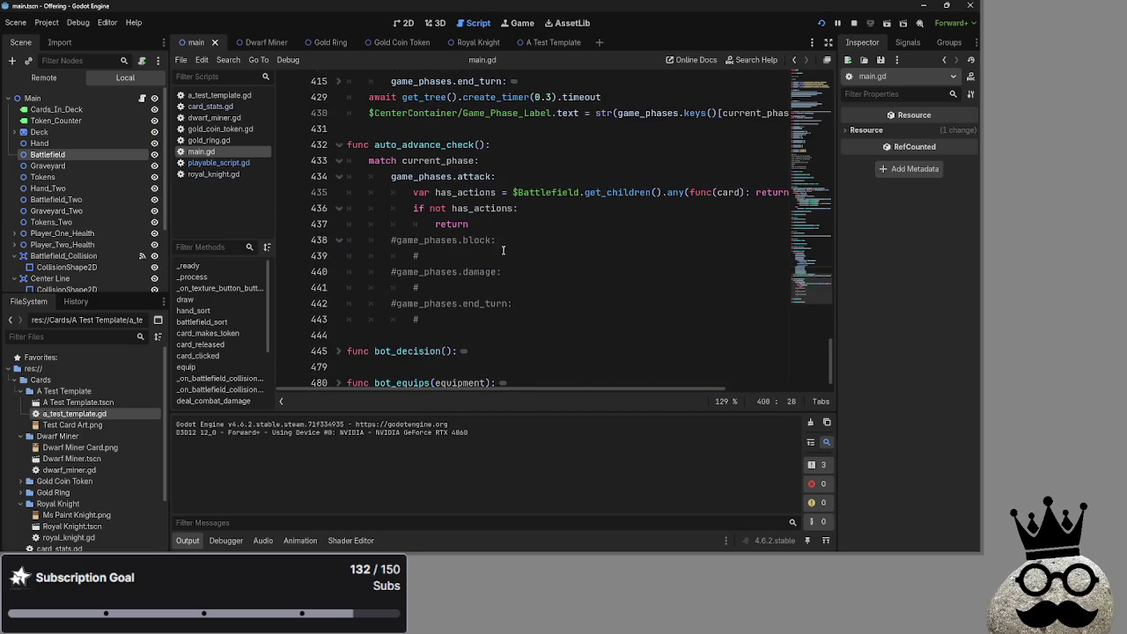
pyautogui.scroll(6, 496, 234)
pyautogui.scroll(2, 496, 234)
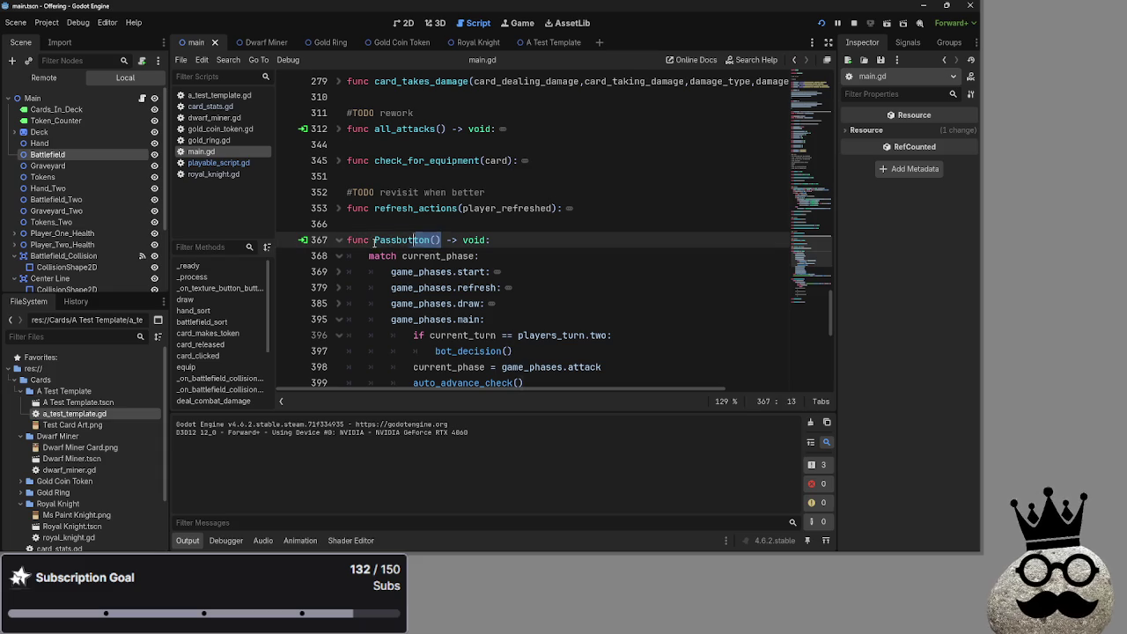
pyautogui.moveTo(440, 240); pyautogui.dragTo(374, 239)
pyautogui.scroll(-10, 457, 245)
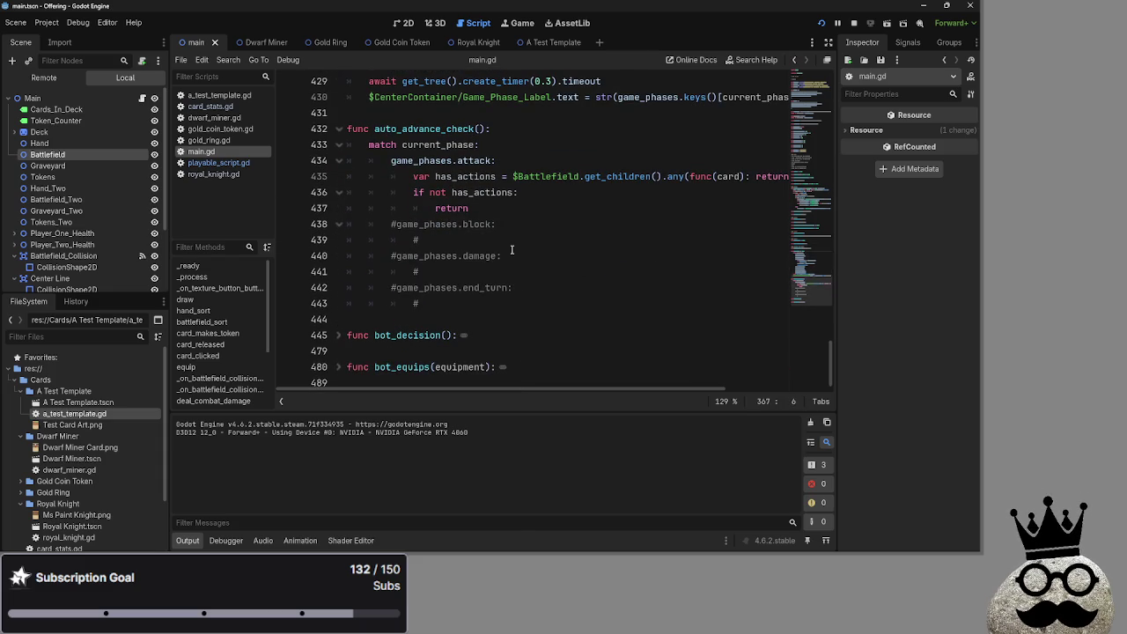
pyautogui.click(483, 208)
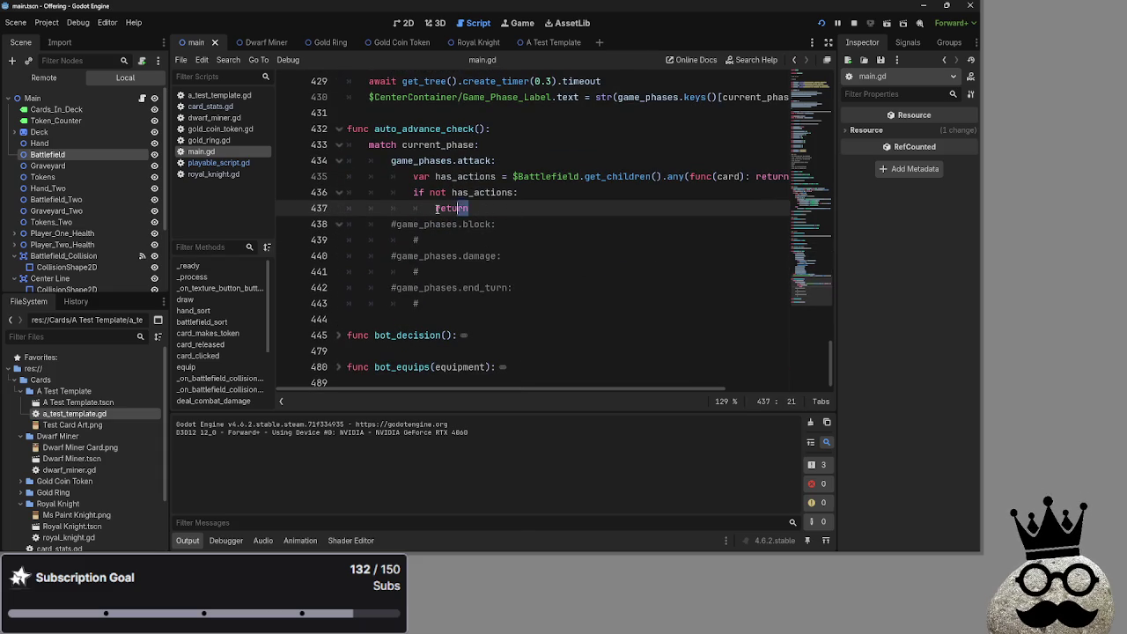
pyautogui.write('Passbutton()')
pyautogui.press('F5')
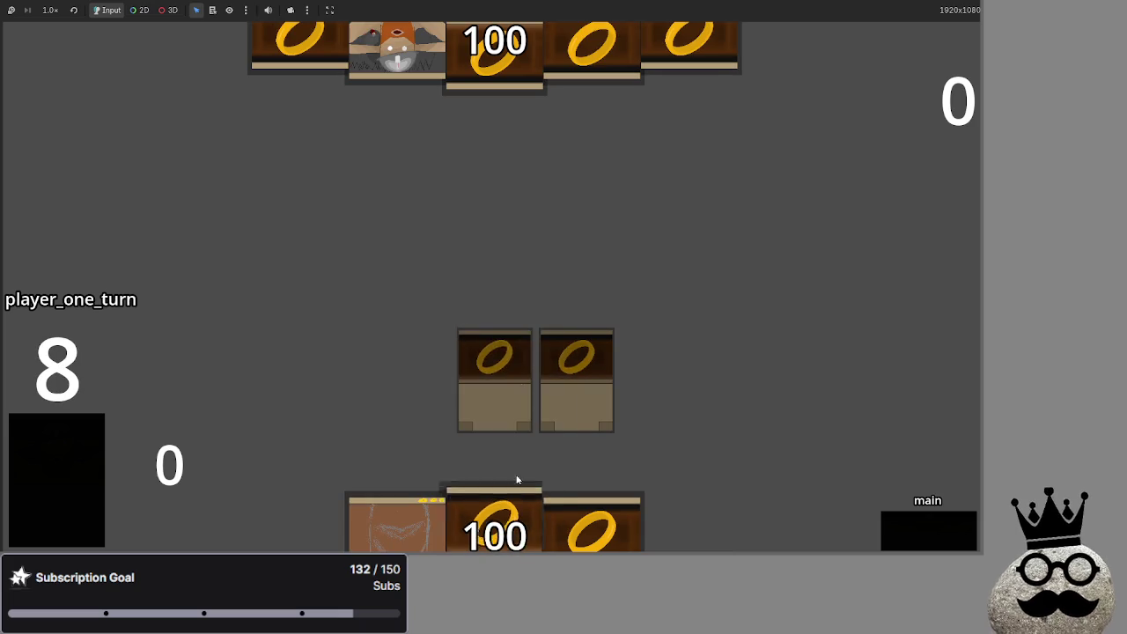
# Step: Advance the turn in the running game so cards are played, then stop the test run
pyautogui.click(80, 458)
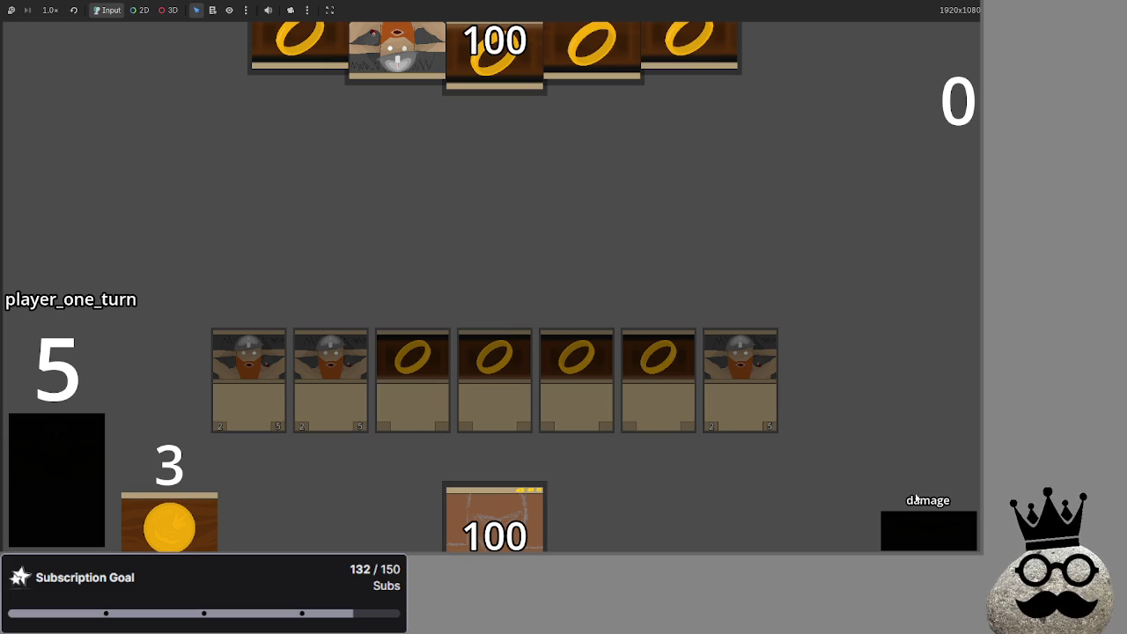
pyautogui.hotkey('ctrl', 'F3')
# Step: Copy the has_actions check from lines 435–437 and paste it into an uncommented game_phases.block case
pyautogui.scroll(1, 475, 218)
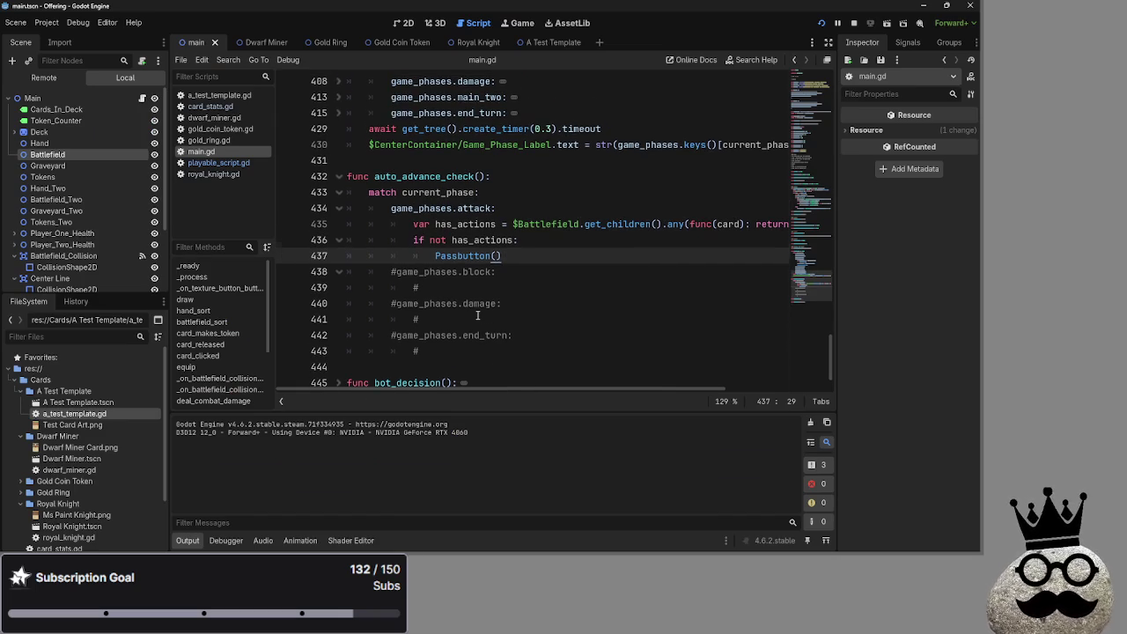
pyautogui.moveTo(502, 255); pyautogui.dragTo(406, 225)
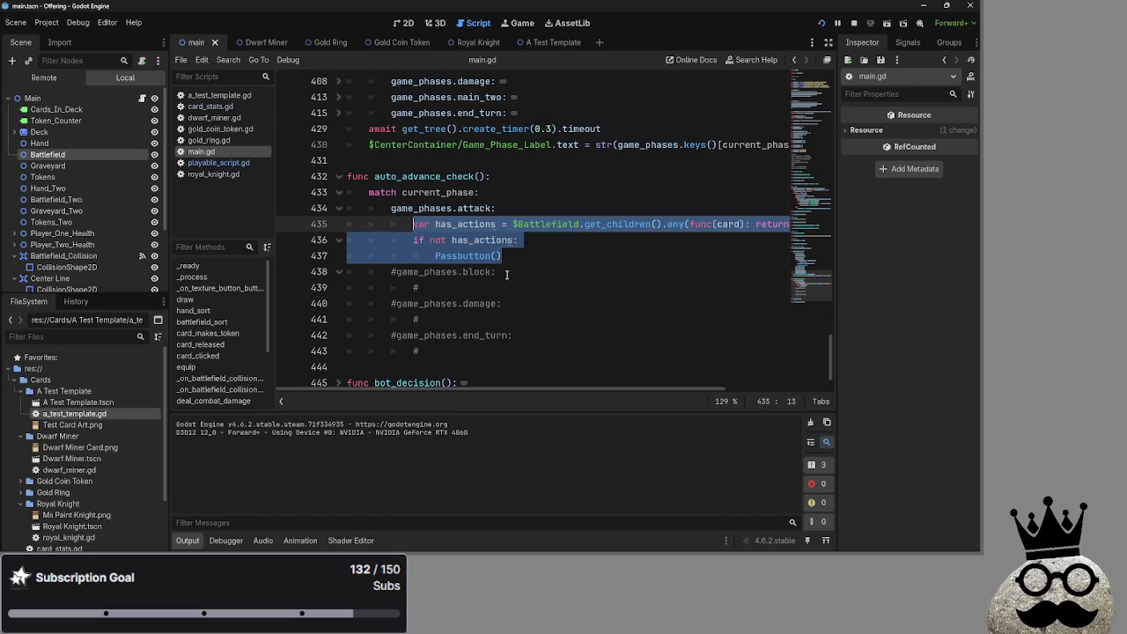
pyautogui.hotkey('ctrl', 'c')
pyautogui.click(448, 290)
pyautogui.press('BackSpace')
pyautogui.hotkey('ctrl', 'v')
pyautogui.click(401, 273)
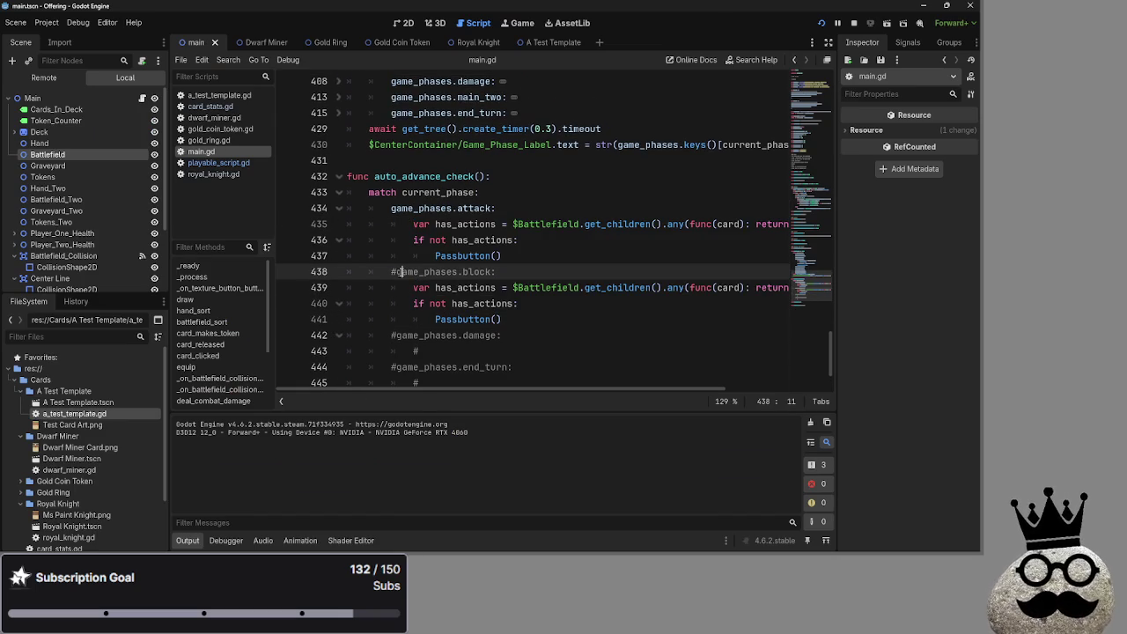
pyautogui.press('BackSpace')
pyautogui.press('End')
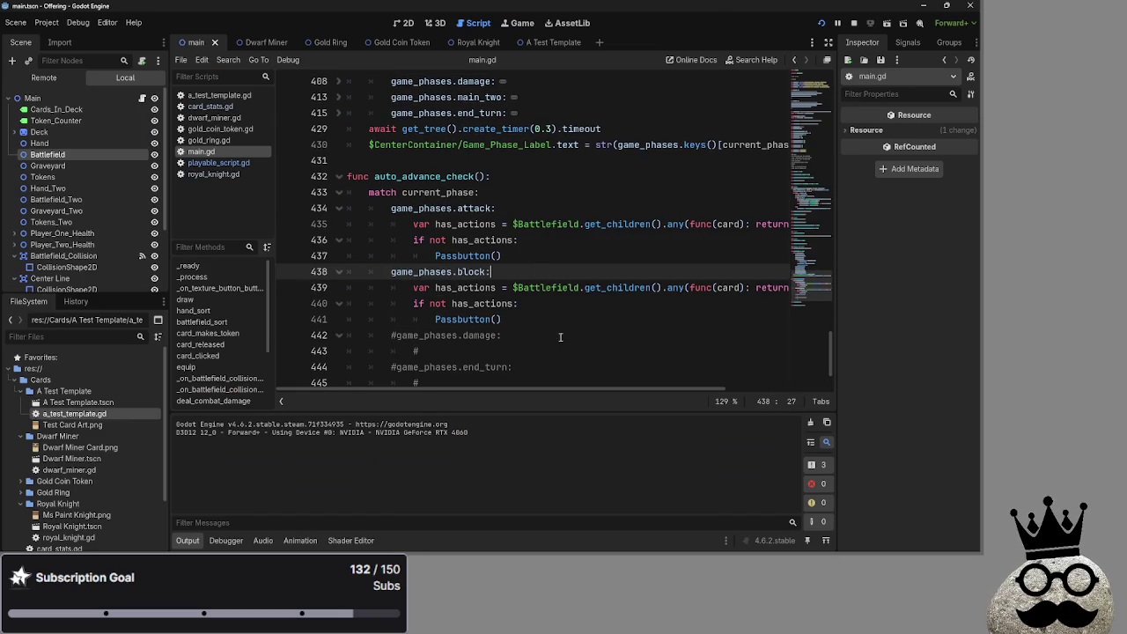
pyautogui.moveTo(592, 389)
pyautogui.mouseDown()
pyautogui.moveTo(687, 389)
pyautogui.moveTo(592, 389)
pyautogui.mouseUp()
pyautogui.click(530, 318)
pyautogui.scroll(-1, 528, 318)
pyautogui.click(423, 304)
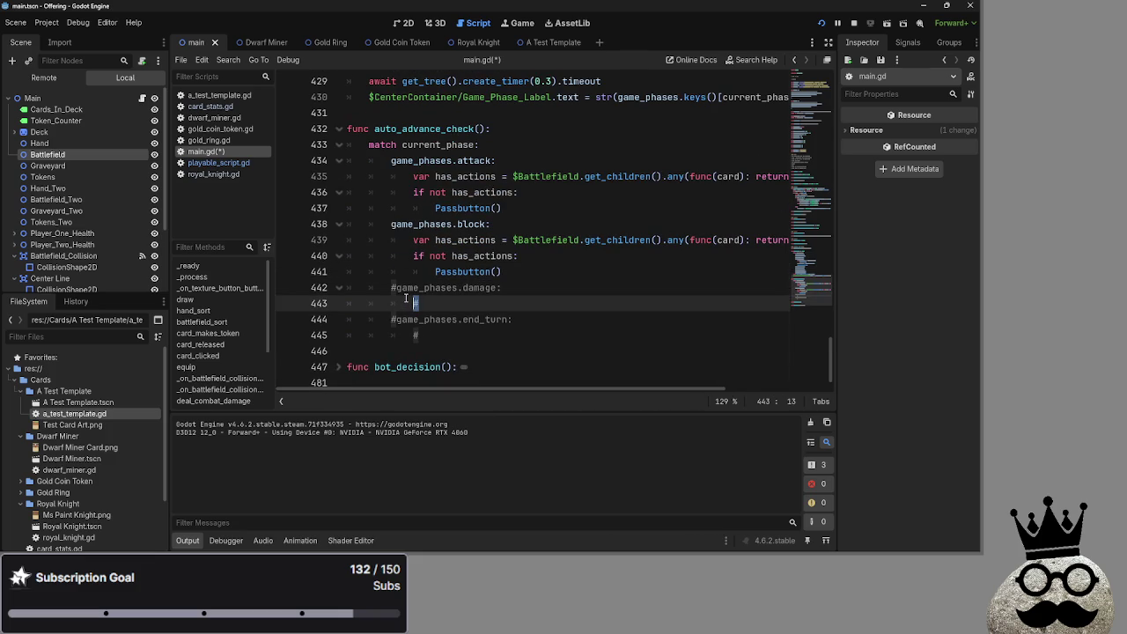
pyautogui.scroll(4, 500, 306)
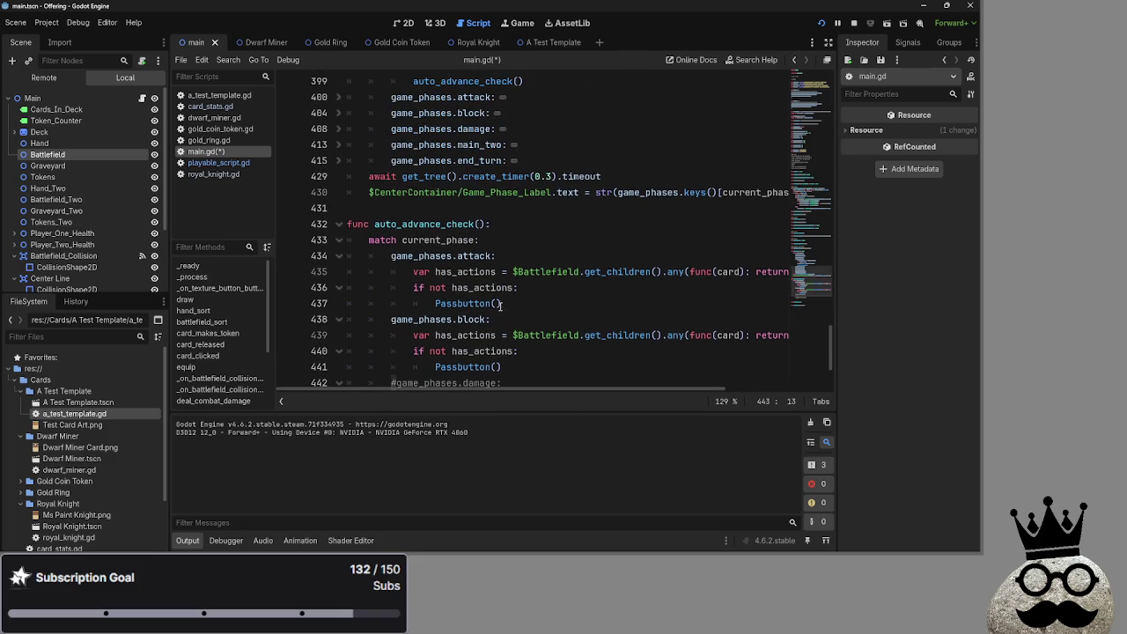
# Step: Paste the check after the damage phase's main_two assignment, trimming it to just Passbutton()
pyautogui.click(338, 223)
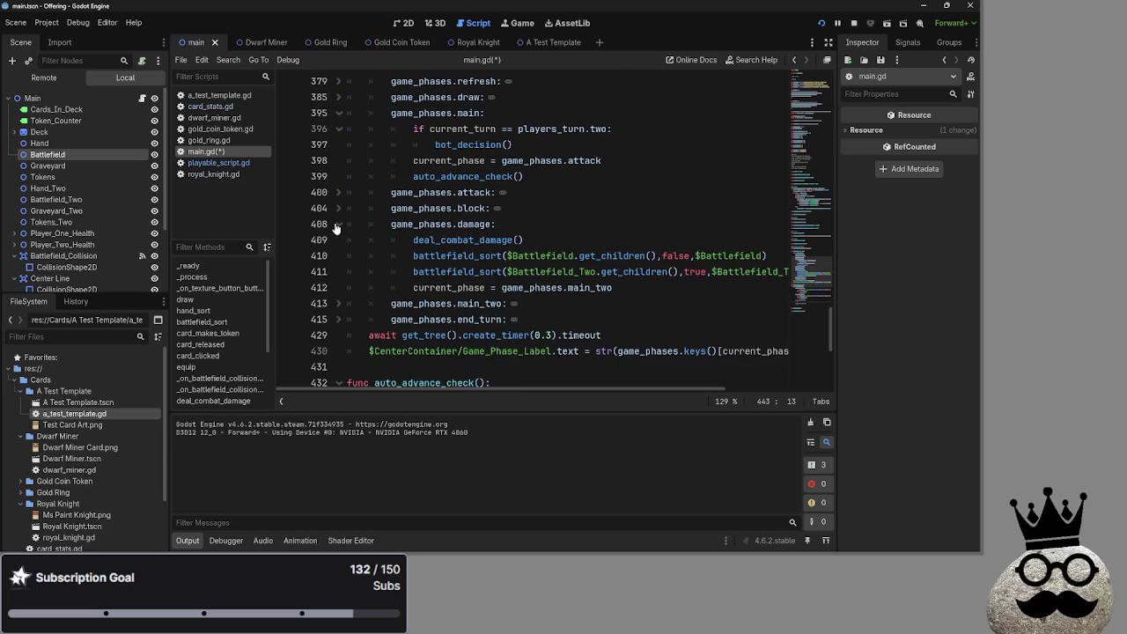
pyautogui.click(595, 306)
pyautogui.click(636, 291)
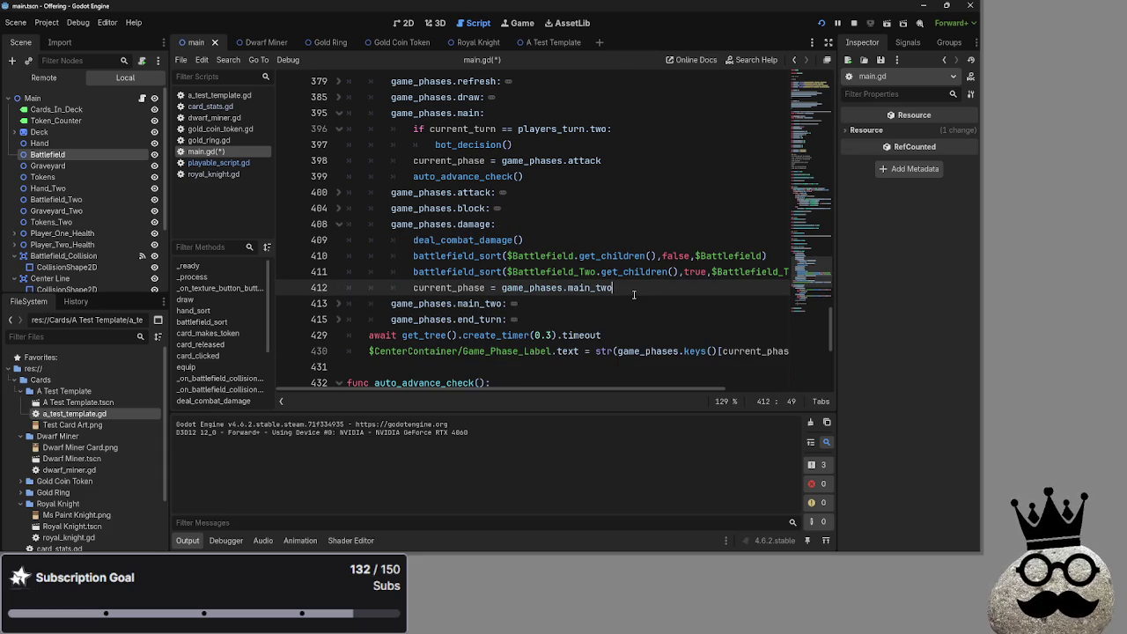
pyautogui.press('Return')
pyautogui.hotkey('ctrl', 'v')
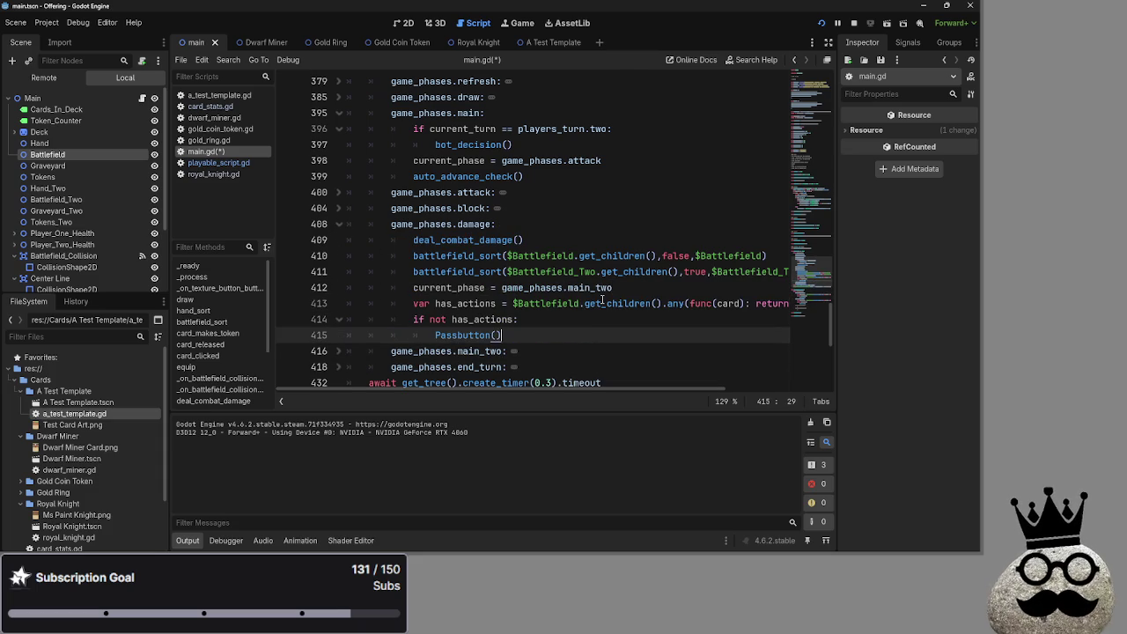
pyautogui.moveTo(524, 320); pyautogui.dragTo(348, 304)
pyautogui.press('BackSpace')
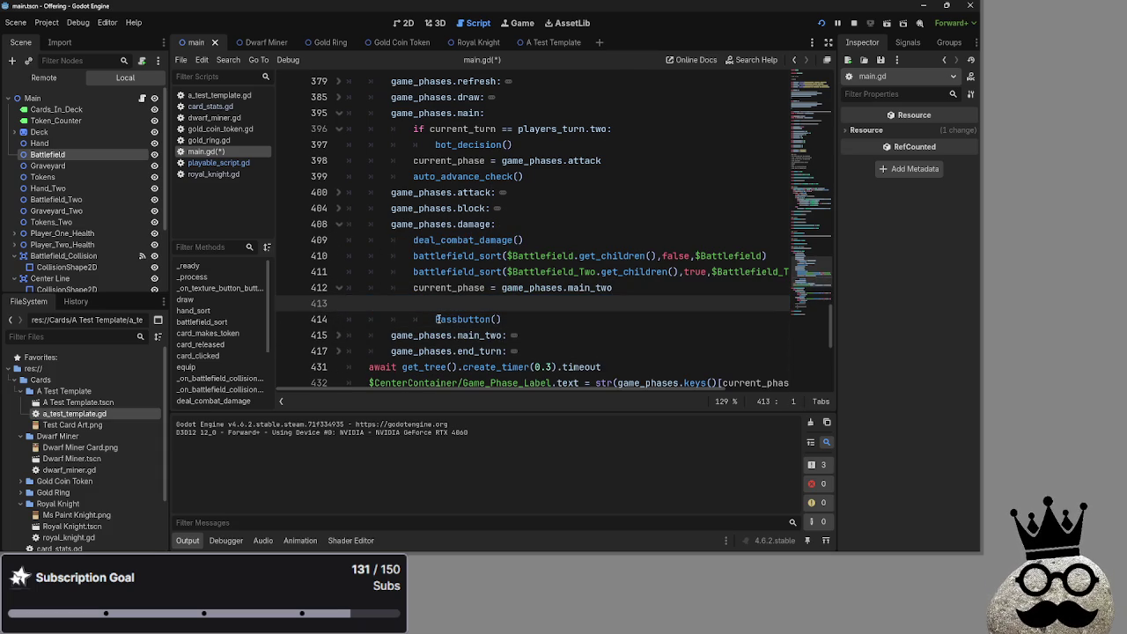
pyautogui.hotkey('shift', 'Tab')
pyautogui.press('BackSpace')
pyautogui.click(665, 302)
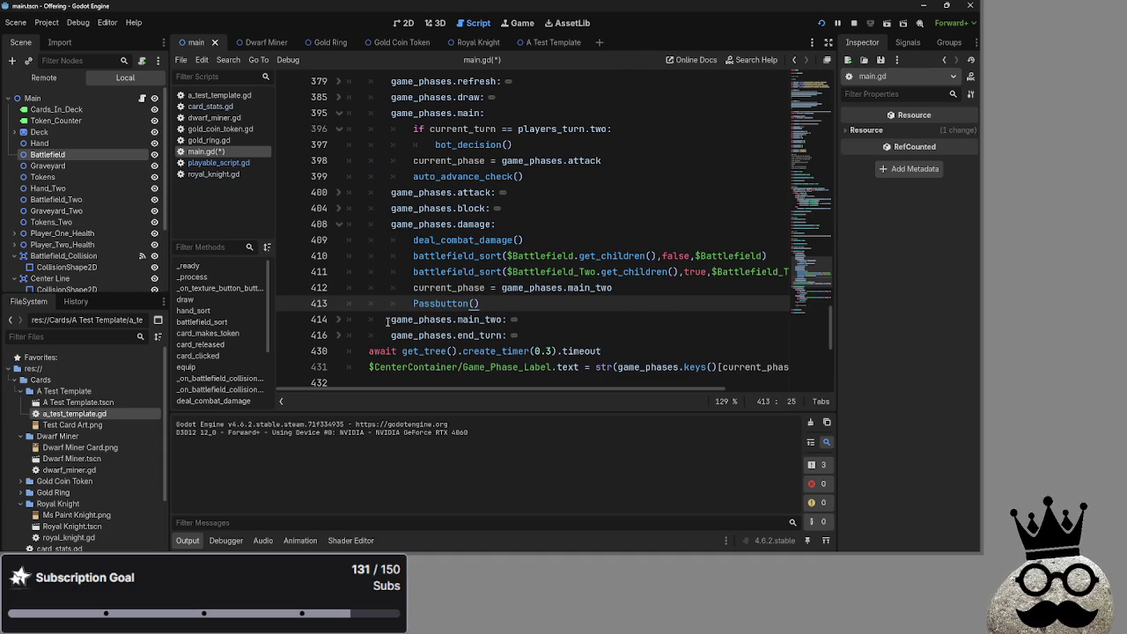
pyautogui.scroll(-6, 550, 323)
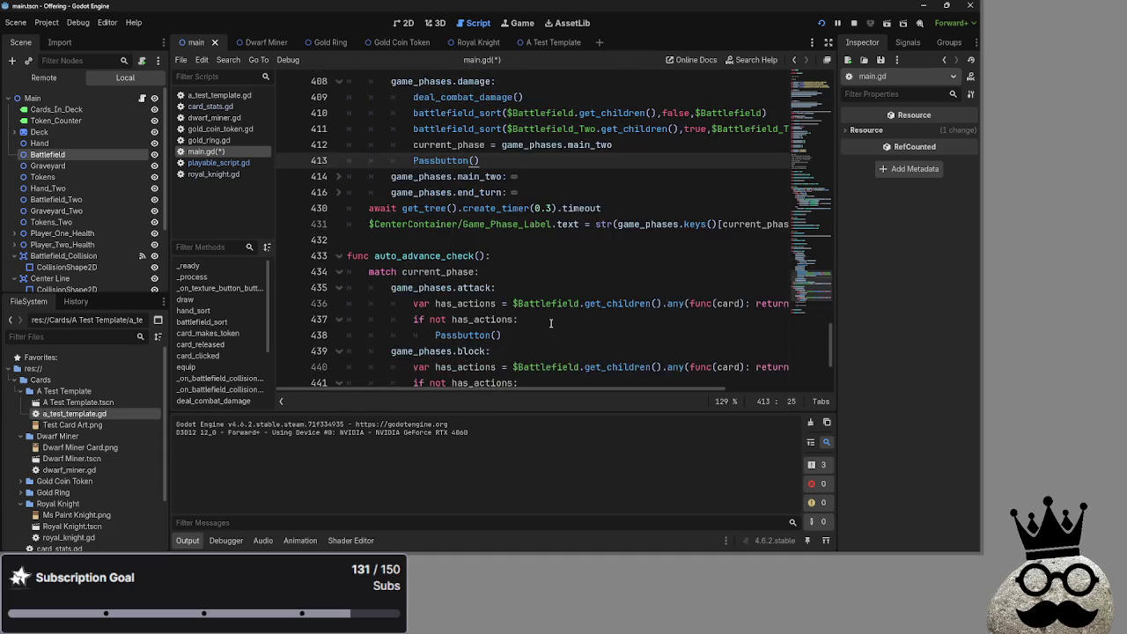
pyautogui.scroll(7, 550, 323)
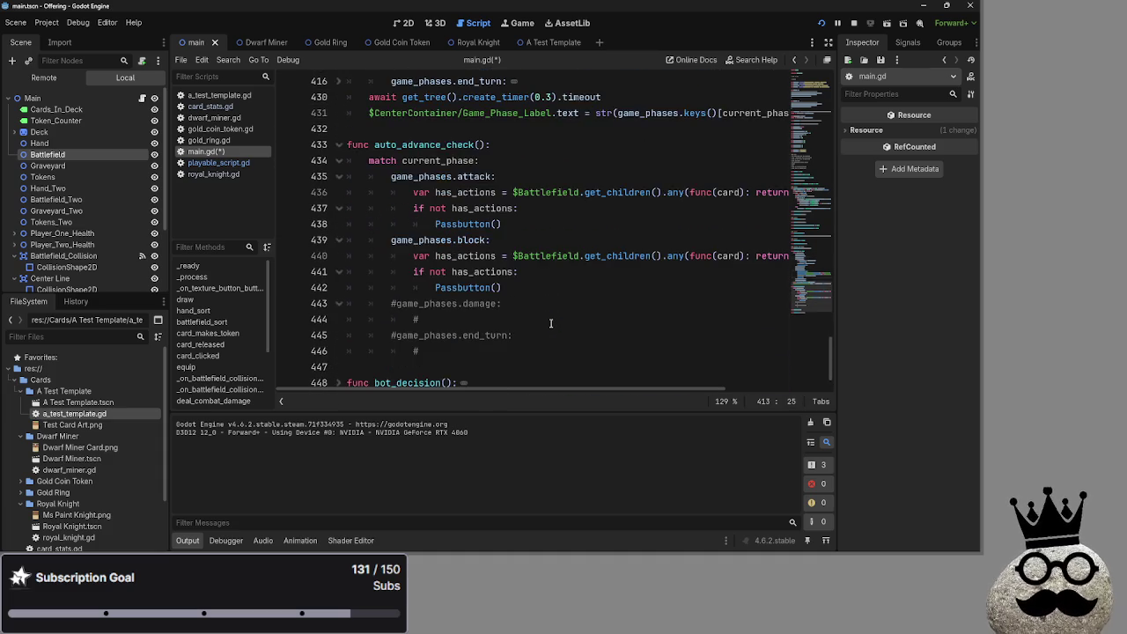
# Step: Run the game, start the match, play ring and dwarf cards, pass to damage, then return to the script
pyautogui.click(854, 23)
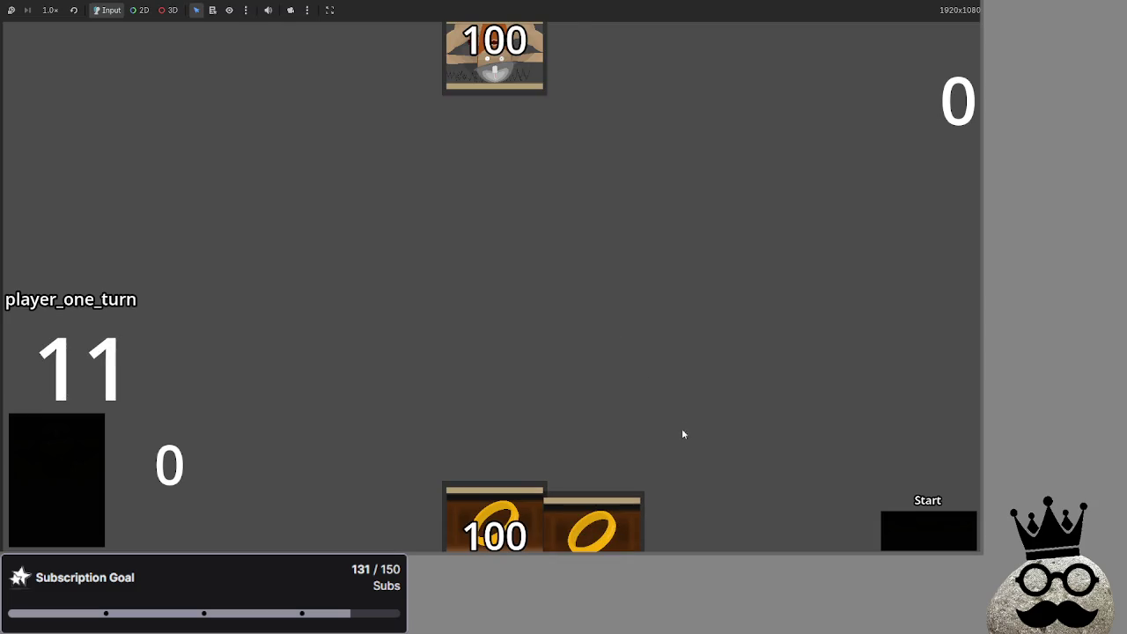
pyautogui.click(934, 531)
pyautogui.click(519, 482)
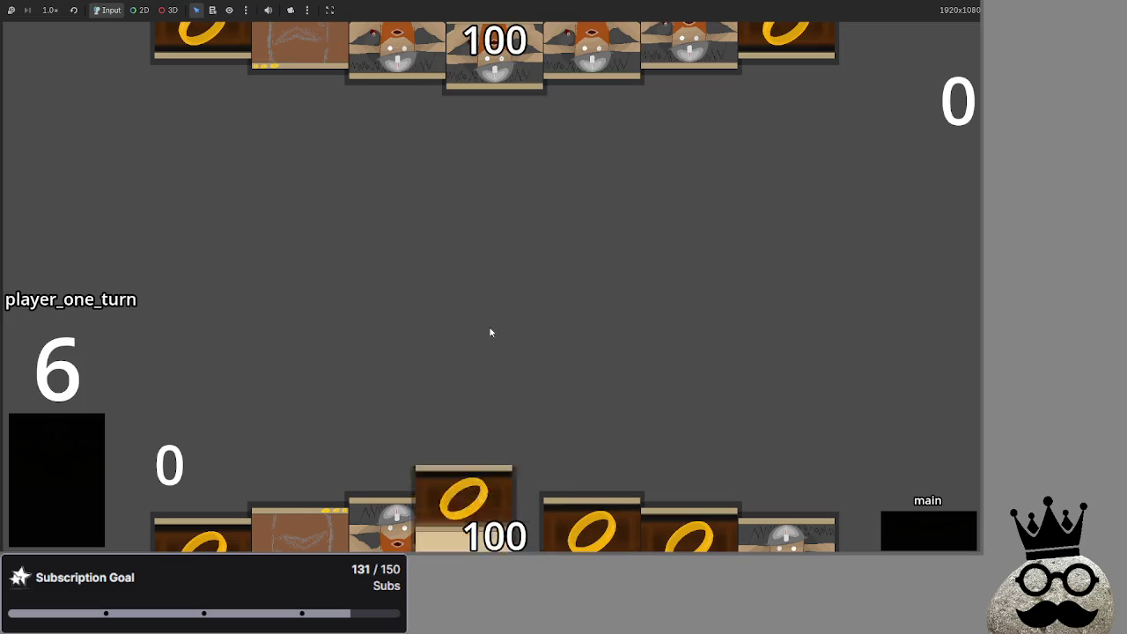
pyautogui.click(491, 332)
pyautogui.click(594, 310)
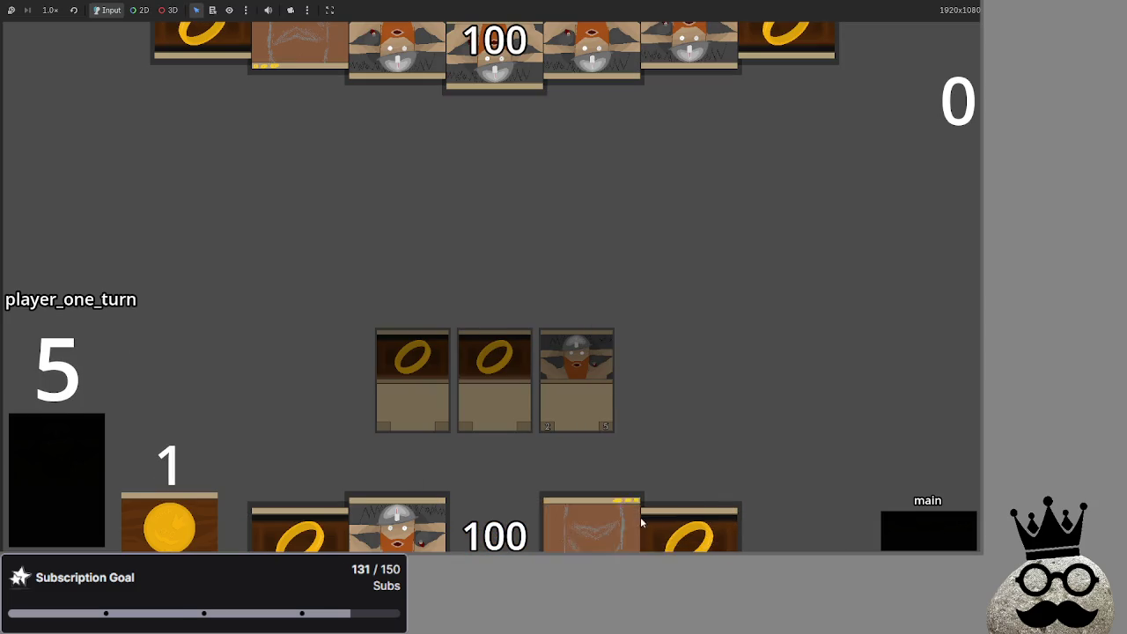
pyautogui.click(636, 501)
pyautogui.click(687, 267)
pyautogui.click(426, 474)
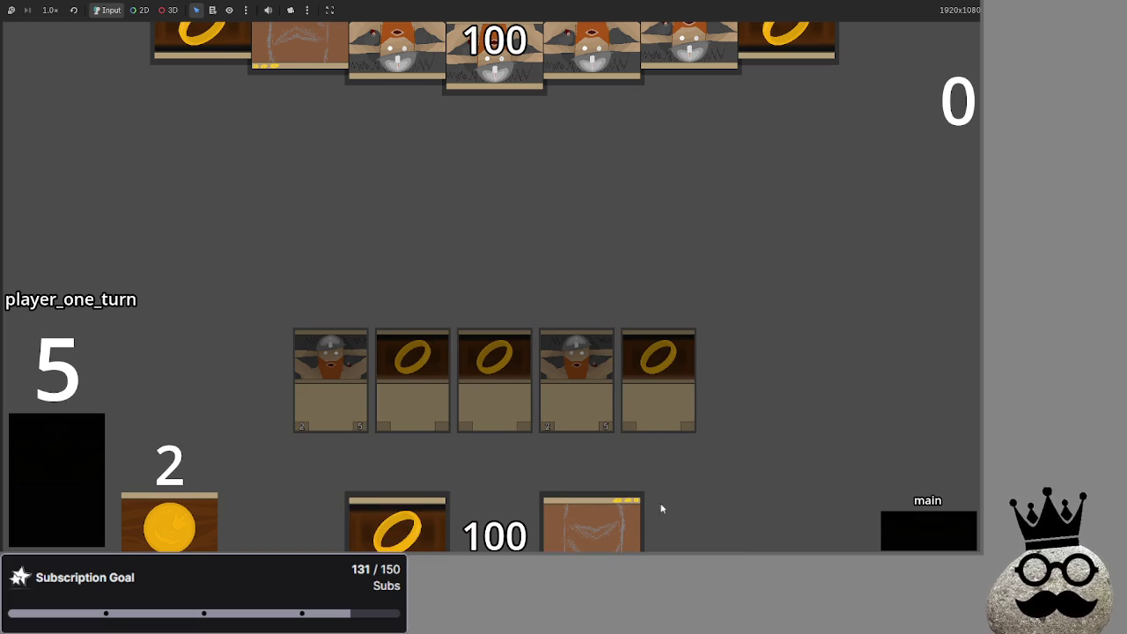
pyautogui.click(403, 519)
pyautogui.click(448, 284)
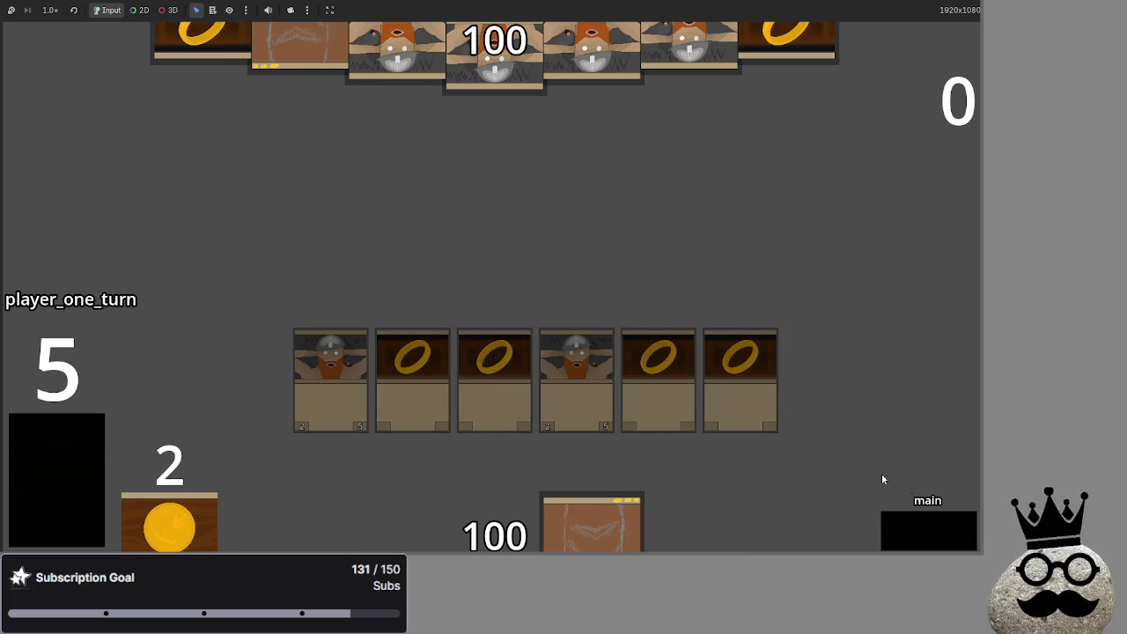
pyautogui.click(917, 535)
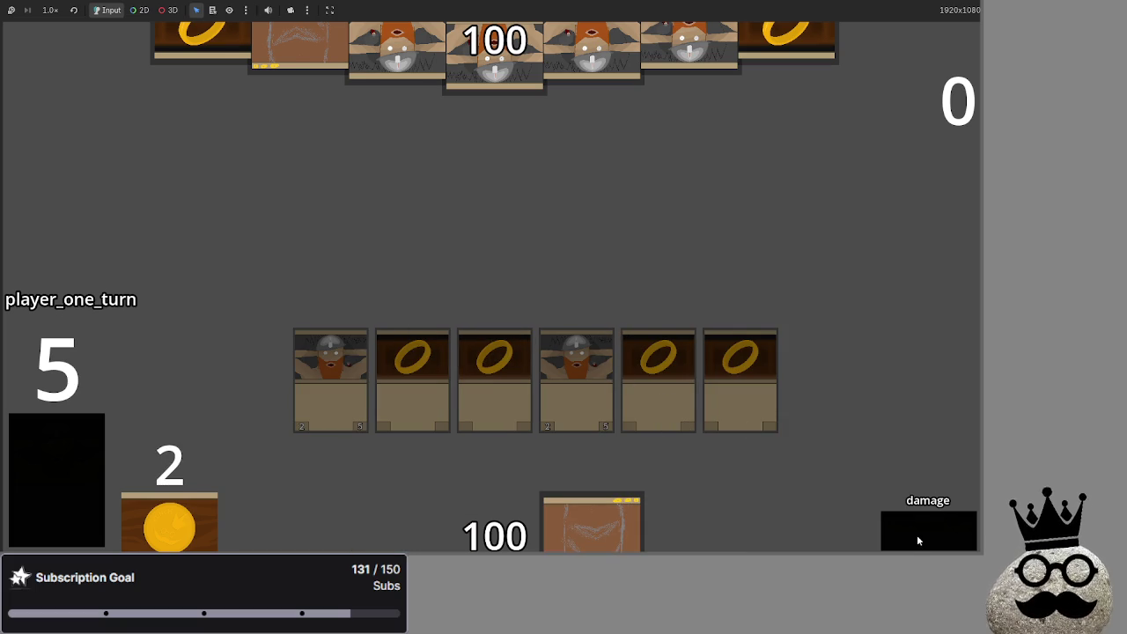
pyautogui.press('F8')
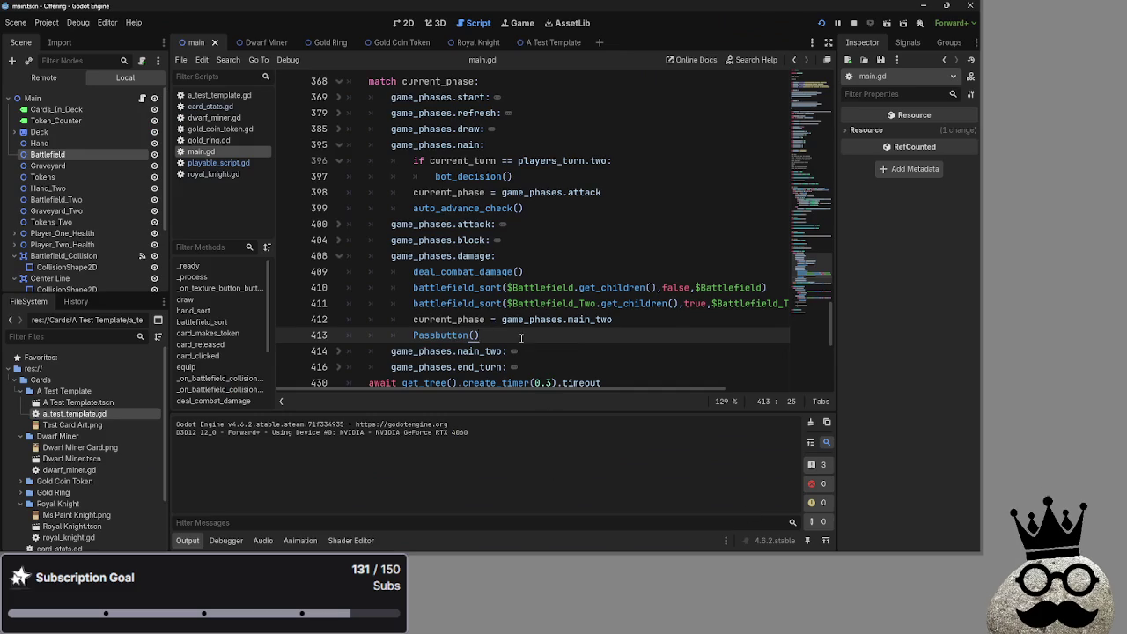
# Step: Back in main.gd, inspect the has_actions checks in auto_advance_check's block case
pyautogui.scroll(-6, 521, 338)
pyautogui.hotkey('alt', 'Tab')
pyautogui.hotkey('alt', 'Tab')
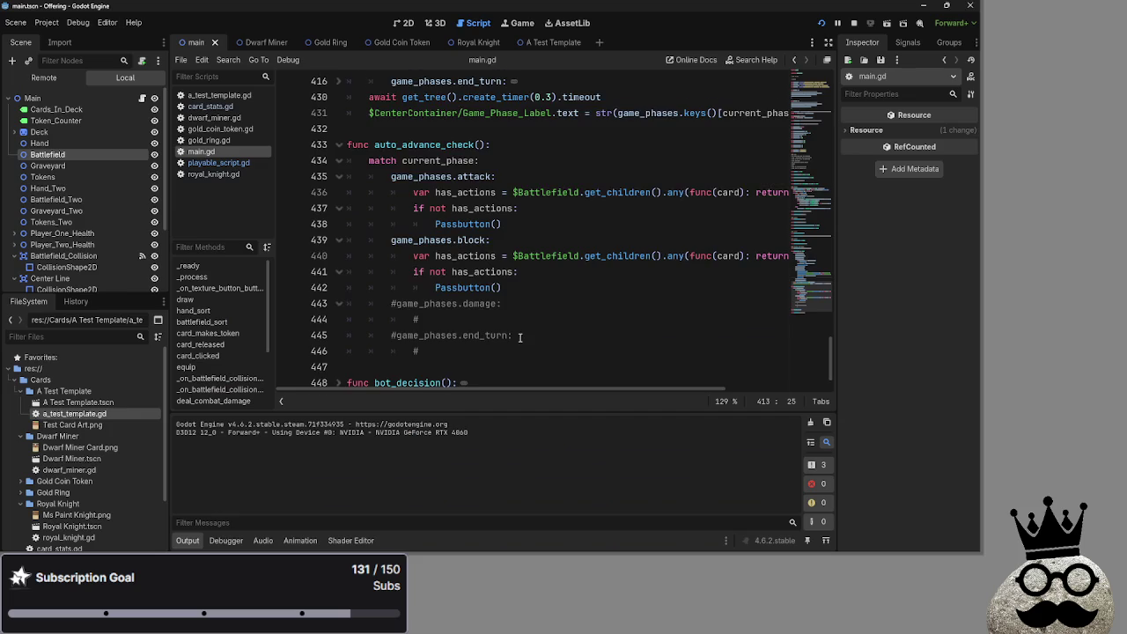
pyautogui.scroll(-1, 519, 337)
pyautogui.scroll(2, 510, 361)
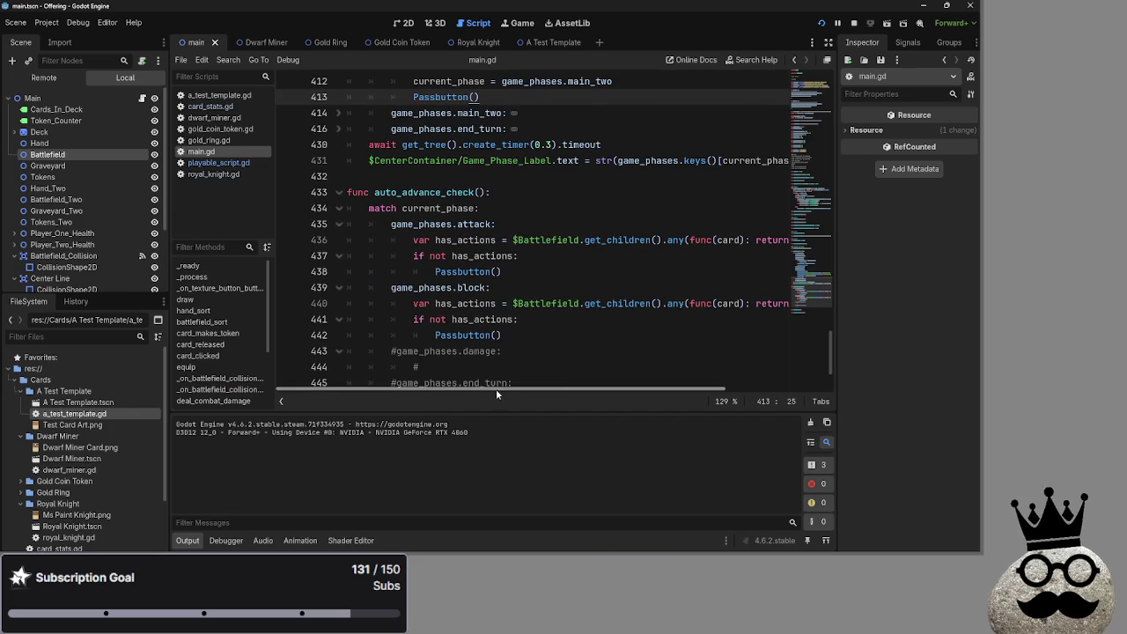
pyautogui.moveTo(496, 389)
pyautogui.mouseDown()
pyautogui.moveTo(616, 390)
pyautogui.moveTo(451, 390)
pyautogui.mouseUp()
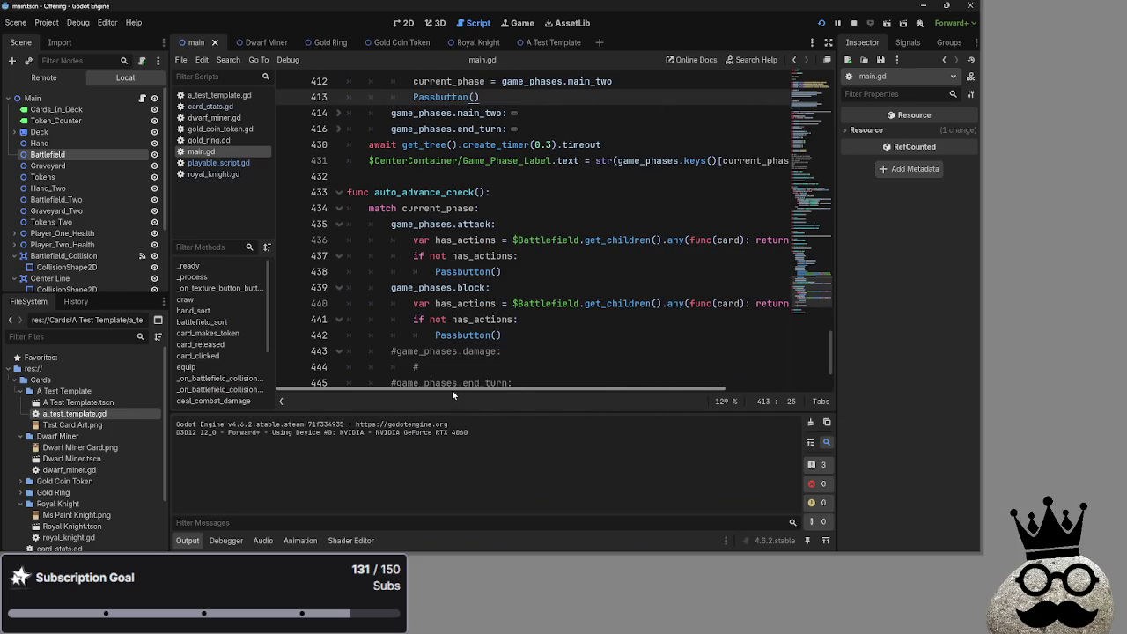
pyautogui.click(443, 320)
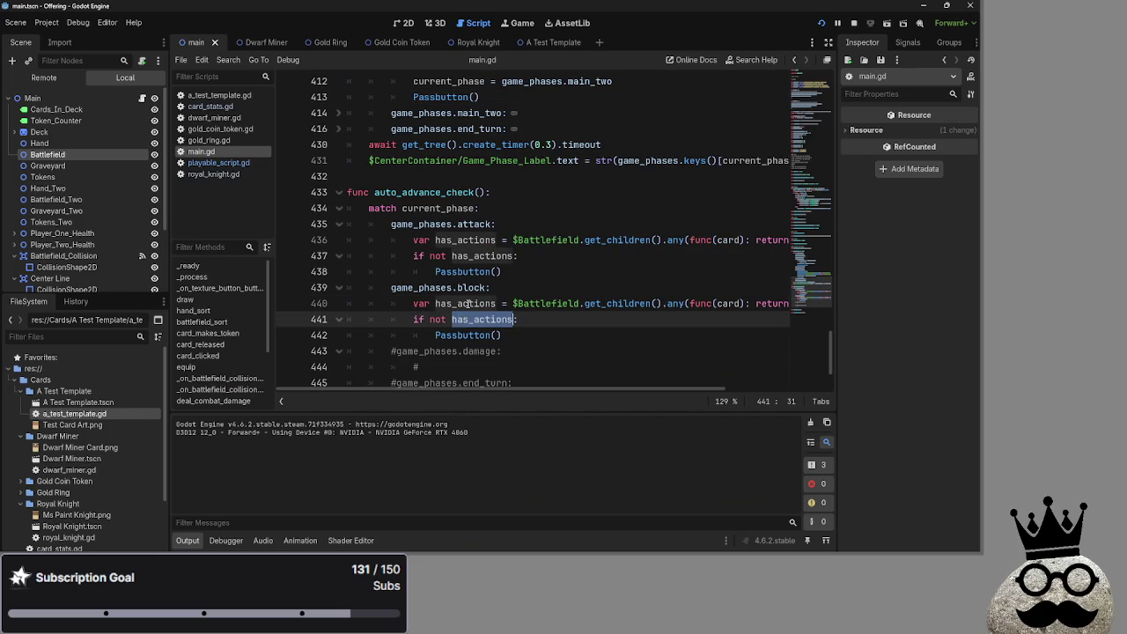
pyautogui.doubleClick(469, 304)
pyautogui.click(445, 319)
pyautogui.doubleClick(454, 307)
pyautogui.doubleClick(459, 319)
pyautogui.moveTo(534, 390)
pyautogui.mouseDown()
pyautogui.moveTo(688, 390)
pyautogui.moveTo(587, 390)
pyautogui.mouseUp()
pyautogui.click(511, 336)
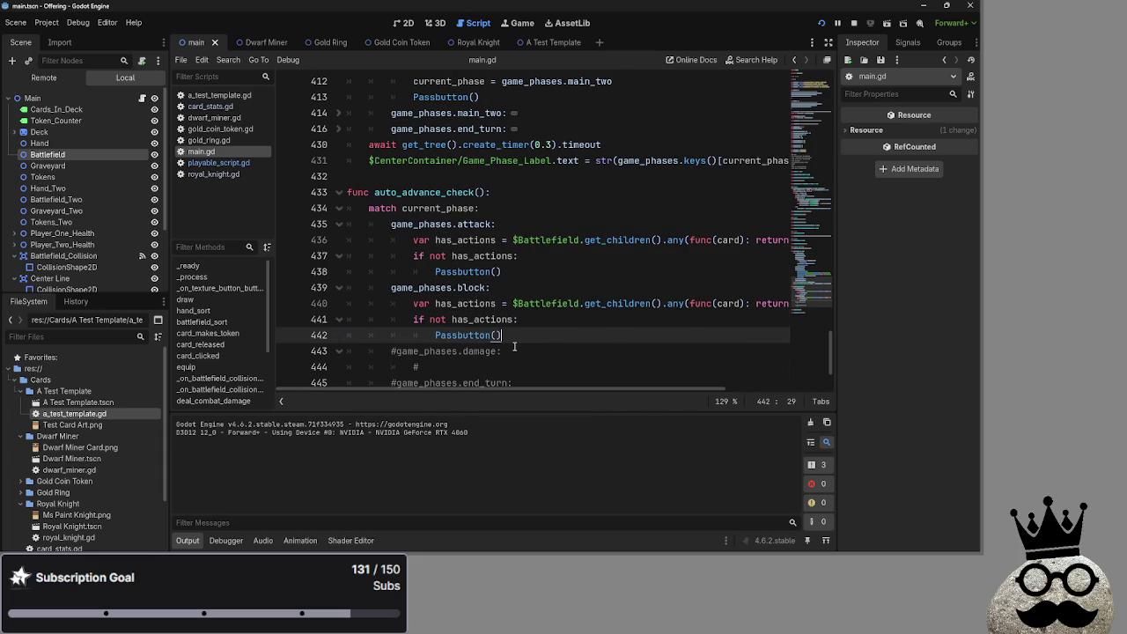
pyautogui.scroll(-1, 514, 346)
pyautogui.scroll(1, 514, 346)
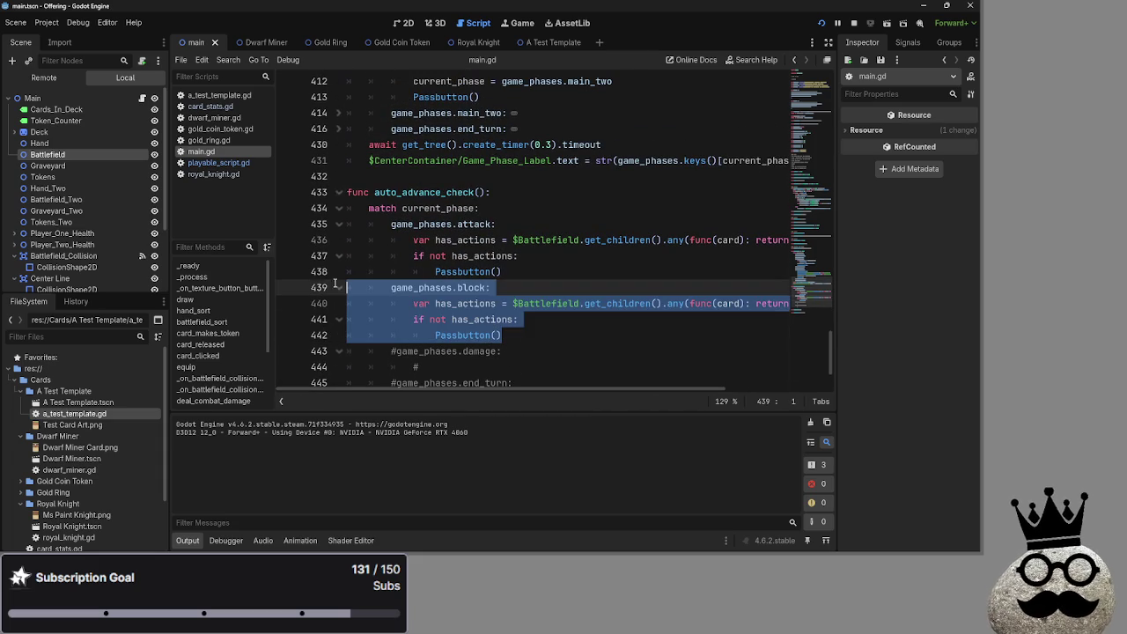
pyautogui.hotkey('shift', 'Up')
pyautogui.hotkey('shift', 'Up')
pyautogui.hotkey('shift', 'Up')
pyautogui.hotkey('shift', 'Home')
pyautogui.click(534, 328)
pyautogui.scroll(5, 576, 334)
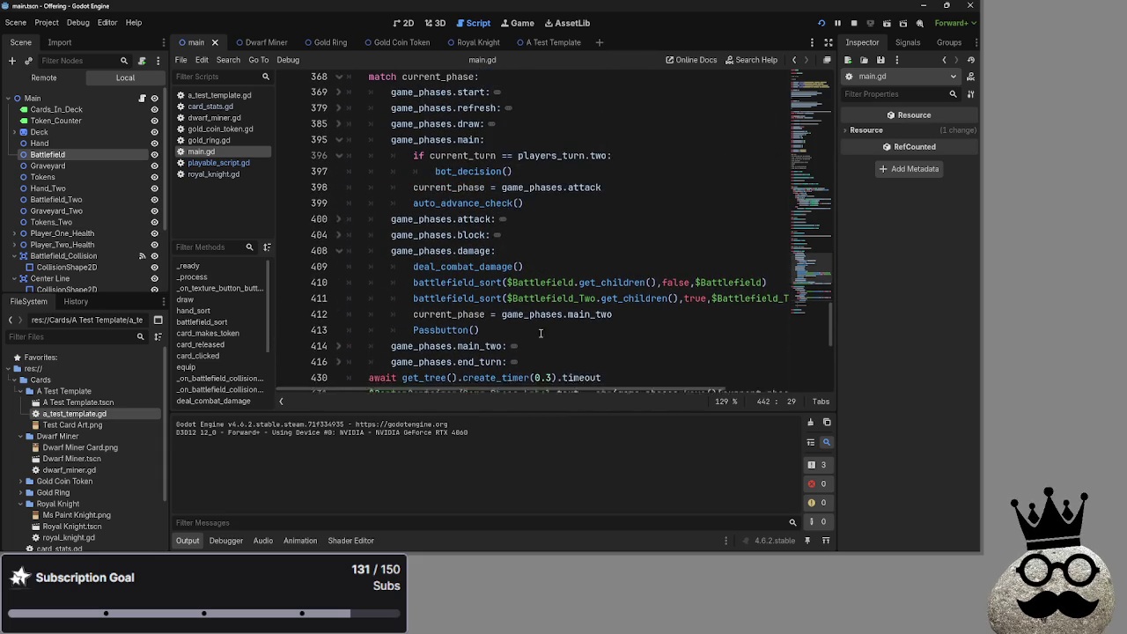
# Step: Select the auto_advance_check() call and add a new line after the attack phase's block assignment
pyautogui.moveTo(531, 212); pyautogui.dragTo(414, 211)
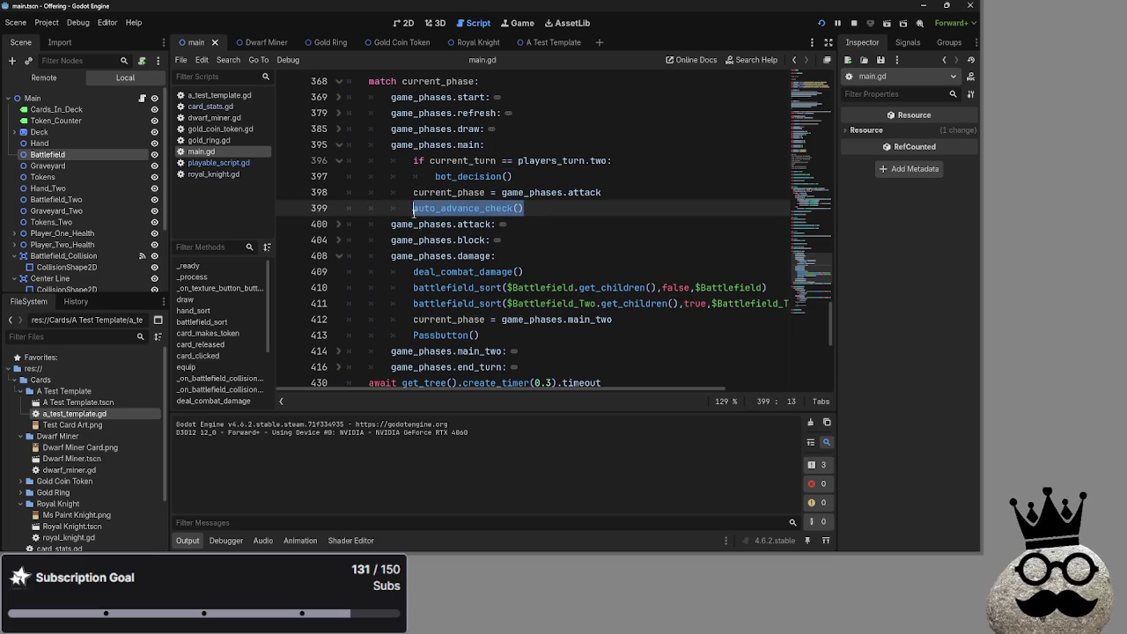
pyautogui.click(336, 226)
pyautogui.click(623, 275)
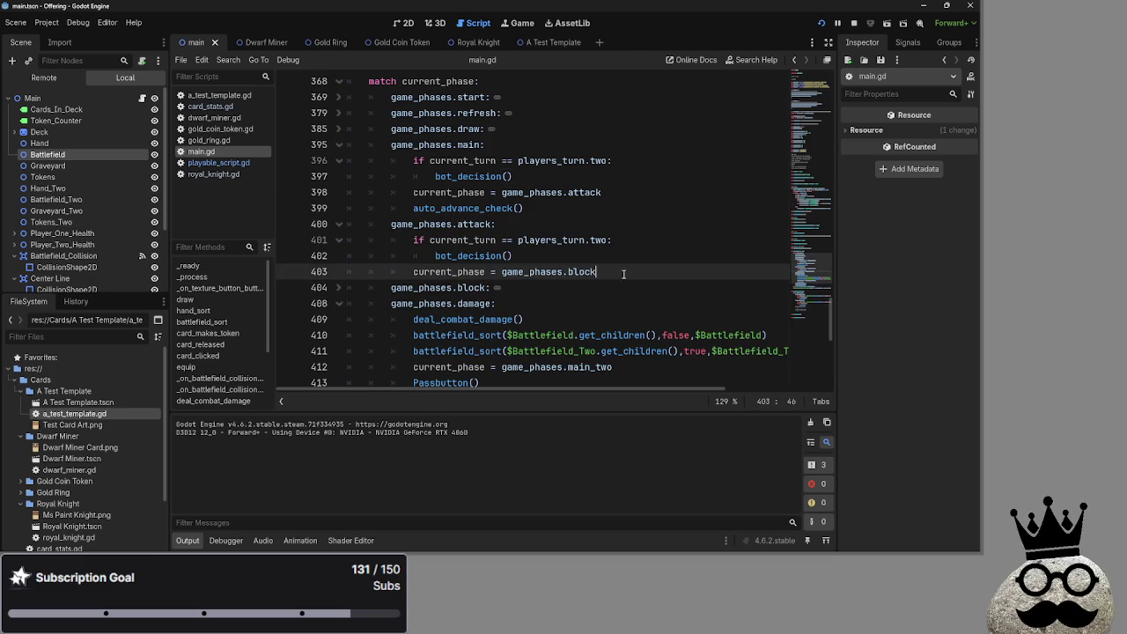
pyautogui.press('Return')
pyautogui.write('auto_advance_check()')
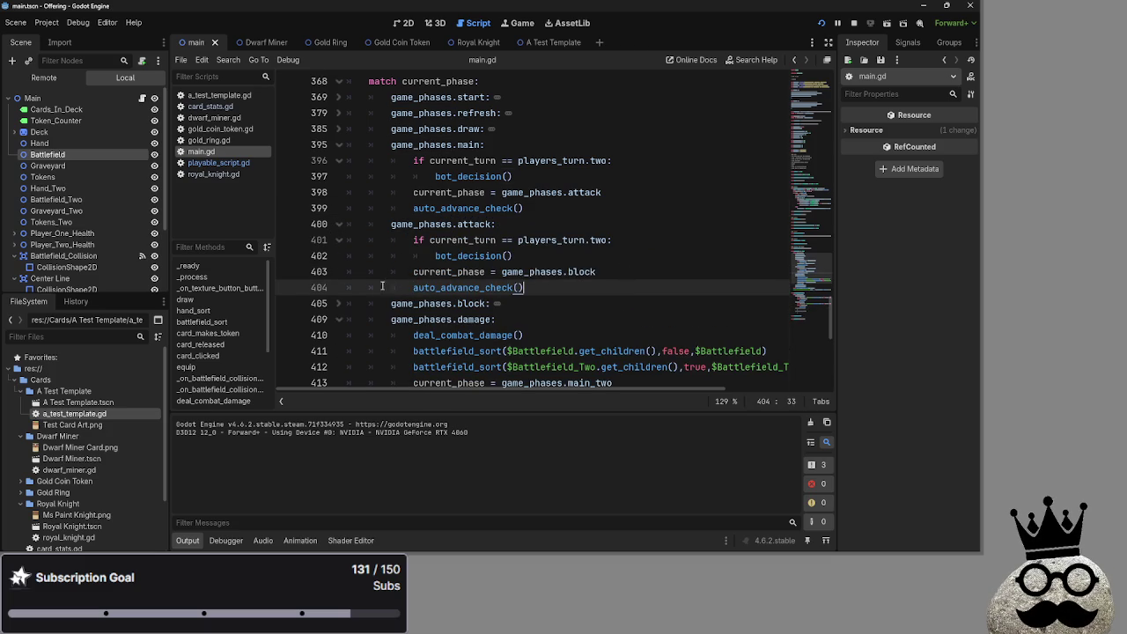
pyautogui.click(338, 224)
pyautogui.click(338, 240)
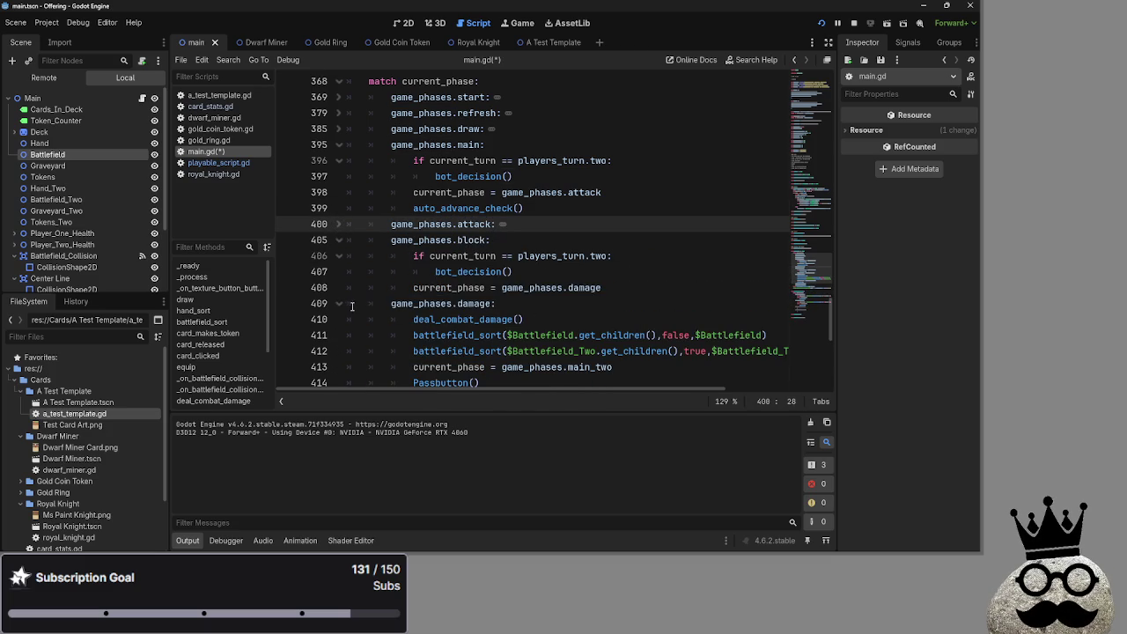
pyautogui.scroll(-1, 359, 301)
pyautogui.click(636, 323)
pyautogui.scroll(-5, 633, 326)
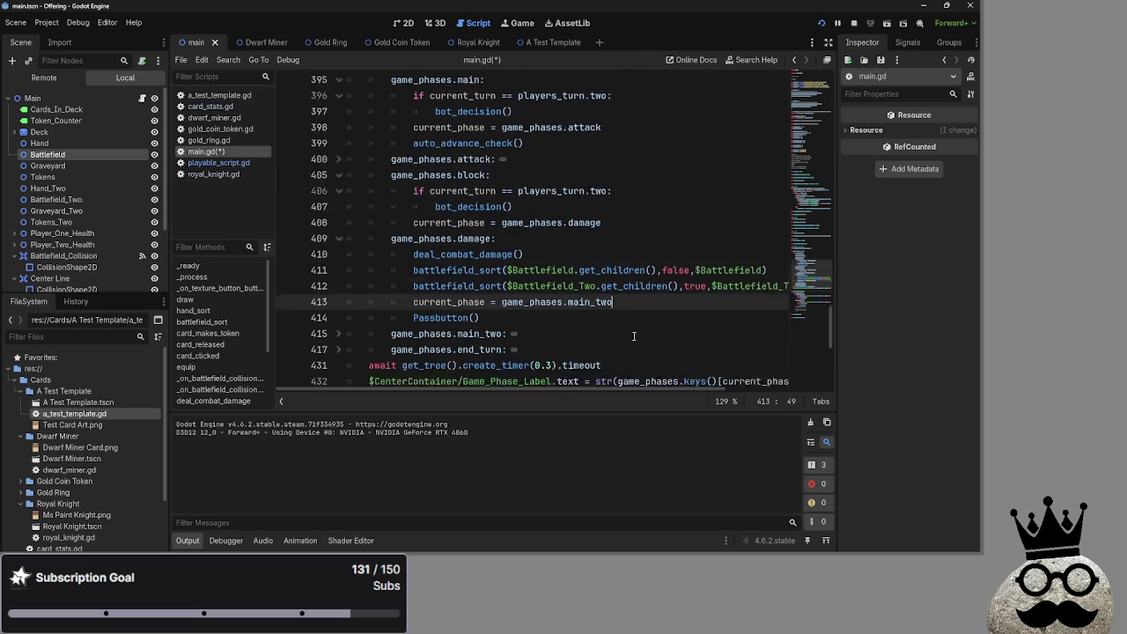
pyautogui.scroll(5, 625, 339)
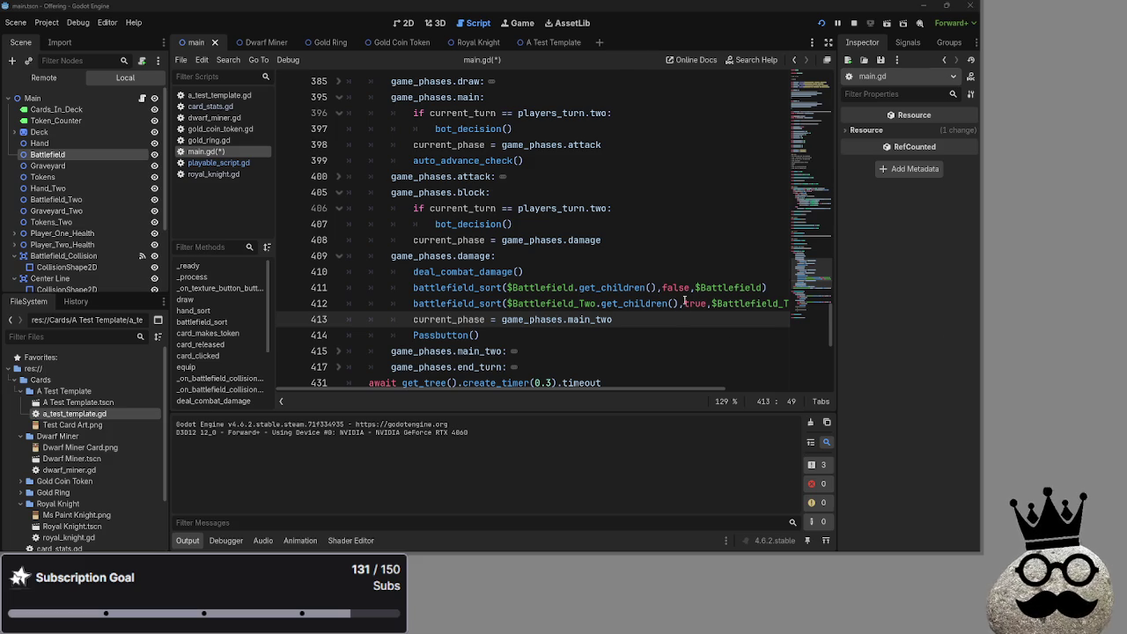
# Step: Stop the running game and review the attack and block case bodies in auto_advance_check
pyautogui.click(852, 23)
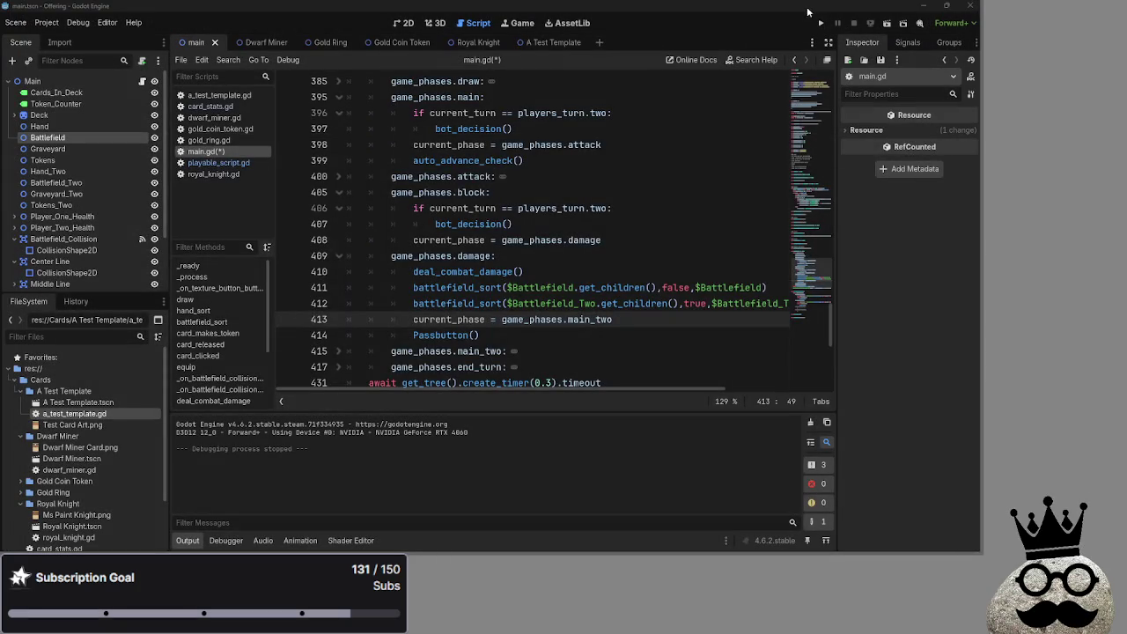
pyautogui.scroll(-3, 573, 220)
pyautogui.scroll(-8, 573, 220)
pyautogui.click(467, 313)
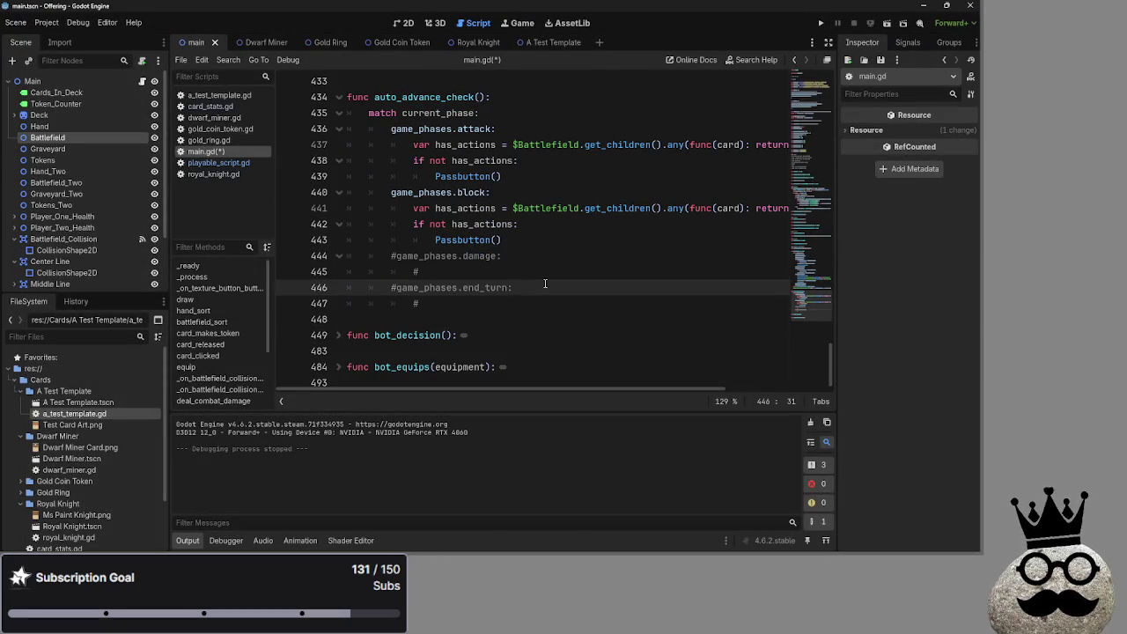
pyautogui.scroll(2, 467, 313)
pyautogui.moveTo(501, 351)
pyautogui.mouseDown()
pyautogui.moveTo(414, 239)
pyautogui.moveTo(349, 223)
pyautogui.mouseUp()
pyautogui.click(556, 327)
pyautogui.moveTo(554, 332); pyautogui.dragTo(353, 240)
pyautogui.click(603, 325)
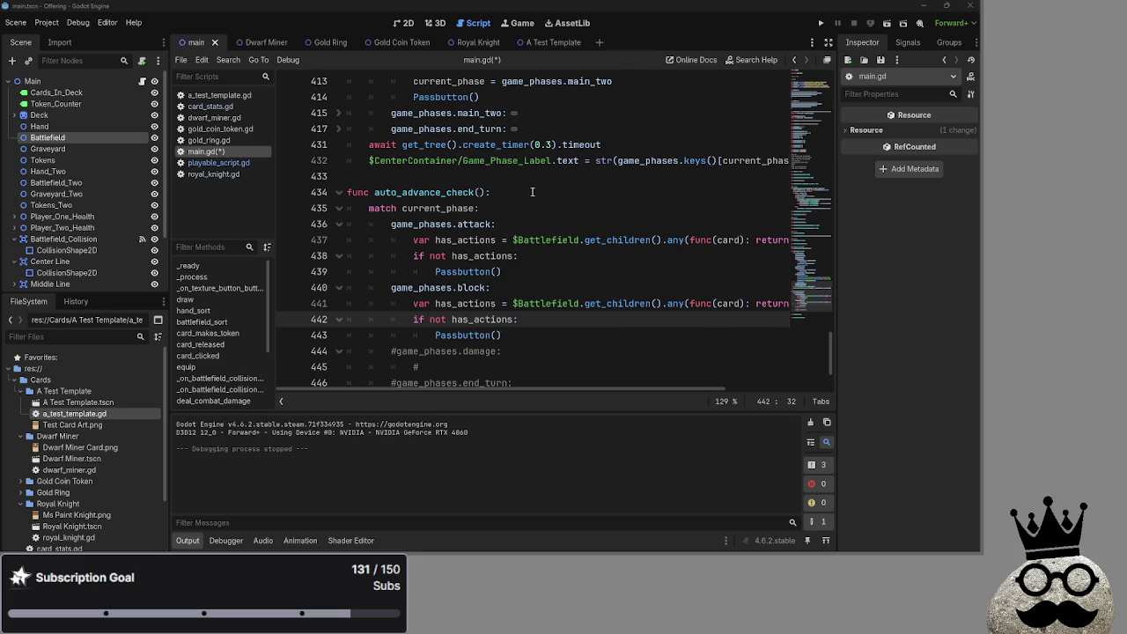
# Step: Make the case read 'game_phases.attack, game_phases.block' and delete the duplicate block branch
pyautogui.click(492, 224)
pyautogui.press('BackSpace')
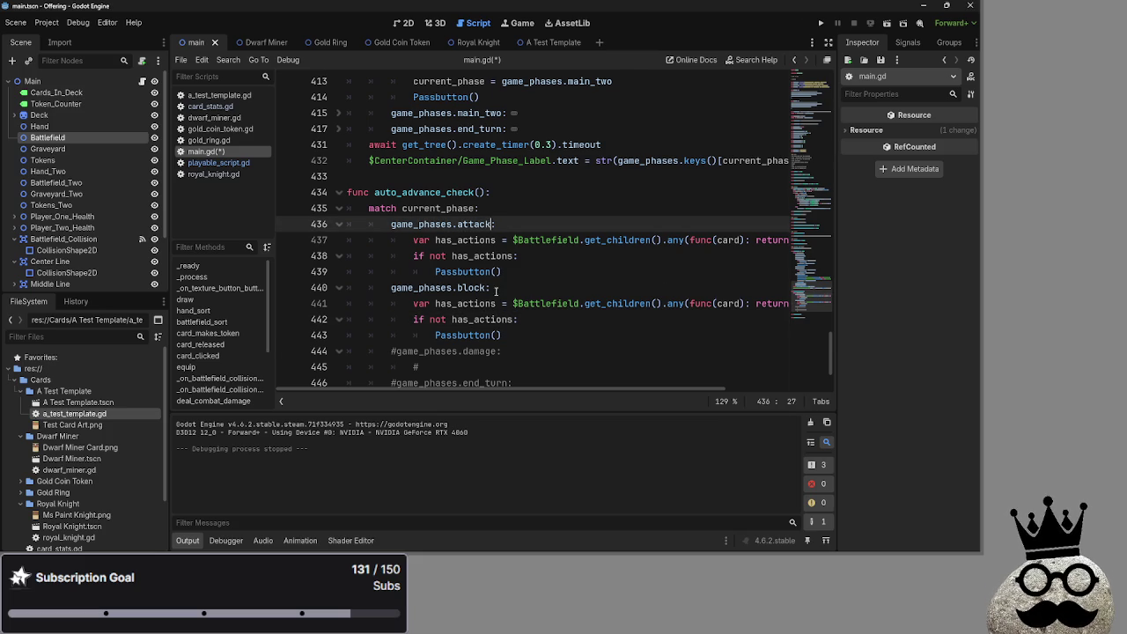
pyautogui.write(',')
pyautogui.click(391, 288)
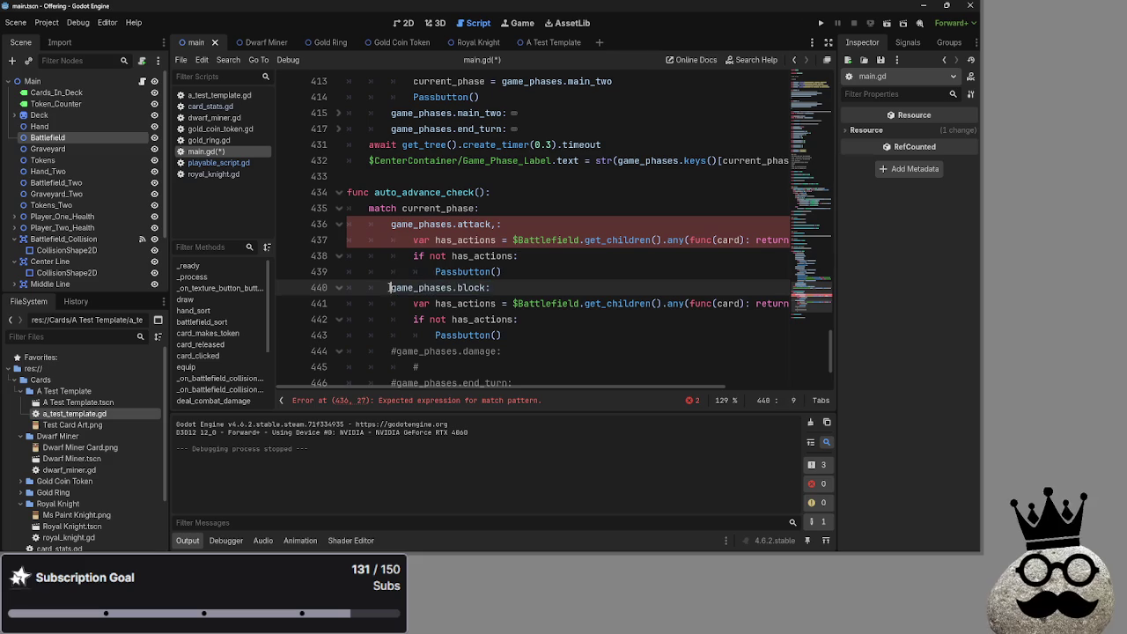
pyautogui.moveTo(467, 288); pyautogui.dragTo(490, 224)
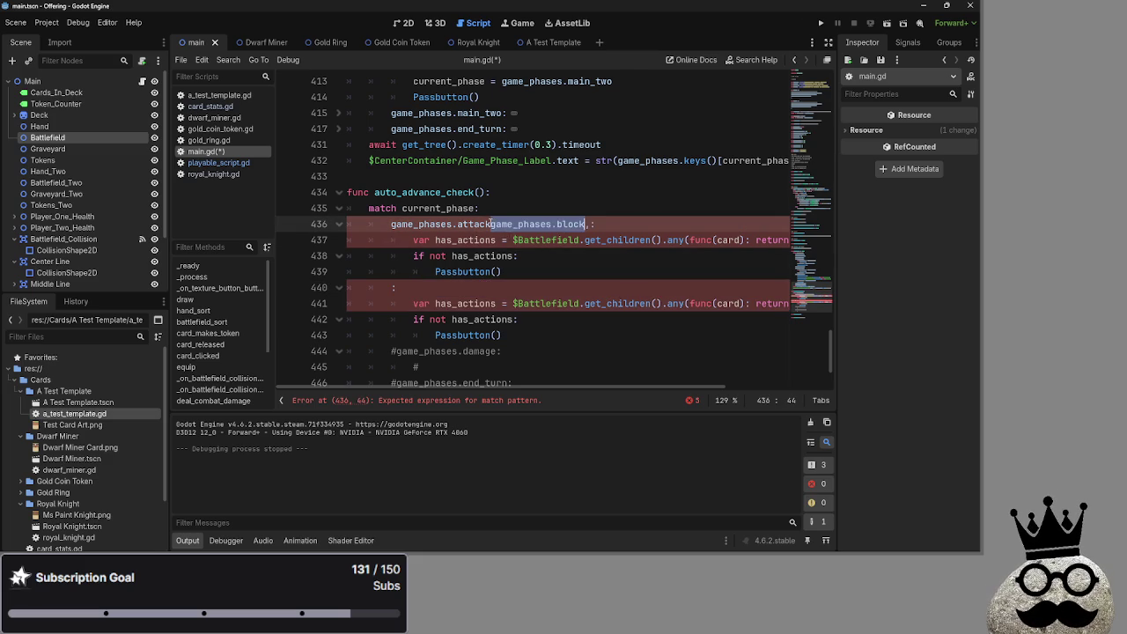
pyautogui.click(598, 225)
pyautogui.write(',')
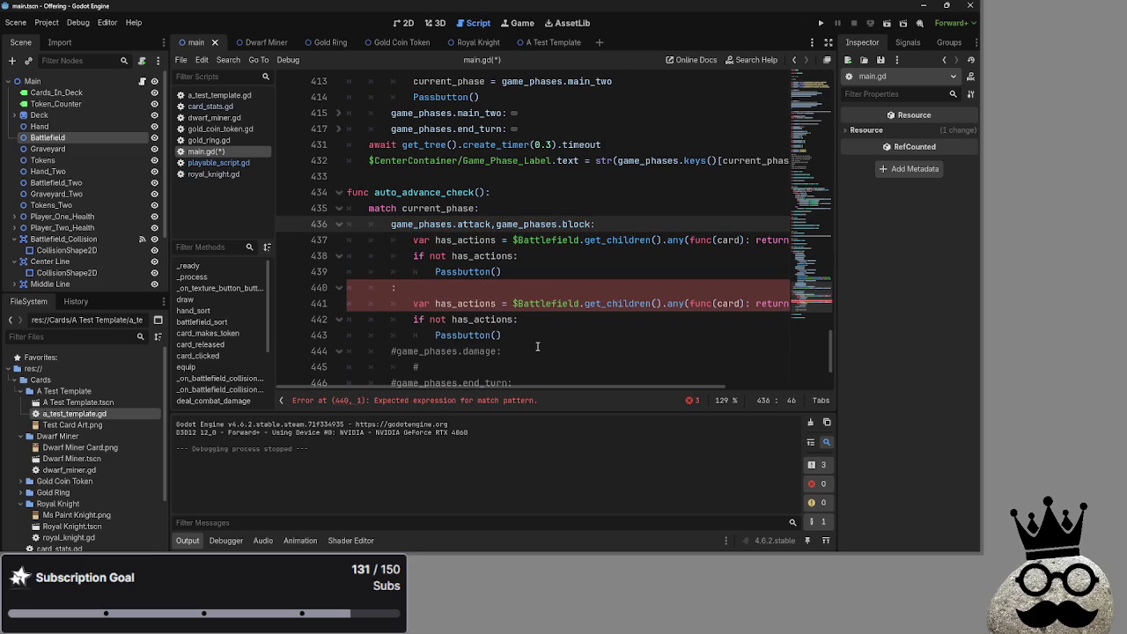
pyautogui.moveTo(537, 343); pyautogui.dragTo(506, 273)
pyautogui.press('BackSpace')
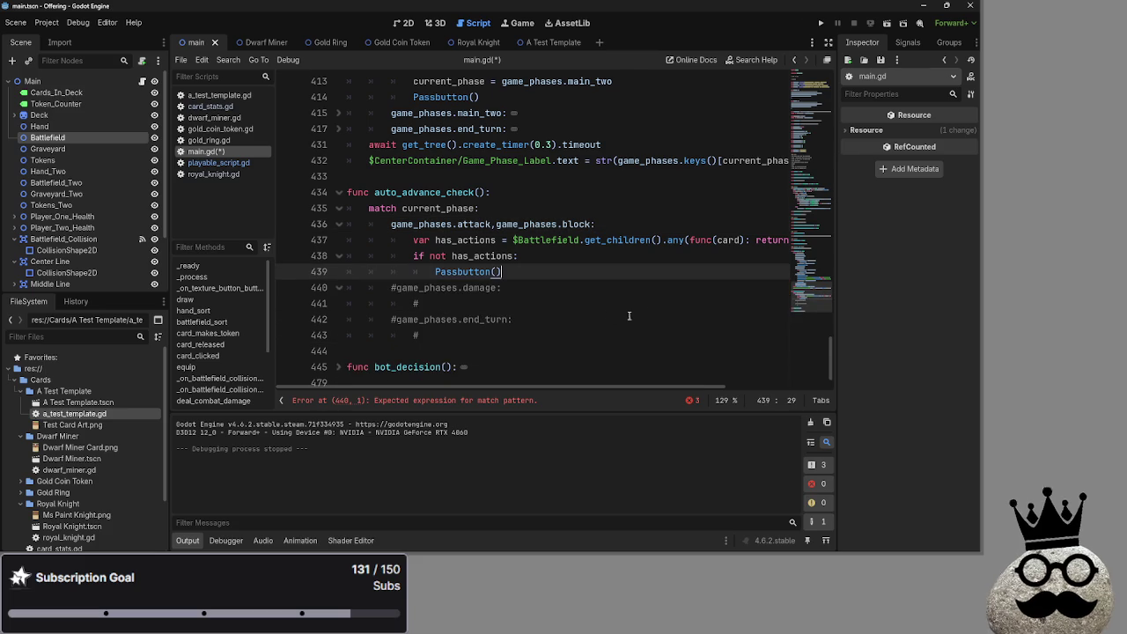
# Step: Run the project to test the merged attack/block phase check
pyautogui.click(820, 23)
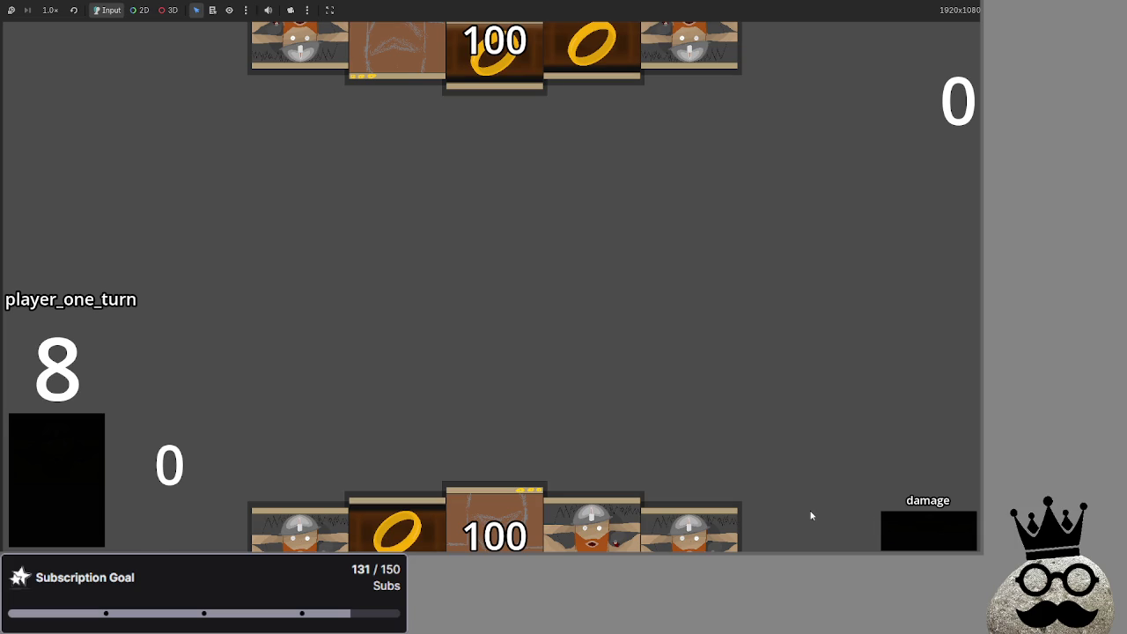
# Step: Move Passbutton() from the damage branch to after the block phase's damage assignment, then stop the game
pyautogui.press('F8')
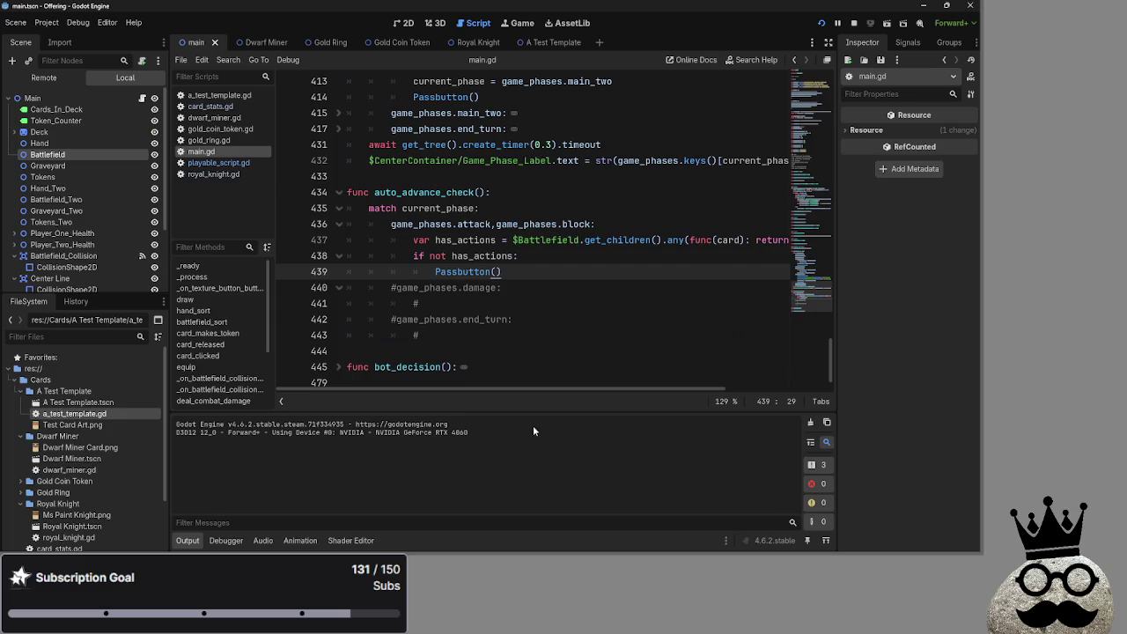
pyautogui.scroll(5, 486, 351)
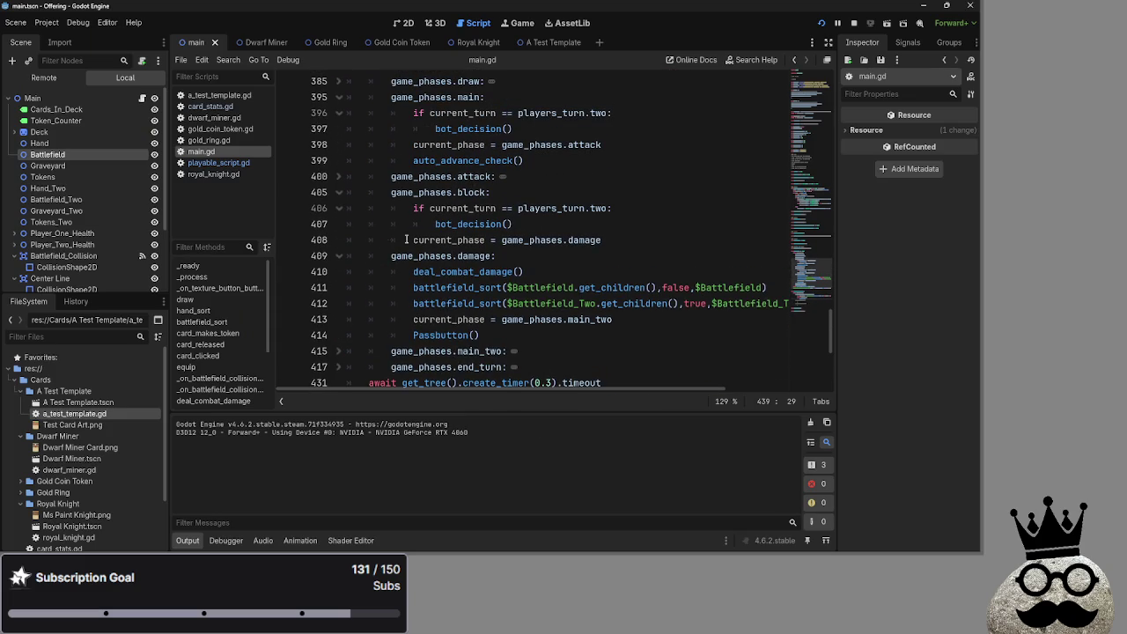
pyautogui.scroll(-5, 355, 182)
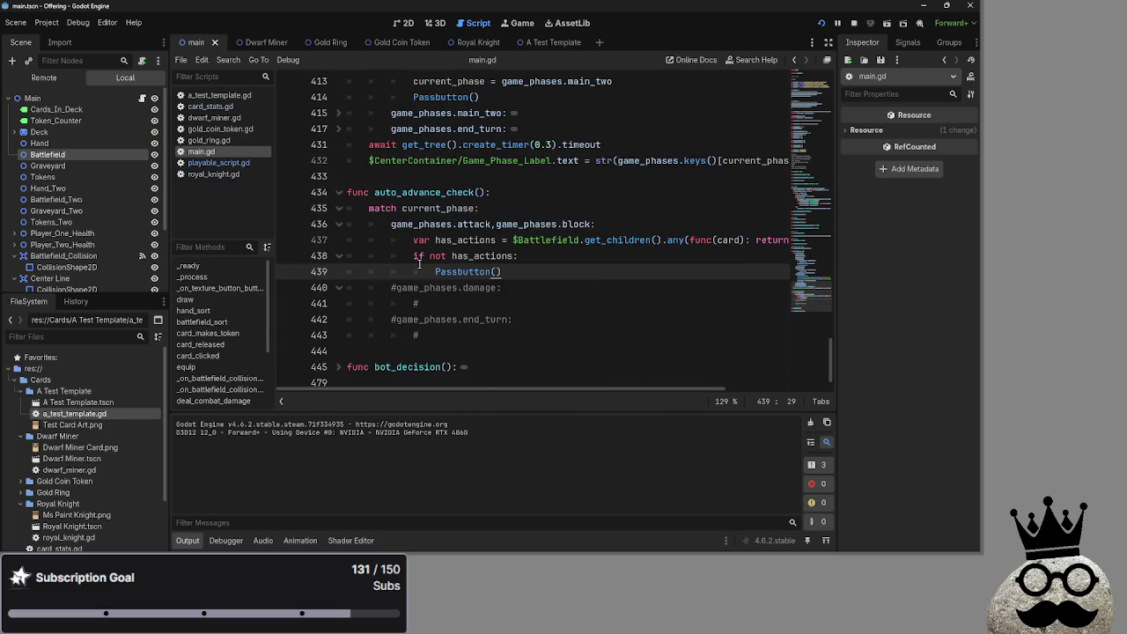
pyautogui.scroll(5, 414, 256)
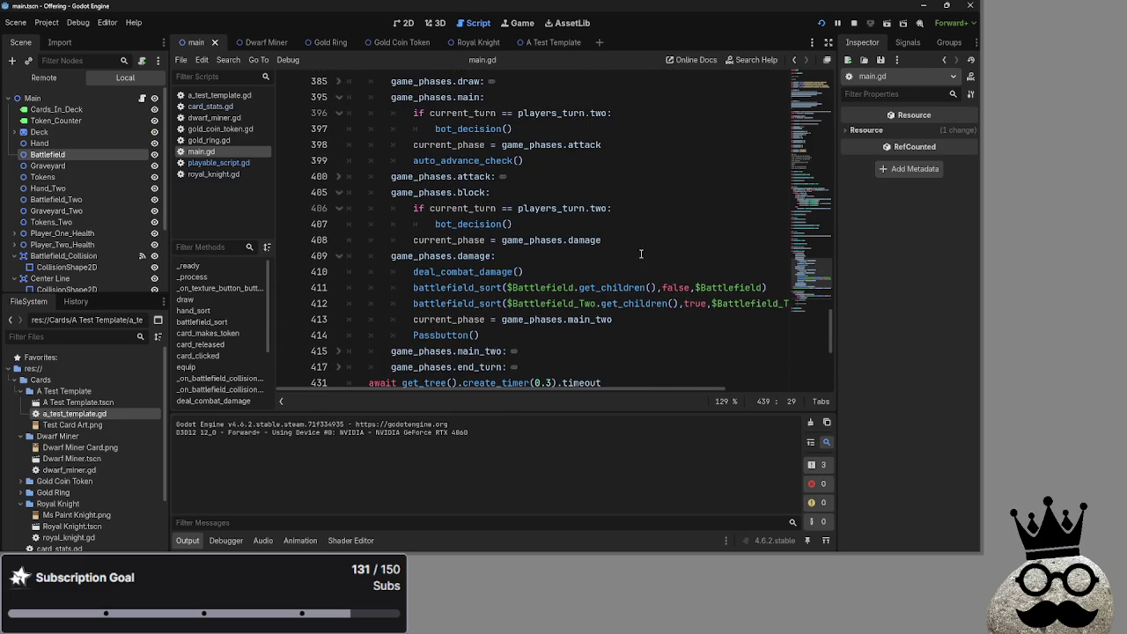
pyautogui.click(634, 239)
pyautogui.press('Return')
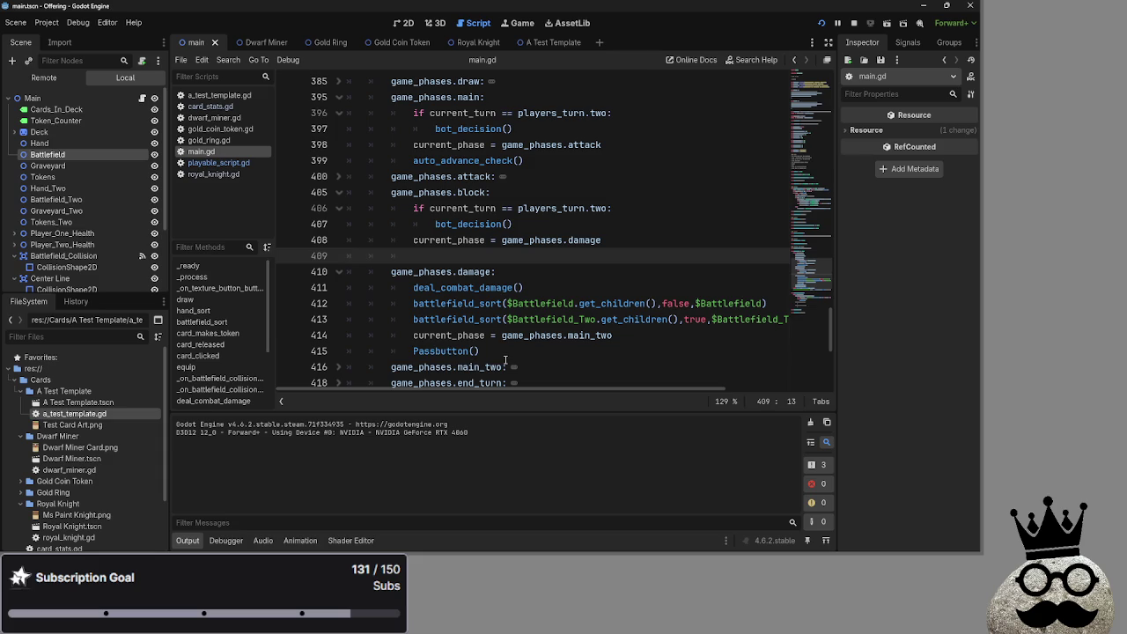
pyautogui.moveTo(493, 352)
pyautogui.mouseDown()
pyautogui.moveTo(413, 352)
pyautogui.moveTo(436, 325)
pyautogui.moveTo(452, 254)
pyautogui.mouseUp()
pyautogui.click(482, 255)
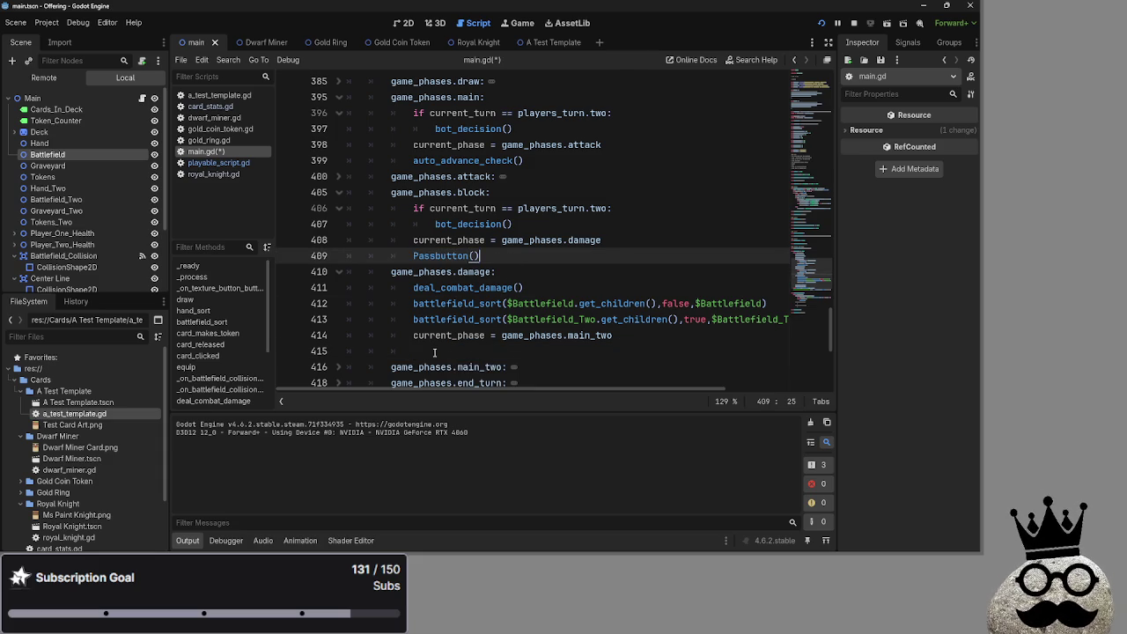
pyautogui.click(434, 352)
pyautogui.press('BackSpace')
pyautogui.press('BackSpace')
pyautogui.press('BackSpace')
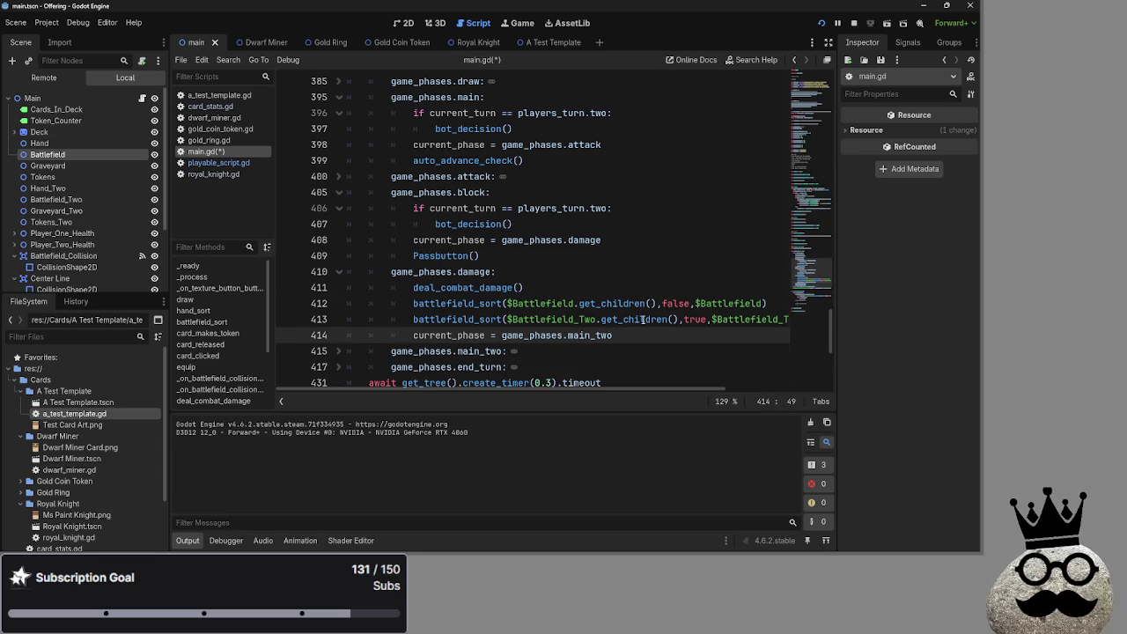
pyautogui.click(853, 23)
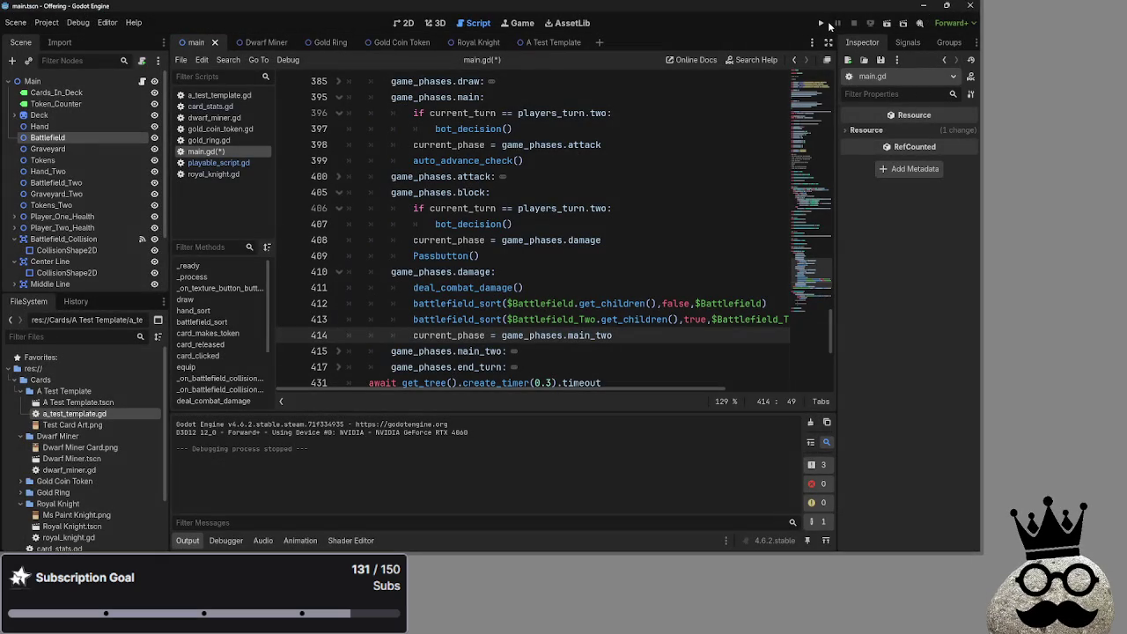
# Step: Run the game, start the match, and advance through player two's turn to end turn, playing a dwarf card
pyautogui.click(821, 23)
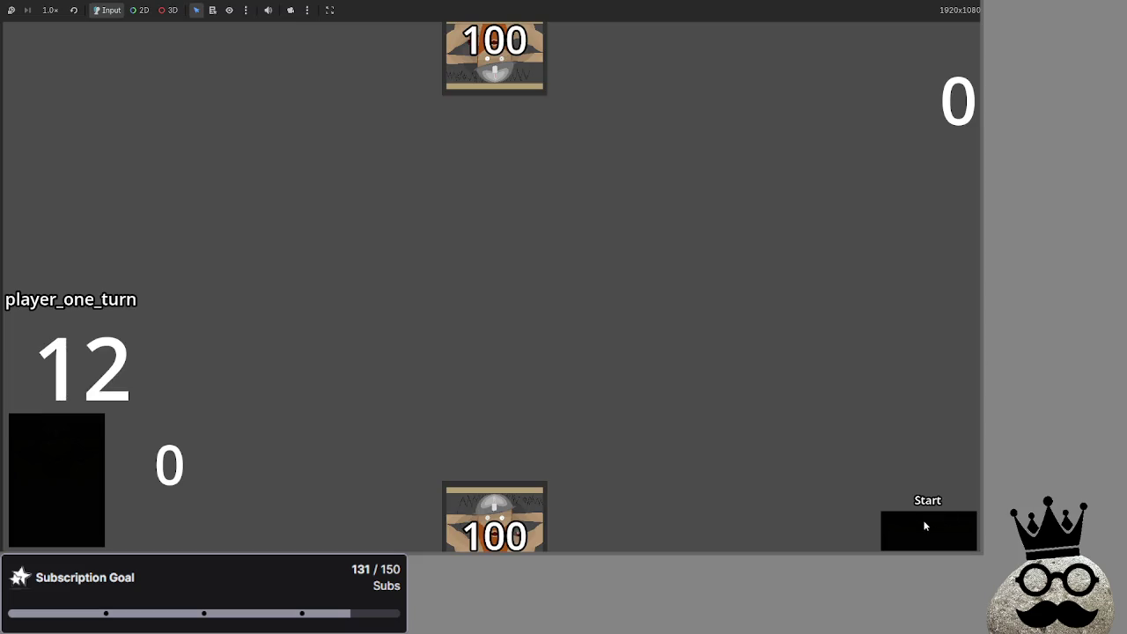
pyautogui.click(925, 526)
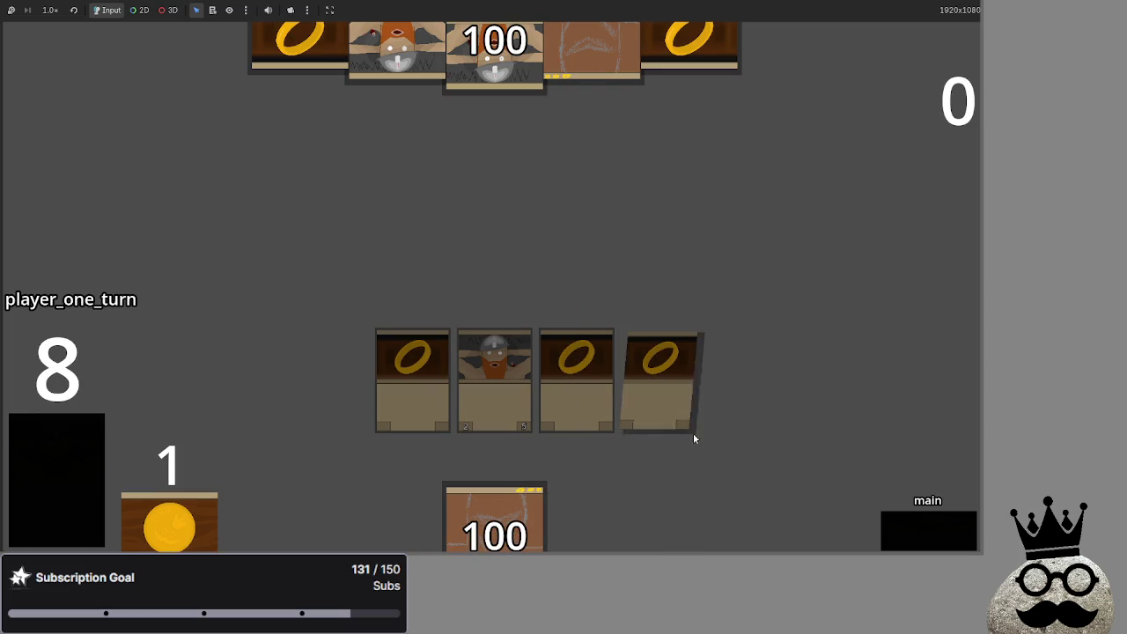
pyautogui.click(923, 533)
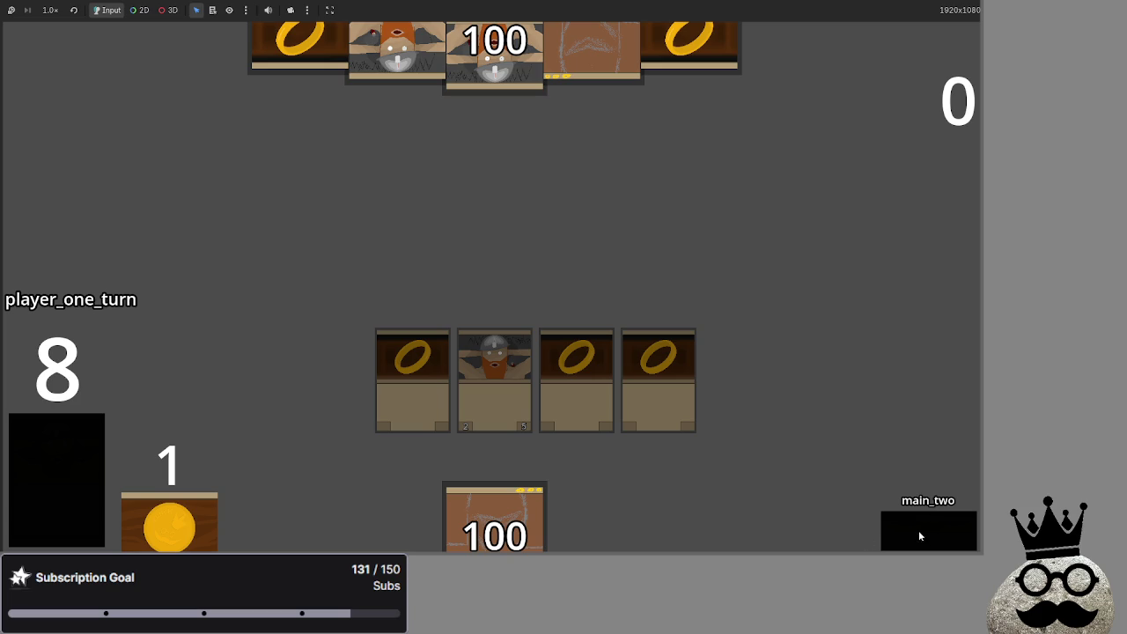
pyautogui.click(906, 527)
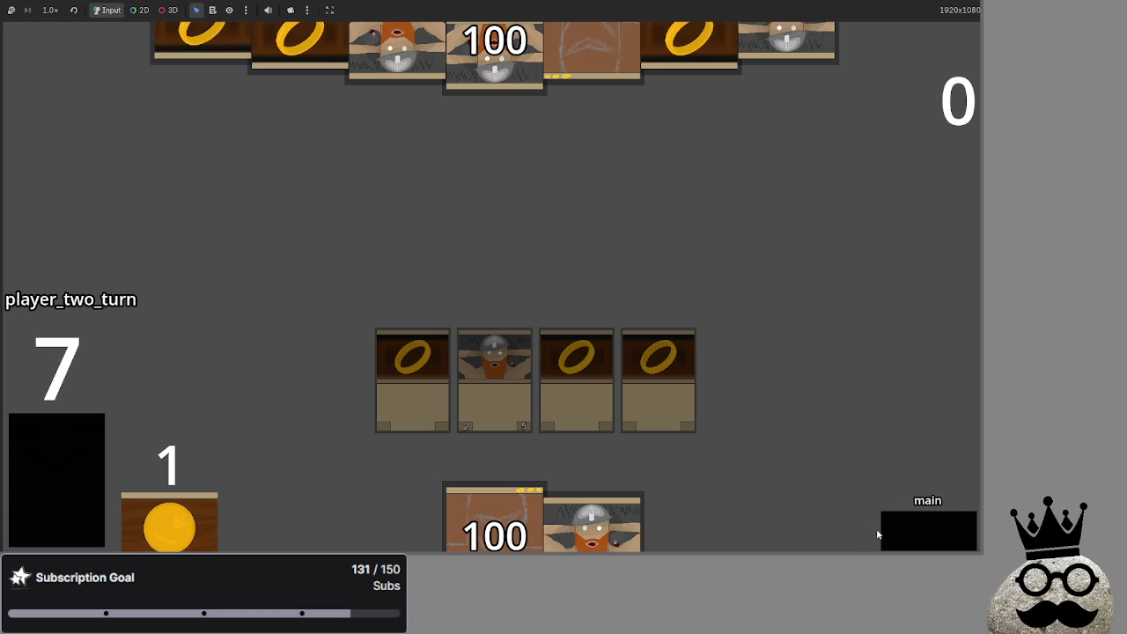
pyautogui.click(910, 532)
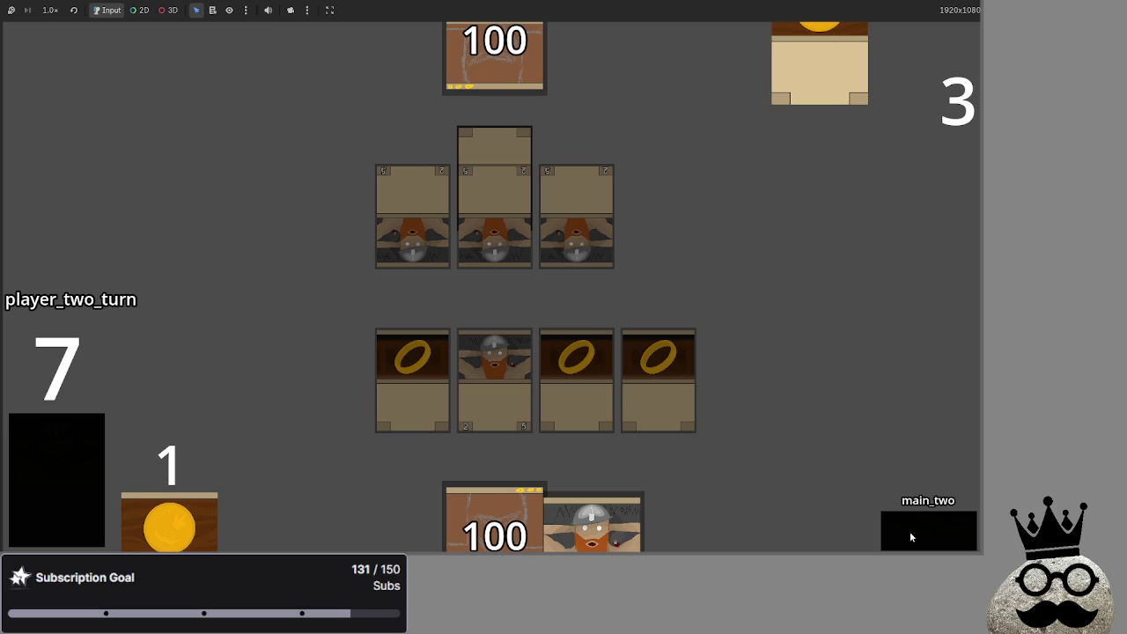
pyautogui.click(591, 521)
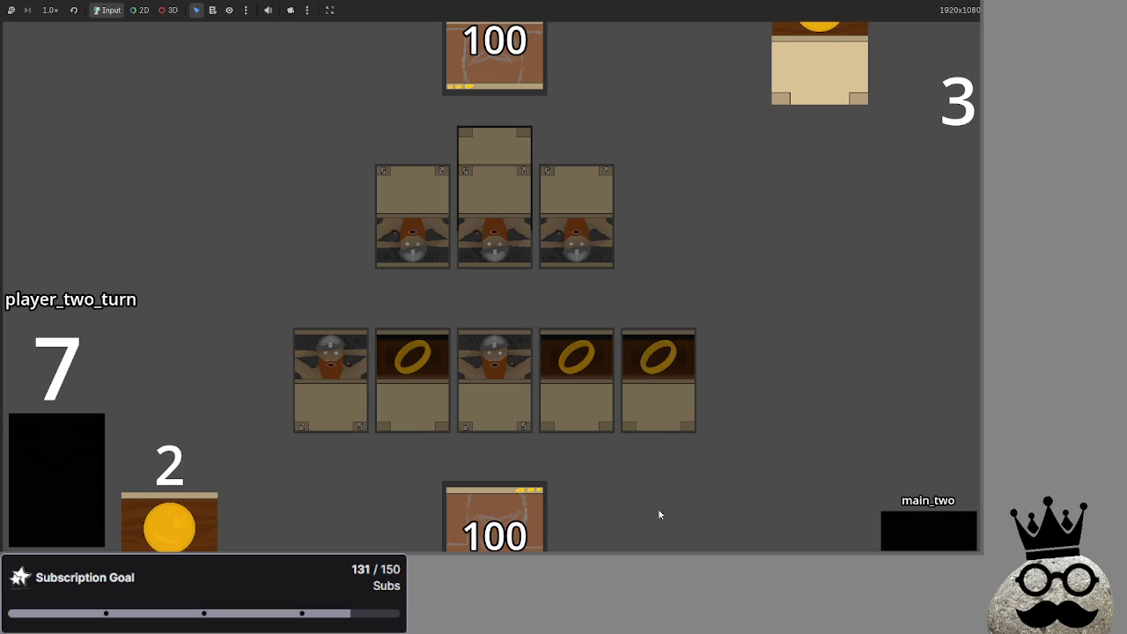
pyautogui.click(896, 517)
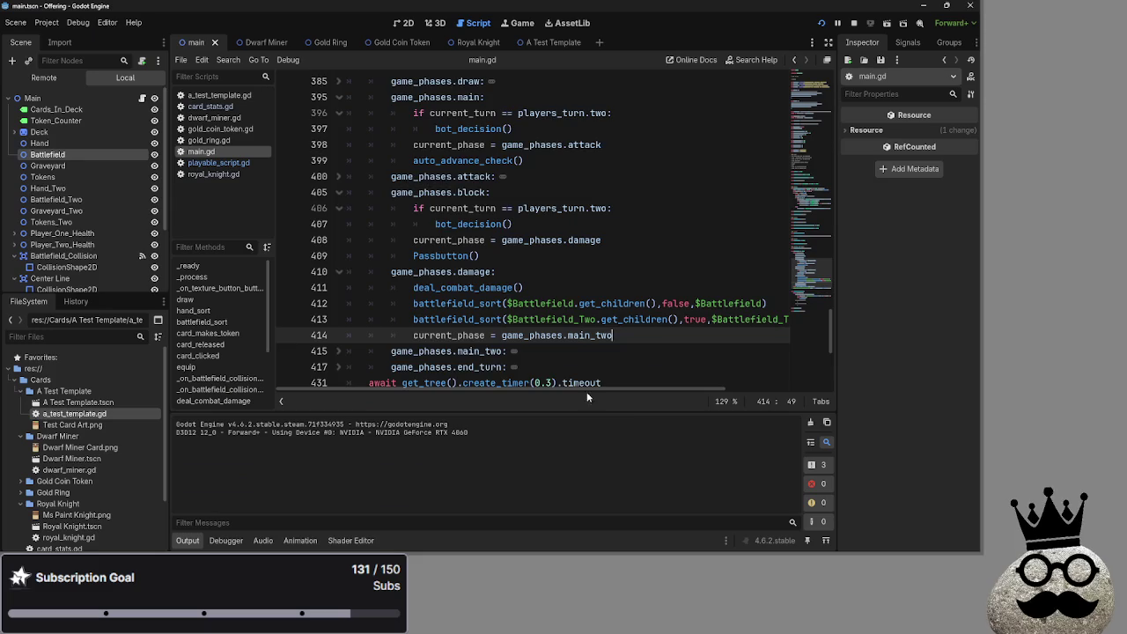
pyautogui.scroll(-5, 587, 394)
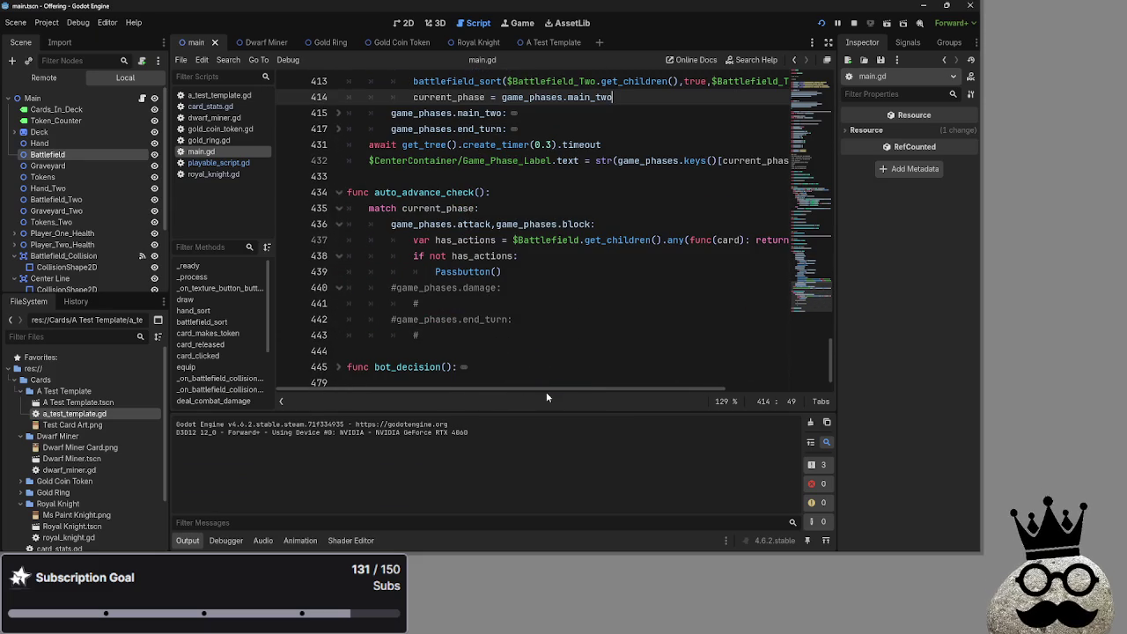
pyautogui.click(565, 272)
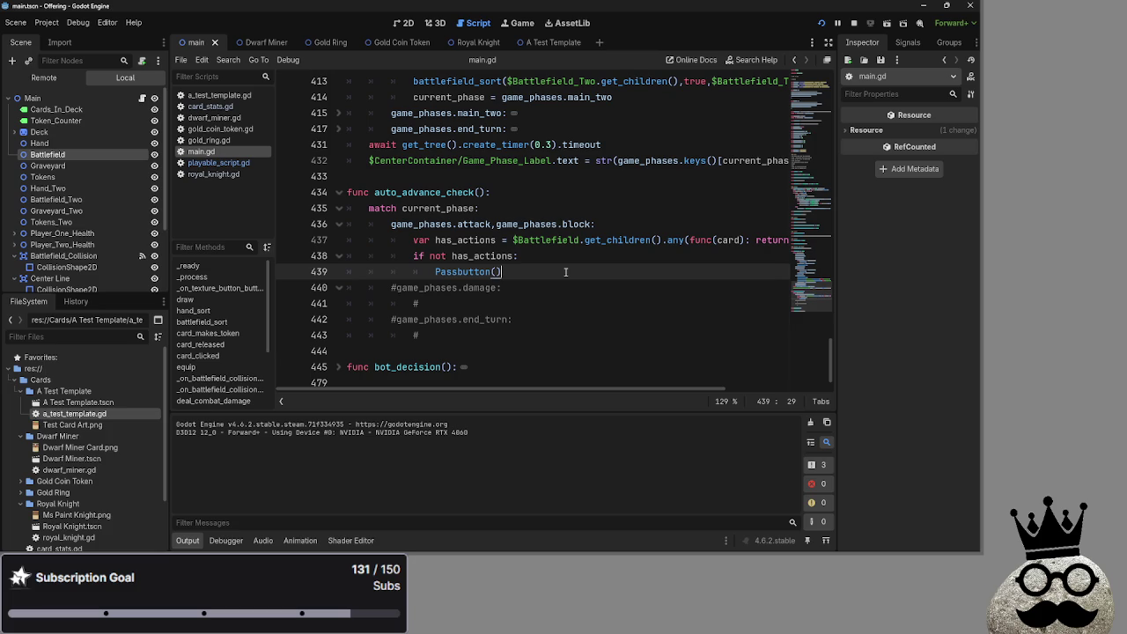
pyautogui.hotkey('alt', 'Tab')
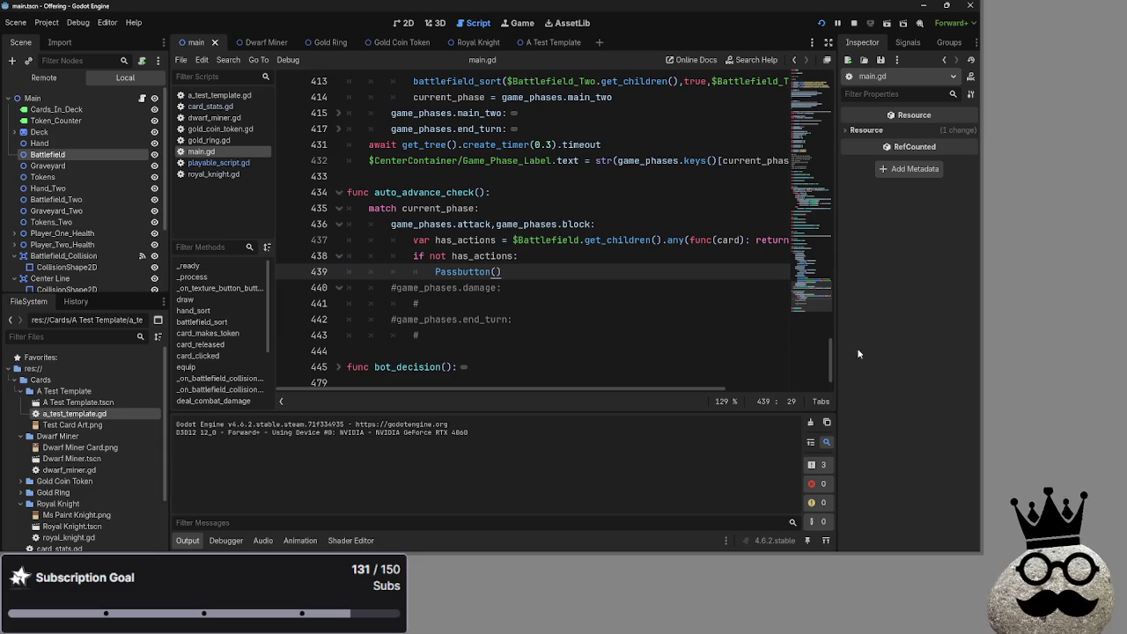
pyautogui.click(558, 259)
pyautogui.click(555, 271)
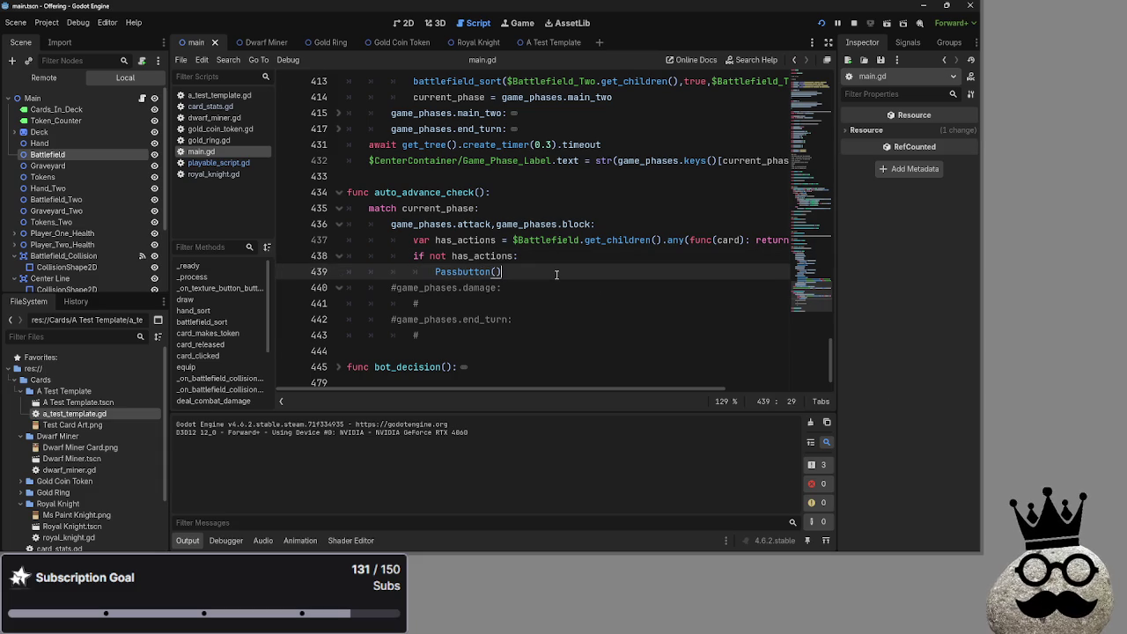
pyautogui.scroll(9, 556, 273)
pyautogui.scroll(-4, 556, 274)
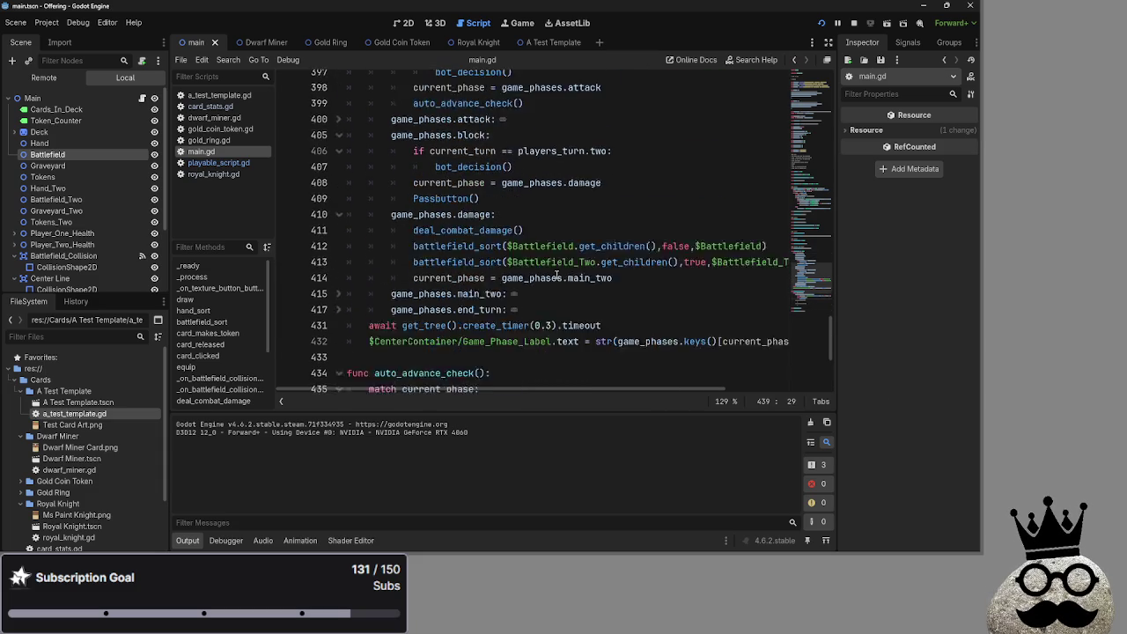
pyautogui.click(656, 277)
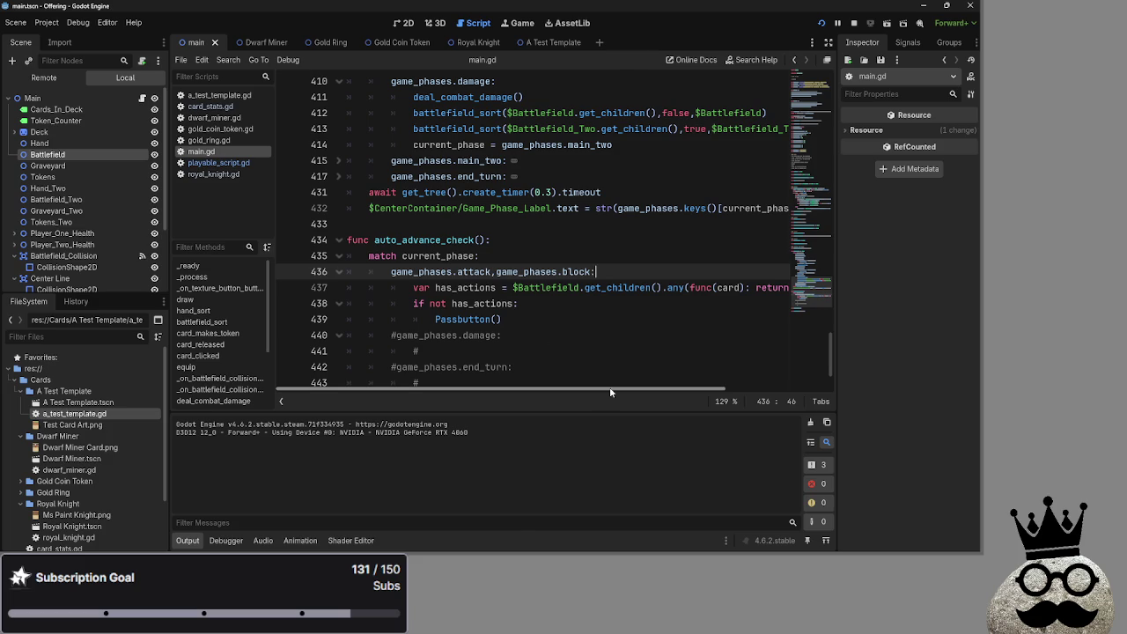
# Step: Review the player-two turn check and remove the stray empty line inside auto_advance_check
pyautogui.press('Return')
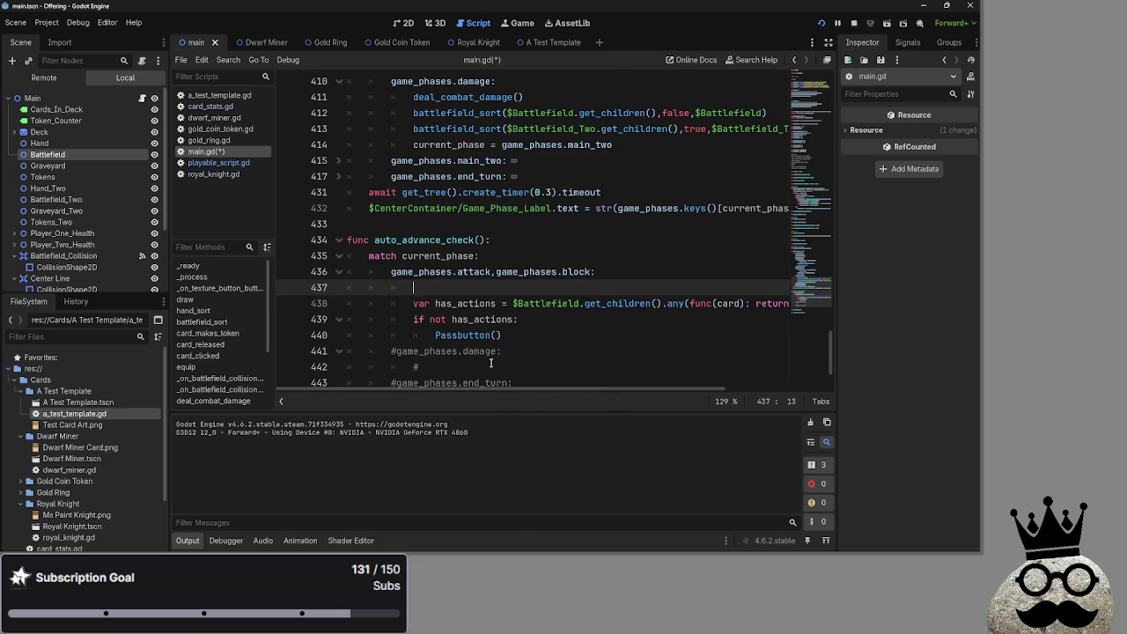
pyautogui.scroll(4, 490, 365)
pyautogui.scroll(2, 491, 364)
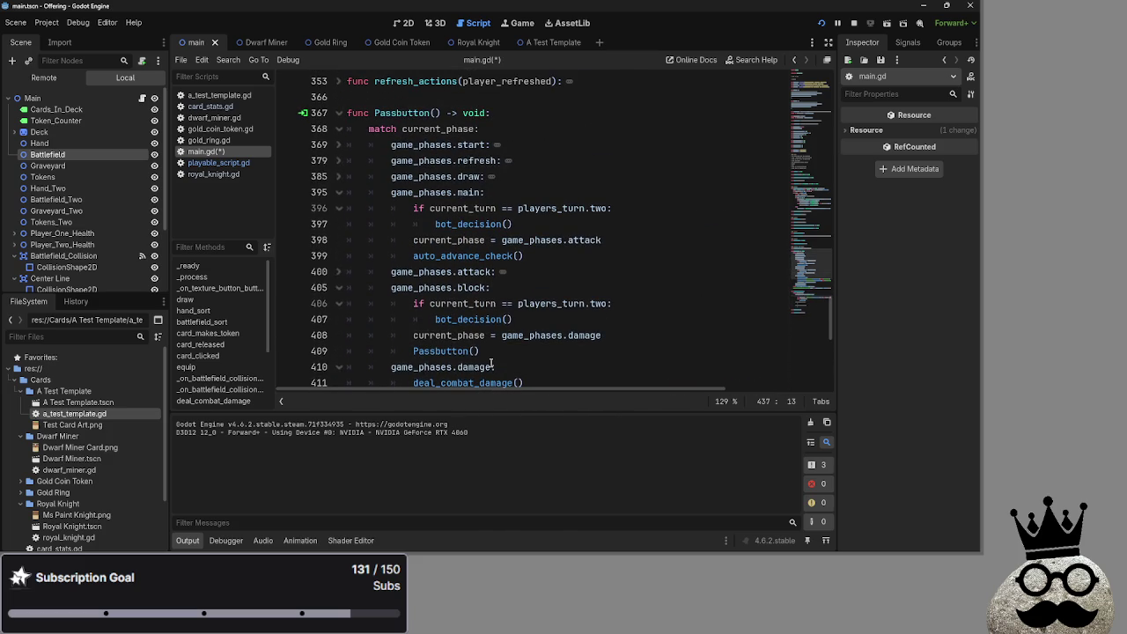
pyautogui.click(337, 273)
pyautogui.click(568, 272)
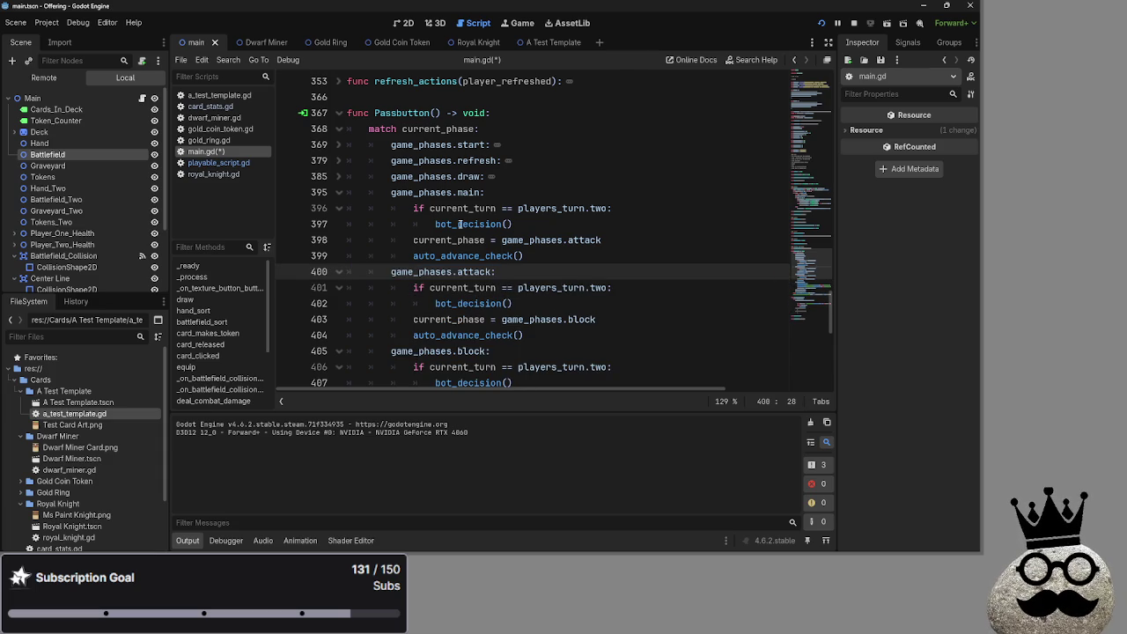
pyautogui.moveTo(413, 208); pyautogui.dragTo(613, 208)
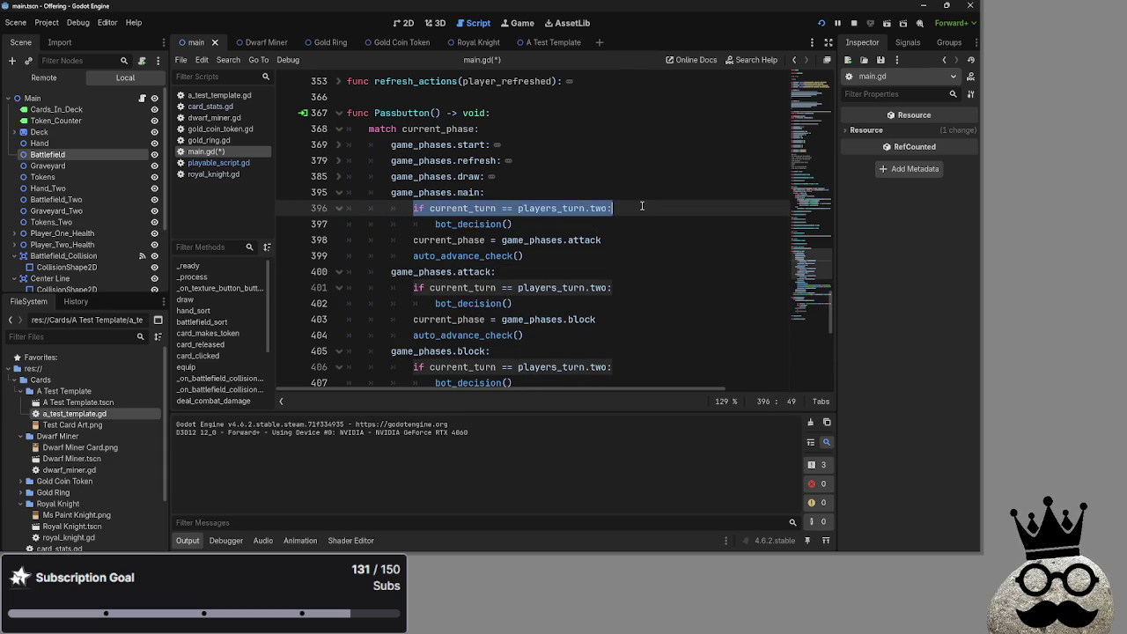
pyautogui.scroll(-8, 614, 300)
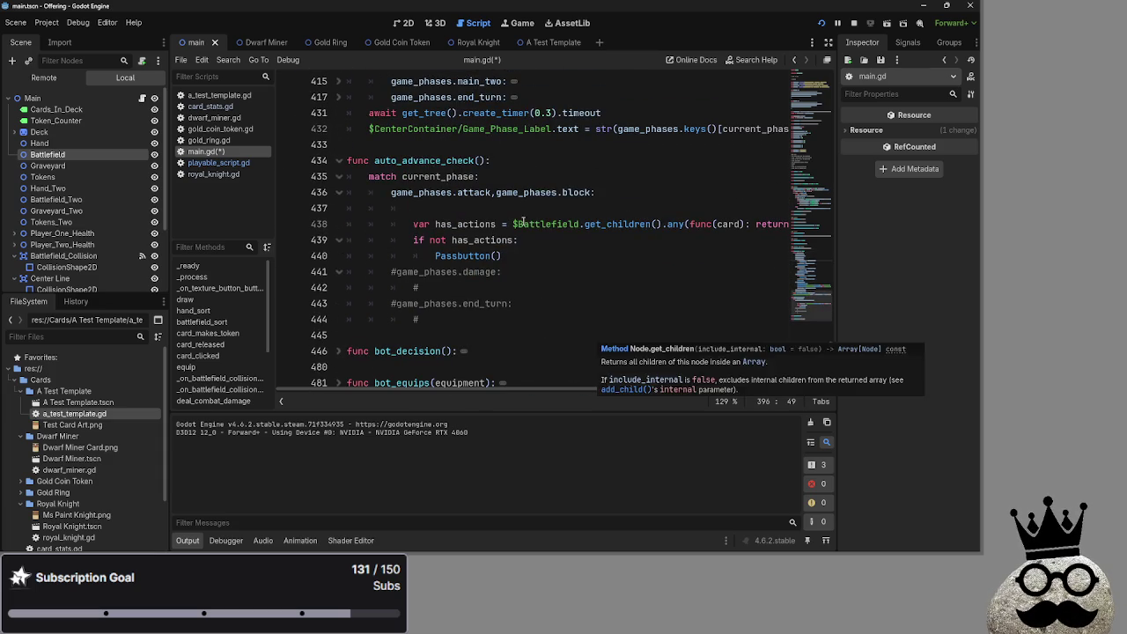
pyautogui.click(523, 209)
pyautogui.press('BackSpace')
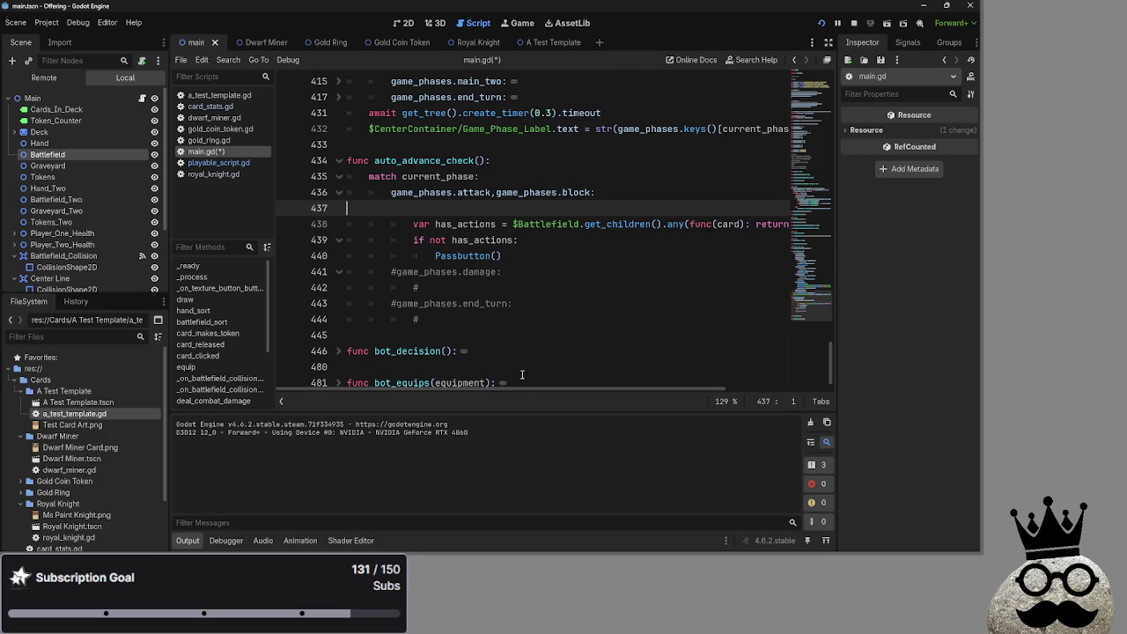
pyautogui.press('BackSpace')
# Step: Add 'if current_turn == players_turn.two:' on a new line after the has_actions line
pyautogui.moveTo(595, 389); pyautogui.dragTo(687, 389)
pyautogui.click(779, 208)
pyautogui.press('Return')
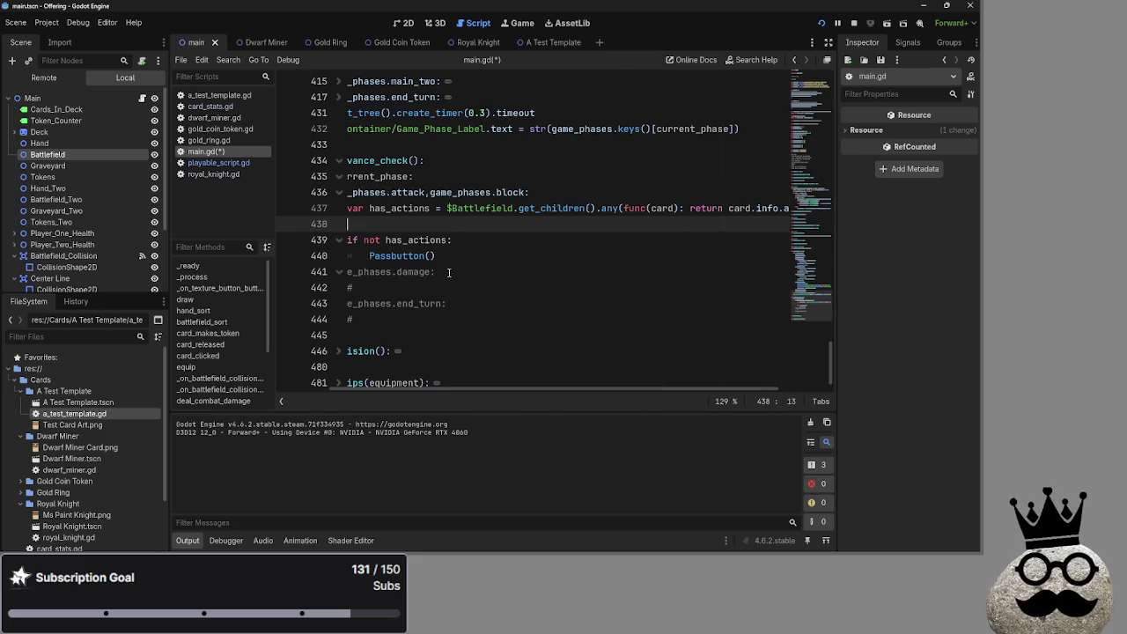
pyautogui.write('if current_turn == players_turn.two:')
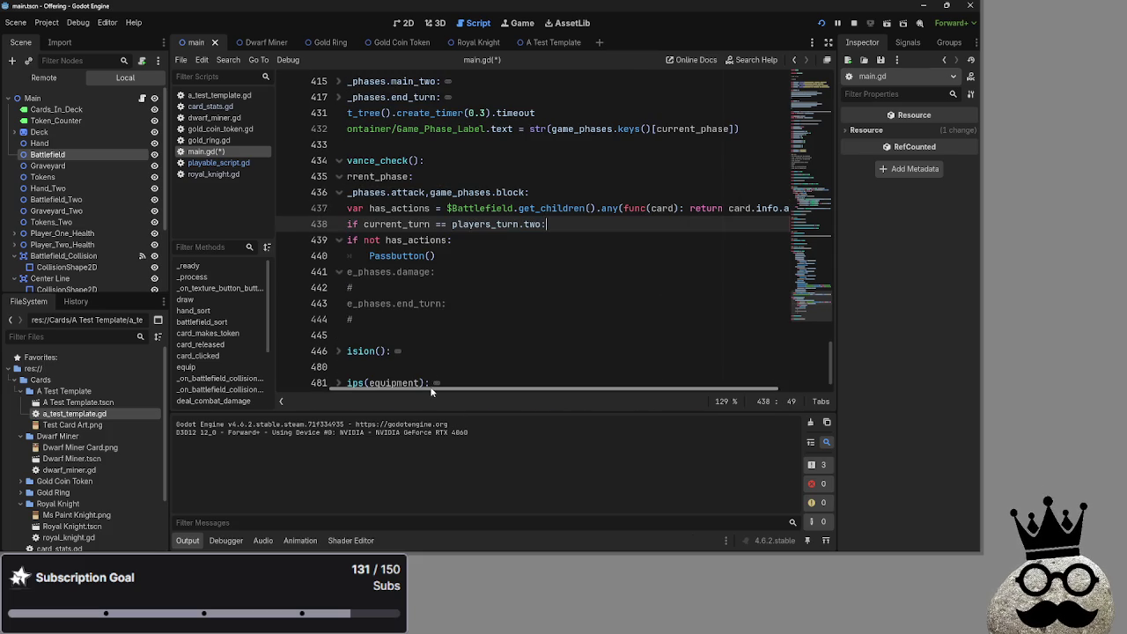
pyautogui.press('Return')
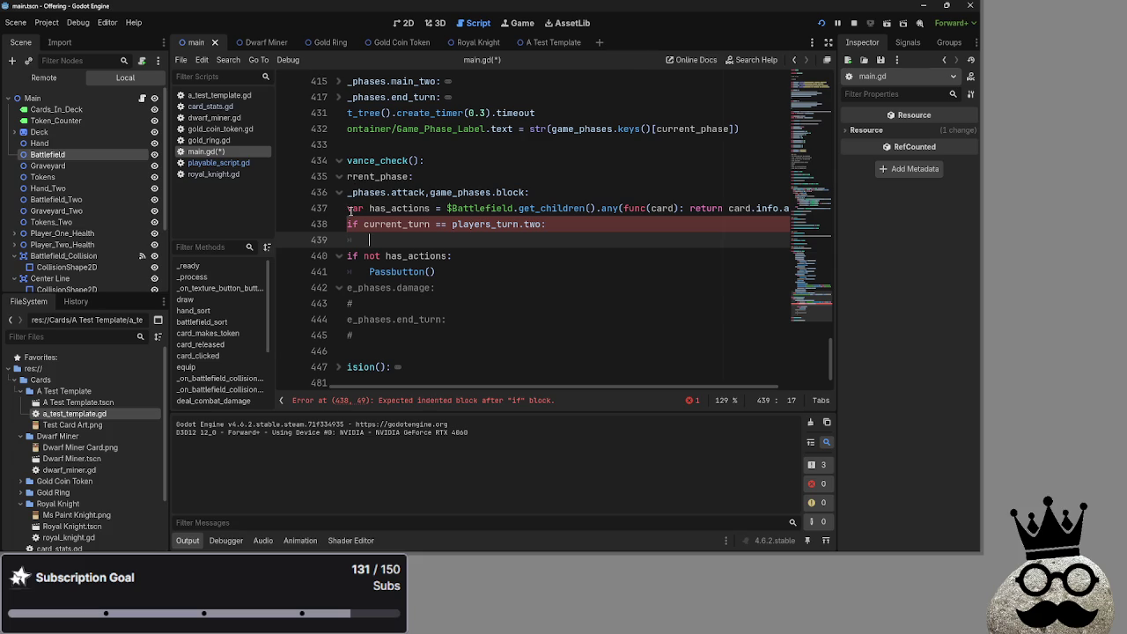
# Step: Under the new if, reassign has_actions from $Battlefield_Two's cards without var, and save main.gd
pyautogui.moveTo(348, 209); pyautogui.dragTo(803, 213)
pyautogui.click(445, 239)
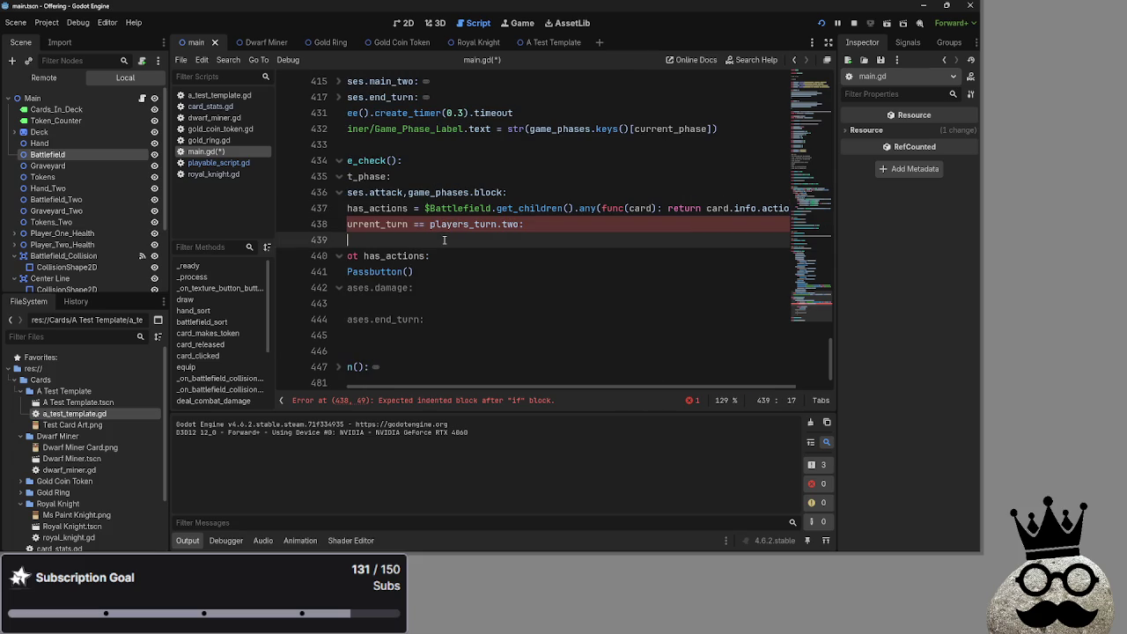
pyautogui.write('v')
pyautogui.press('BackSpace')
pyautogui.write('var has_actions = $Battlefield.get_children().any(func(card): return card.info.actions > 0)')
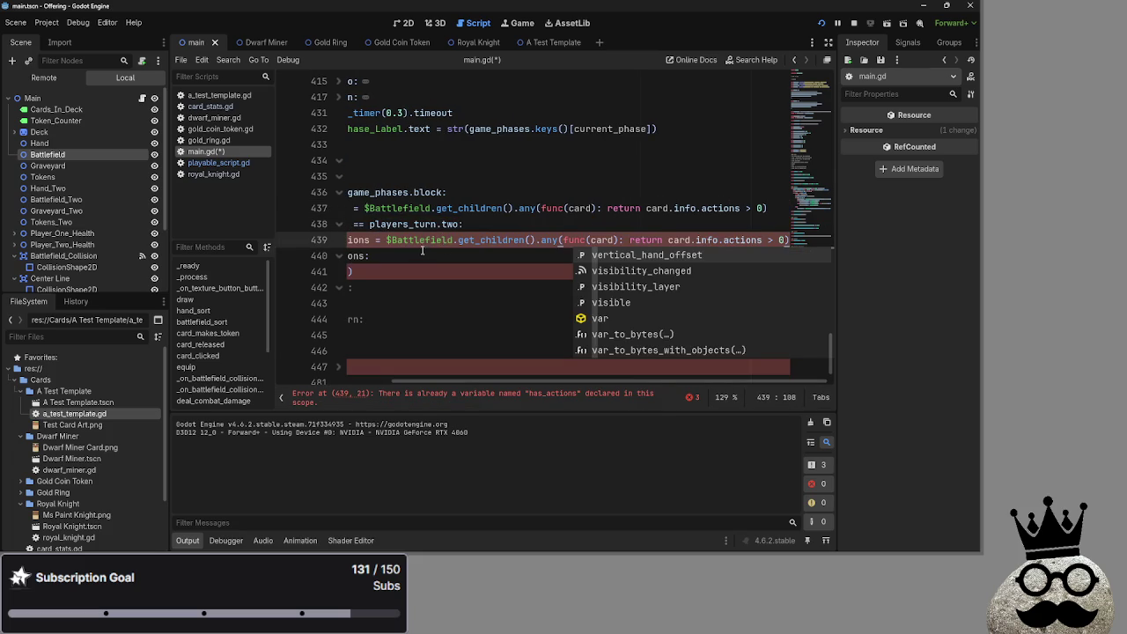
pyautogui.click(454, 239)
pyautogui.write('_')
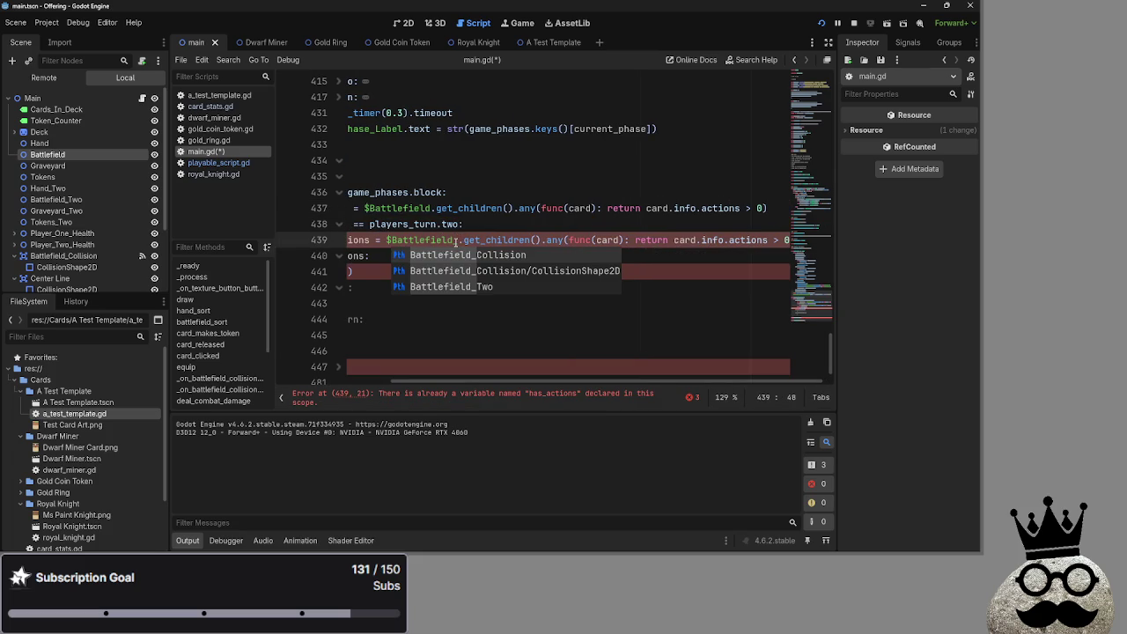
pyautogui.write('T')
pyautogui.press('Return')
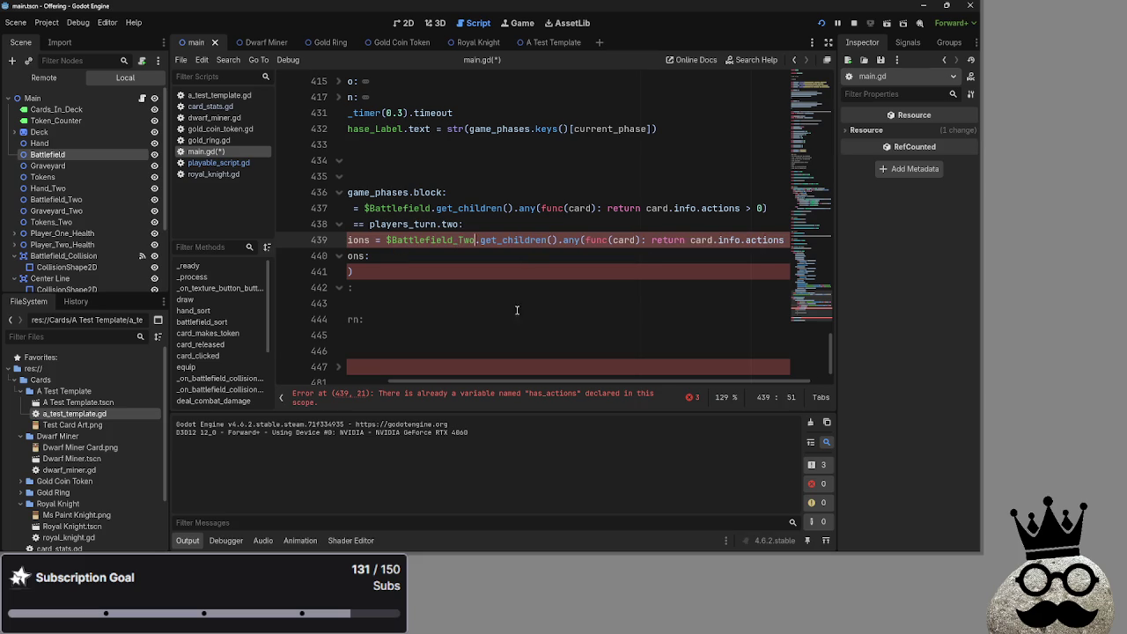
pyautogui.moveTo(507, 381); pyautogui.dragTo(396, 381)
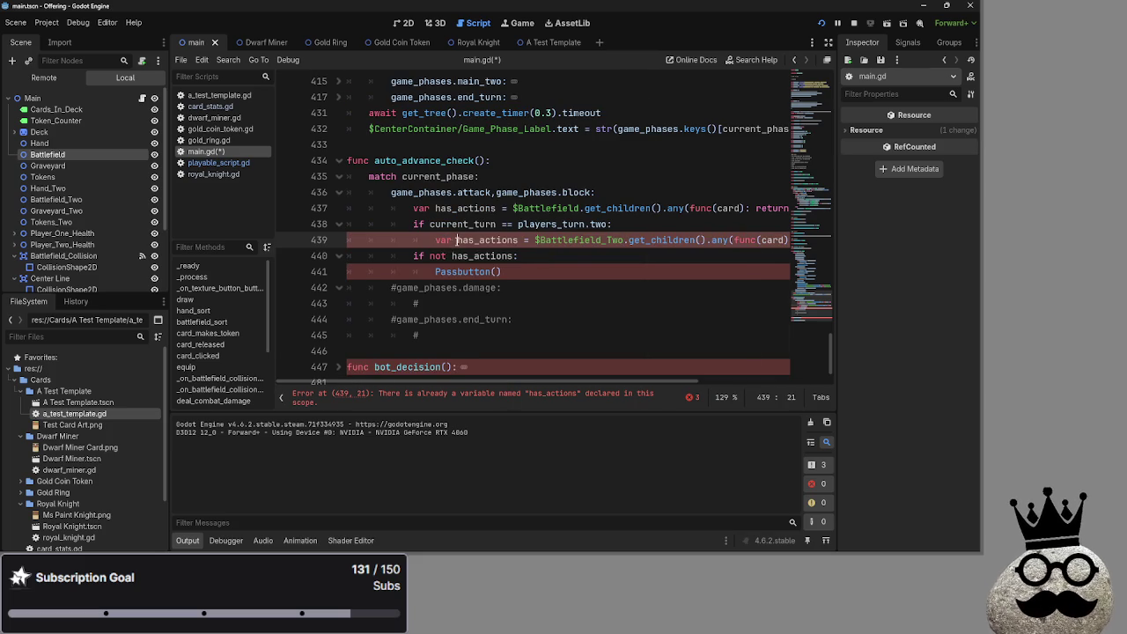
pyautogui.moveTo(456, 240); pyautogui.dragTo(436, 239)
pyautogui.press('BackSpace')
pyautogui.click(648, 256)
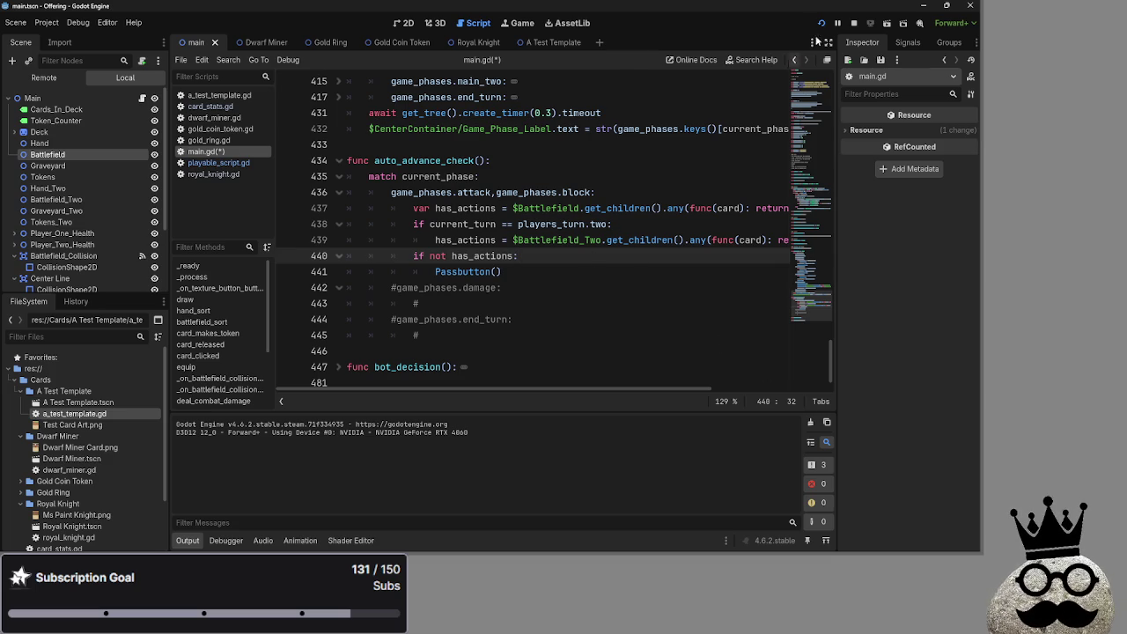
pyautogui.hotkey('ctrl', 's')
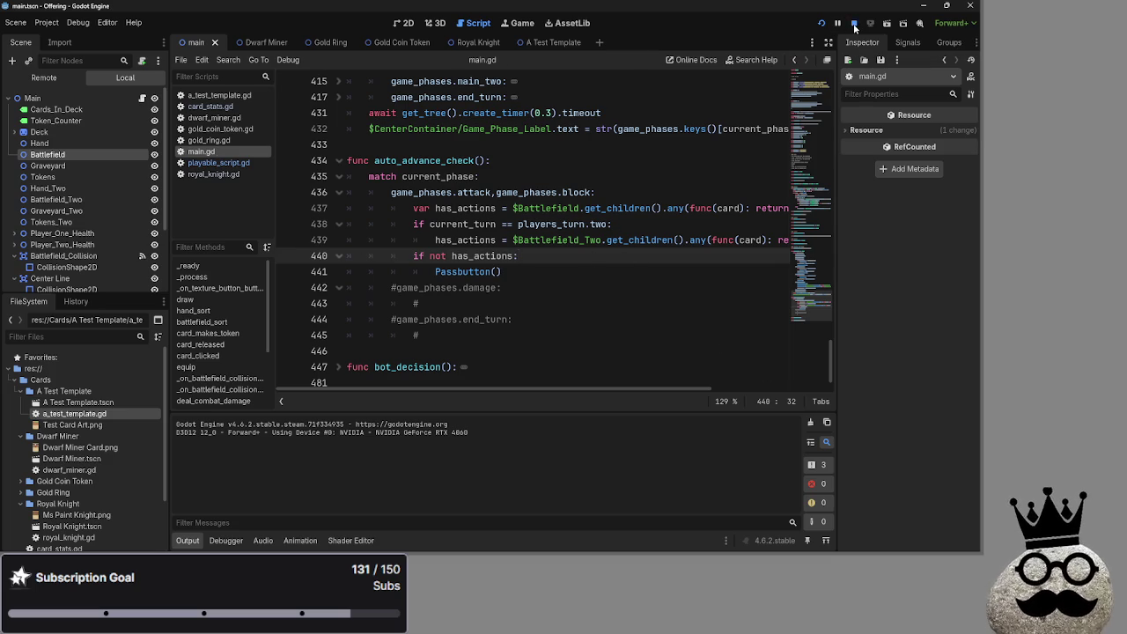
# Step: Run the project, play the fourth hand card onto the board, and advance through main_two to end_turn
pyautogui.click(821, 23)
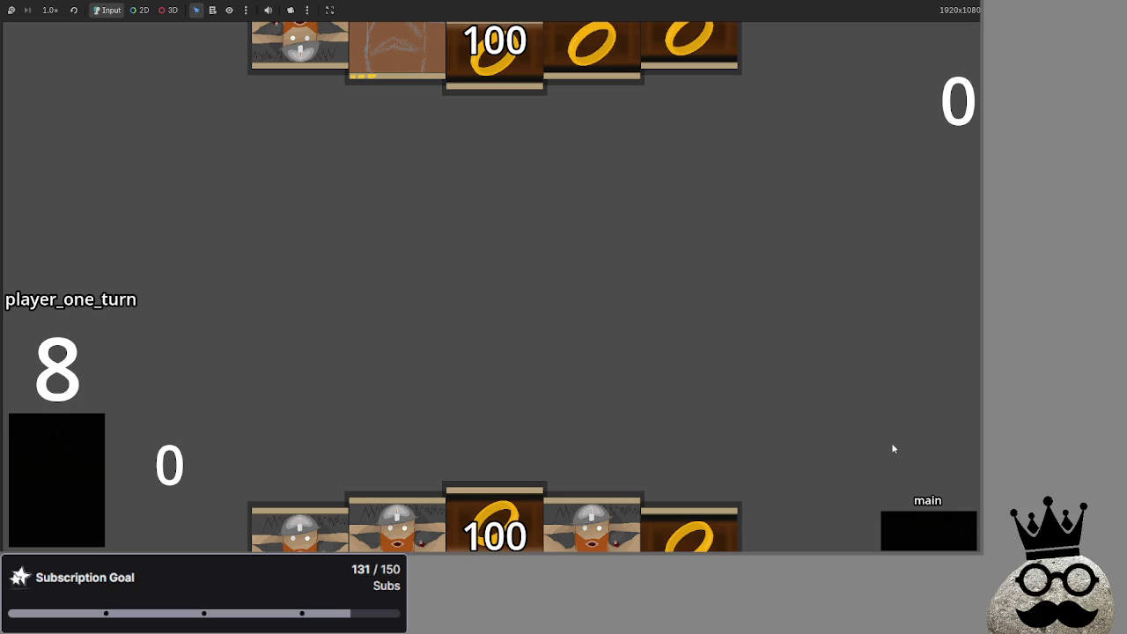
pyautogui.moveTo(592, 528)
pyautogui.mouseDown()
pyautogui.moveTo(622, 304)
pyautogui.moveTo(617, 317)
pyautogui.mouseUp()
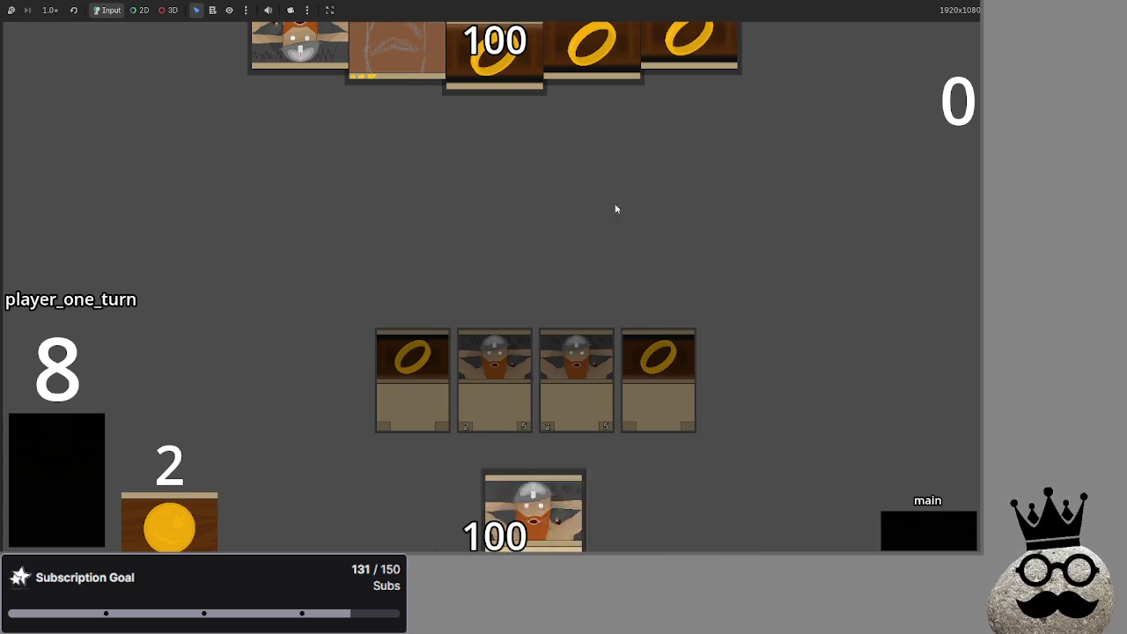
pyautogui.click(906, 538)
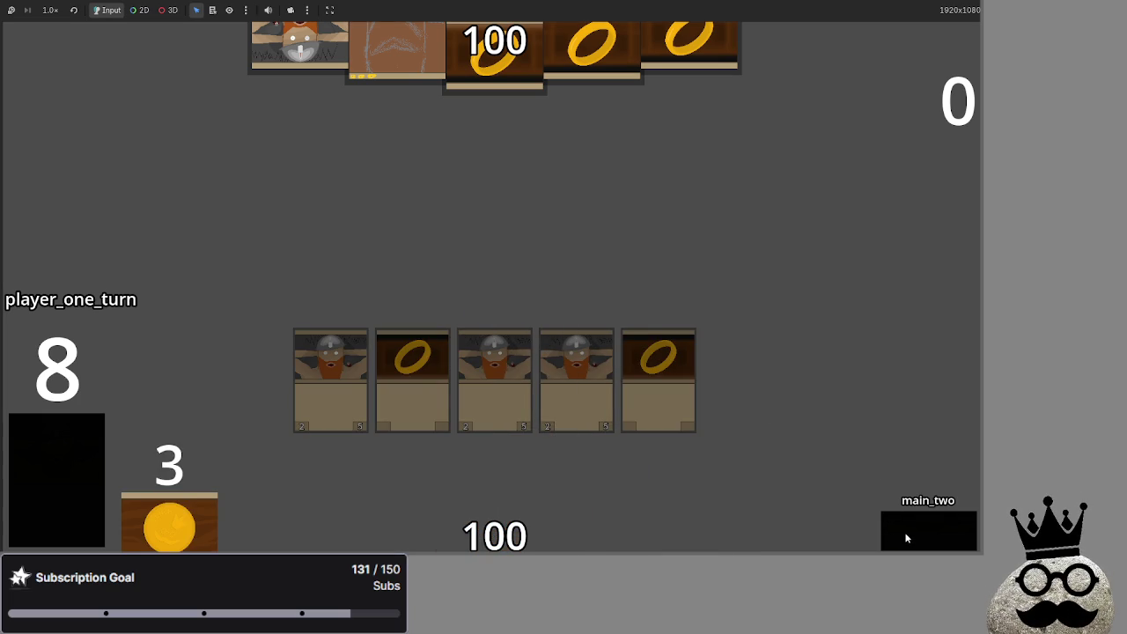
pyautogui.click(906, 538)
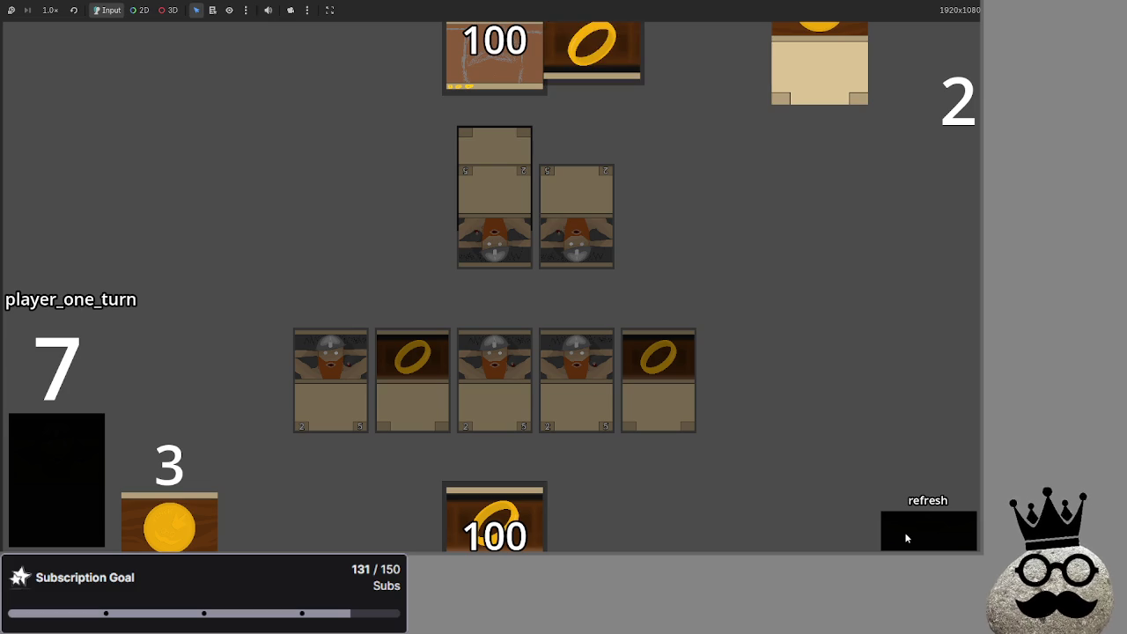
# Step: Back in main.gd, add a Passbutton() call after the end_turn assignment in the main_two case
pyautogui.hotkey('alt', 'Tab')
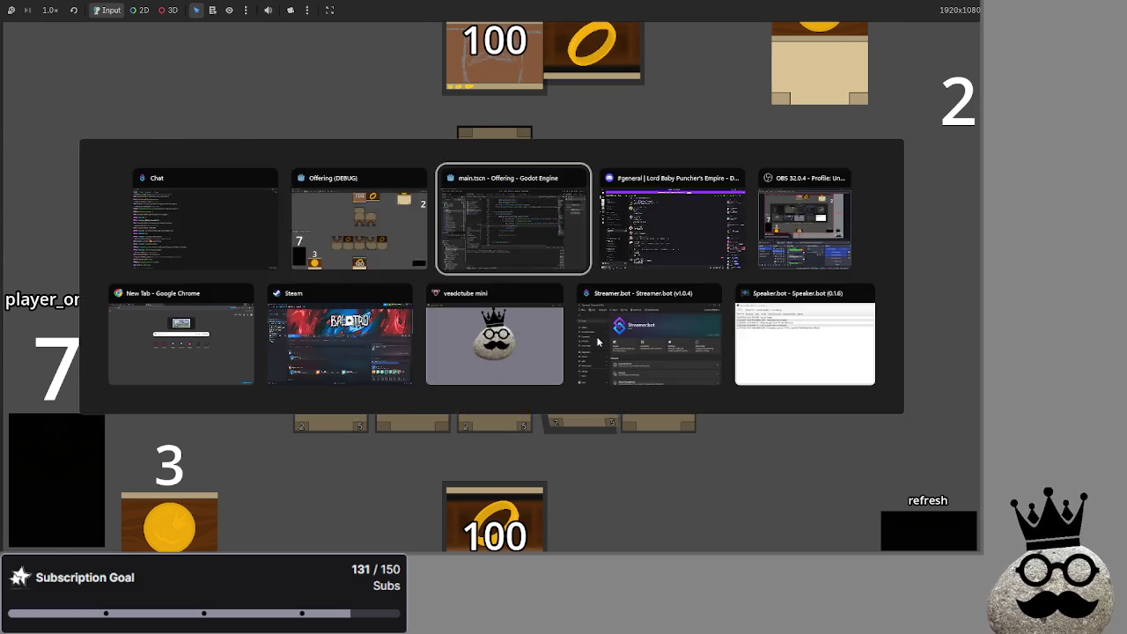
pyautogui.click(495, 308)
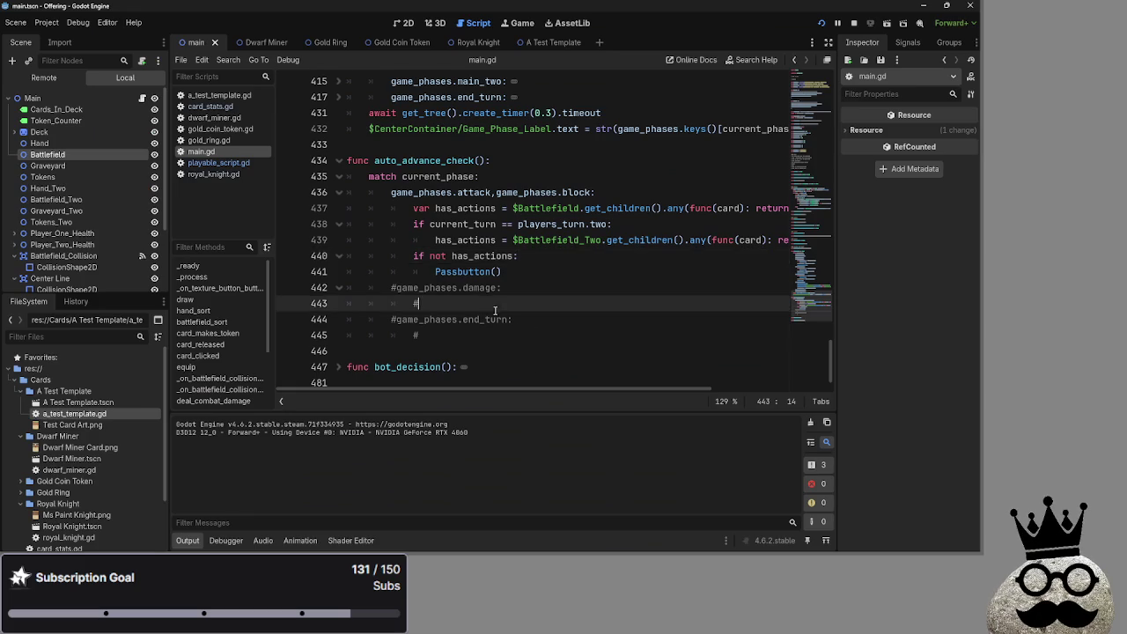
pyautogui.scroll(5, 495, 310)
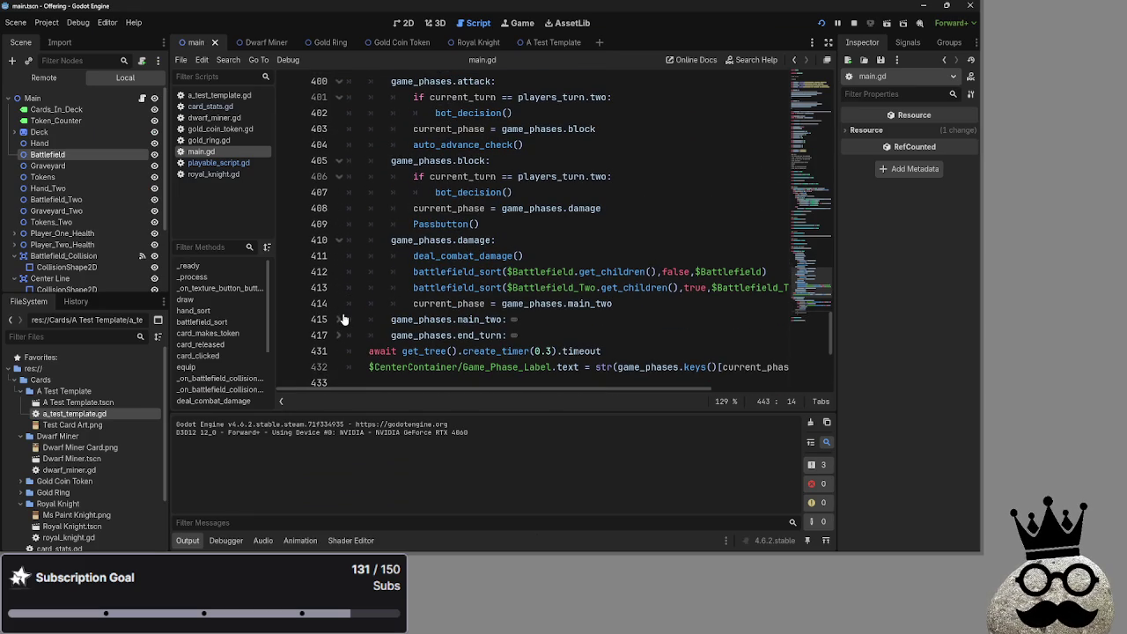
pyautogui.click(339, 321)
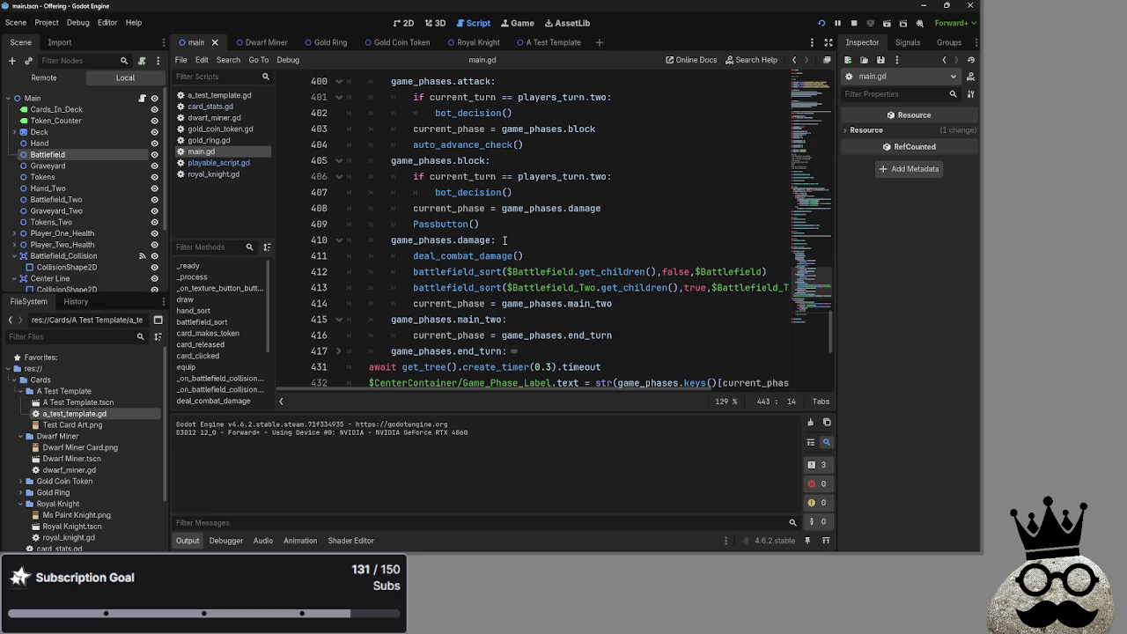
pyautogui.moveTo(480, 224); pyautogui.dragTo(413, 224)
pyautogui.hotkey('ctrl', 'c')
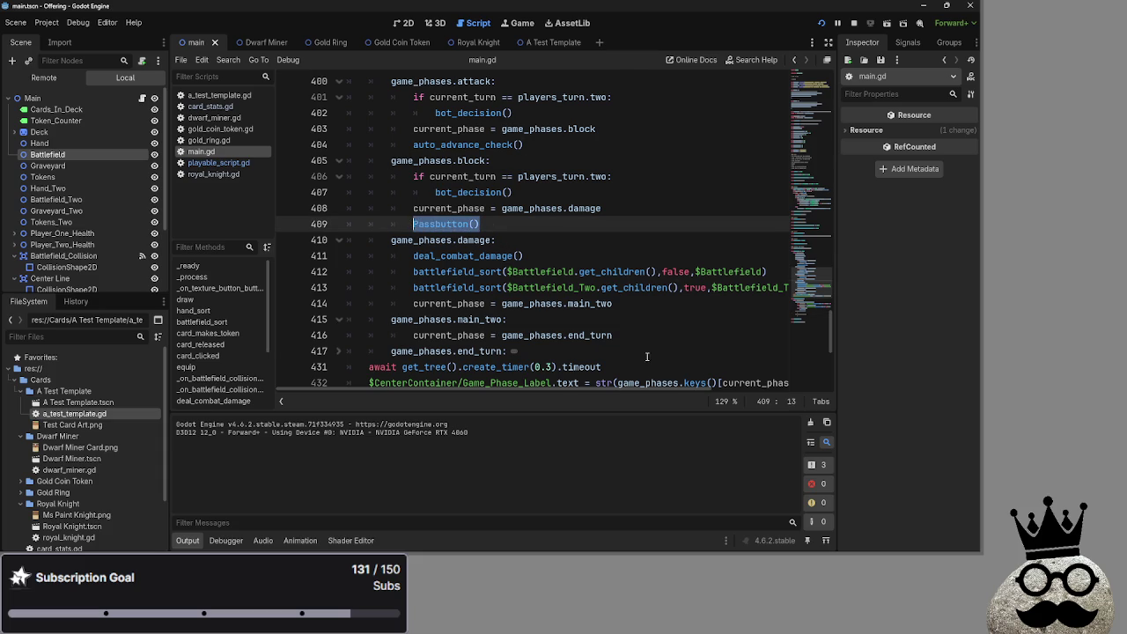
pyautogui.click(639, 336)
pyautogui.press('Return')
pyautogui.hotkey('ctrl', 'v')
# Step: Unfold the end_turn branch to check its draw(player_one) line, then relaunch the game
pyautogui.scroll(-1, 345, 330)
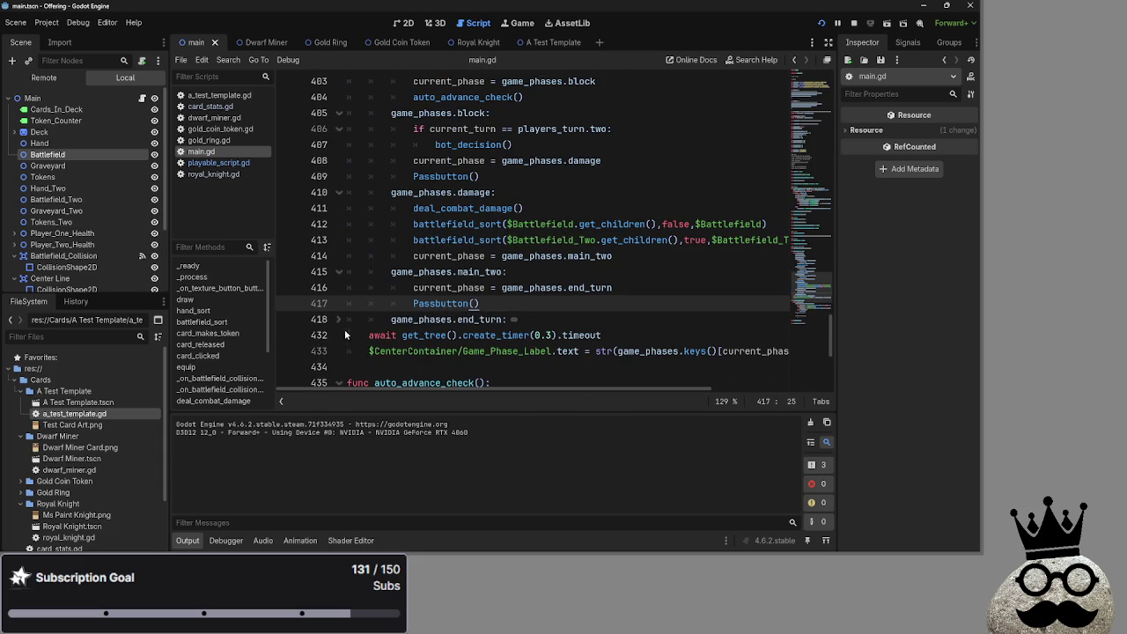
pyautogui.click(329, 317)
pyautogui.click(338, 319)
pyautogui.click(622, 303)
pyautogui.scroll(-2, 623, 302)
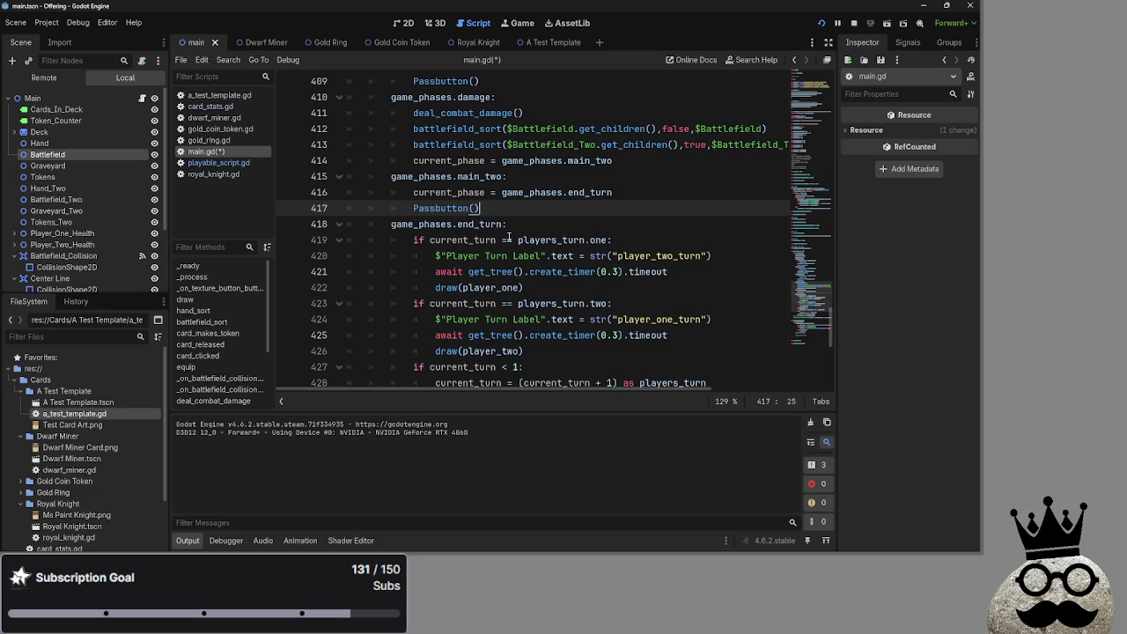
pyautogui.scroll(-1, 572, 254)
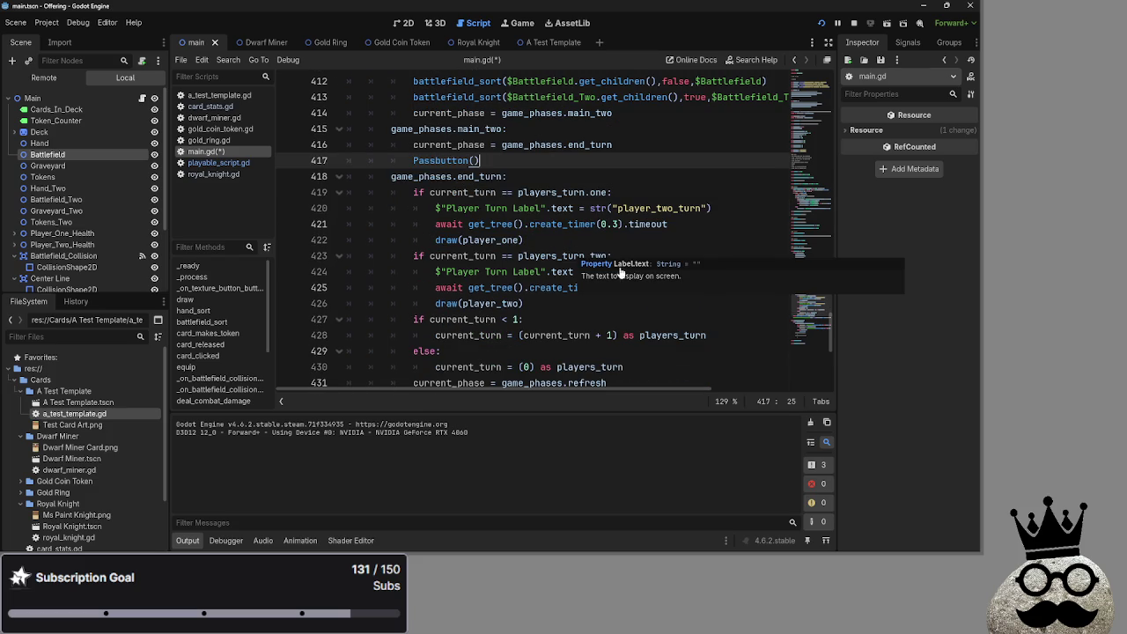
pyautogui.click(572, 240)
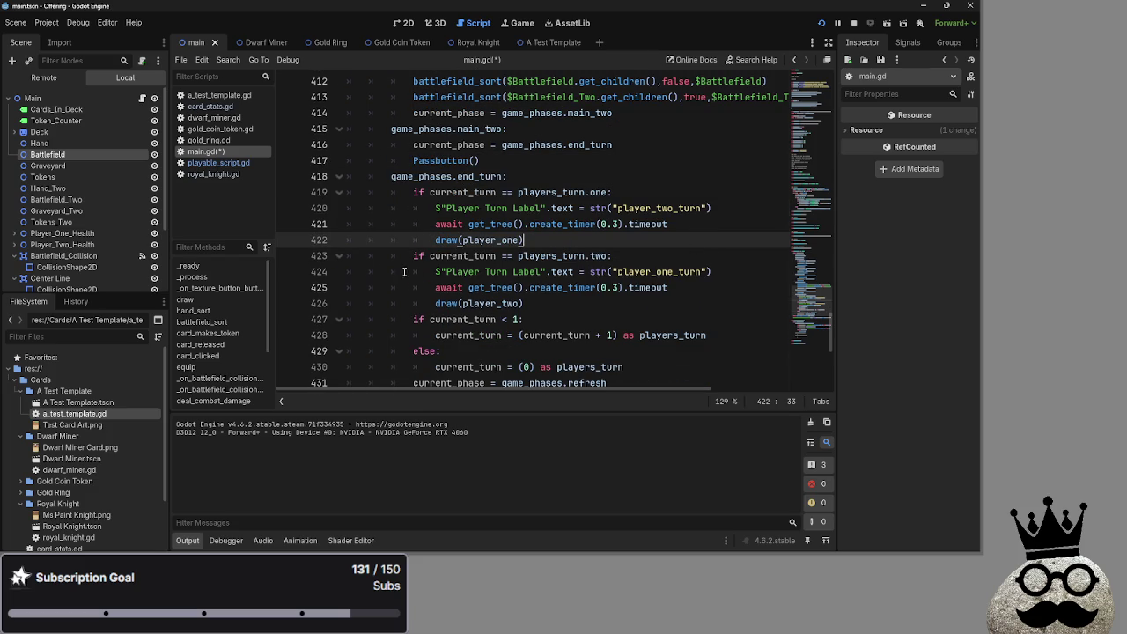
pyautogui.scroll(1, 574, 264)
pyautogui.click(853, 25)
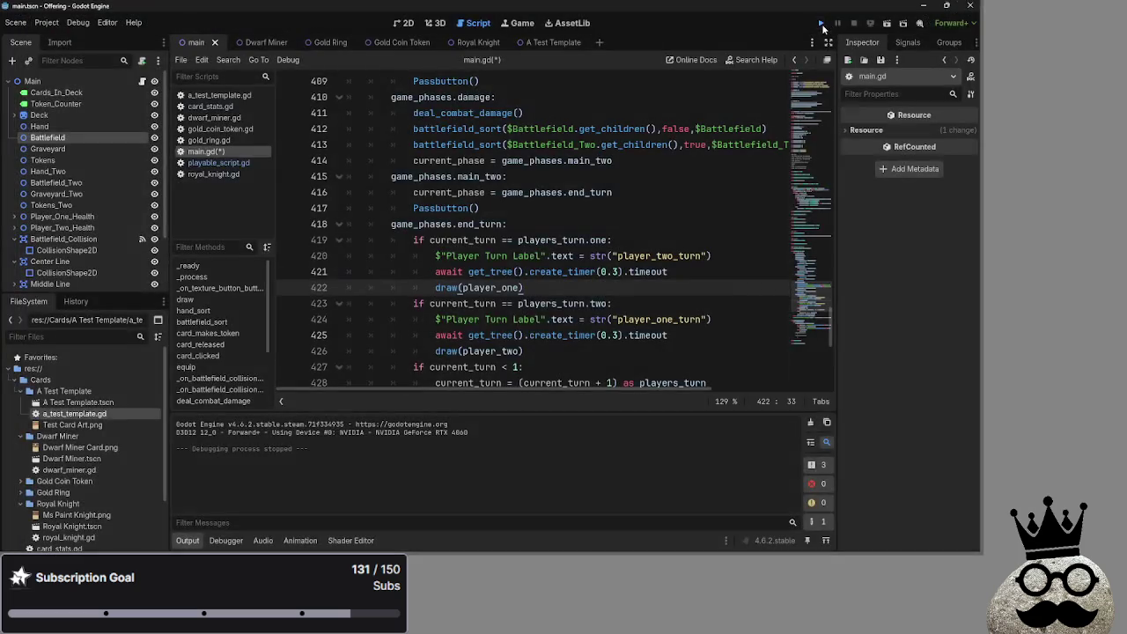
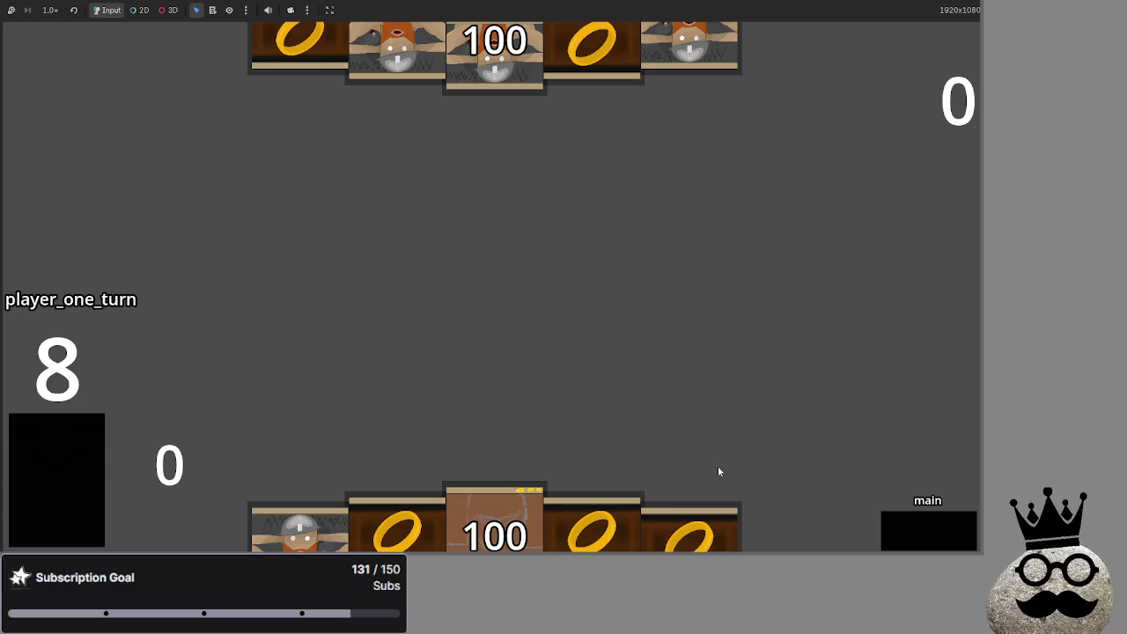
# Step: Play the dwarf card and three ring cards onto the battlefield
pyautogui.moveTo(299, 520)
pyautogui.mouseDown()
pyautogui.moveTo(347, 370)
pyautogui.moveTo(369, 348)
pyautogui.mouseUp()
pyautogui.click(688, 528)
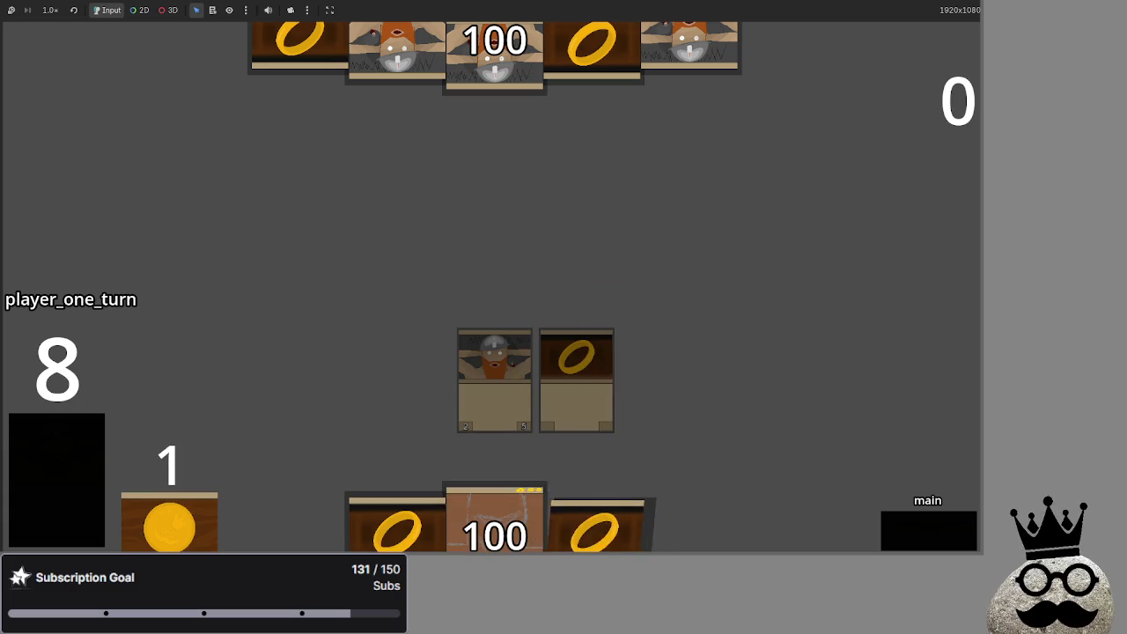
pyautogui.click(402, 537)
pyautogui.click(592, 528)
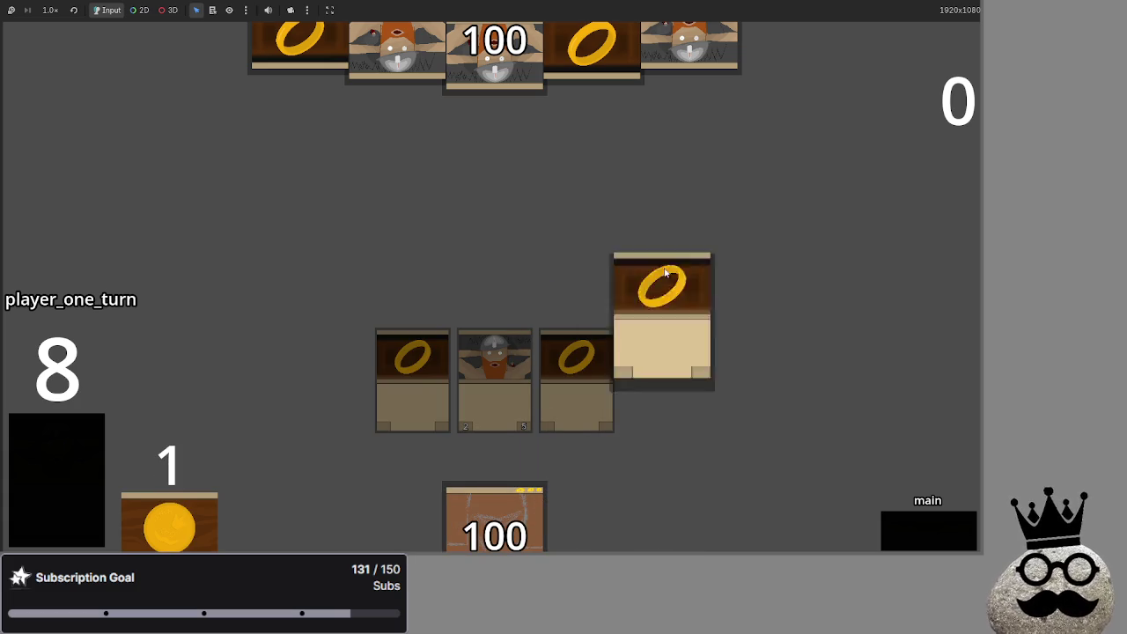
# Step: Advance through main_two, player two's turn and player one's draw, then stop the game
pyautogui.click(930, 531)
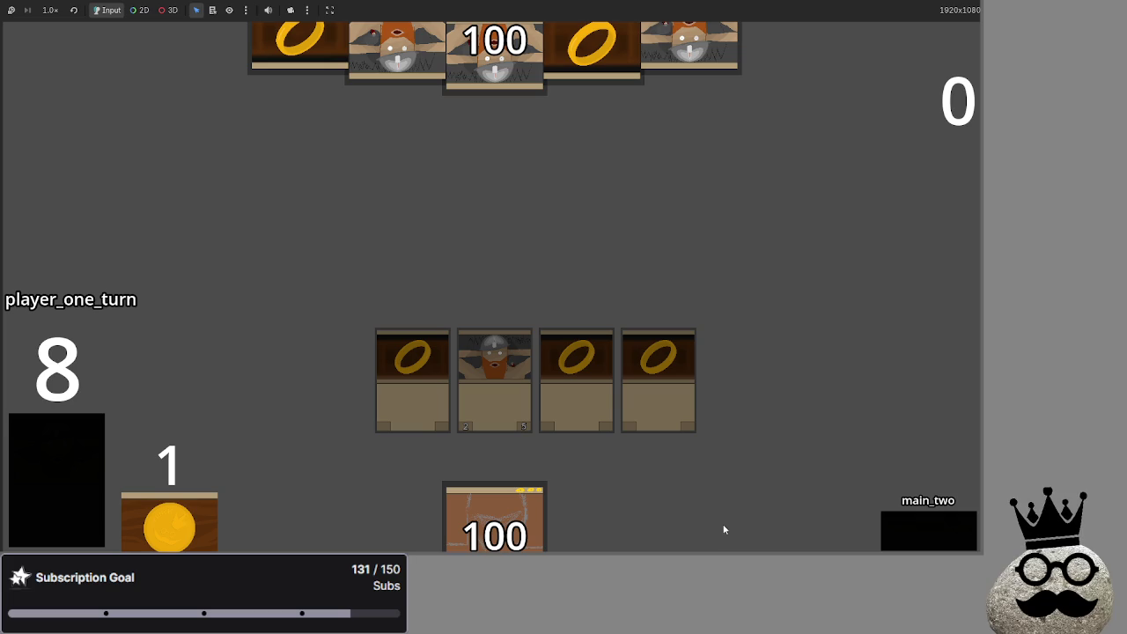
pyautogui.click(926, 535)
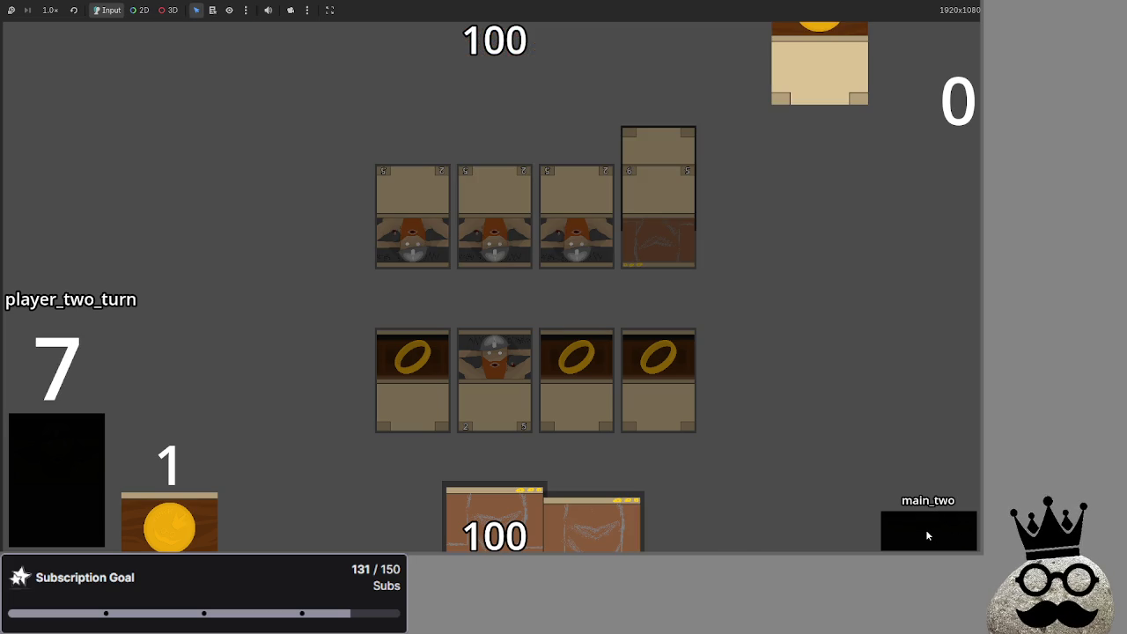
pyautogui.click(926, 534)
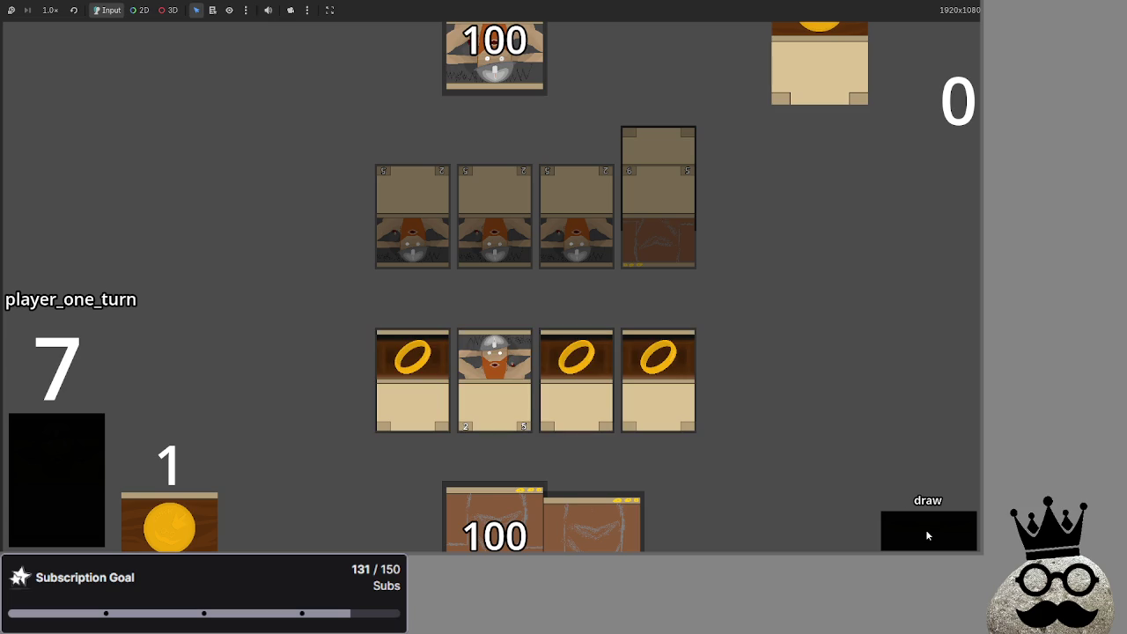
pyautogui.click(925, 529)
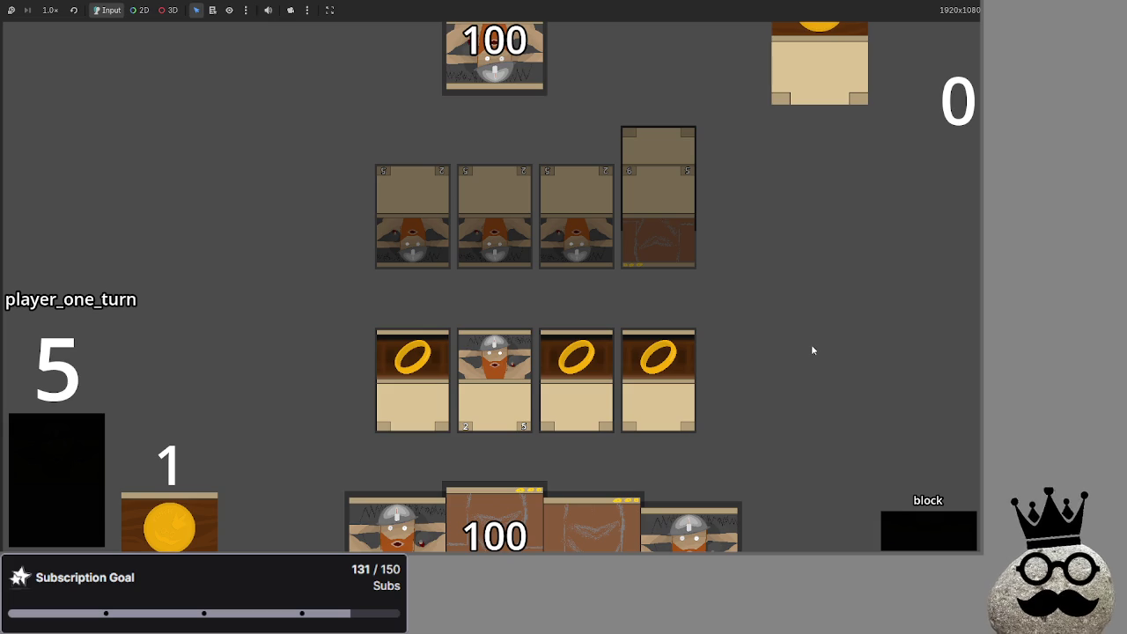
pyautogui.press('F8')
pyautogui.press('Up')
pyautogui.press('Up')
pyautogui.press('Up')
# Step: Move game_phases.block onto its own line below the attack branch, removing the comma and adding a colon
pyautogui.scroll(-5, 602, 271)
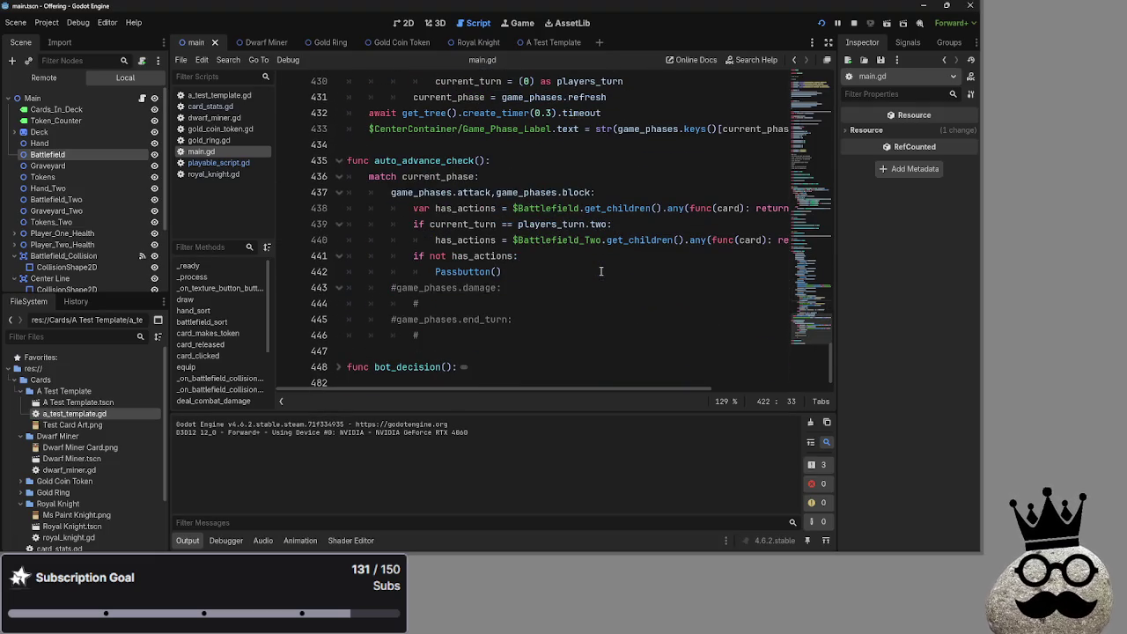
pyautogui.click(631, 193)
pyautogui.click(587, 271)
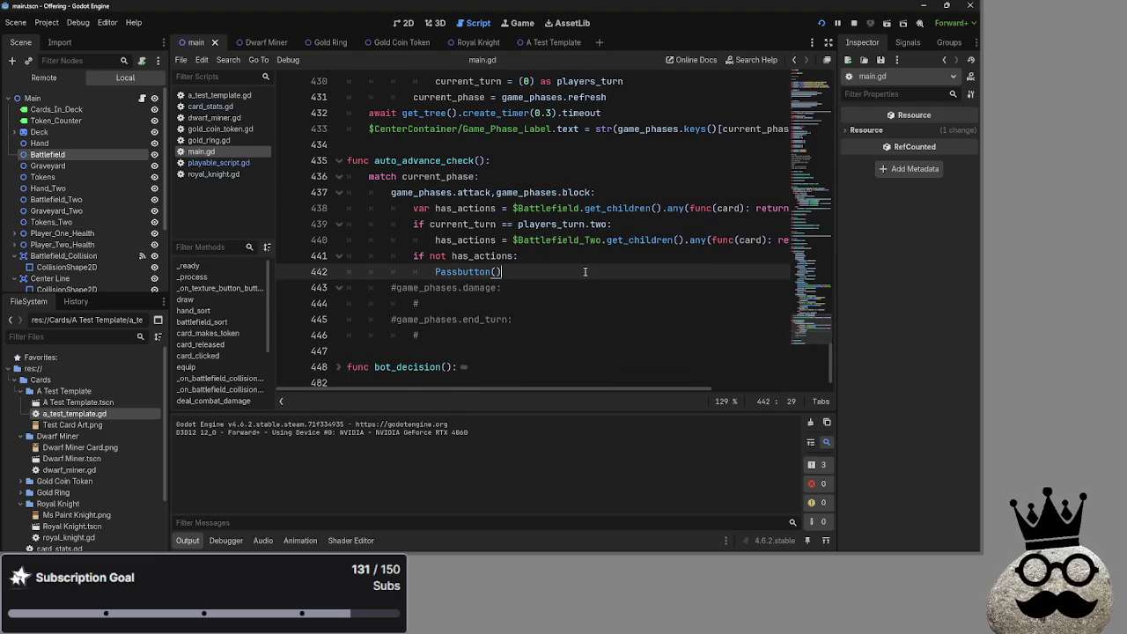
pyautogui.press('Return')
pyautogui.press('BackSpace')
pyautogui.press('BackSpace')
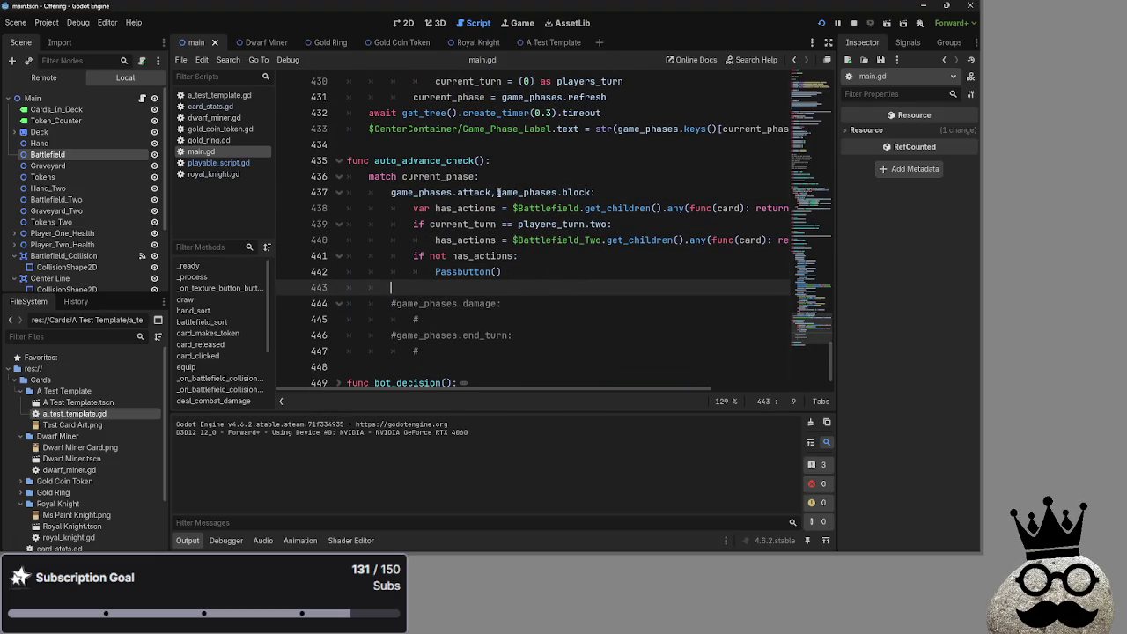
pyautogui.moveTo(496, 192)
pyautogui.mouseDown()
pyautogui.moveTo(592, 192)
pyautogui.moveTo(475, 287)
pyautogui.moveTo(506, 287)
pyautogui.mouseUp()
pyautogui.click(496, 192)
pyautogui.press('BackSpace')
pyautogui.click(524, 287)
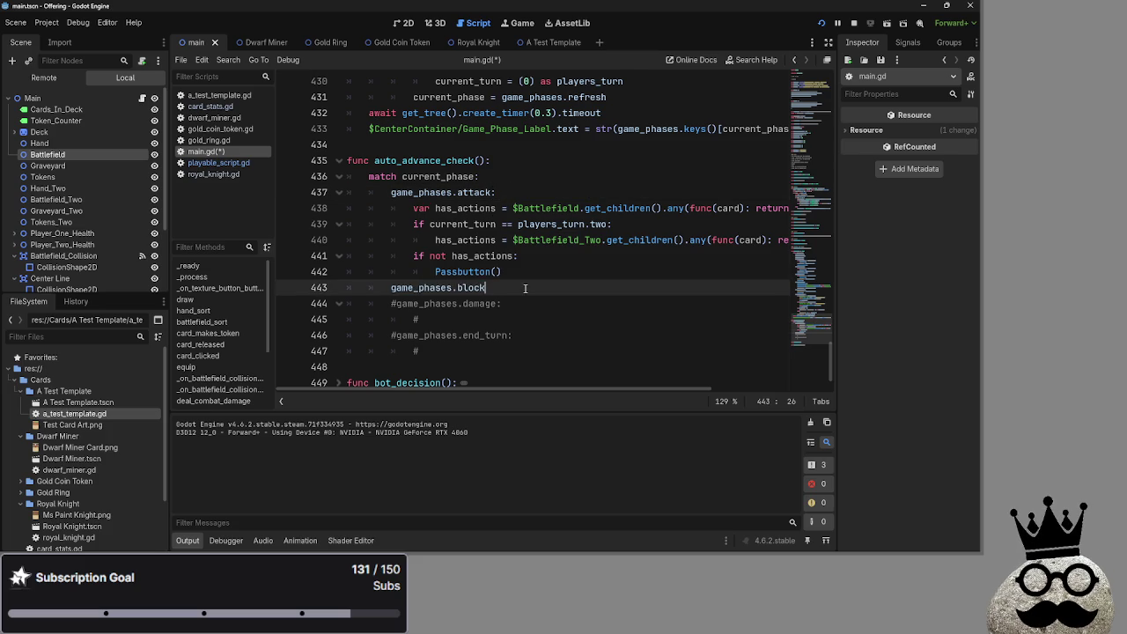
pyautogui.write(':')
pyautogui.press('Return')
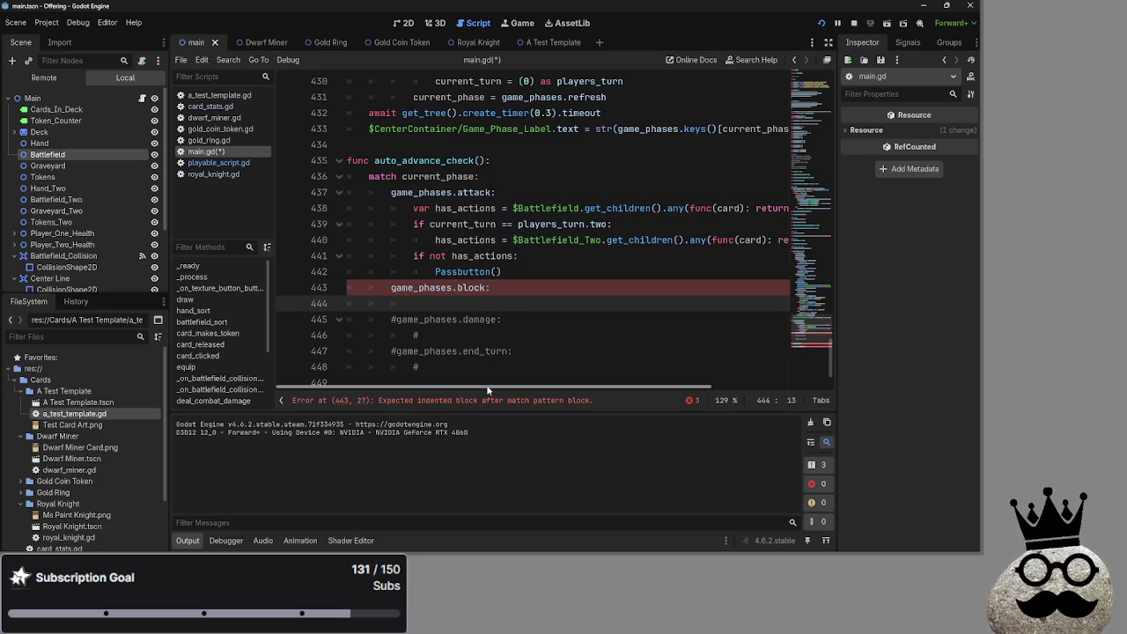
# Step: Run the game with F5 to test the change, then select the attack branch's body lines
pyautogui.moveTo(468, 388)
pyautogui.mouseDown()
pyautogui.moveTo(678, 387)
pyautogui.moveTo(439, 377)
pyautogui.mouseUp()
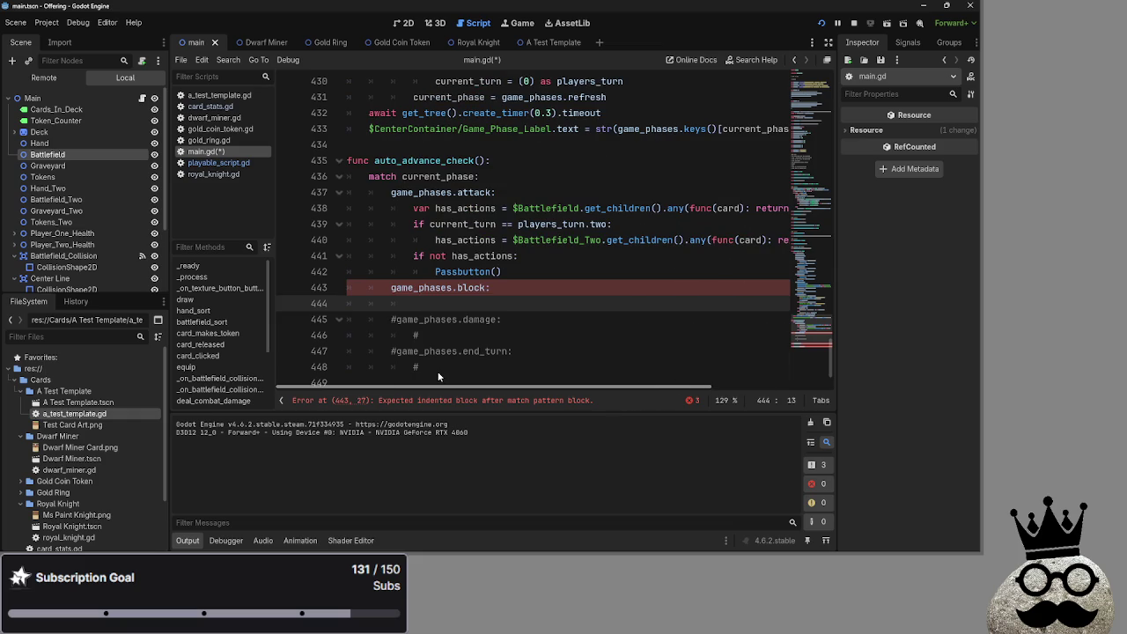
pyautogui.hscroll(3, 478, 369)
pyautogui.hscroll(-3, 384, 364)
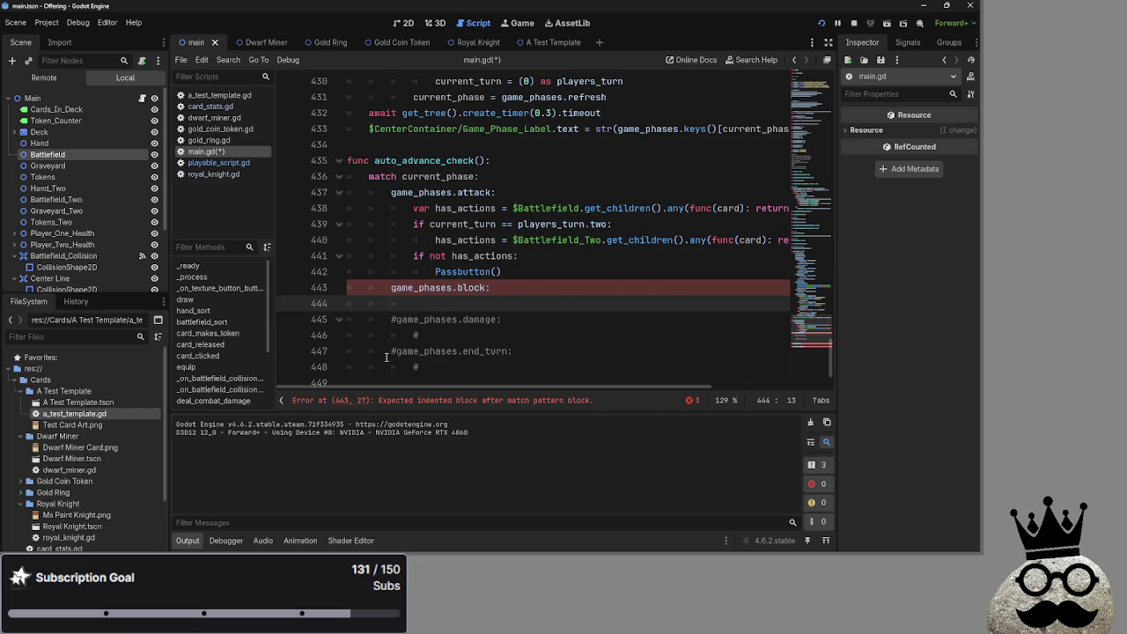
pyautogui.click(392, 288)
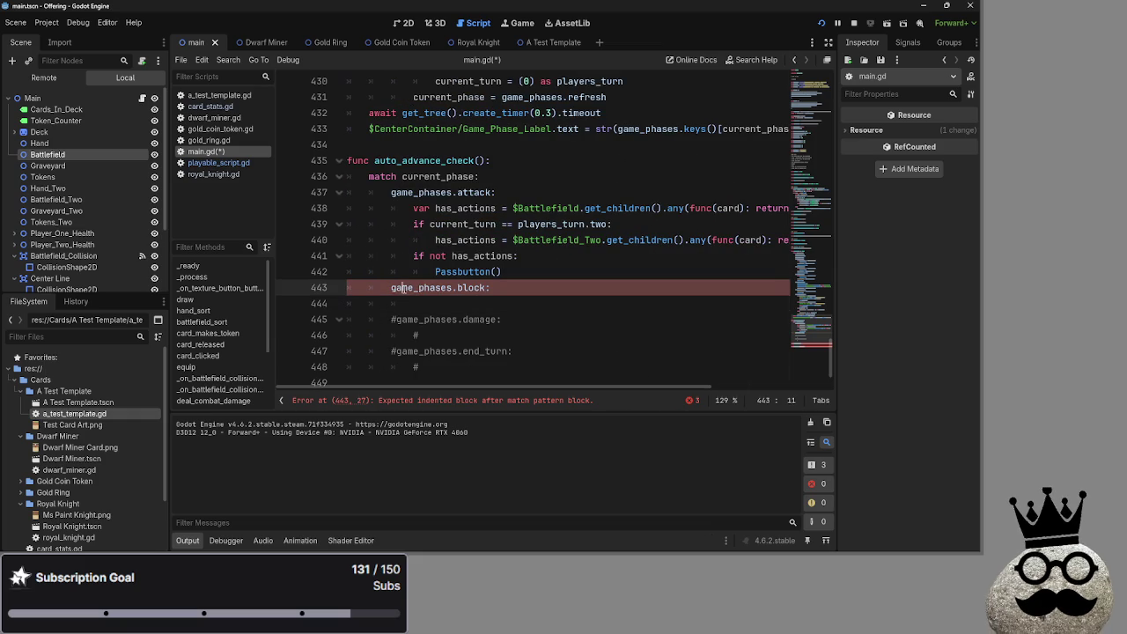
pyautogui.click(529, 290)
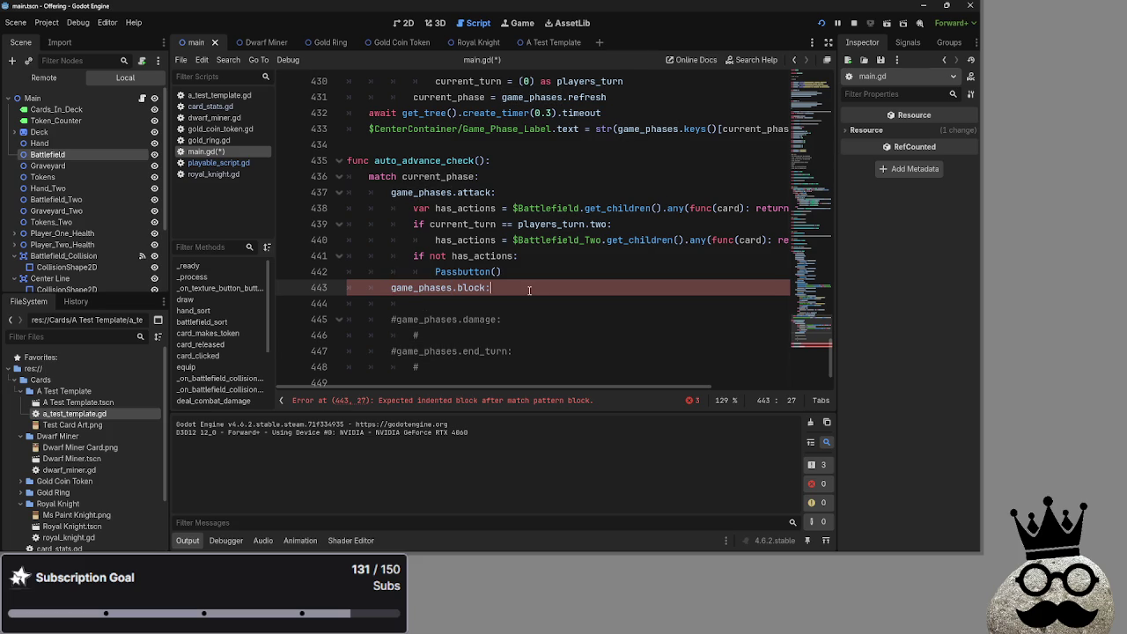
pyautogui.press('F5')
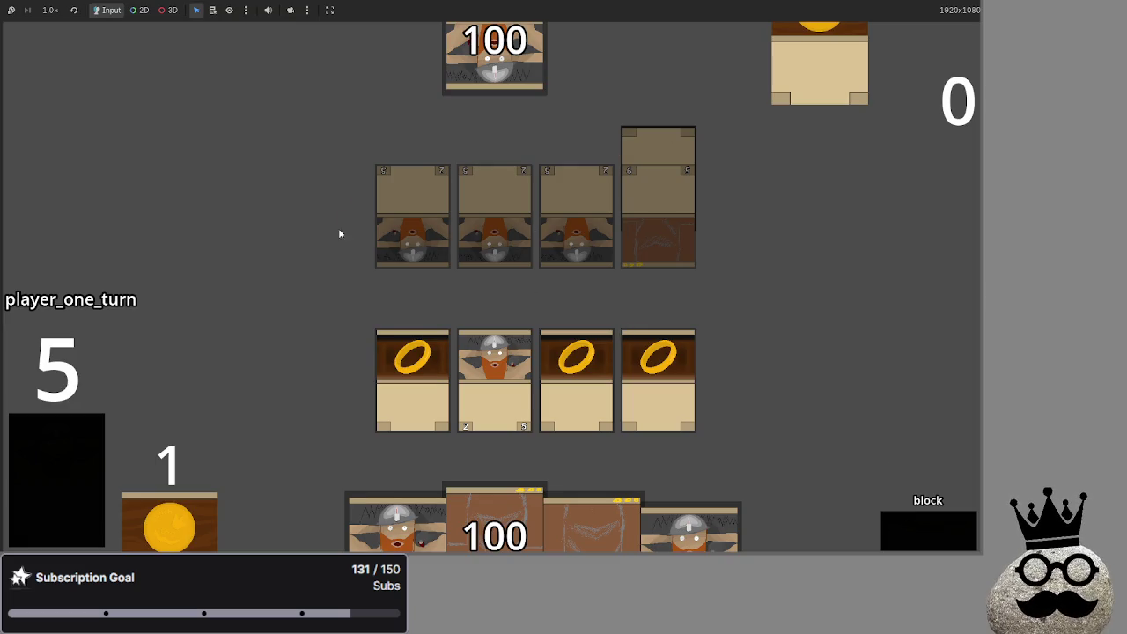
pyautogui.hotkey('alt', 'Tab')
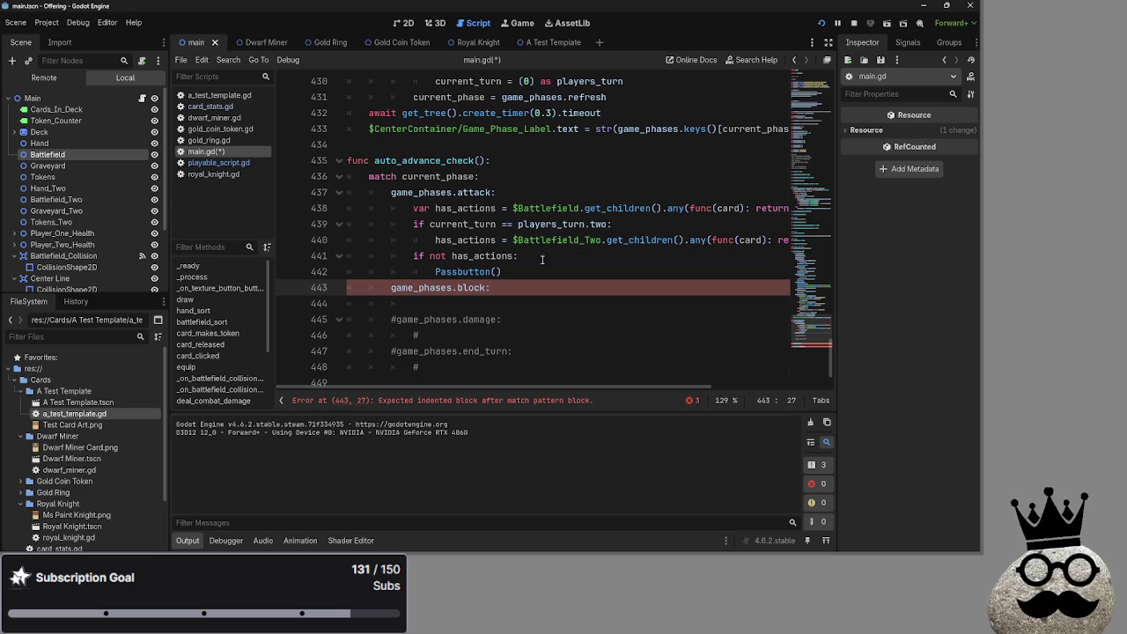
pyautogui.moveTo(413, 208); pyautogui.dragTo(537, 275)
# Step: Copy the attack branch's body and paste it under game_phases.block, keeping the not condition
pyautogui.hotkey('ctrl', 'c')
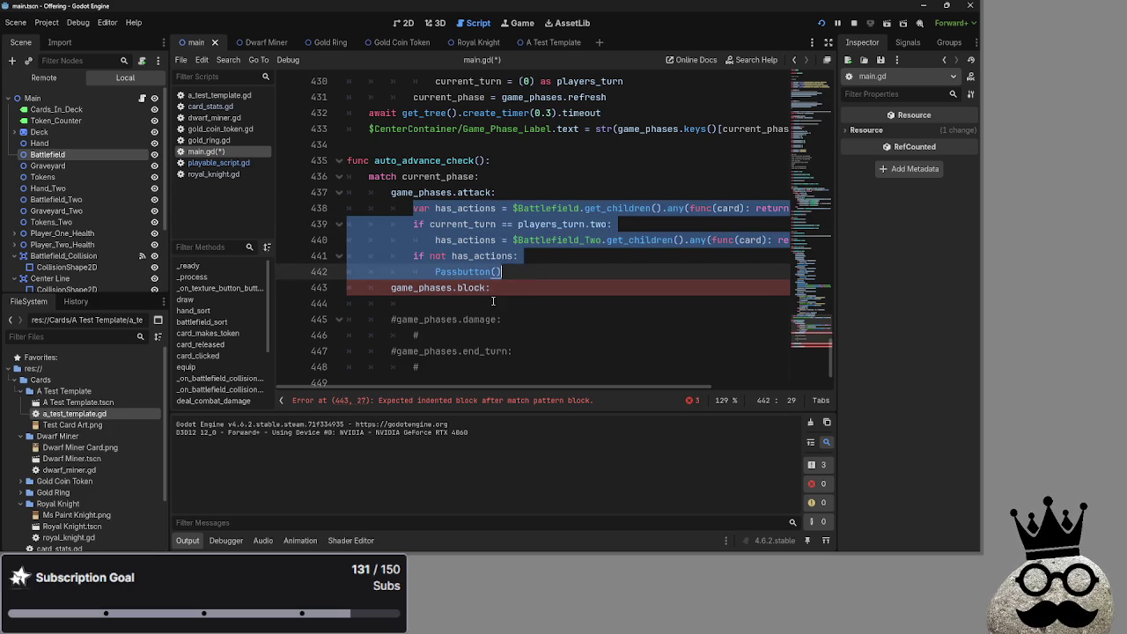
pyautogui.click(502, 301)
pyautogui.hotkey('ctrl', 'v')
pyautogui.click(533, 351)
pyautogui.hotkey('ctrl', 'Left')
pyautogui.hotkey('ctrl', 'Left')
pyautogui.press('BackSpace')
pyautogui.press('BackSpace')
pyautogui.press('BackSpace')
pyautogui.press('End')
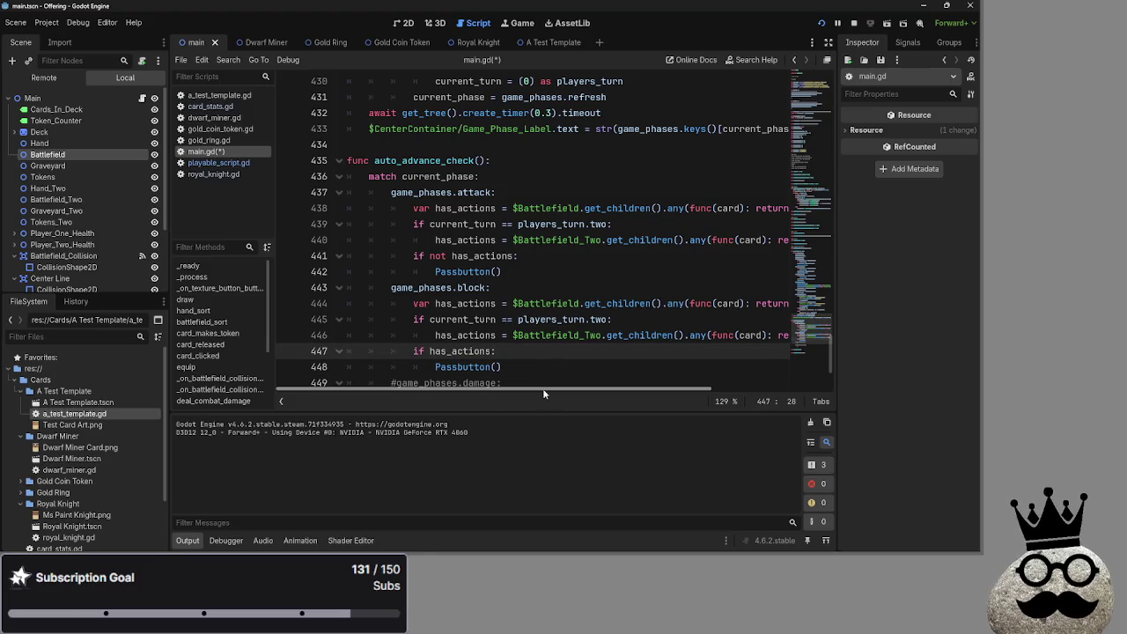
pyautogui.moveTo(532, 367); pyautogui.dragTo(407, 340)
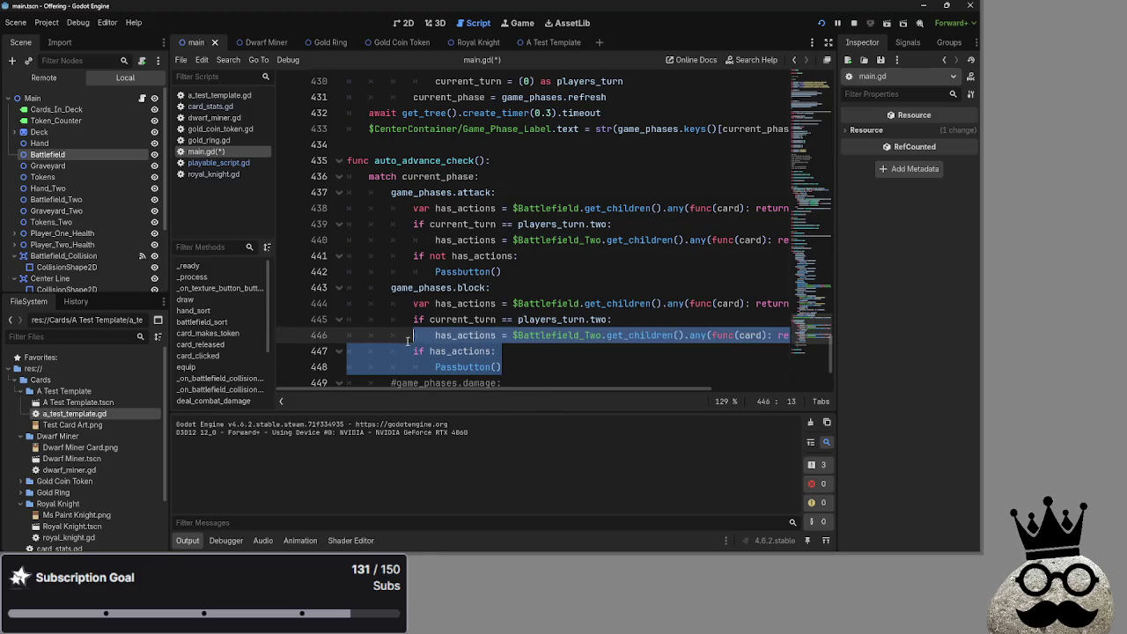
pyautogui.hotkey('ctrl', 'z')
pyautogui.click(546, 355)
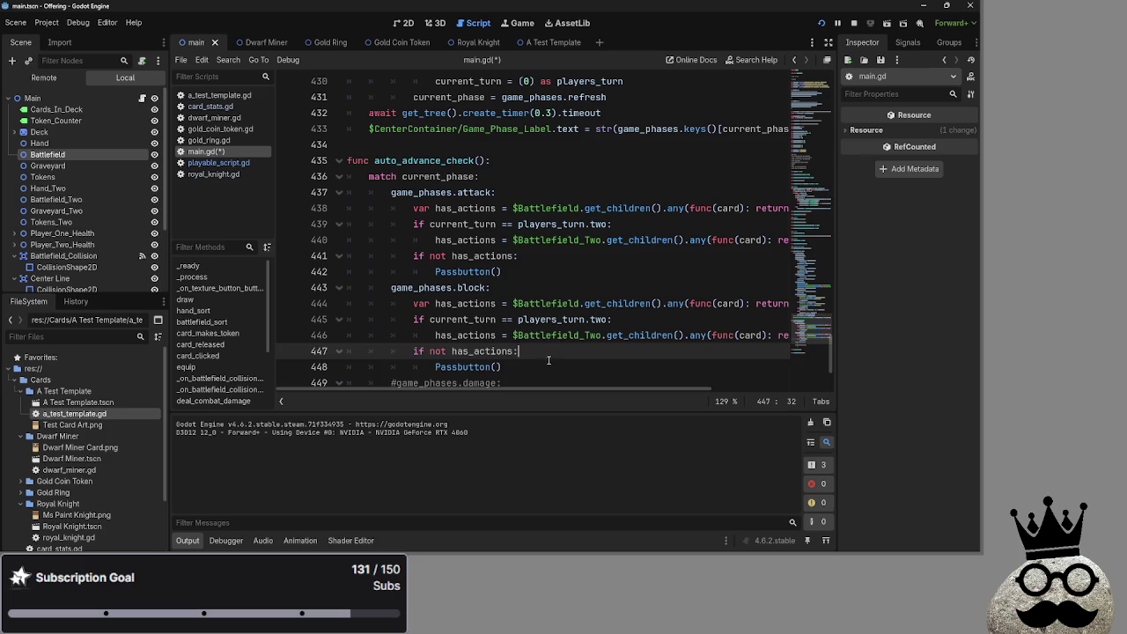
# Step: Swap $Battlefield_Two and $Battlefield in the pasted lines and fix the stray $ characters
pyautogui.moveTo(513, 336); pyautogui.dragTo(833, 341)
pyautogui.moveTo(692, 334); pyautogui.dragTo(645, 289)
pyautogui.moveTo(367, 303); pyautogui.dragTo(772, 302)
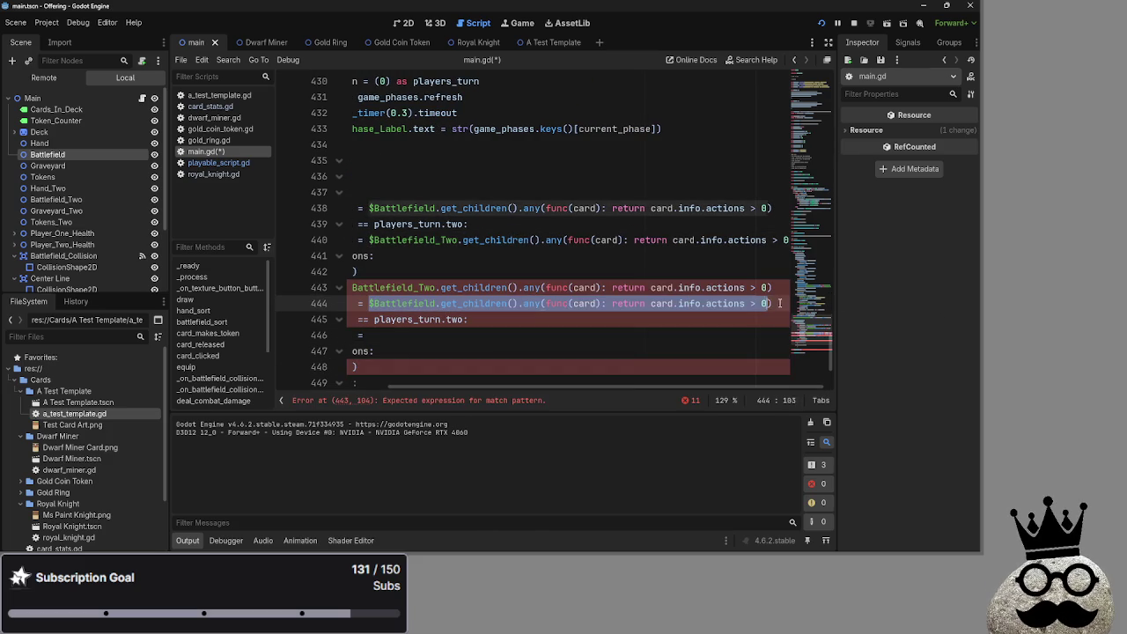
pyautogui.moveTo(688, 303)
pyautogui.mouseDown()
pyautogui.moveTo(656, 327)
pyautogui.moveTo(619, 335)
pyautogui.mouseUp()
pyautogui.click(360, 287)
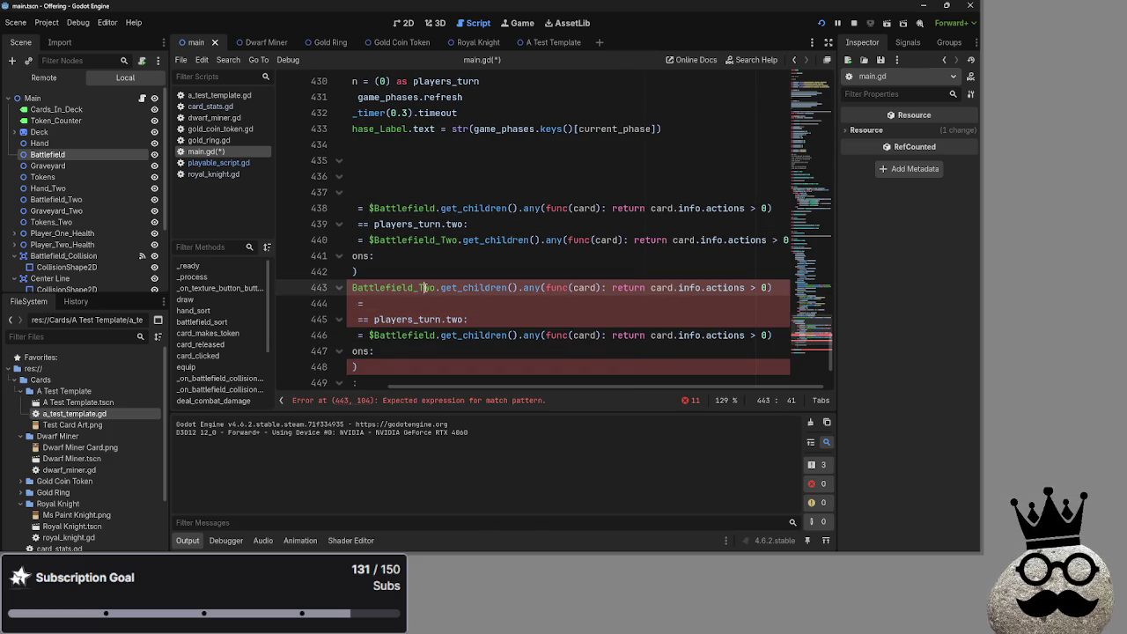
pyautogui.moveTo(353, 287)
pyautogui.mouseDown()
pyautogui.moveTo(773, 289)
pyautogui.moveTo(653, 302)
pyautogui.mouseUp()
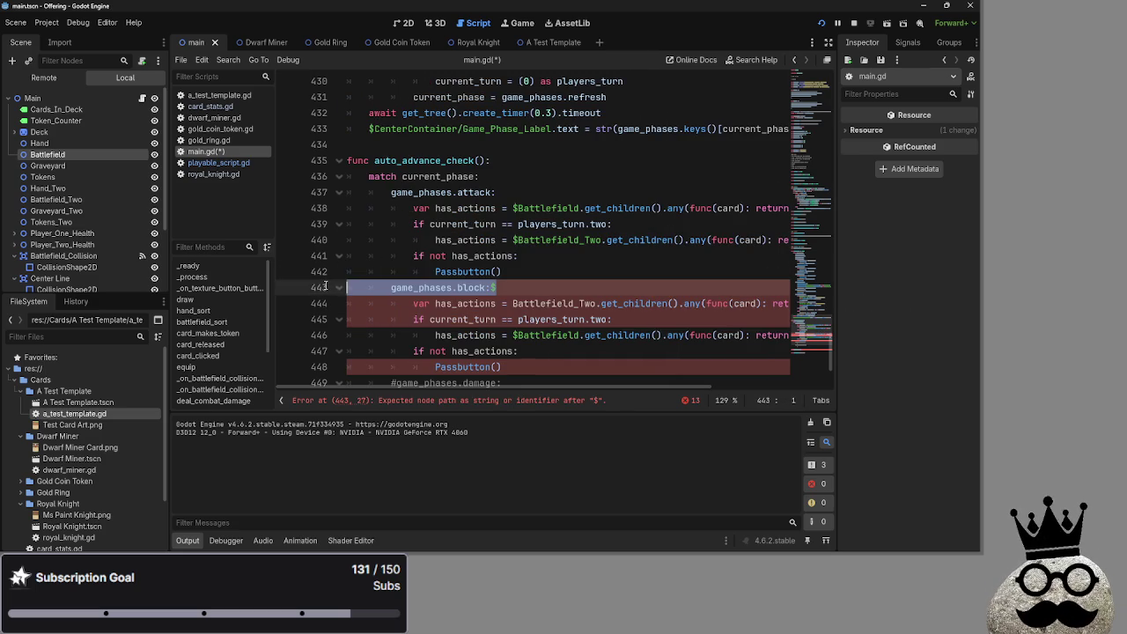
pyautogui.click(548, 287)
pyautogui.press('BackSpace')
pyautogui.click(517, 302)
pyautogui.write('!')
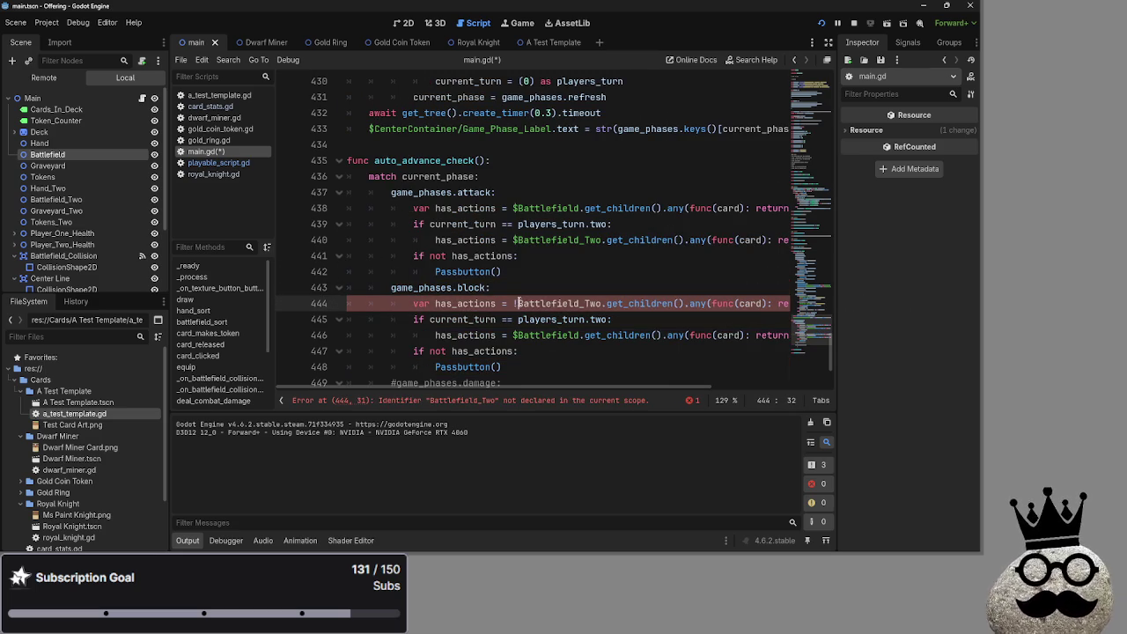
pyautogui.press('BackSpace')
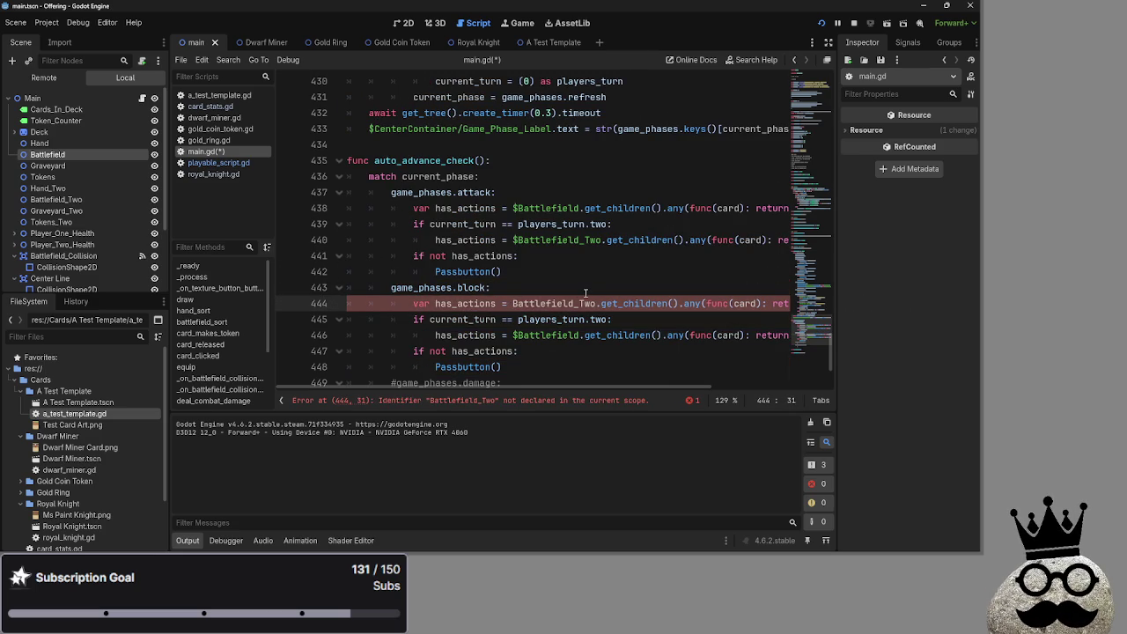
pyautogui.write('$')
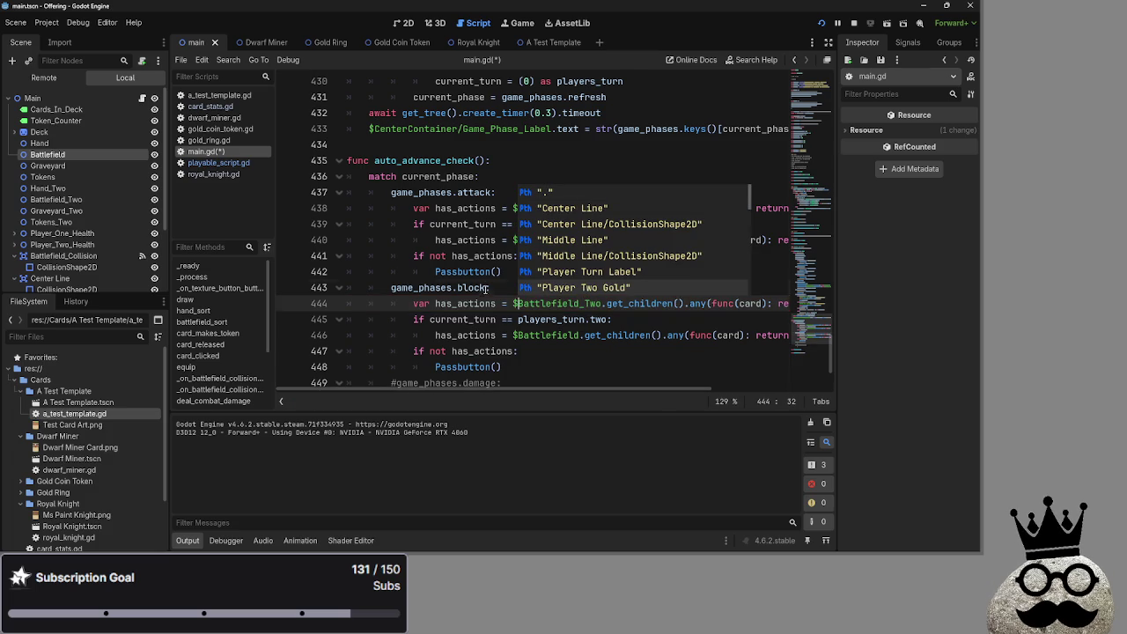
pyautogui.click(486, 288)
pyautogui.write(':')
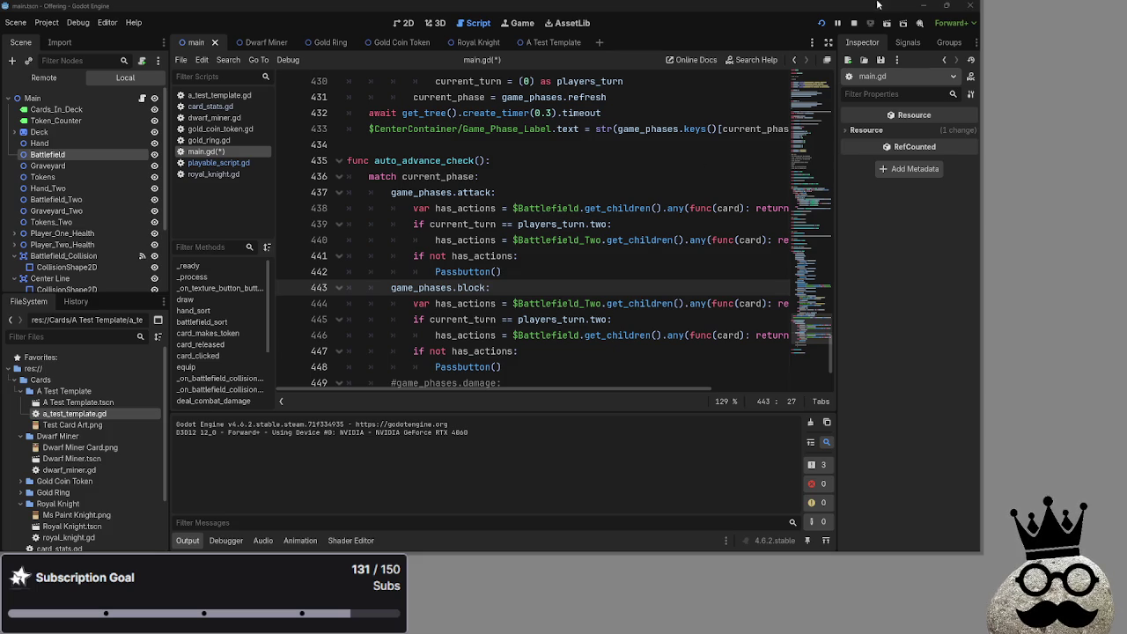
# Step: Restart the game, play cards, advance from main through main_two to player two's turn, then stop it
pyautogui.click(853, 23)
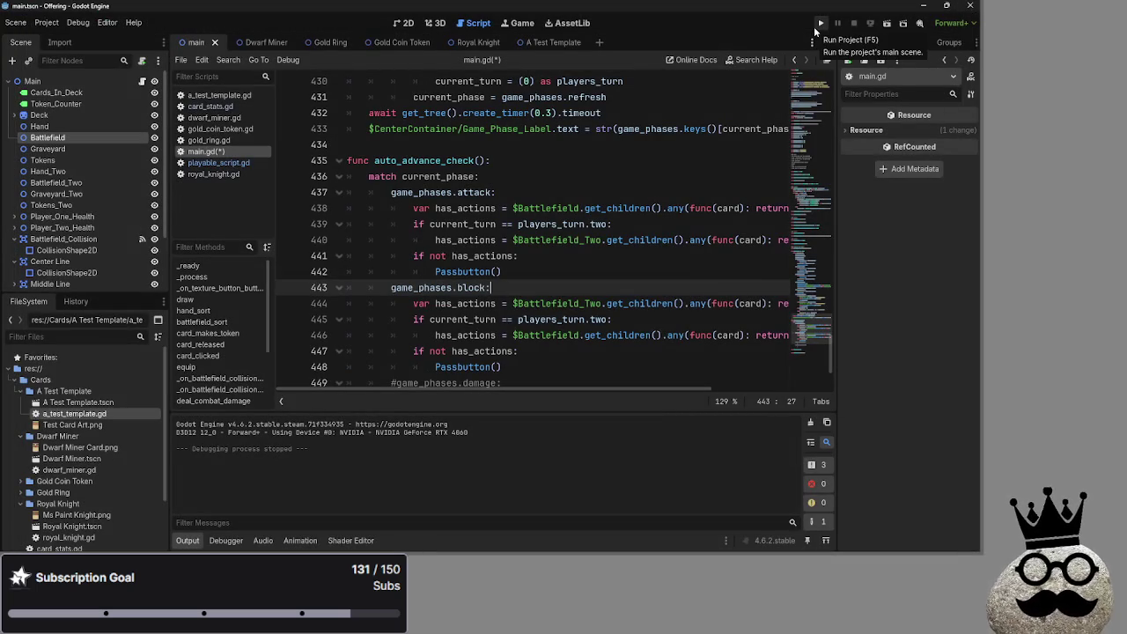
pyautogui.click(819, 24)
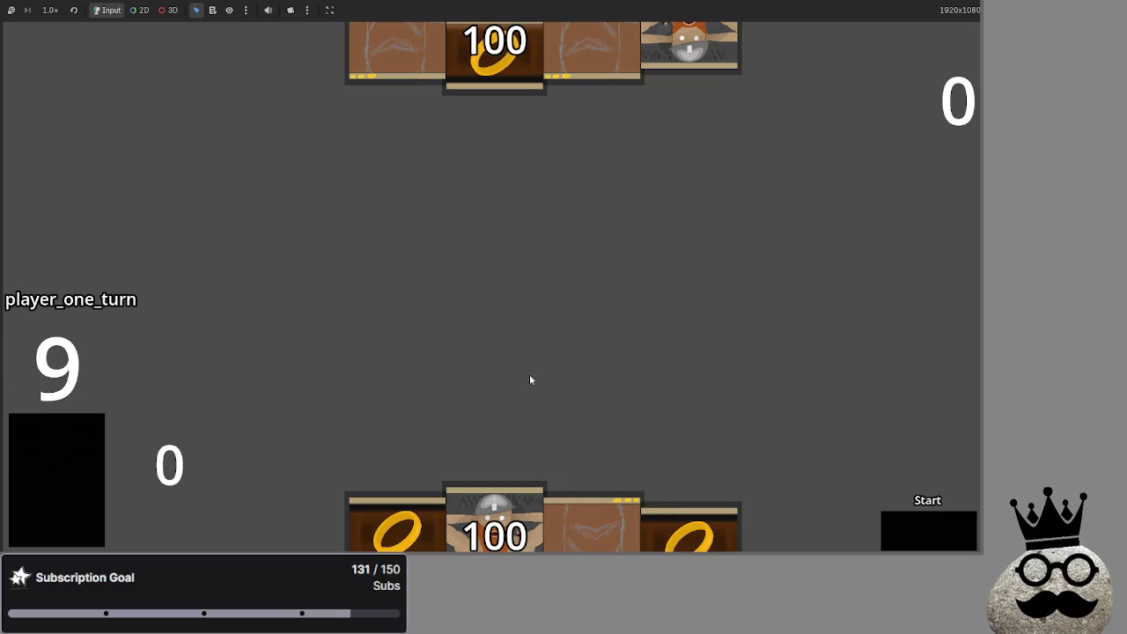
pyautogui.click(648, 548)
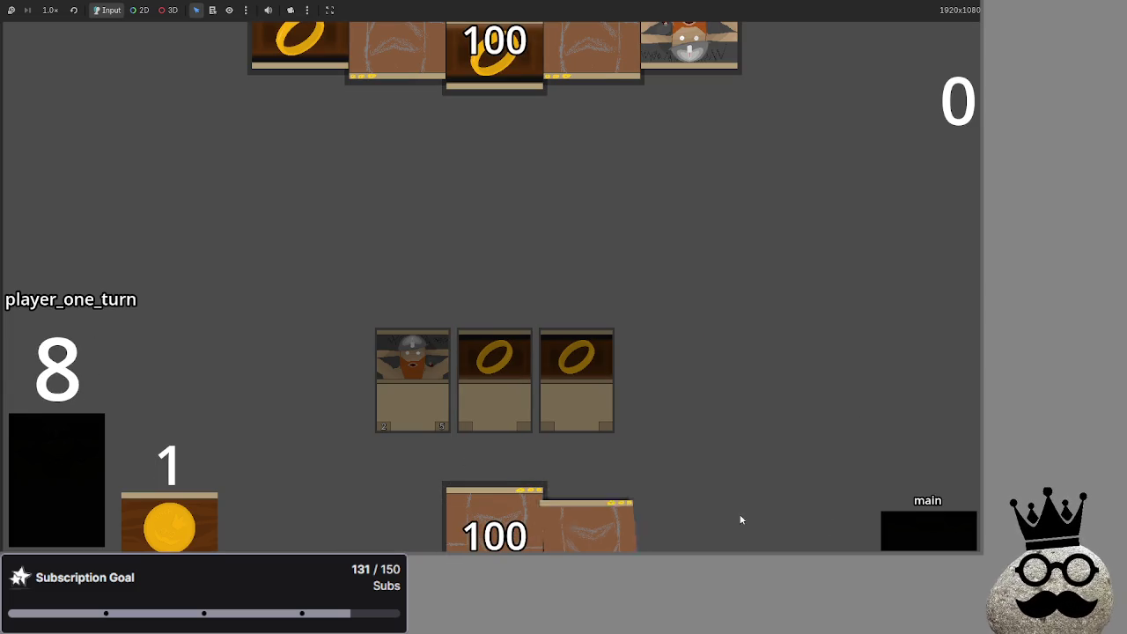
pyautogui.click(912, 538)
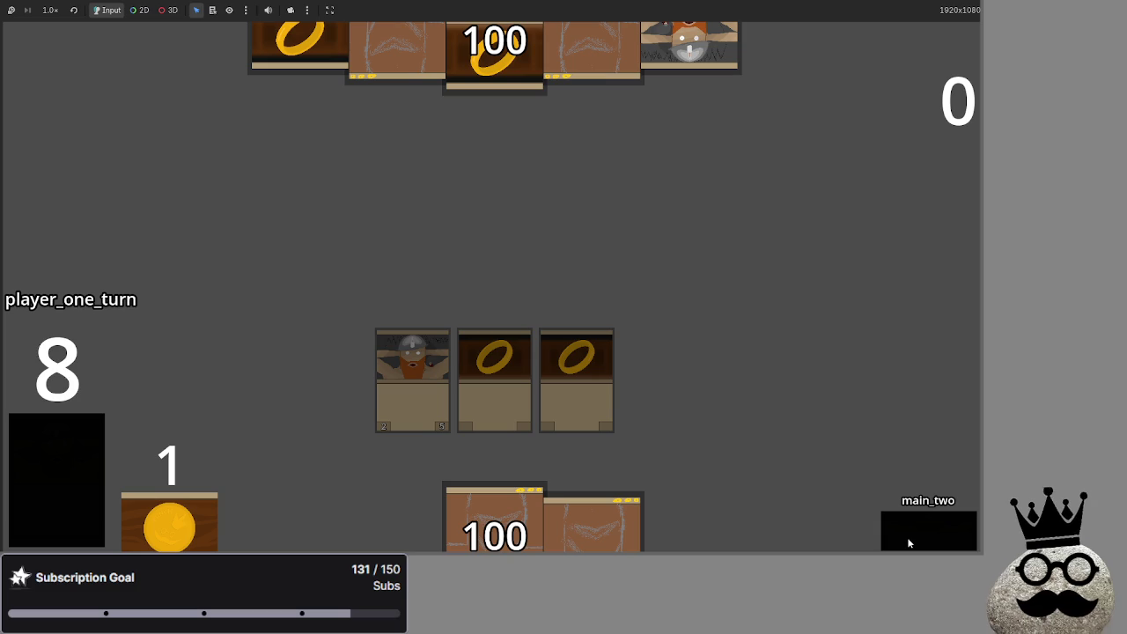
pyautogui.click(909, 542)
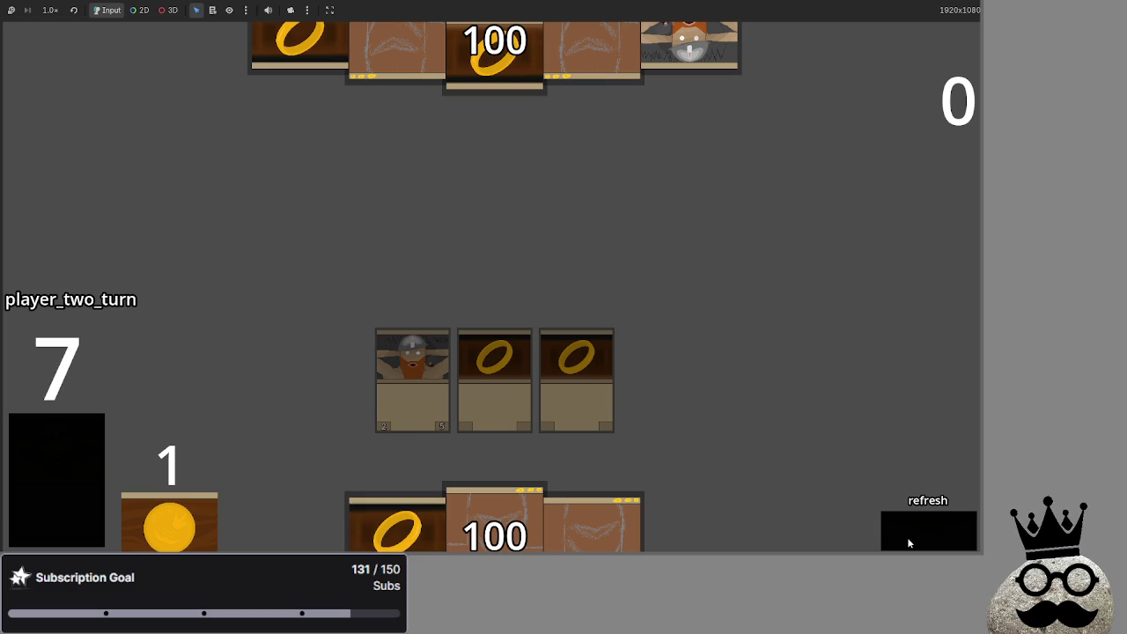
pyautogui.press('F8')
# Step: Add a Passbutton() call at the end of the refresh branch after current_phase = game_phases.draw
pyautogui.scroll(15, 426, 278)
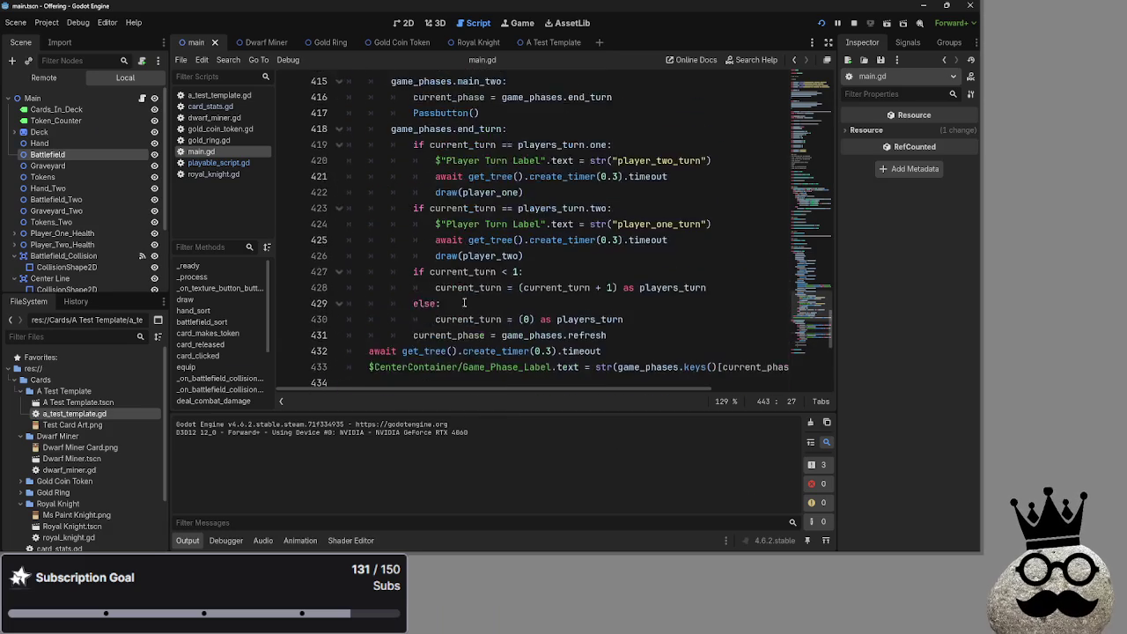
pyautogui.scroll(6, 426, 278)
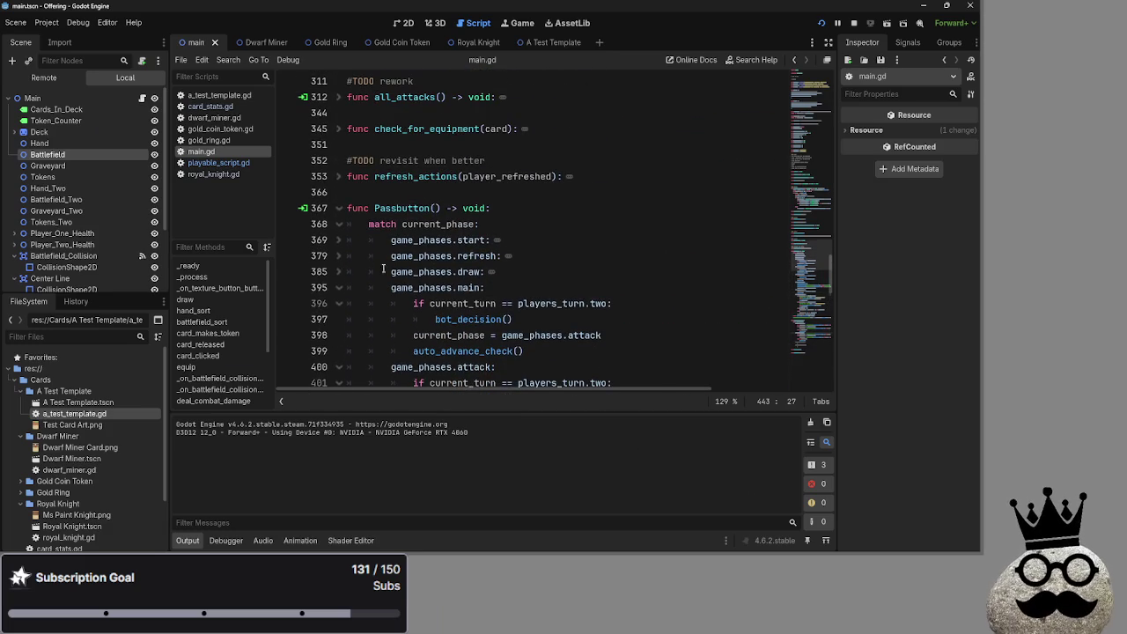
pyautogui.click(339, 257)
pyautogui.click(603, 335)
pyautogui.press('Return')
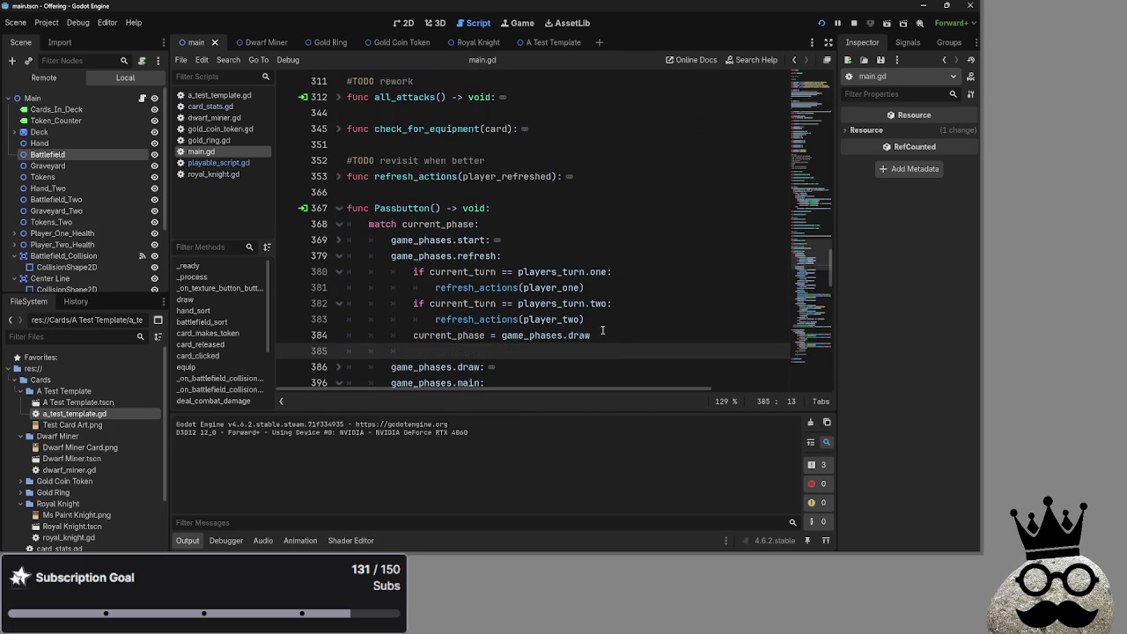
pyautogui.doubleClick(376, 209)
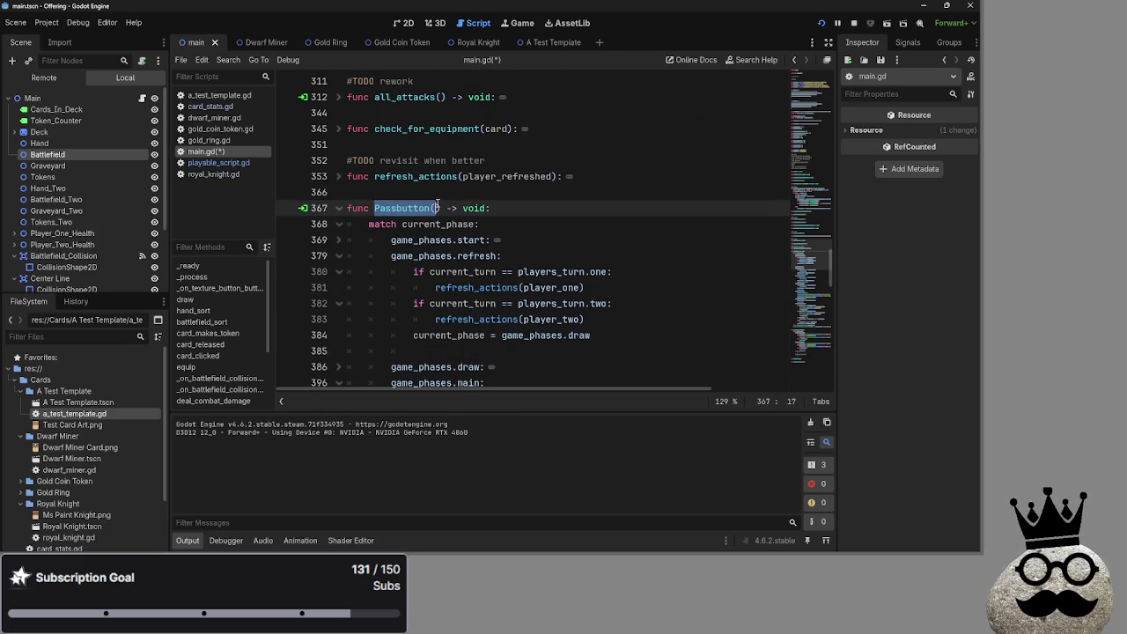
pyautogui.click(476, 347)
pyautogui.write('Passbutton()')
pyautogui.click(482, 223)
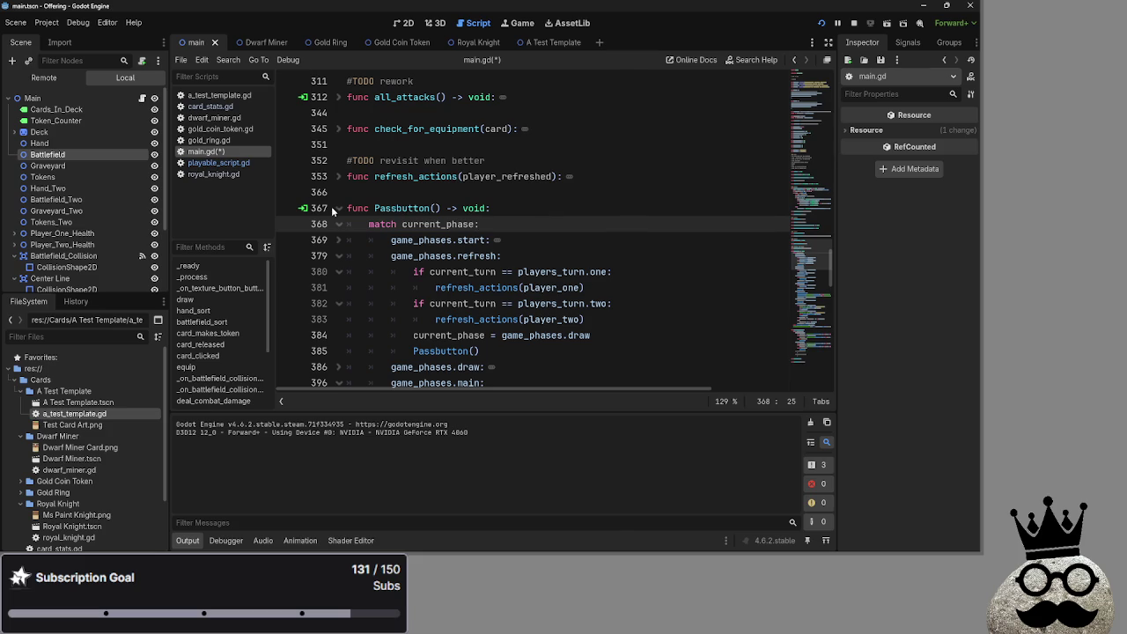
# Step: Collapse the refresh, main, attack, block, damage, main_two and end_turn branches of the match
pyautogui.click(339, 255)
pyautogui.click(339, 287)
pyautogui.click(339, 303)
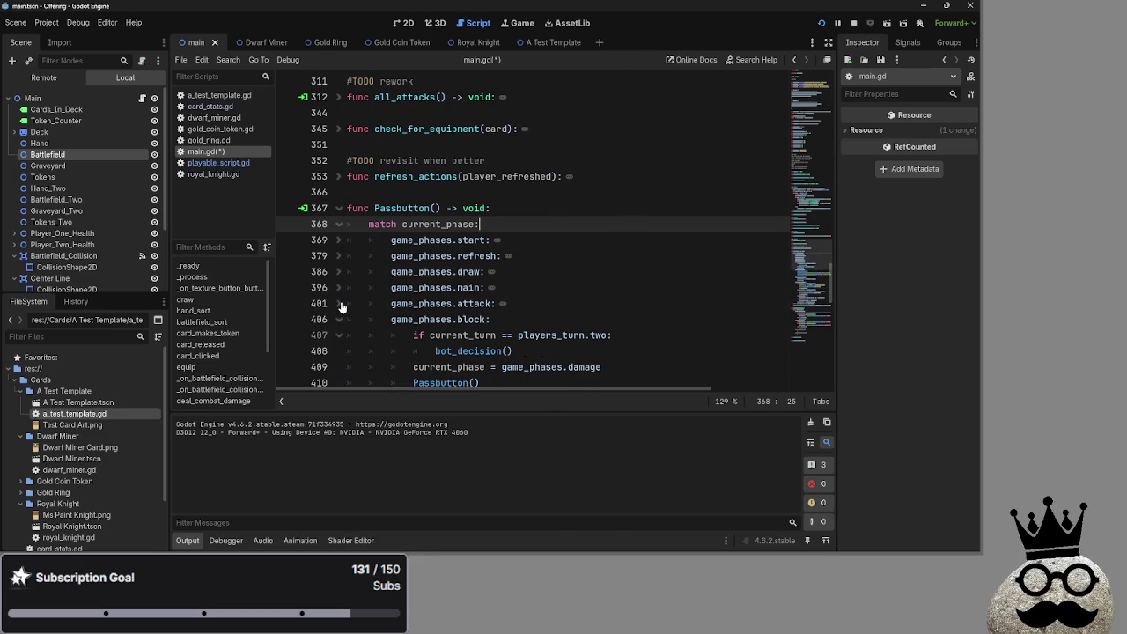
pyautogui.scroll(-2, 336, 286)
pyautogui.click(338, 223)
pyautogui.click(339, 239)
pyautogui.click(339, 255)
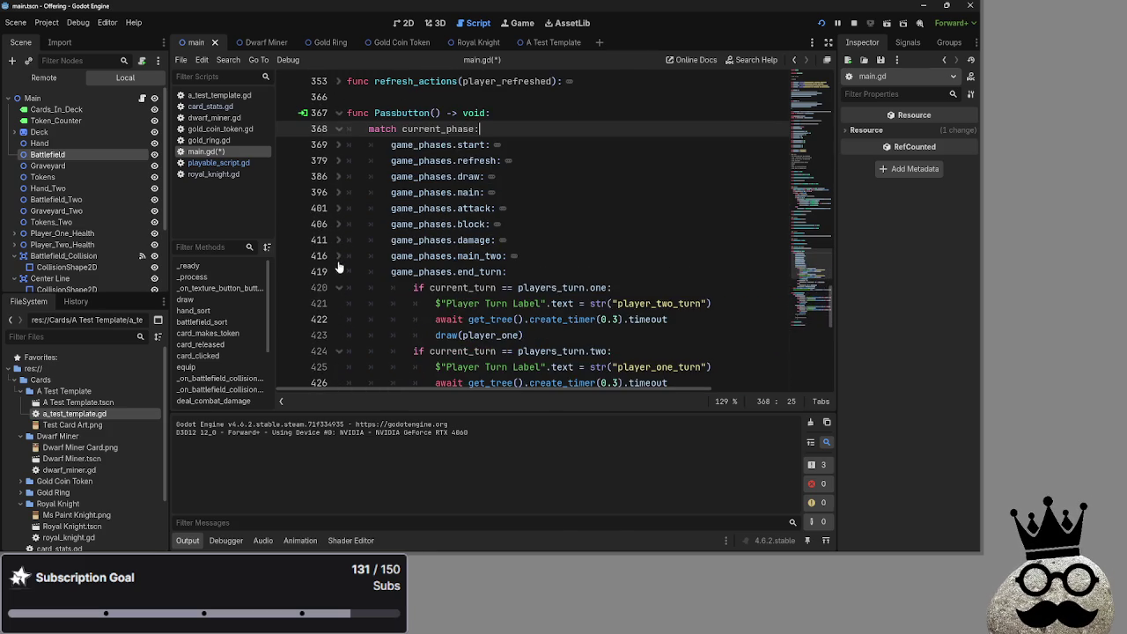
pyautogui.click(338, 272)
# Step: Inspect the collapsed match by visiting the damage, main, start and draw branch lines
pyautogui.click(640, 245)
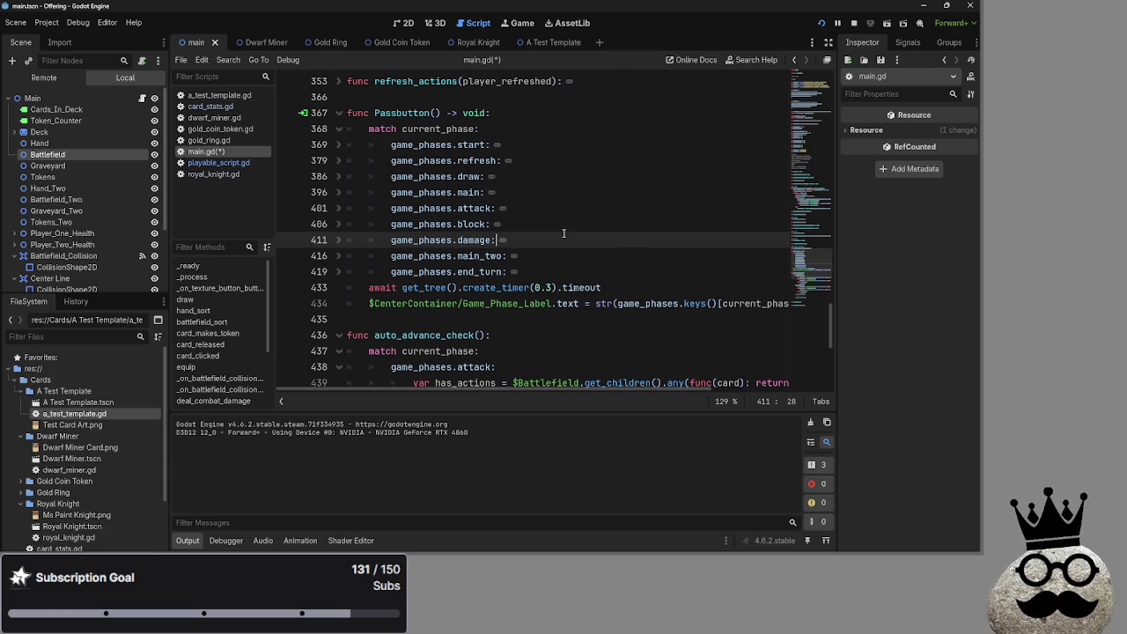
pyautogui.click(584, 186)
pyautogui.scroll(-4, 583, 178)
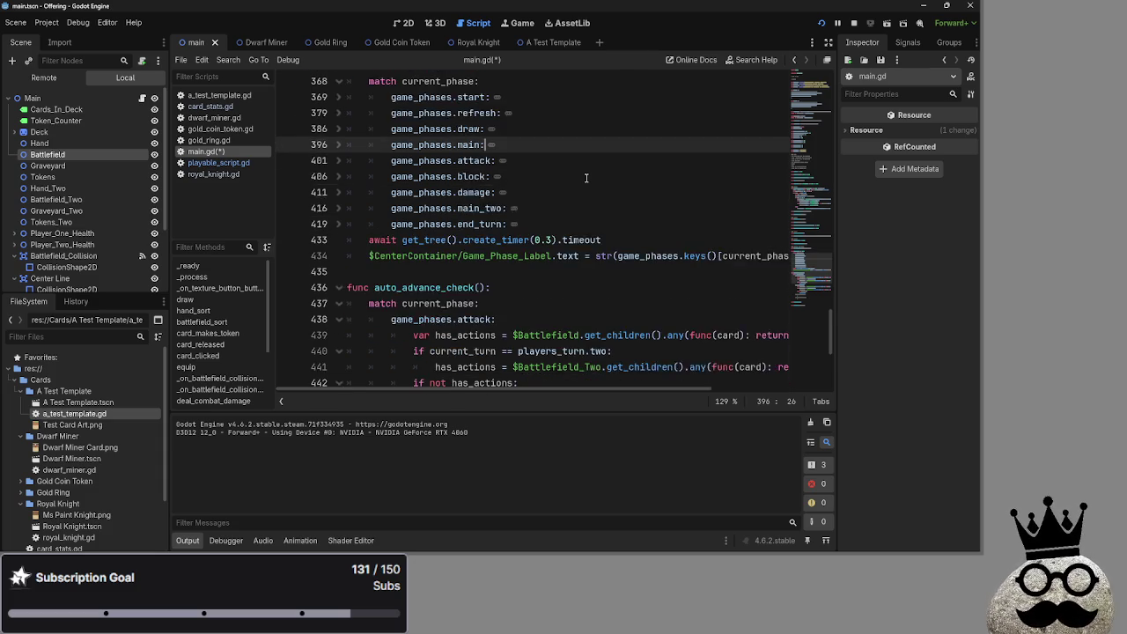
pyautogui.click(562, 128)
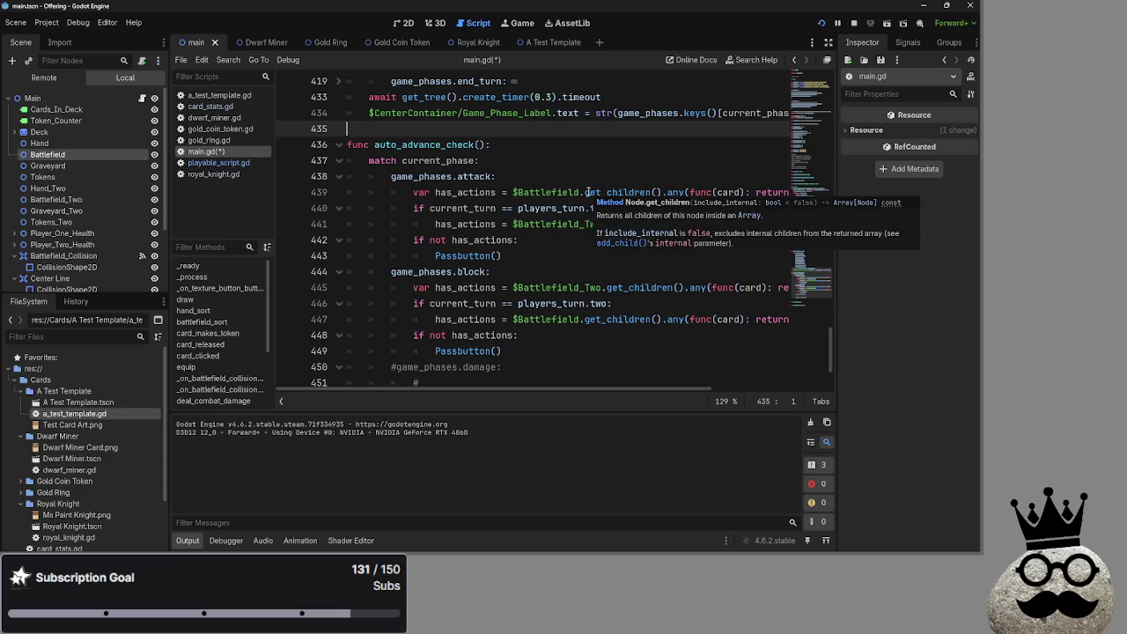
pyautogui.scroll(3, 580, 196)
pyautogui.scroll(3, 579, 196)
pyautogui.click(538, 187)
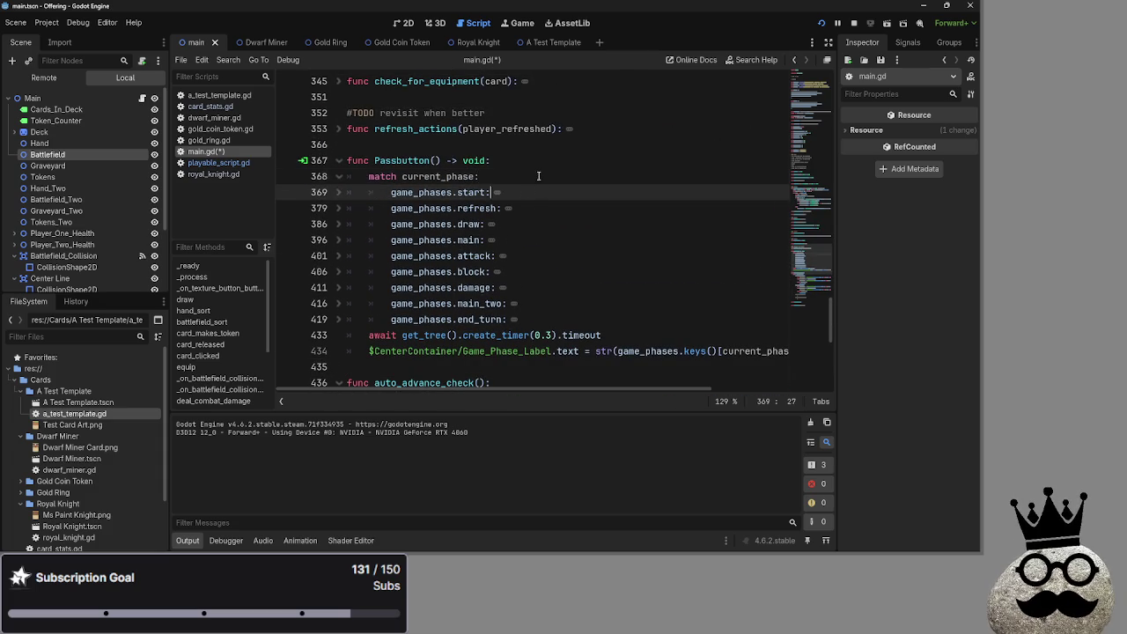
pyautogui.click(554, 220)
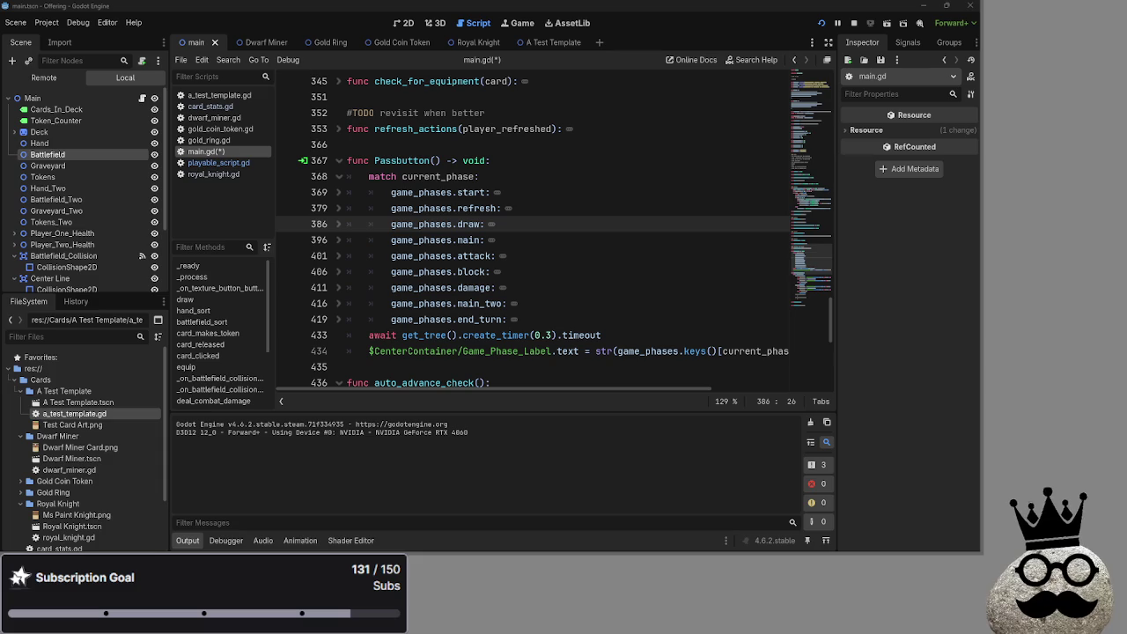
pyautogui.scroll(-1, 725, 305)
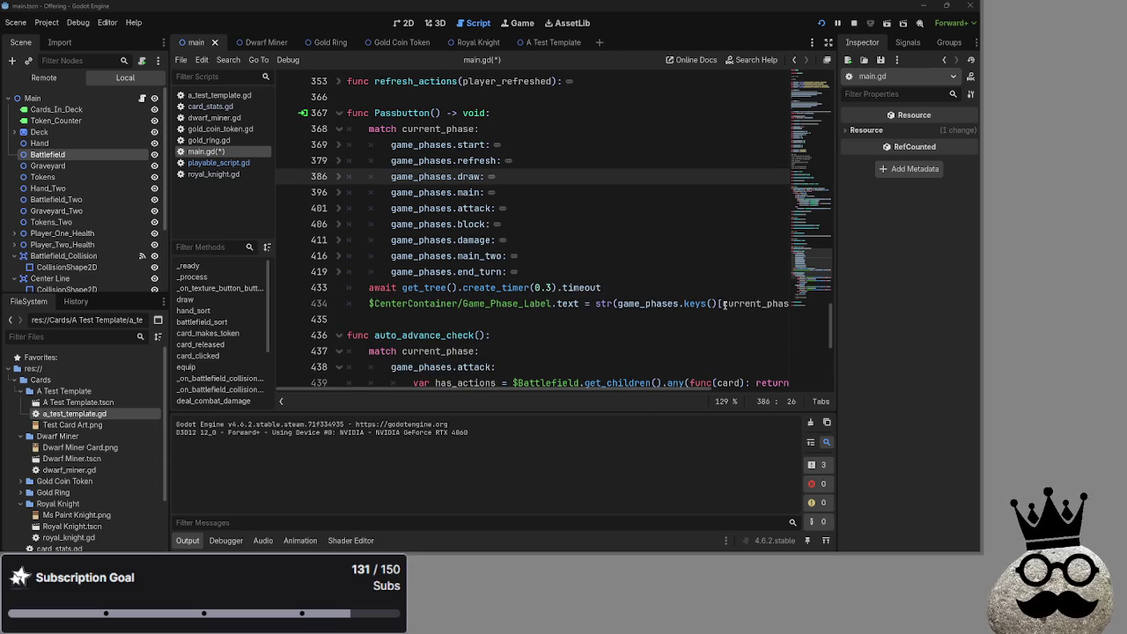
# Step: Paste the current_battlefield getter line on empty line 435, then undo it
pyautogui.scroll(-5, 642, 228)
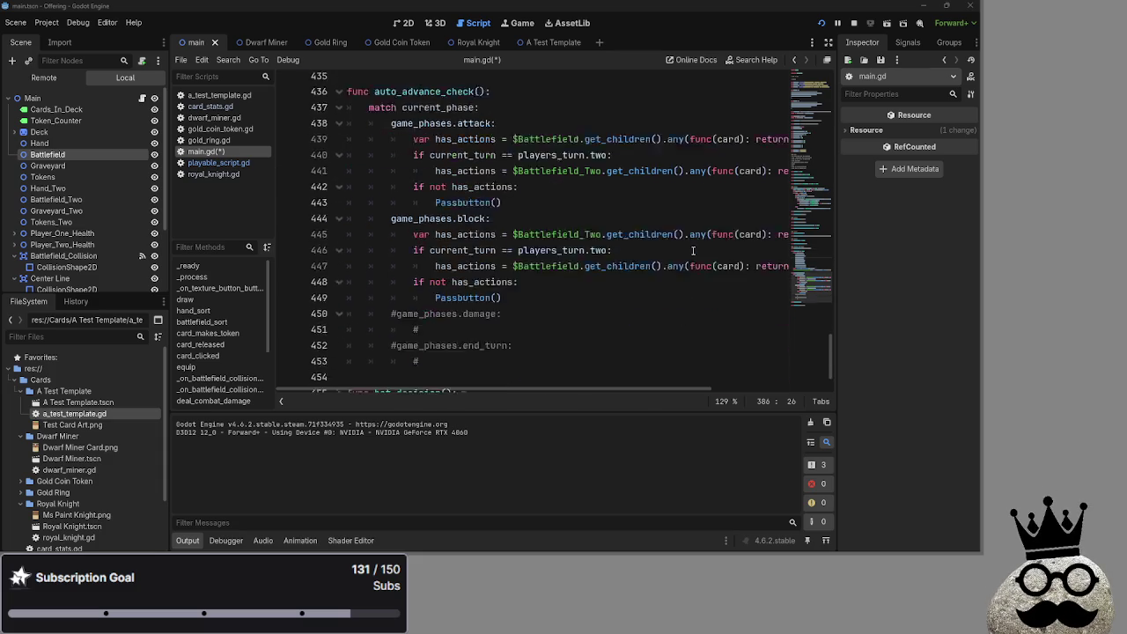
pyautogui.scroll(2, 566, 149)
pyautogui.click(564, 104)
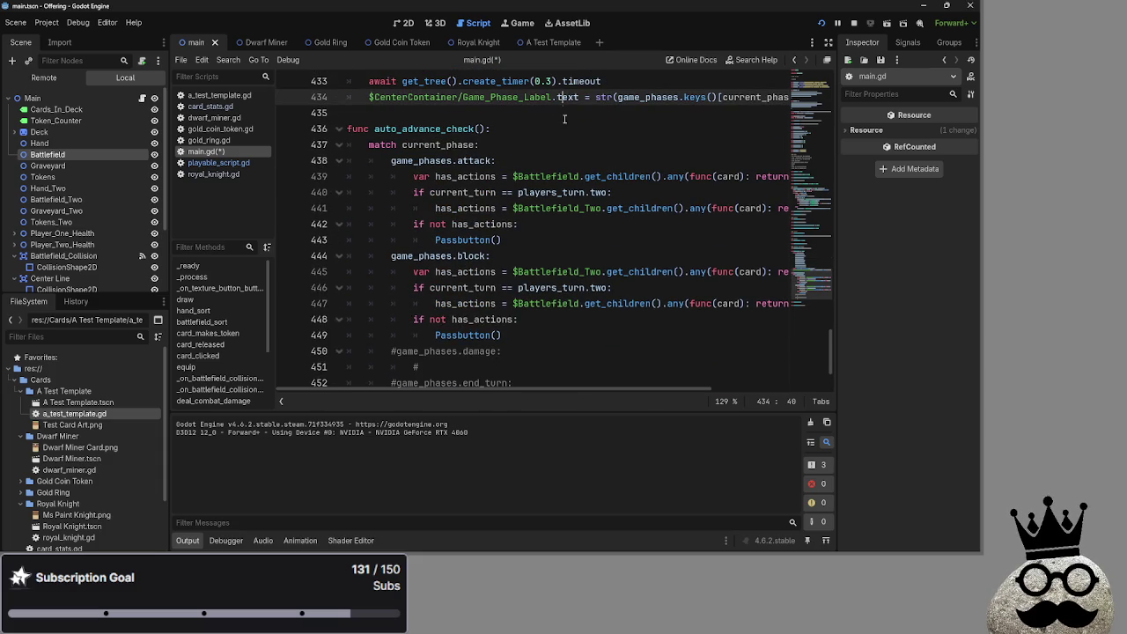
pyautogui.click(566, 116)
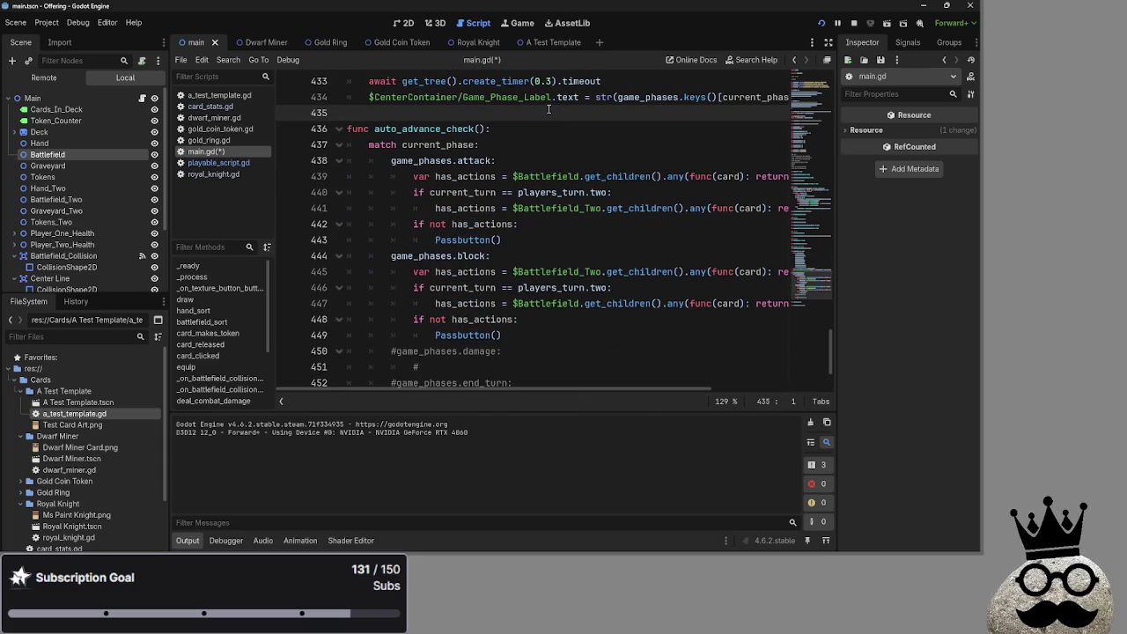
pyautogui.hotkey('ctrl', 'v')
pyautogui.hotkey('ctrl', 'z')
# Step: Paste the getter after the comment mark on line 453 at the end of auto_advance_check
pyautogui.scroll(-2, 534, 290)
pyautogui.click(465, 305)
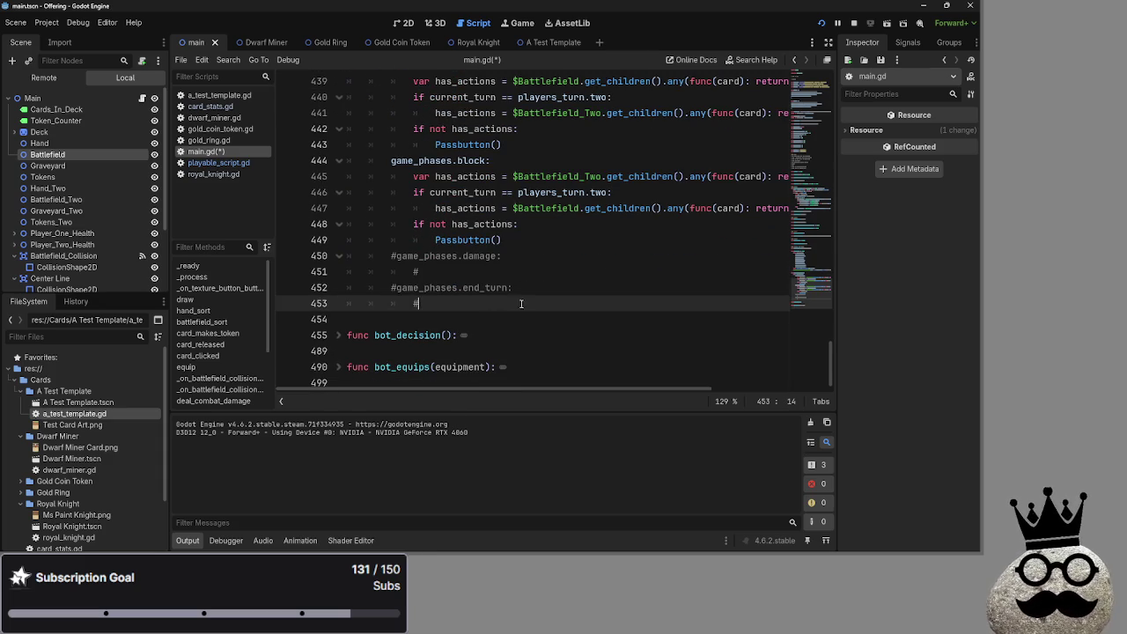
pyautogui.write('var current_battlefield: Node: get: return $Battlefield if current_turn == player_turn.one else $Battlefield_Two')
pyautogui.click(416, 379)
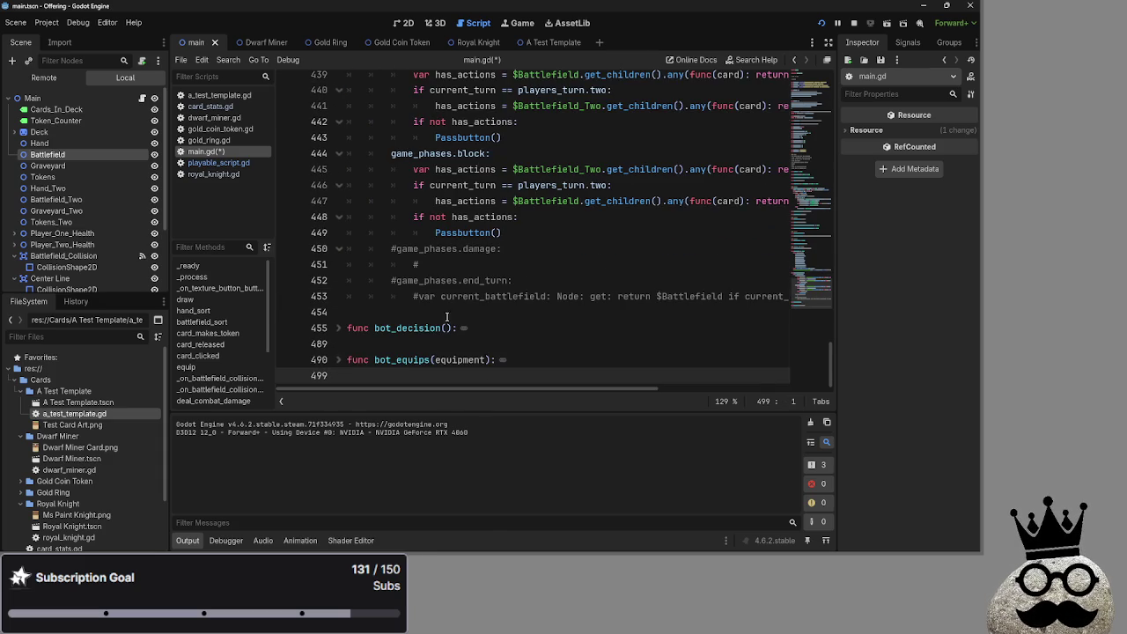
pyautogui.press('Up')
pyautogui.press('Up')
pyautogui.press('Up')
pyautogui.moveTo(474, 393)
pyautogui.mouseDown()
pyautogui.moveTo(604, 400)
pyautogui.moveTo(420, 405)
pyautogui.moveTo(671, 405)
pyautogui.moveTo(414, 393)
pyautogui.mouseUp()
pyautogui.click(419, 297)
pyautogui.scroll(4, 515, 304)
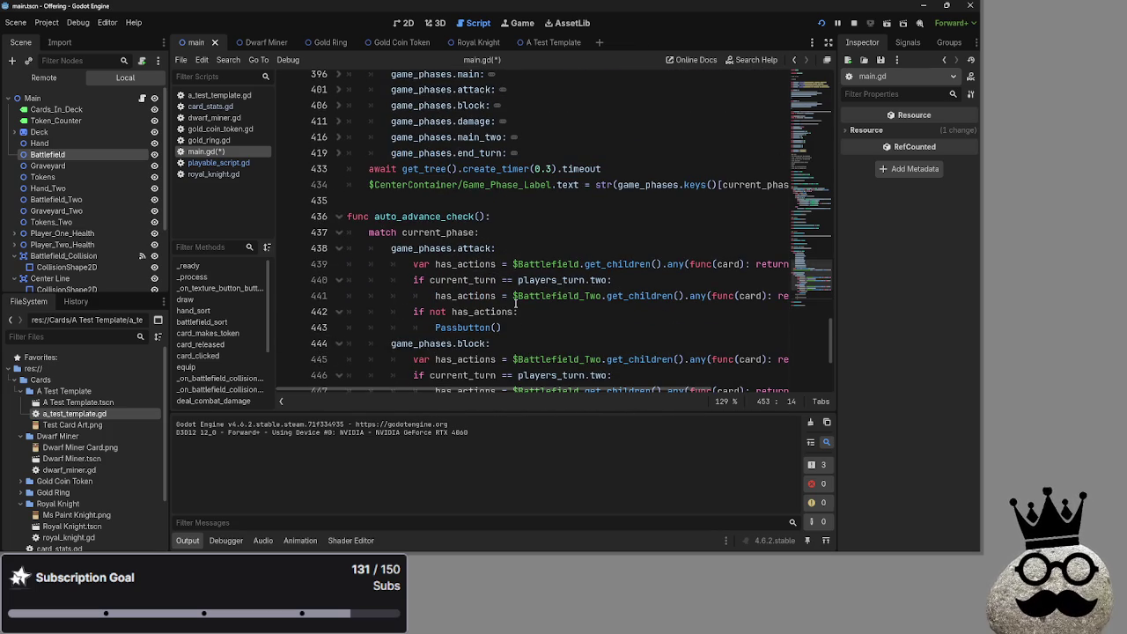
pyautogui.scroll(3, 515, 303)
# Step: Paste the current_battlefield getter on blank line 366 above Passbutton and comment it out with Ctrl+K
pyautogui.click(449, 217)
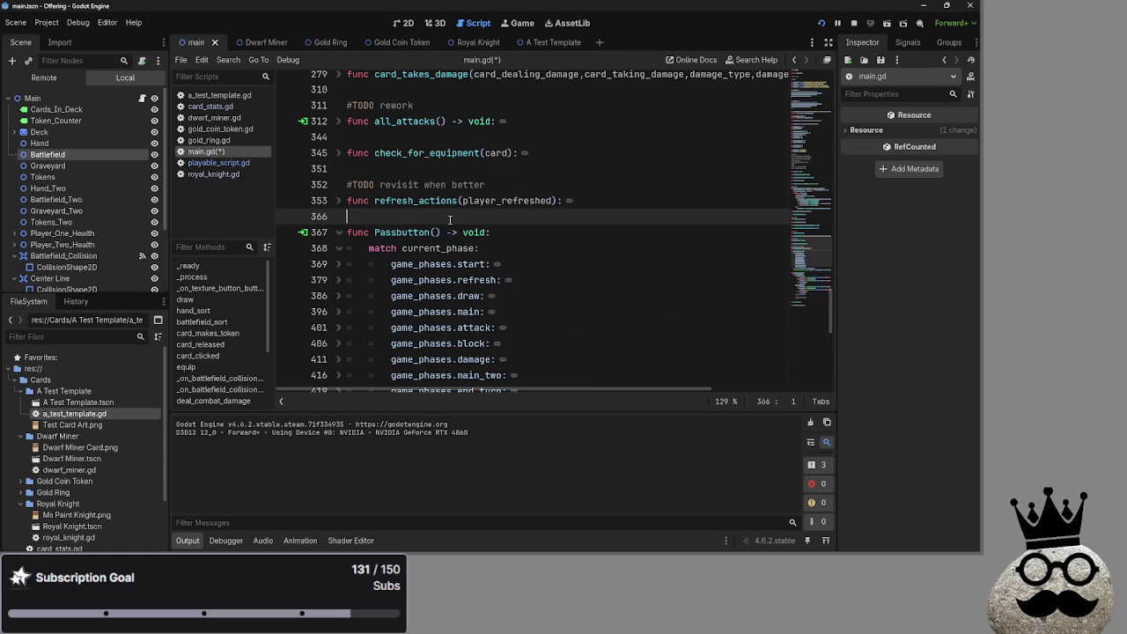
pyautogui.hotkey('ctrl', 'v')
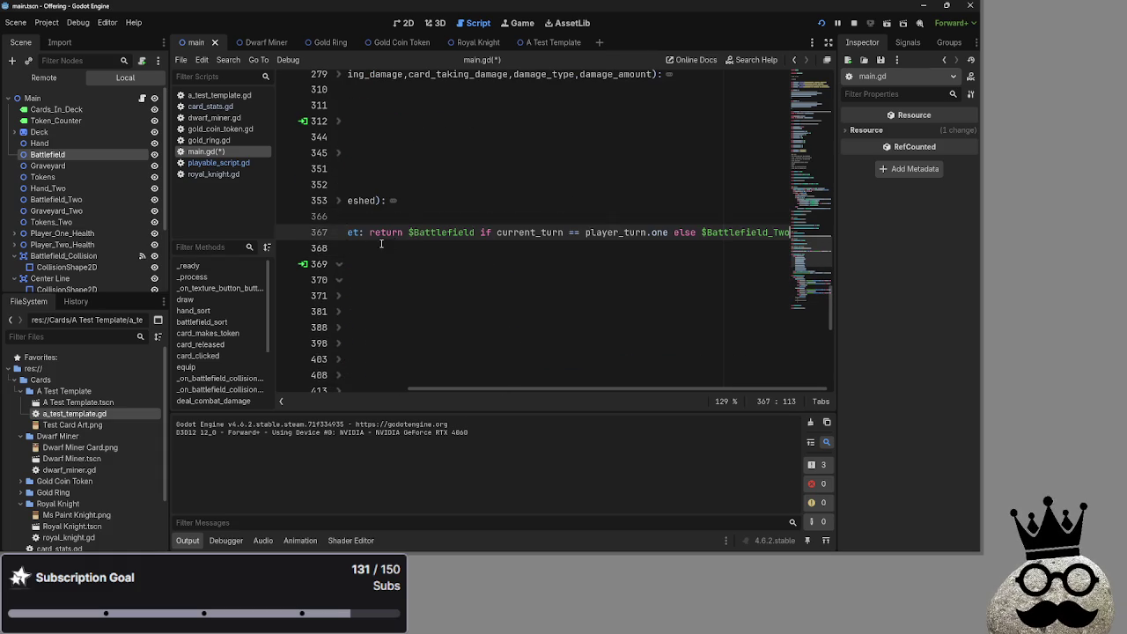
pyautogui.moveTo(516, 388); pyautogui.dragTo(385, 388)
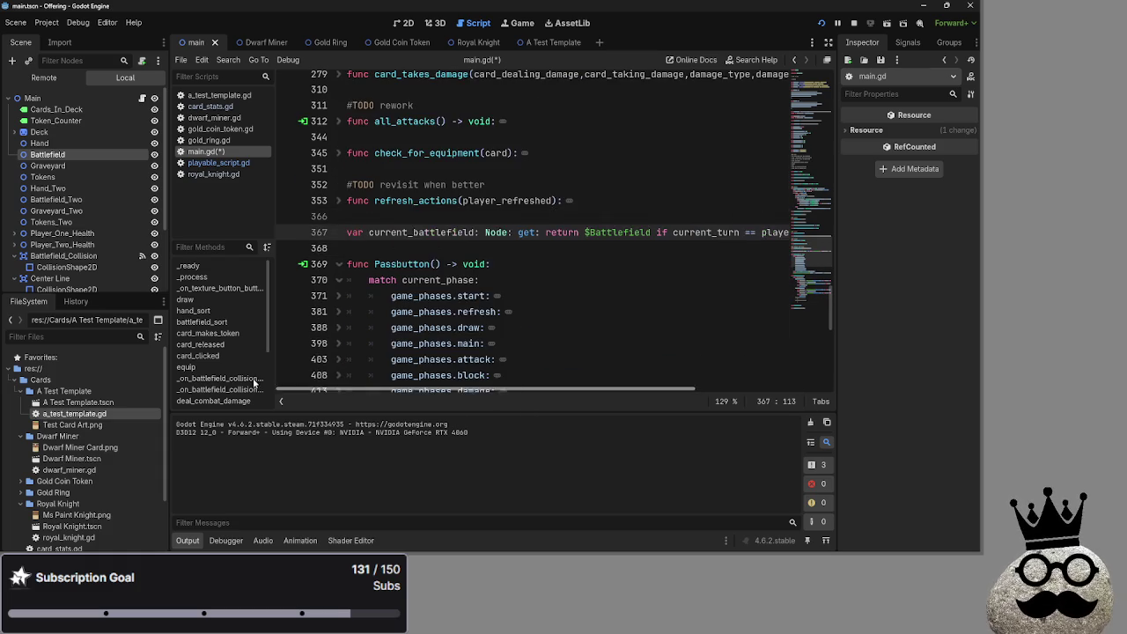
pyautogui.click(351, 238)
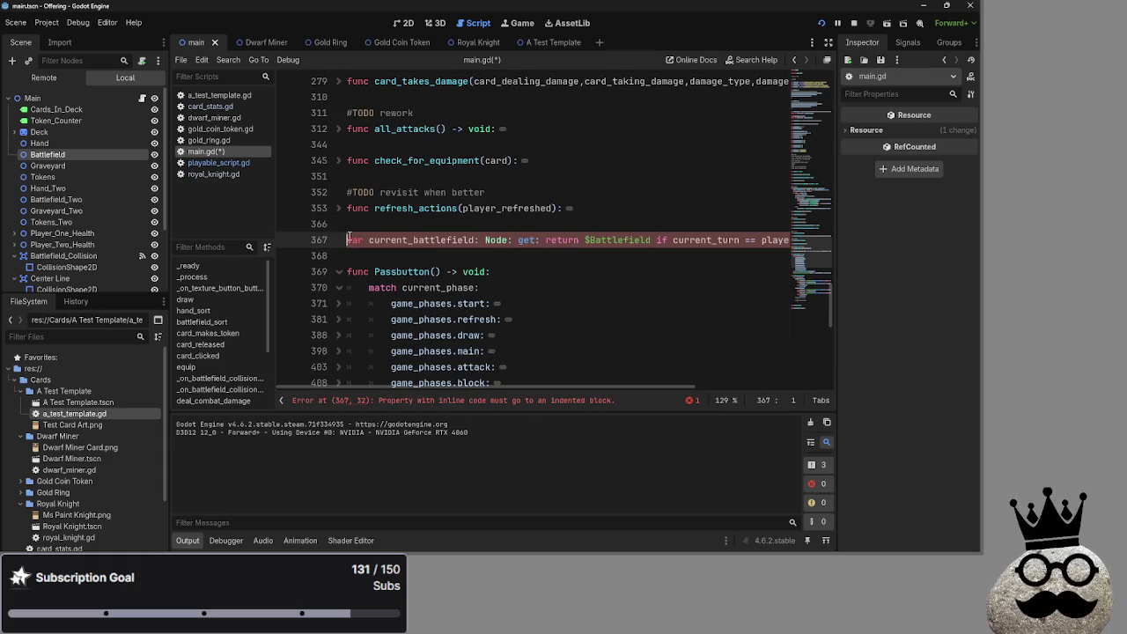
pyautogui.write('#')
pyautogui.hotkey('ctrl', 'k')
pyautogui.click(424, 262)
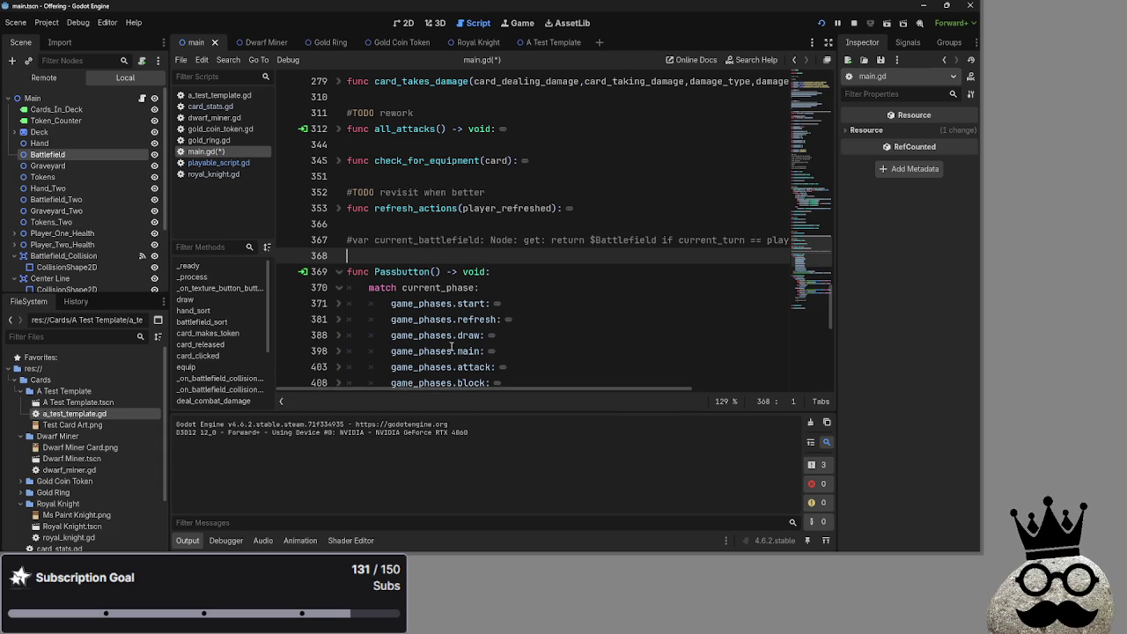
pyautogui.scroll(-3, 451, 346)
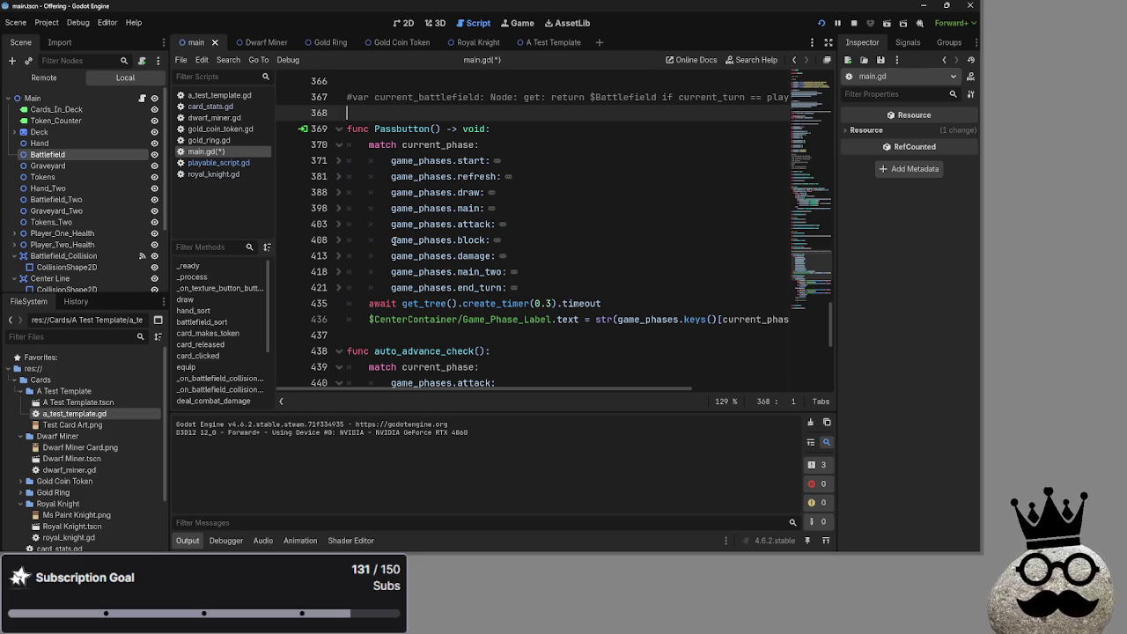
pyautogui.click(337, 240)
pyautogui.click(338, 241)
pyautogui.click(347, 256)
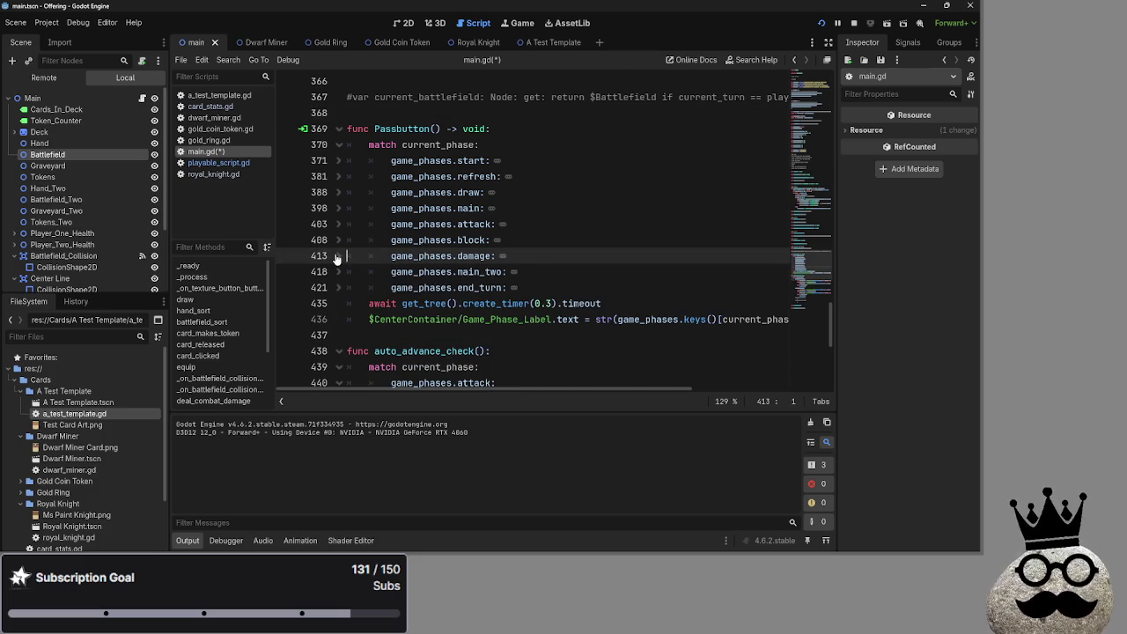
pyautogui.click(332, 273)
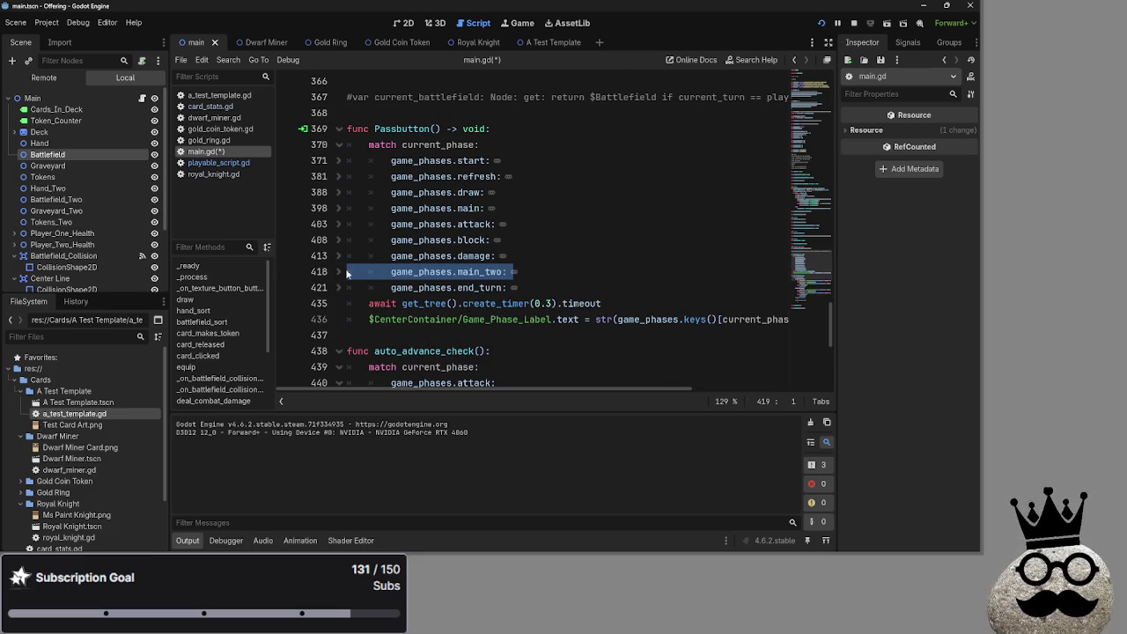
pyautogui.click(337, 272)
pyautogui.click(337, 272)
pyautogui.click(337, 287)
pyautogui.click(337, 287)
pyautogui.click(588, 287)
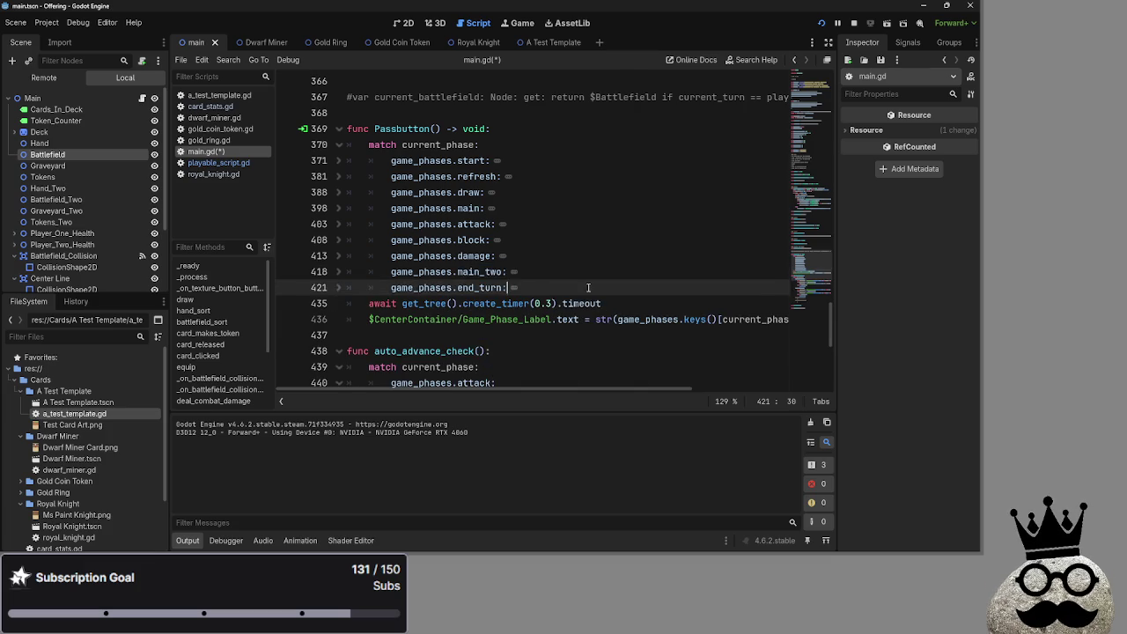
pyautogui.scroll(-4, 581, 284)
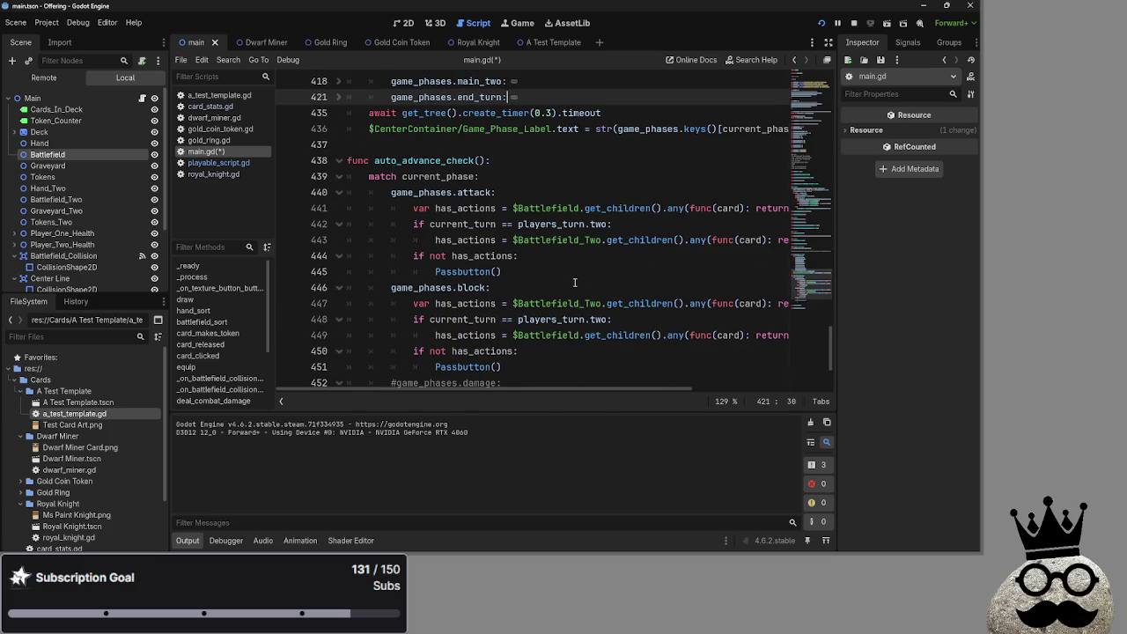
pyautogui.scroll(-1, 574, 282)
pyautogui.moveTo(407, 262)
pyautogui.mouseDown()
pyautogui.moveTo(686, 264)
pyautogui.moveTo(695, 303)
pyautogui.mouseUp()
pyautogui.scroll(10, 459, 220)
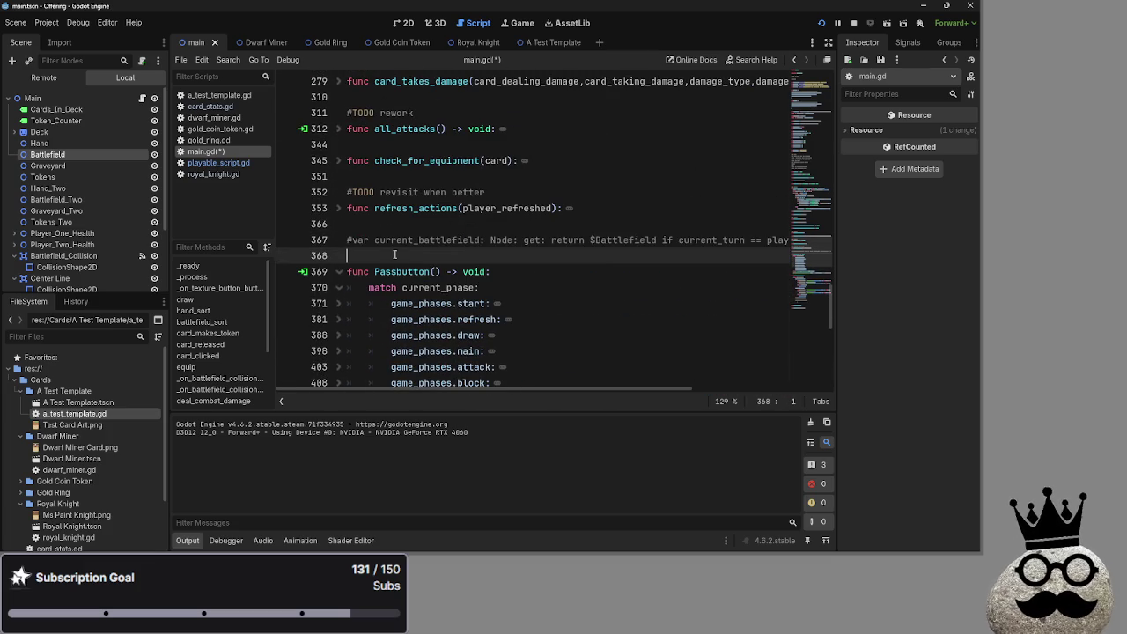
# Step: Move the getter onto its own indented line under the current_battlefield property on line 367
pyautogui.moveTo(347, 240); pyautogui.dragTo(785, 249)
pyautogui.click(390, 239)
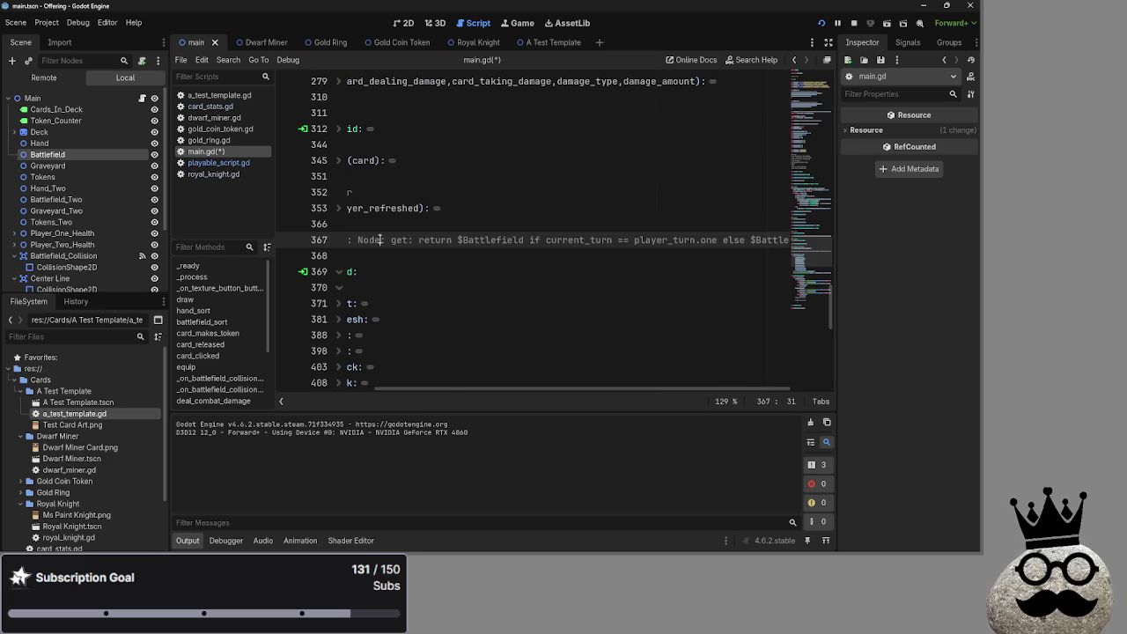
pyautogui.click(390, 239)
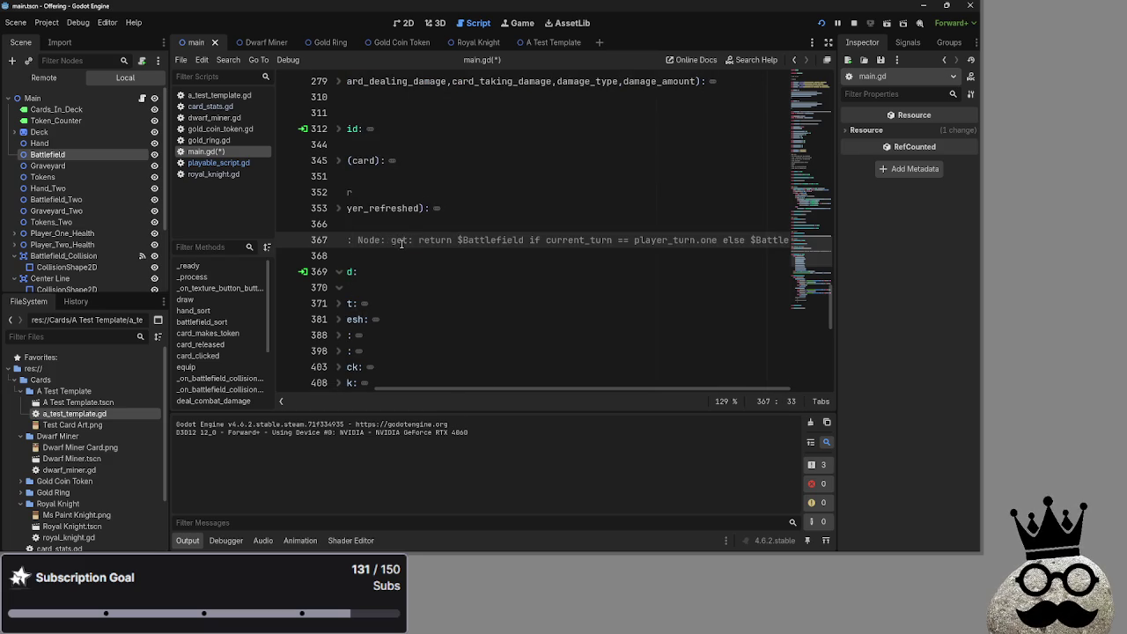
pyautogui.press('Return')
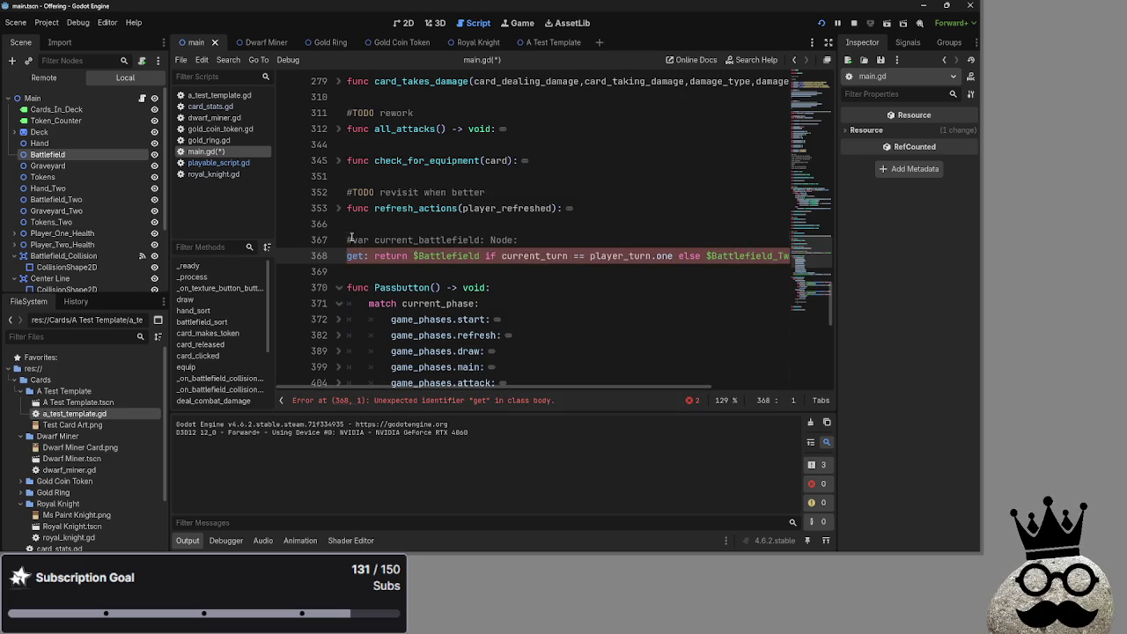
pyautogui.press('Tab')
pyautogui.click(519, 239)
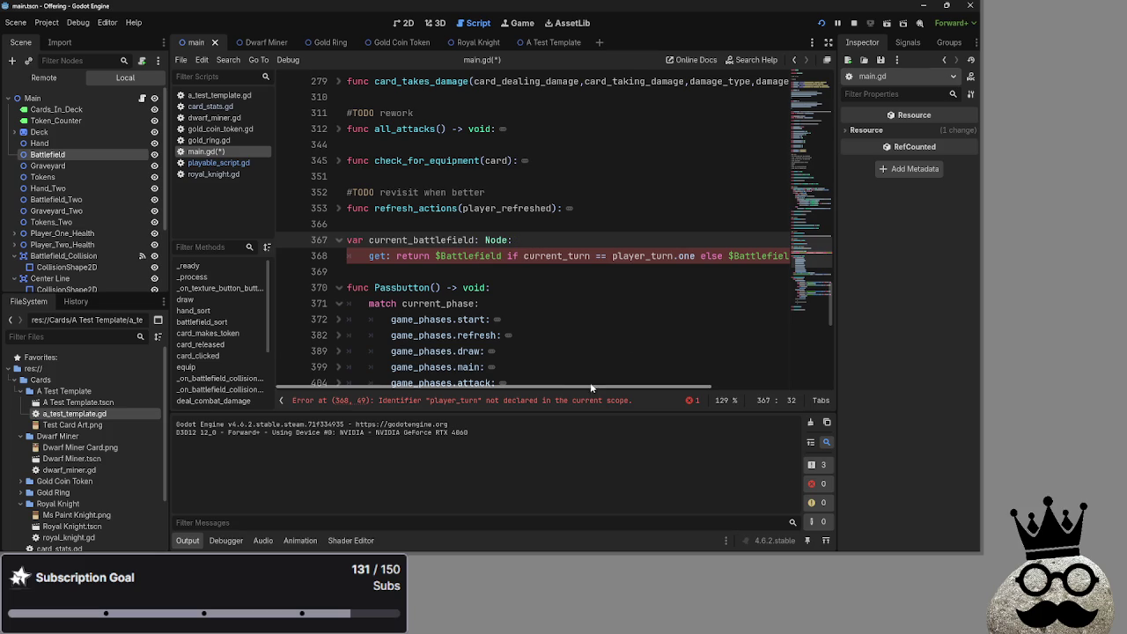
# Step: Replace the undeclared player_turn in the getter with current_turn via autocomplete
pyautogui.scroll(-1, 528, 401)
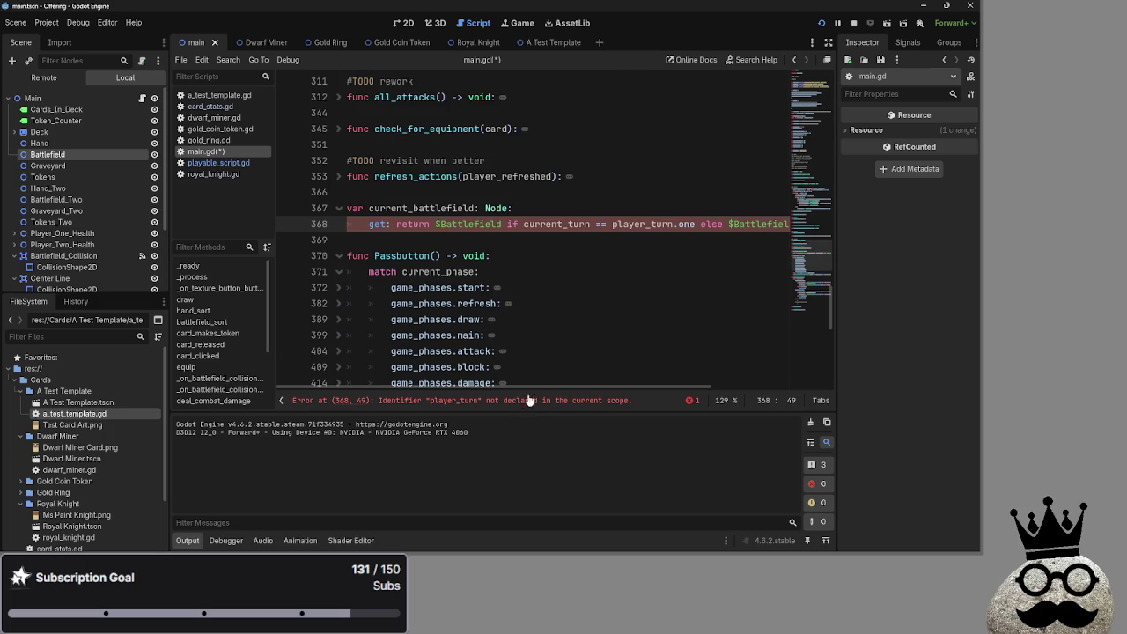
pyautogui.click(691, 223)
pyautogui.doubleClick(648, 223)
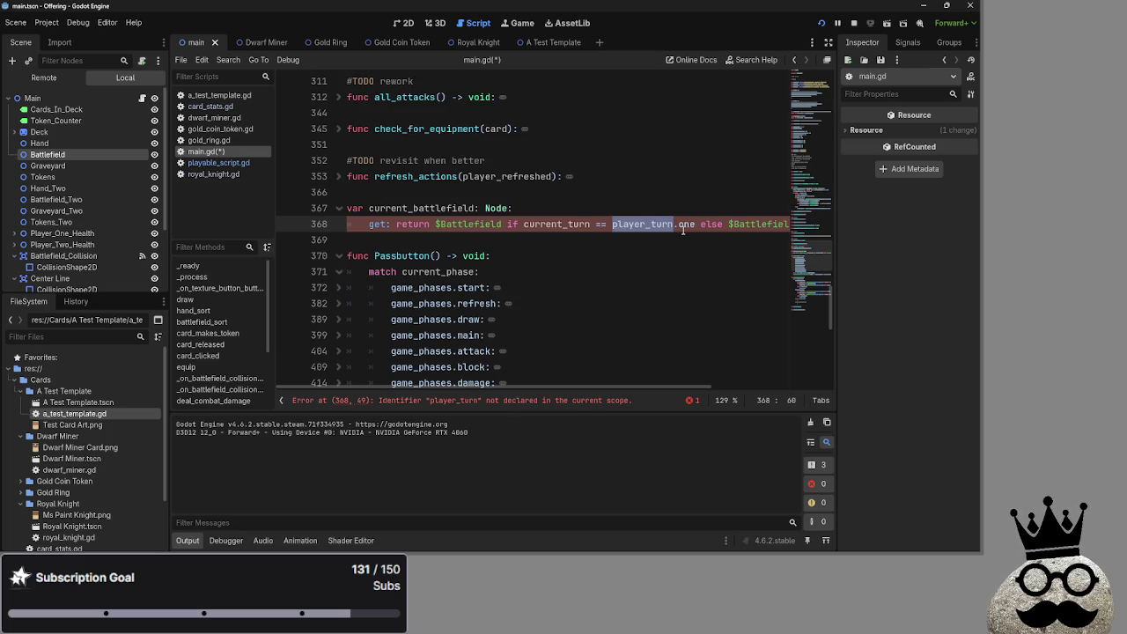
pyautogui.write('current_t')
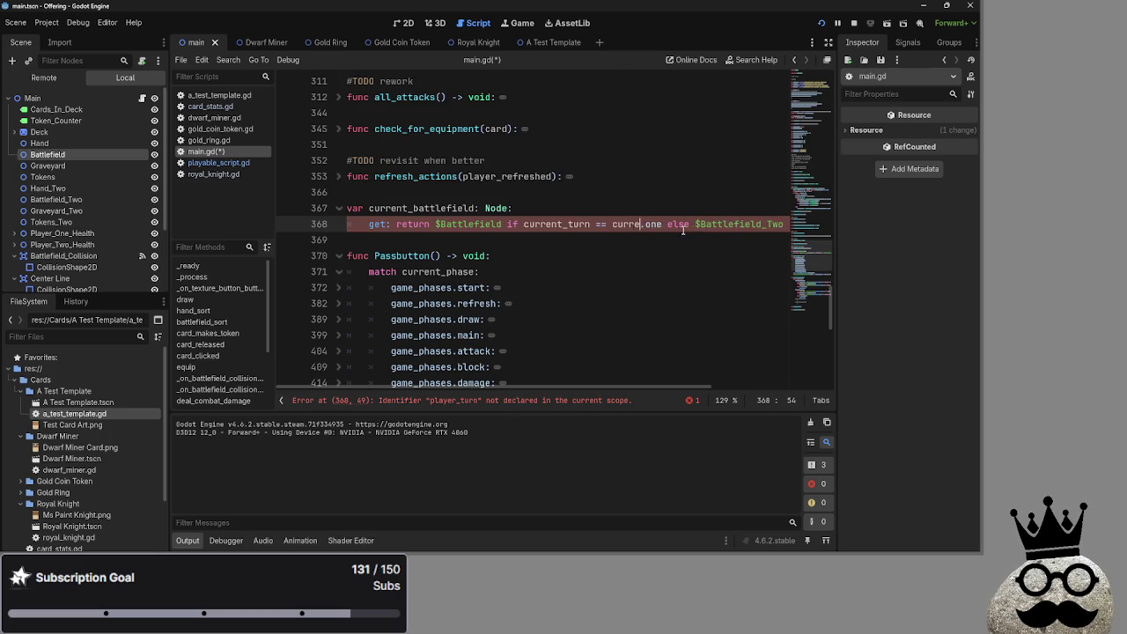
pyautogui.press('Return')
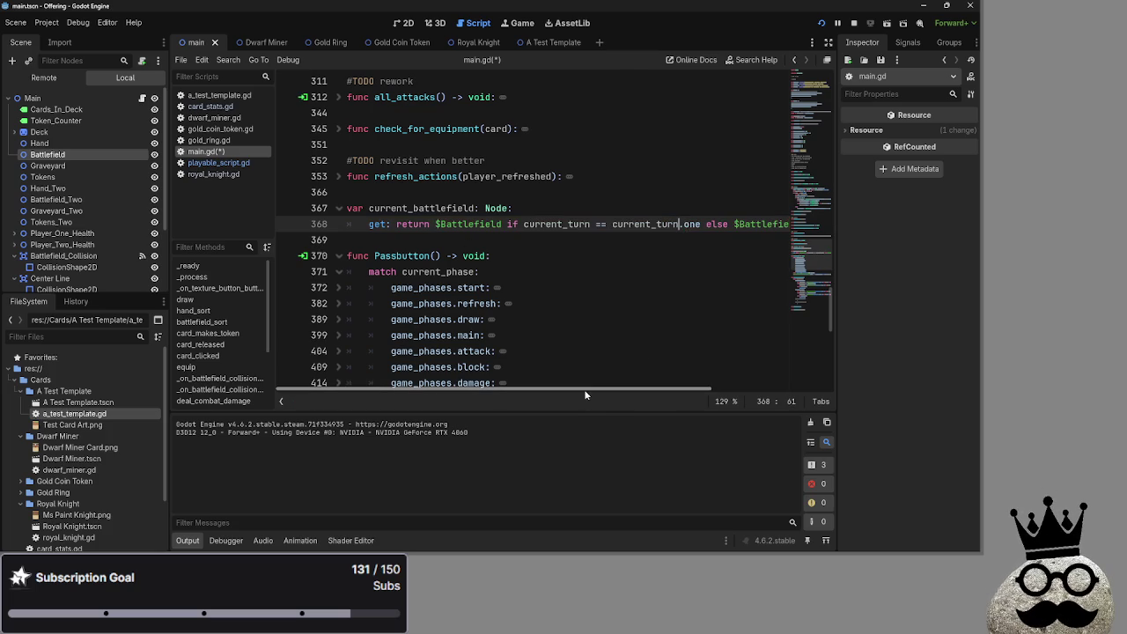
pyautogui.moveTo(585, 394)
pyautogui.mouseDown()
pyautogui.moveTo(725, 395)
pyautogui.moveTo(534, 387)
pyautogui.moveTo(726, 389)
pyautogui.moveTo(511, 374)
pyautogui.mouseUp()
pyautogui.doubleClick(427, 209)
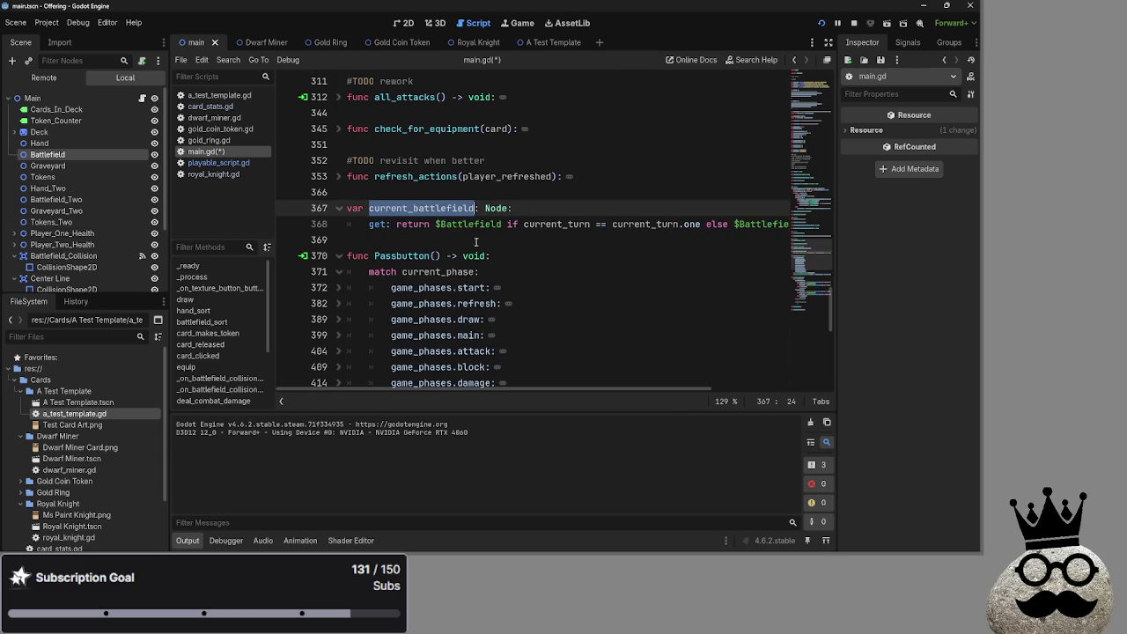
pyautogui.scroll(-6, 518, 261)
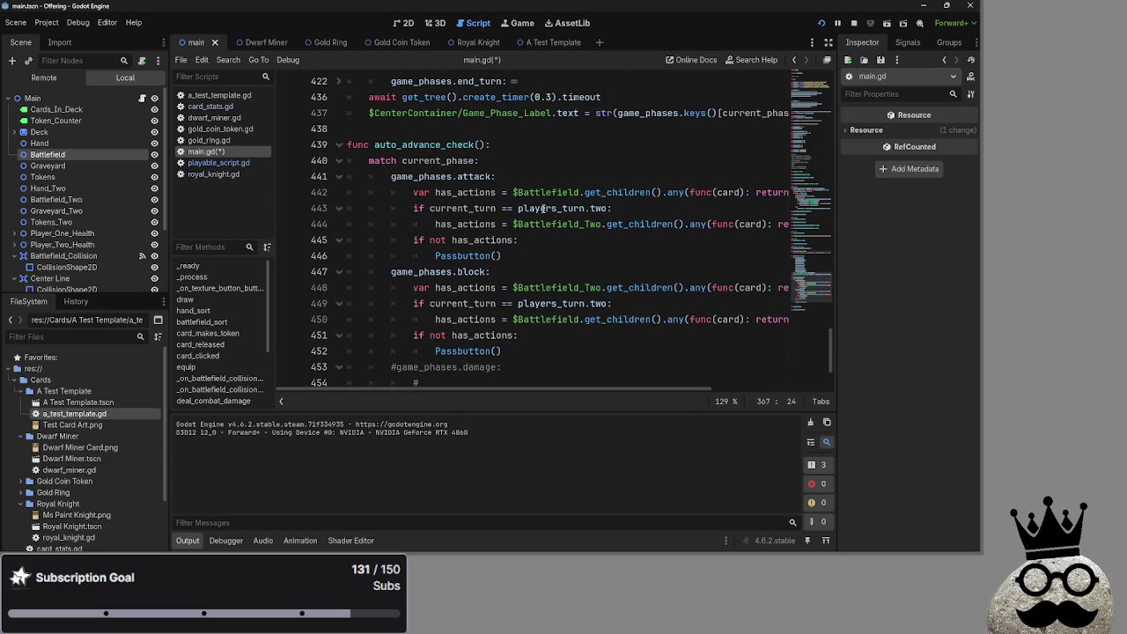
pyautogui.moveTo(581, 192); pyautogui.dragTo(513, 193)
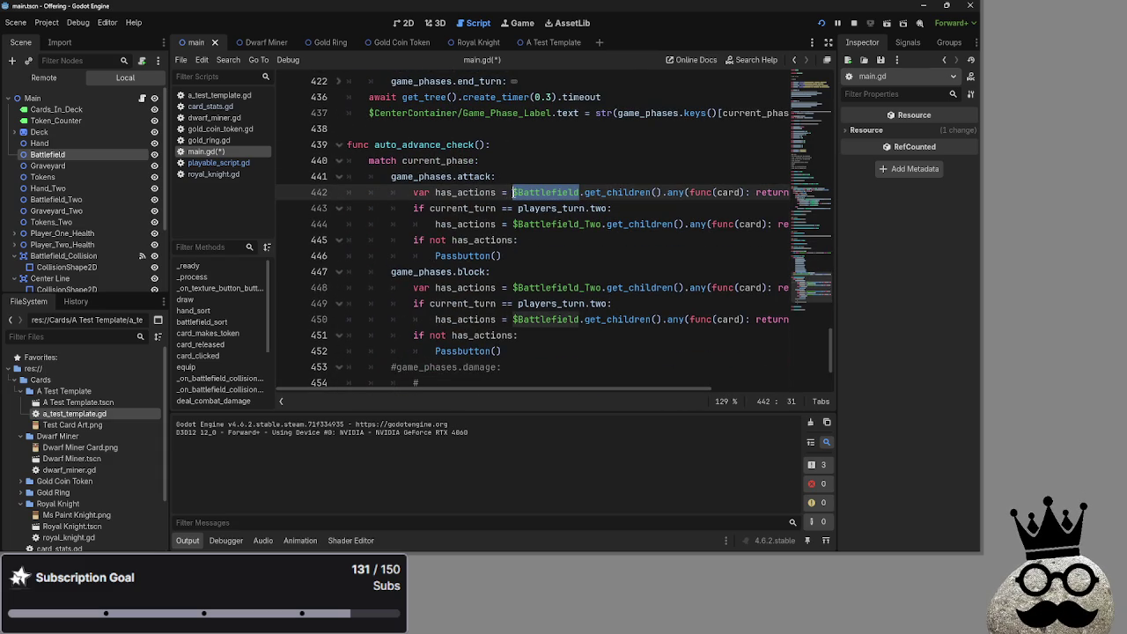
pyautogui.click(578, 192)
pyautogui.click(529, 192)
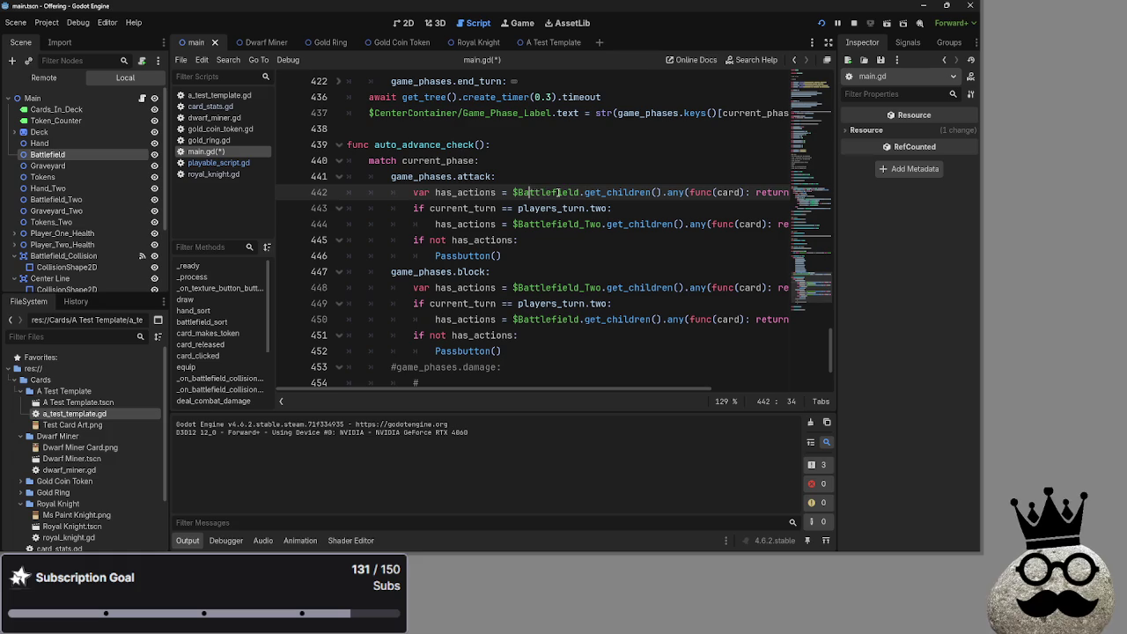
pyautogui.moveTo(579, 192); pyautogui.dragTo(512, 193)
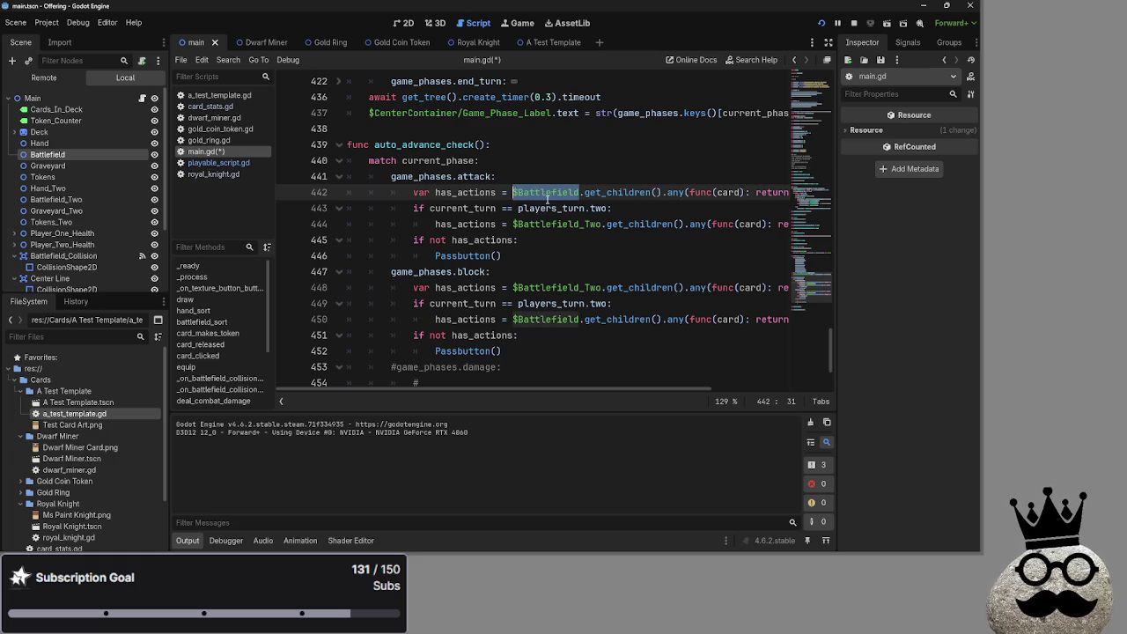
pyautogui.click(653, 209)
pyautogui.doubleClick(578, 192)
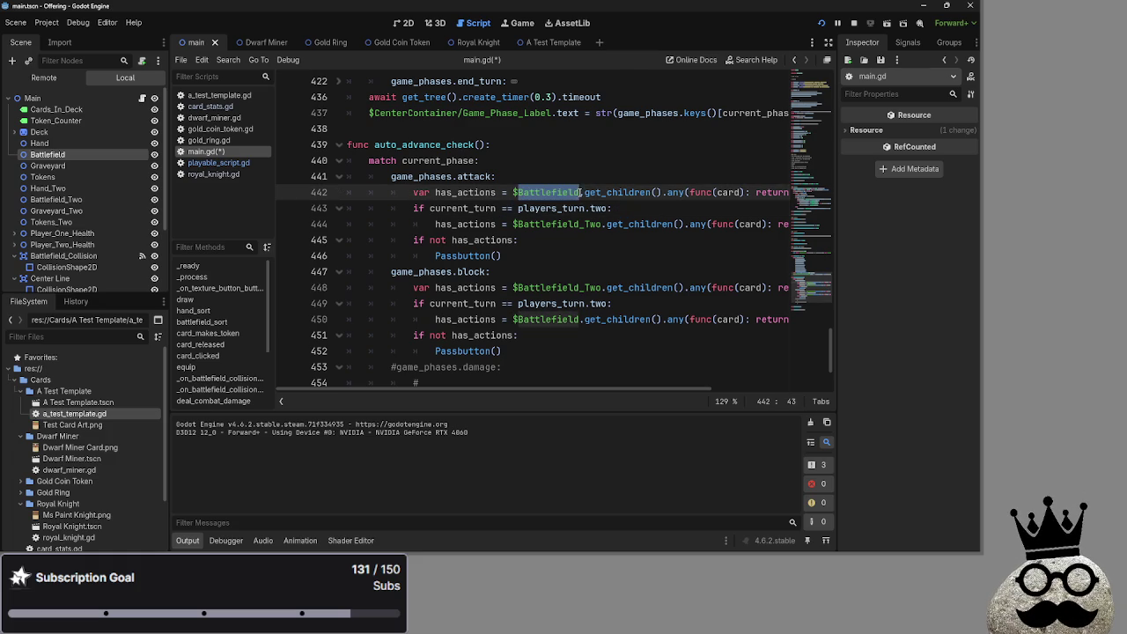
pyautogui.moveTo(578, 192); pyautogui.dragTo(512, 192)
pyautogui.click(644, 208)
pyautogui.moveTo(641, 389)
pyautogui.mouseDown()
pyautogui.moveTo(770, 402)
pyautogui.moveTo(552, 379)
pyautogui.mouseUp()
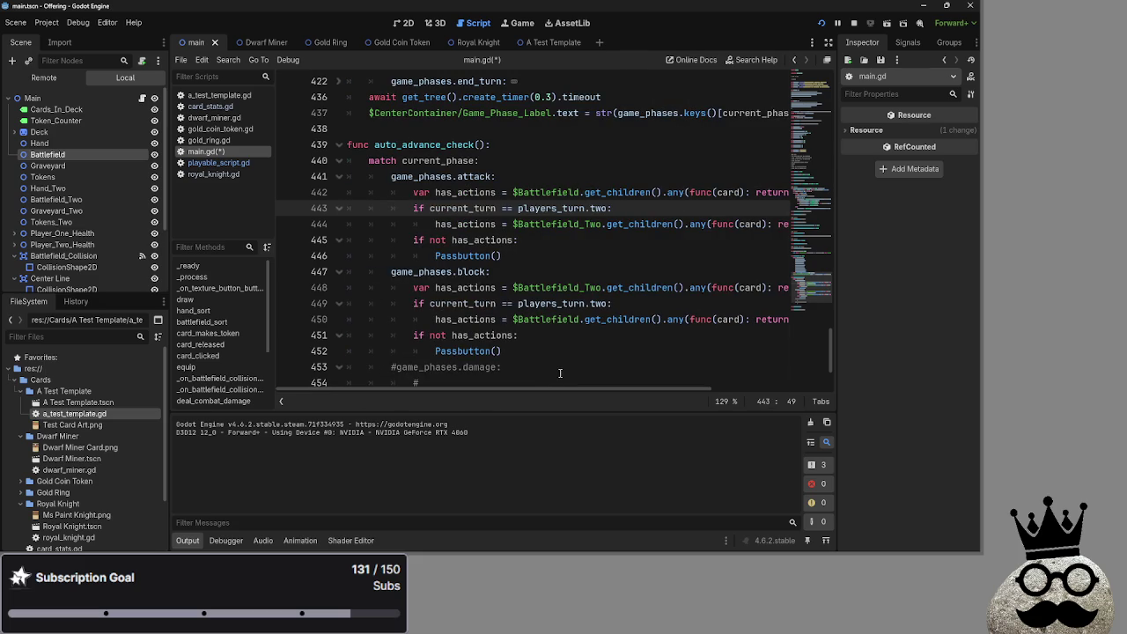
pyautogui.scroll(6, 577, 355)
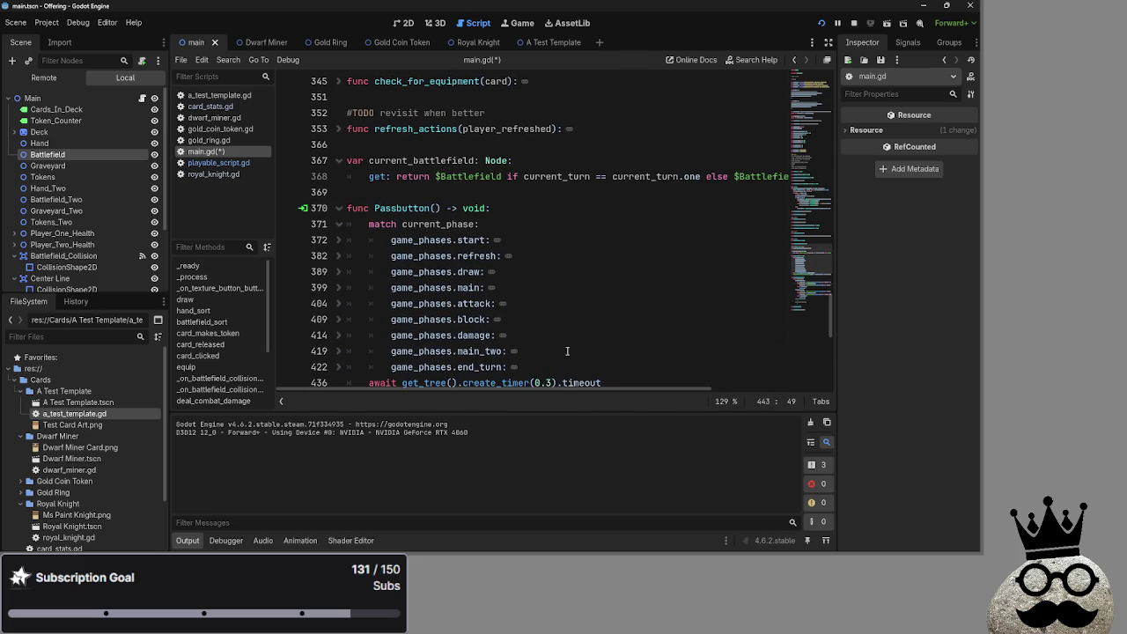
pyautogui.moveTo(563, 394)
pyautogui.mouseDown()
pyautogui.moveTo(704, 390)
pyautogui.moveTo(565, 387)
pyautogui.mouseUp()
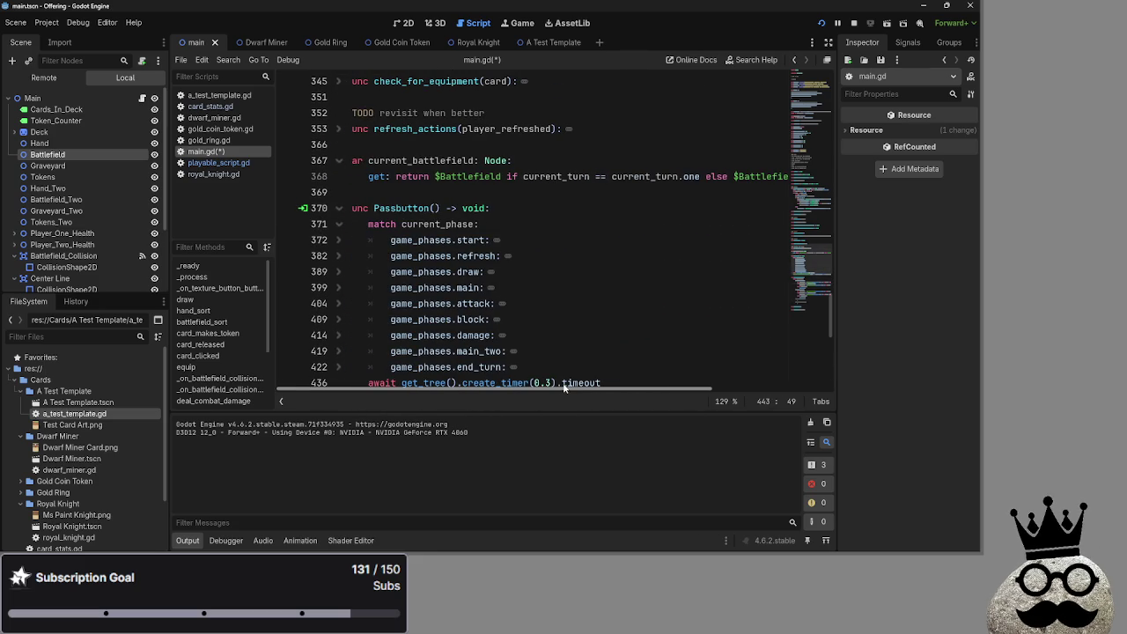
pyautogui.scroll(-6, 568, 387)
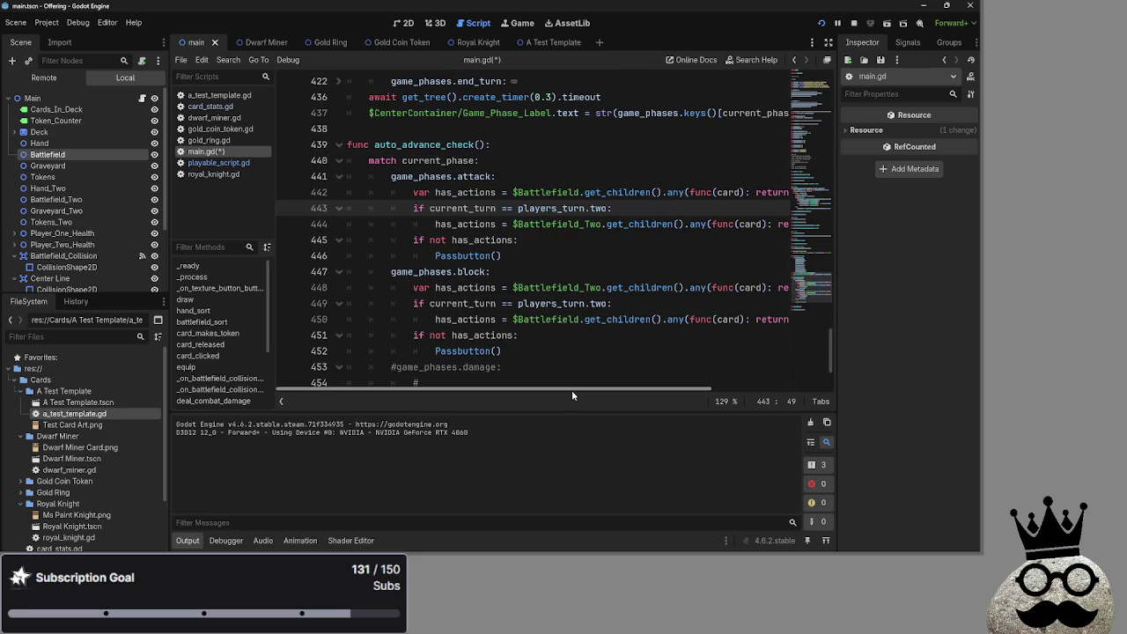
pyautogui.moveTo(571, 390)
pyautogui.mouseDown()
pyautogui.moveTo(722, 399)
pyautogui.moveTo(580, 392)
pyautogui.mouseUp()
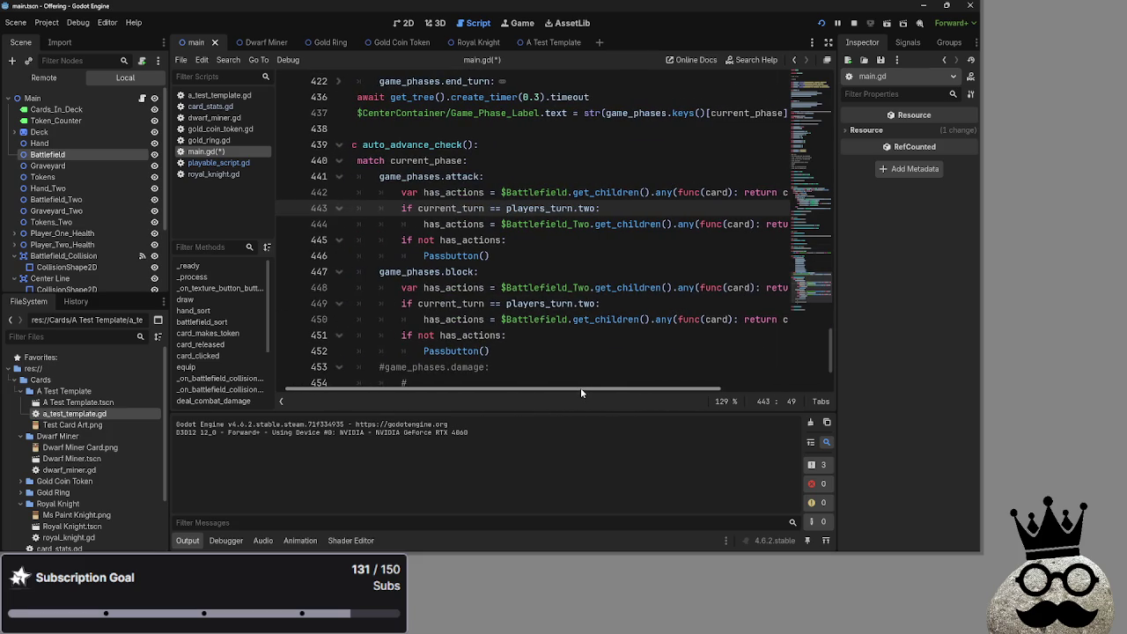
pyautogui.scroll(10, 495, 280)
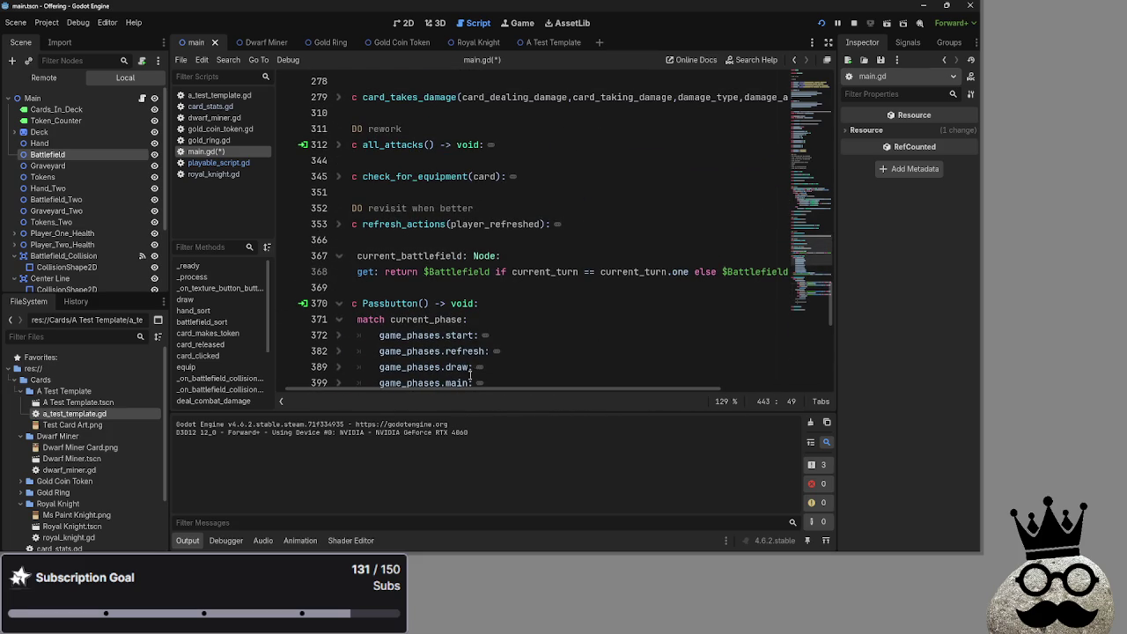
pyautogui.click(407, 272)
pyautogui.click(404, 287)
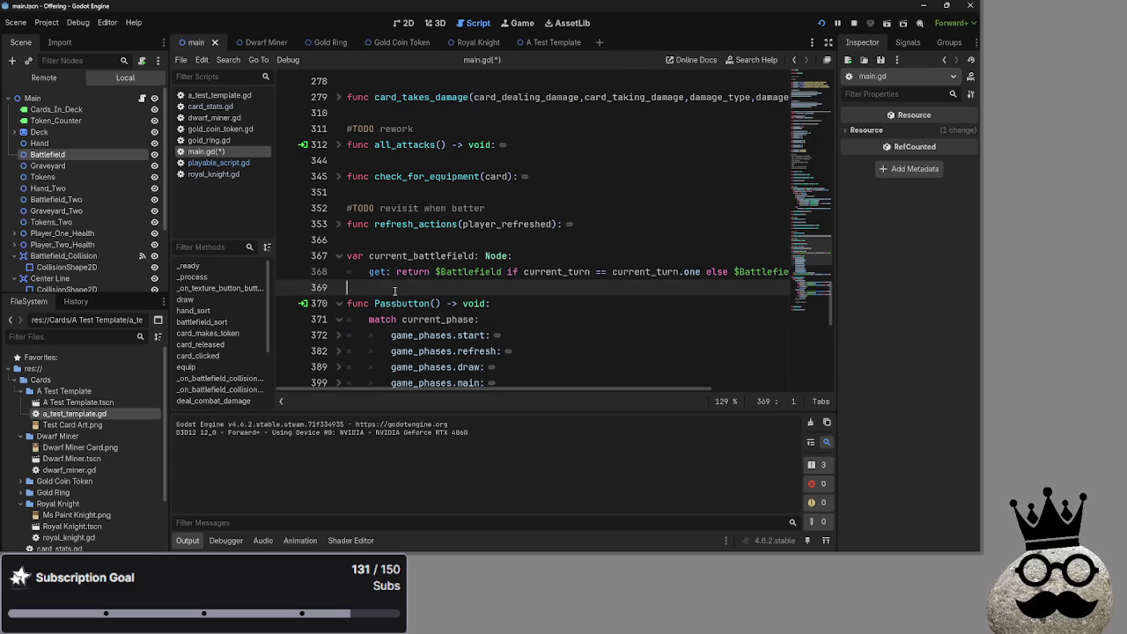
pyautogui.scroll(-10, 395, 290)
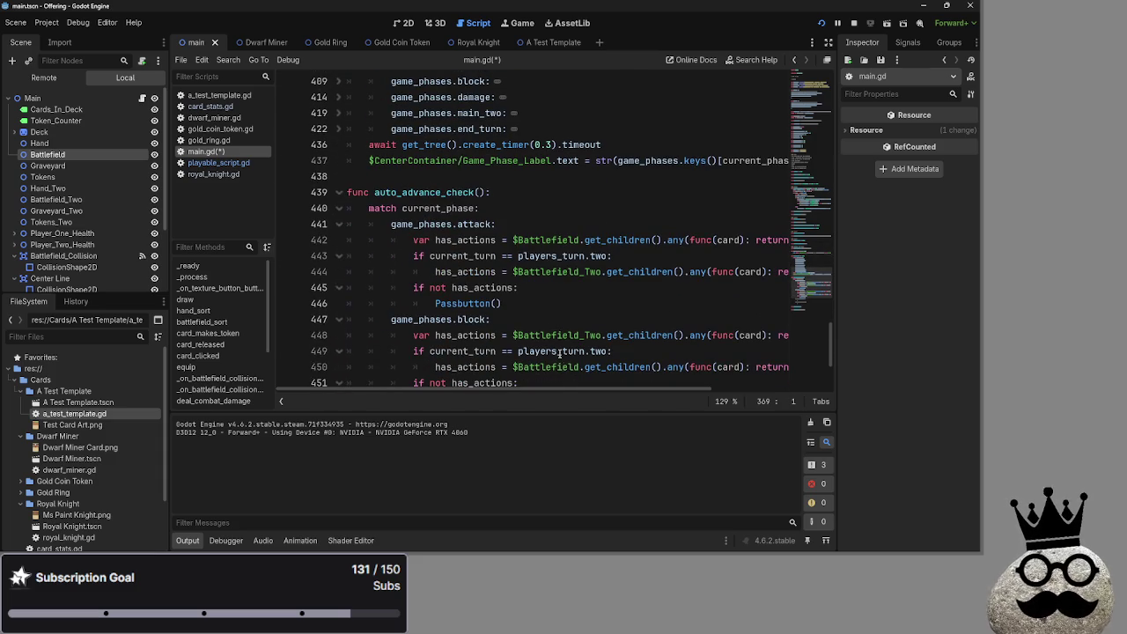
pyautogui.scroll(-1, 558, 353)
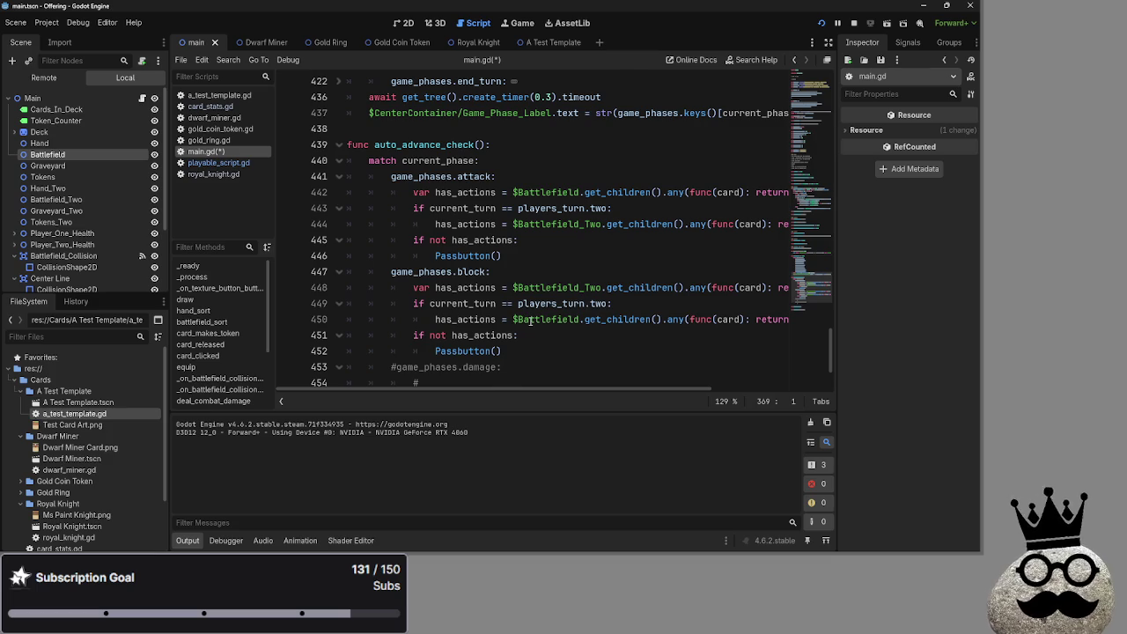
pyautogui.scroll(7, 528, 320)
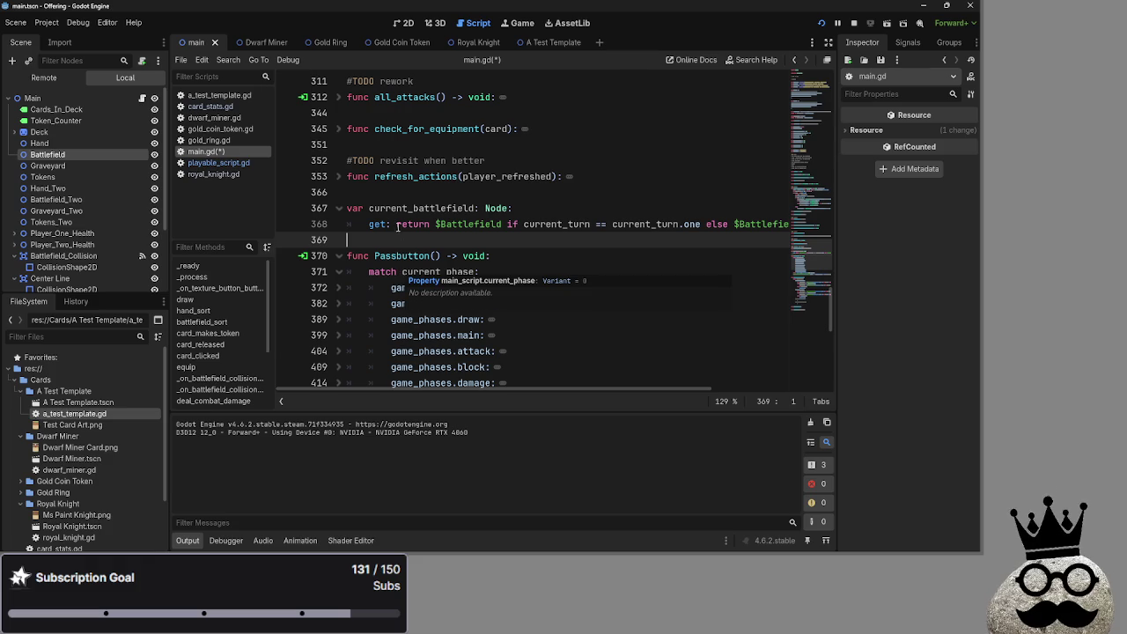
pyautogui.doubleClick(422, 209)
pyautogui.moveTo(369, 208); pyautogui.dragTo(475, 209)
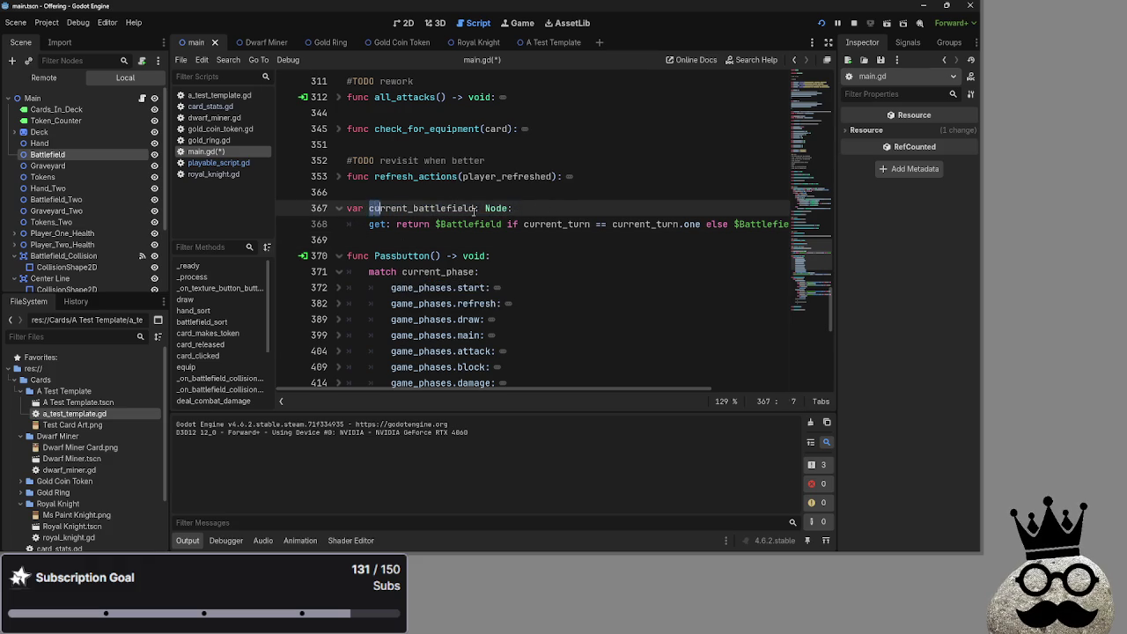
pyautogui.press('End')
pyautogui.doubleClick(414, 223)
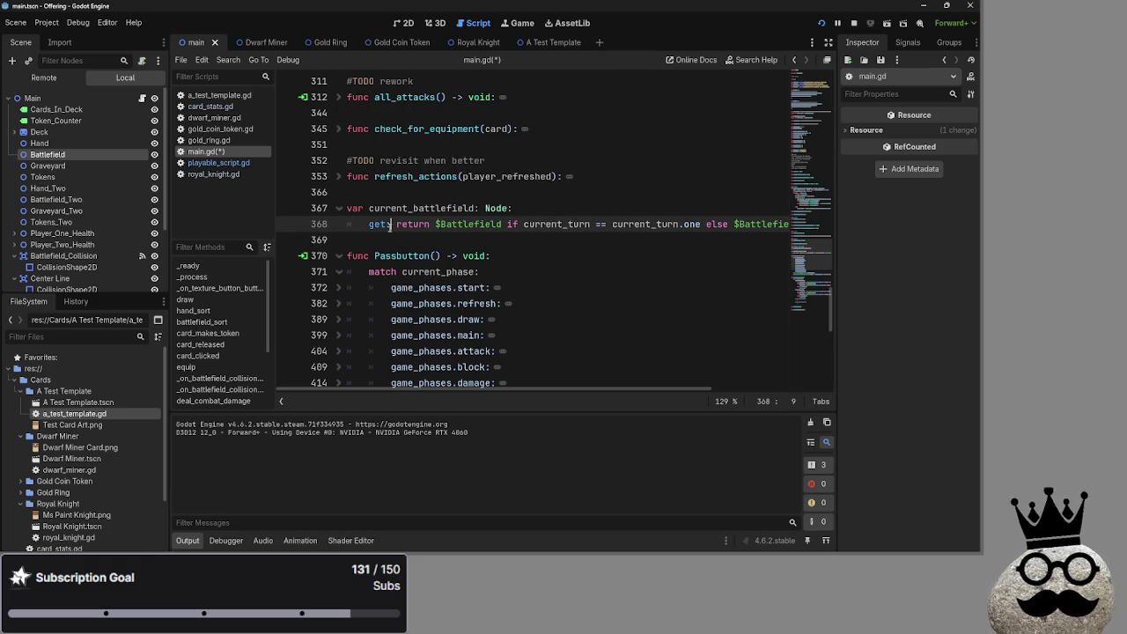
pyautogui.doubleClick(471, 224)
pyautogui.click(513, 225)
pyautogui.doubleClick(536, 225)
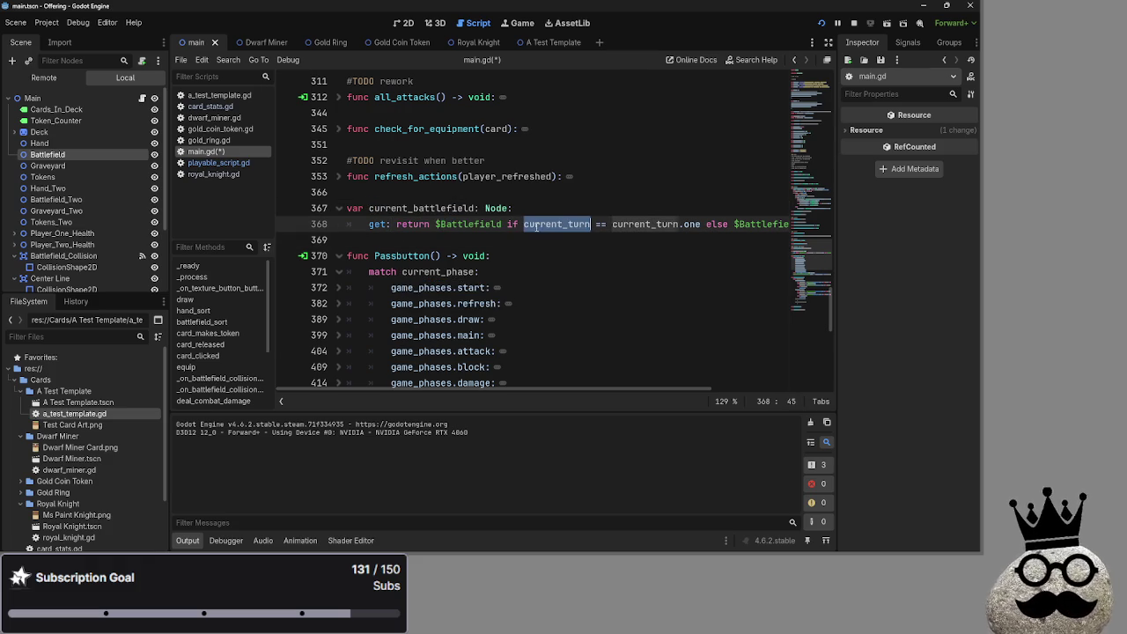
pyautogui.moveTo(628, 388); pyautogui.dragTo(743, 388)
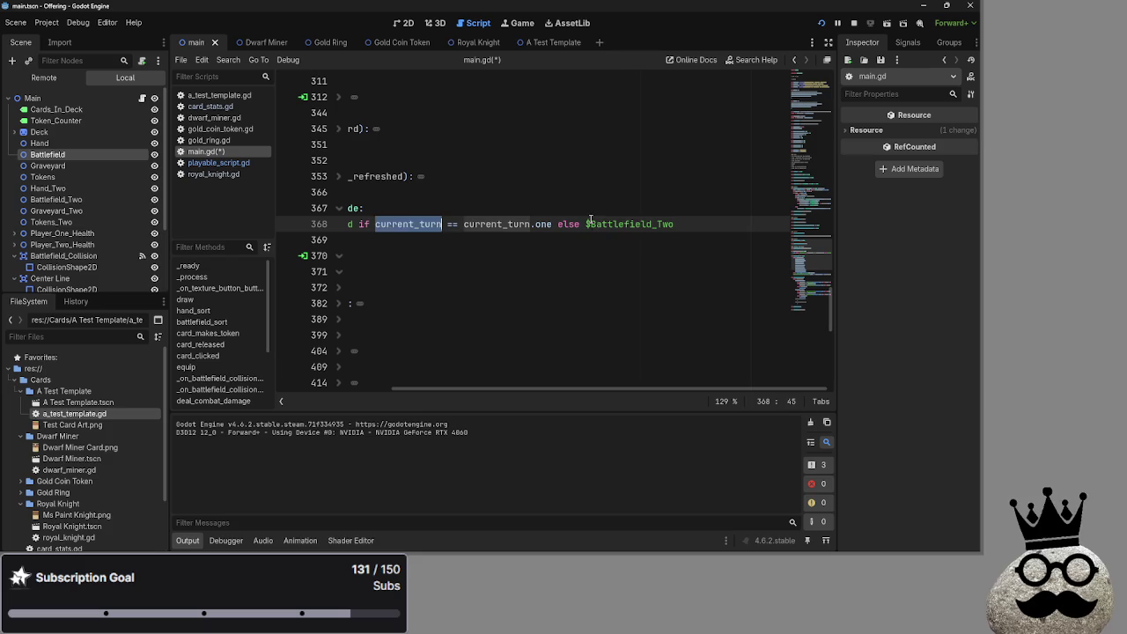
pyautogui.doubleClick(623, 224)
# Step: Replace $Battlefield and $Battlefield_Two in the attack-phase has_actions checks with current_battlefield
pyautogui.moveTo(570, 388); pyautogui.dragTo(453, 388)
pyautogui.click(510, 246)
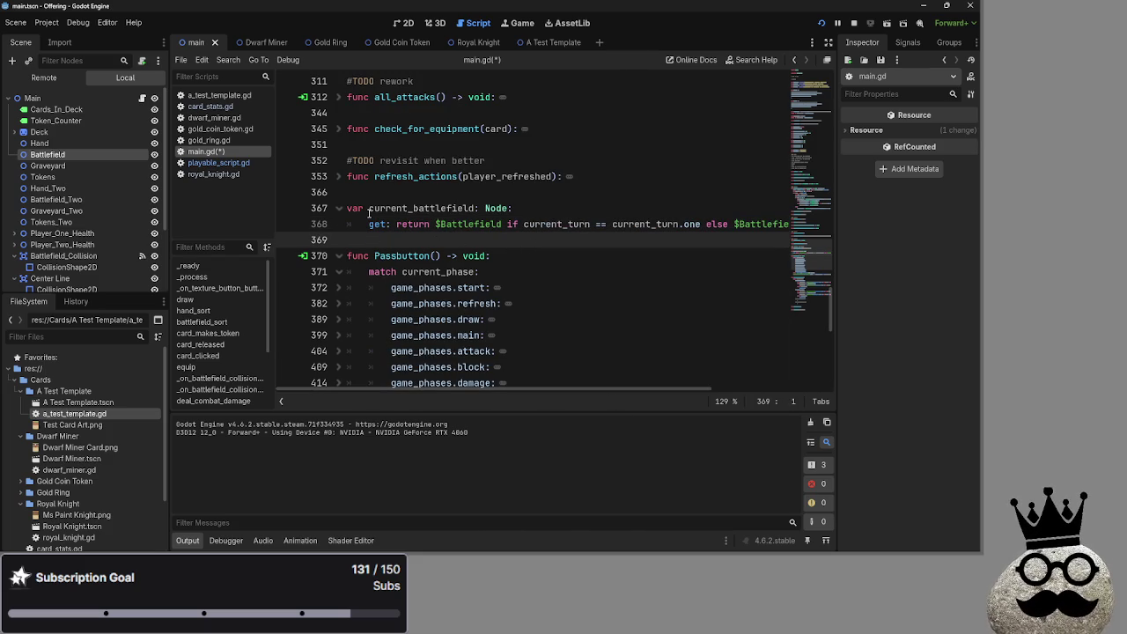
pyautogui.doubleClick(413, 207)
pyautogui.hotkey('ctrl', 'c')
pyautogui.scroll(-5, 583, 294)
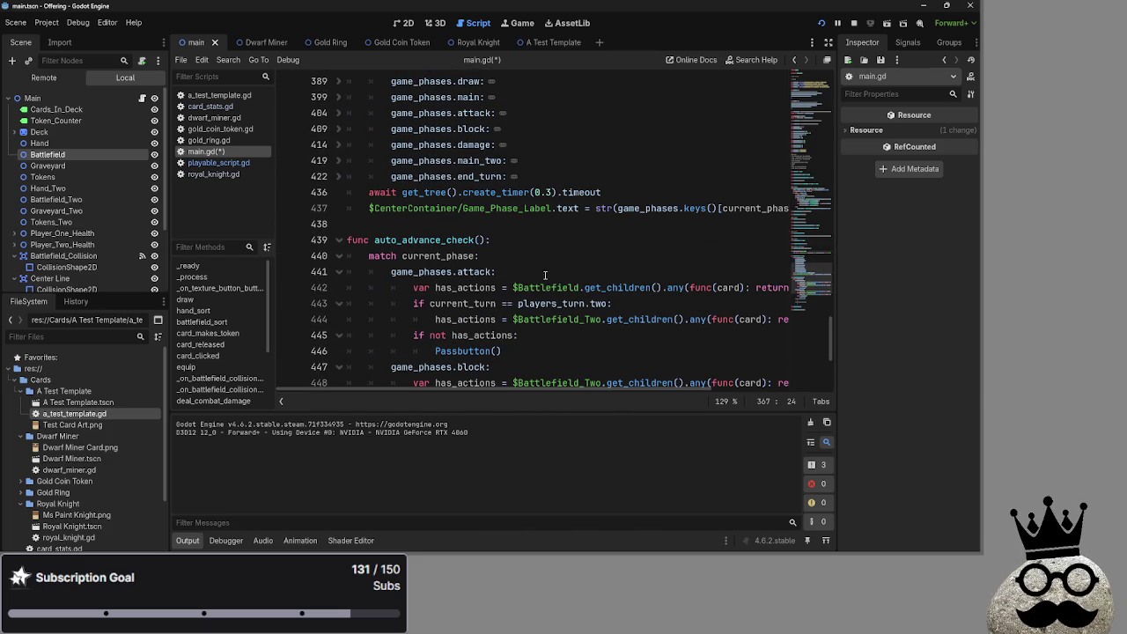
pyautogui.doubleClick(547, 288)
pyautogui.hotkey('ctrl', 'v')
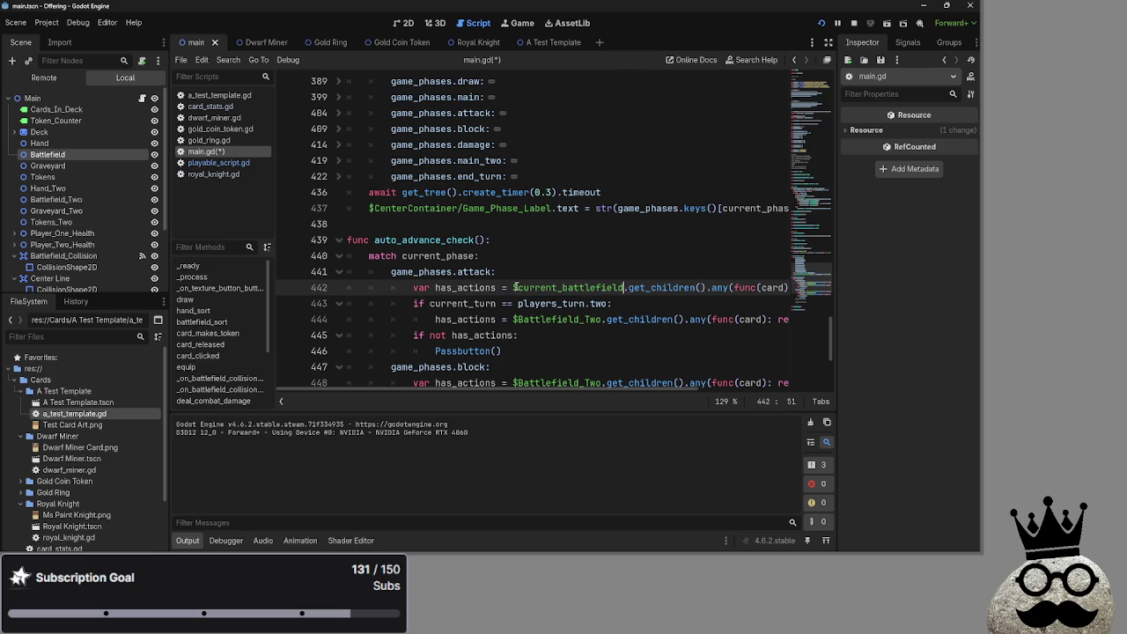
pyautogui.click(517, 288)
pyautogui.press('BackSpace')
pyautogui.moveTo(602, 320); pyautogui.dragTo(508, 320)
pyautogui.write('= current_battlefield')
# Step: Delete the attack phase's players_turn.two check and its duplicate has_actions line
pyautogui.moveTo(634, 304); pyautogui.dragTo(343, 304)
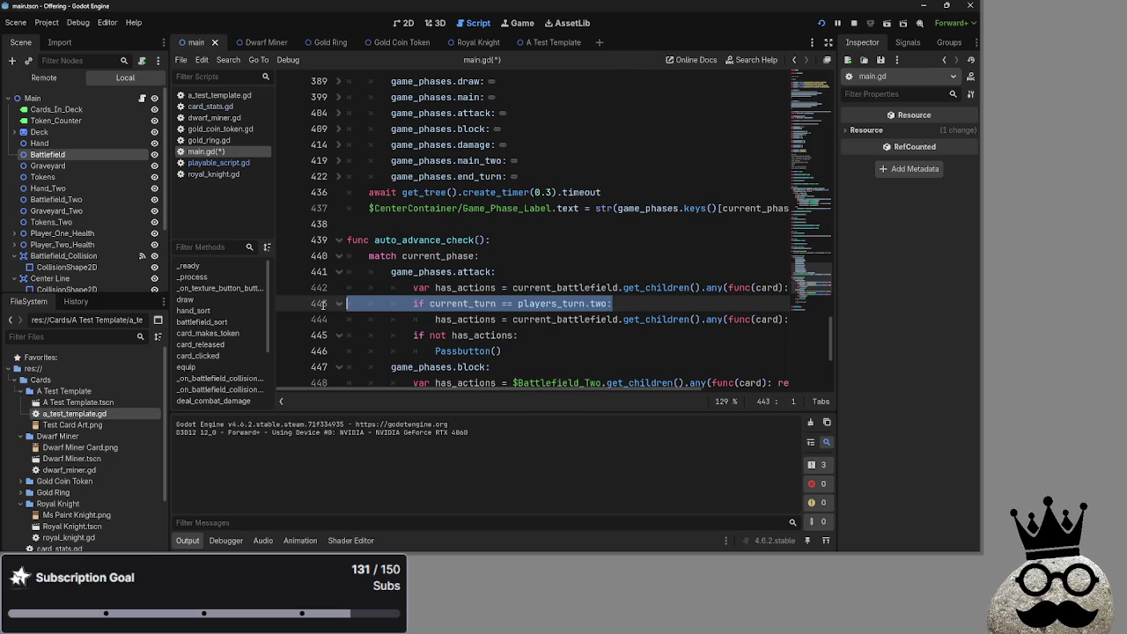
pyautogui.press('BackSpace')
pyautogui.press('BackSpace')
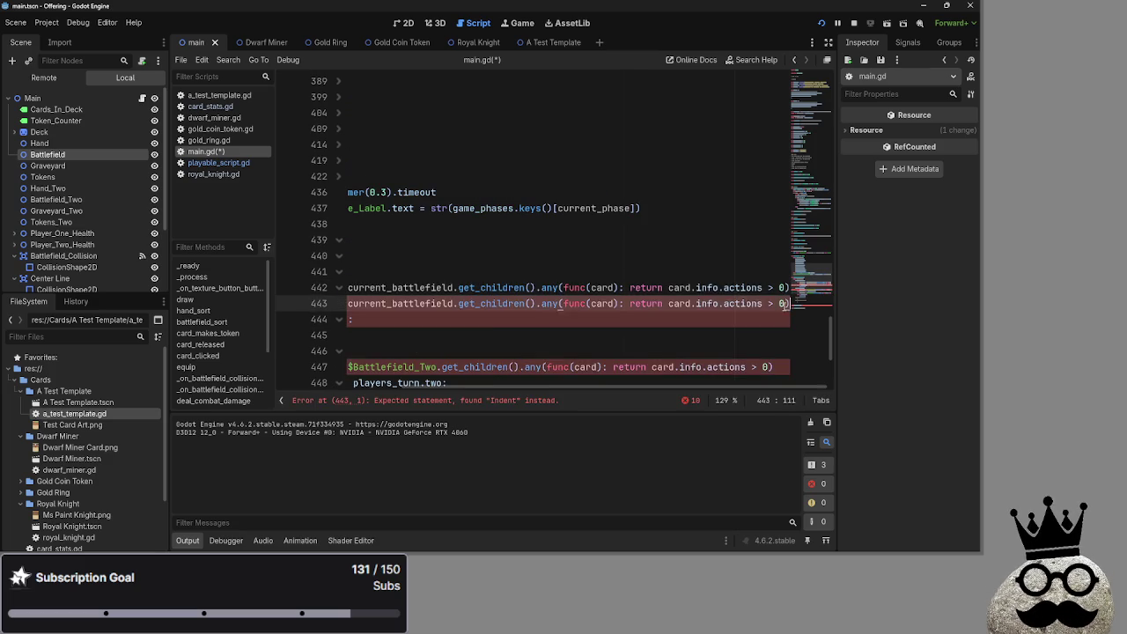
pyautogui.press('Right')
pyautogui.hotkey('shift', 'End')
pyautogui.press('BackSpace')
pyautogui.press('BackSpace')
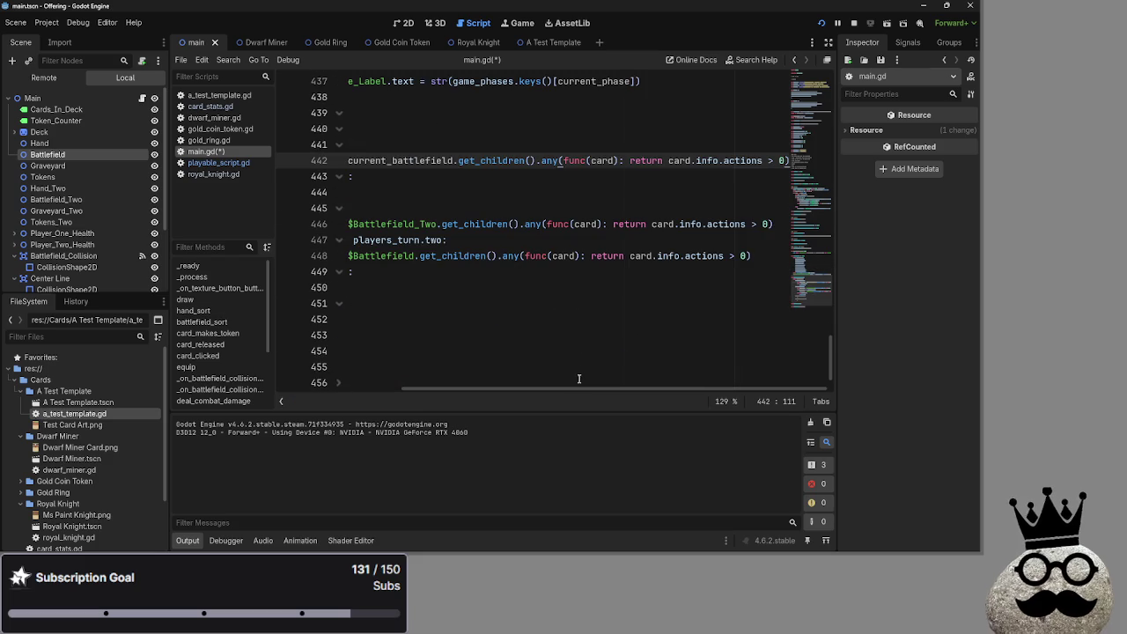
pyautogui.moveTo(528, 390); pyautogui.dragTo(366, 393)
pyautogui.scroll(1, 533, 254)
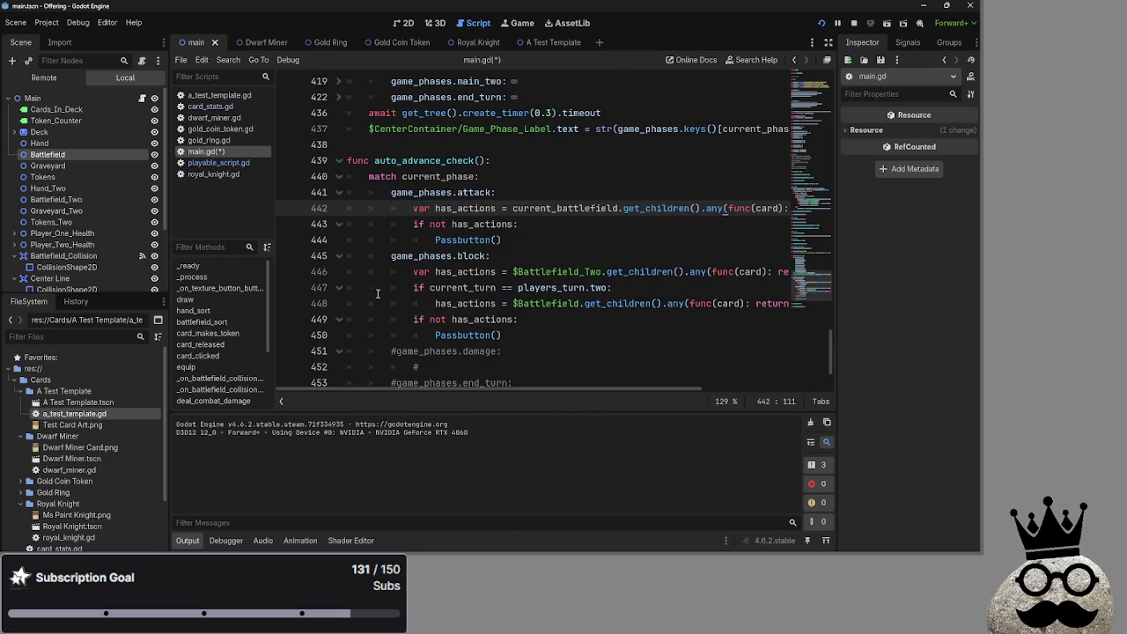
# Step: Remove the block phase's turn check and make its has_actions line use current_battlefield
pyautogui.moveTo(346, 288); pyautogui.dragTo(791, 304)
pyautogui.press('BackSpace')
pyautogui.press('BackSpace')
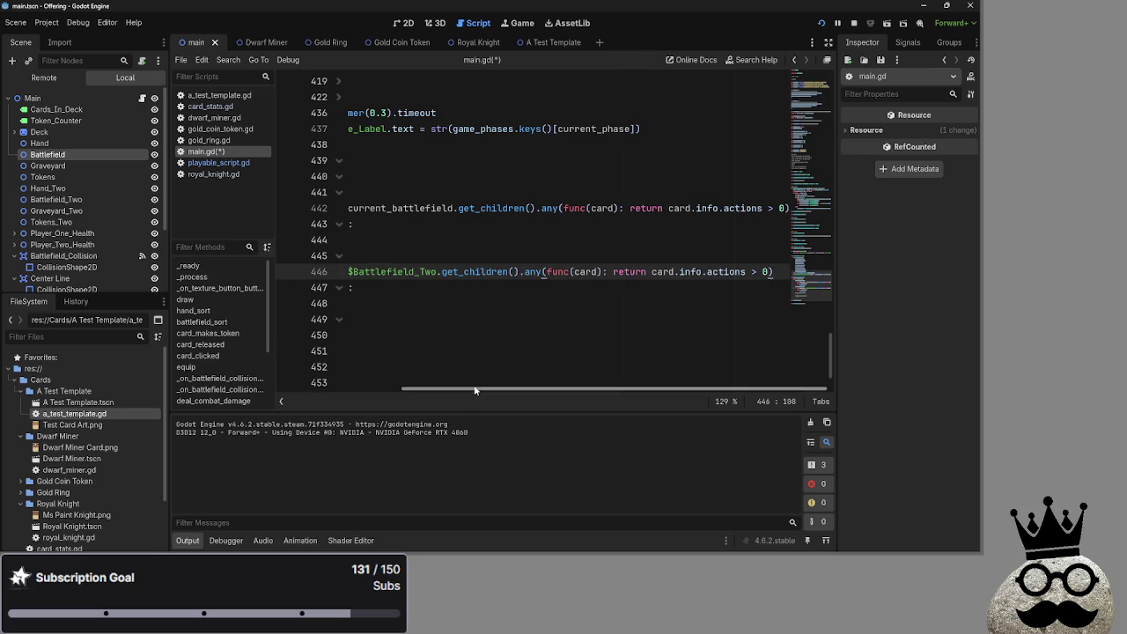
pyautogui.moveTo(441, 271); pyautogui.dragTo(530, 271)
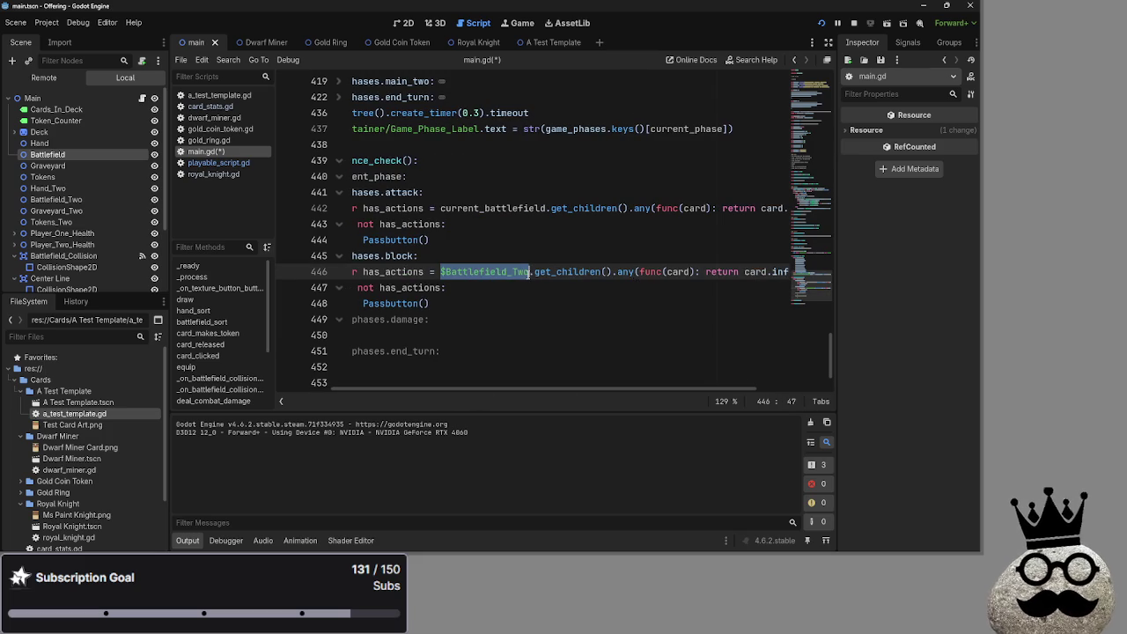
pyautogui.write('current_battlefield')
pyautogui.click(484, 304)
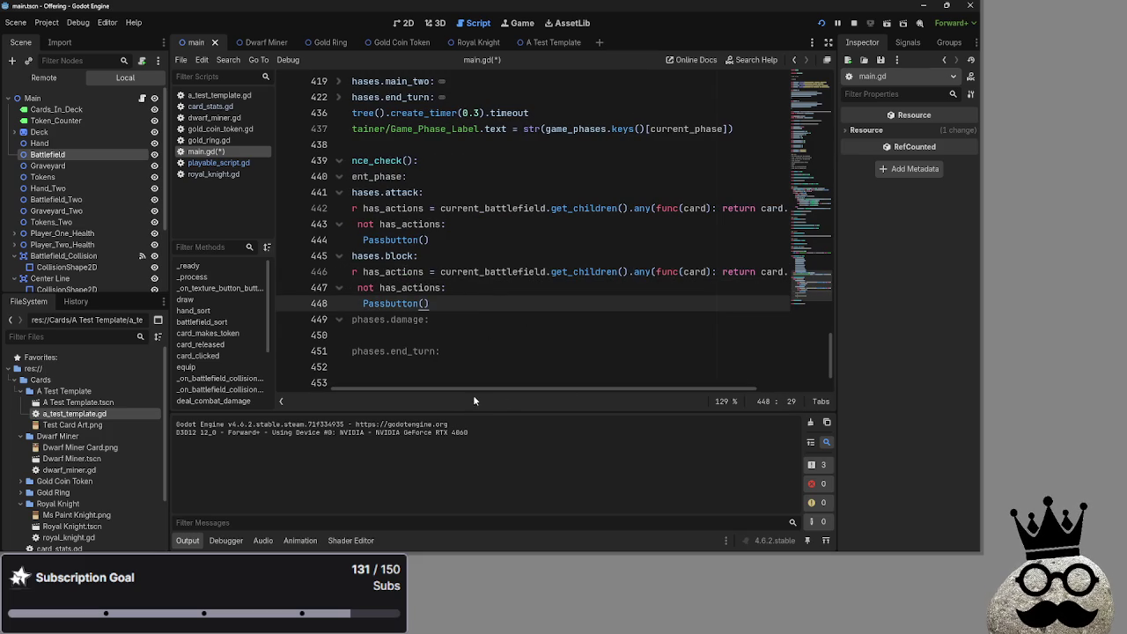
pyautogui.moveTo(473, 395); pyautogui.dragTo(405, 384)
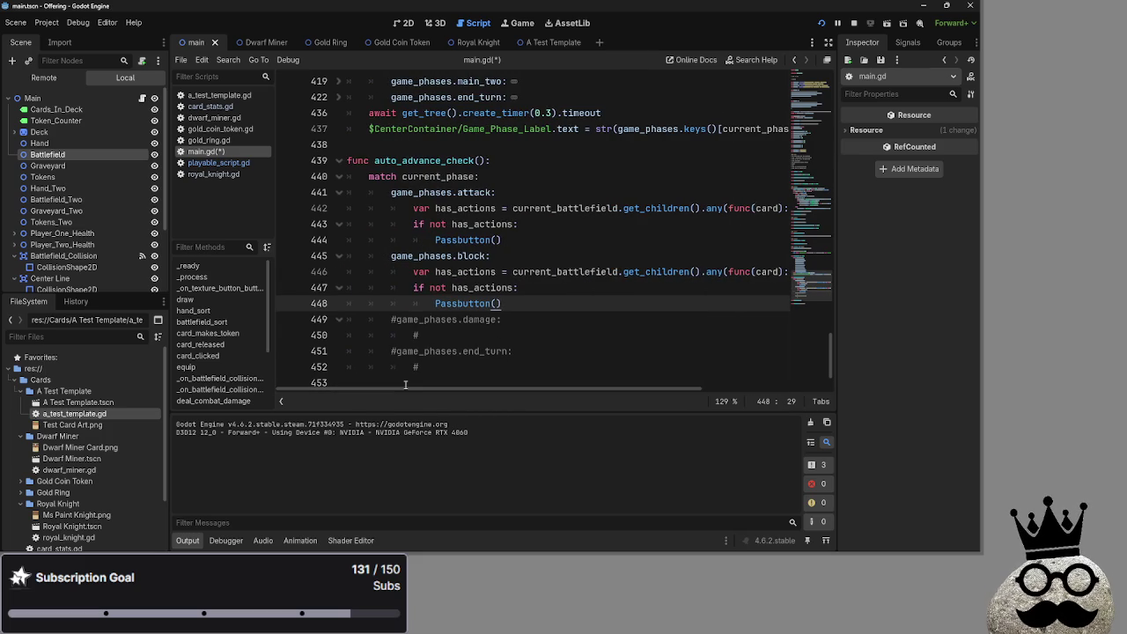
# Step: Delete the commented-out damage and end_turn cases from auto_advance_check
pyautogui.scroll(5, 464, 346)
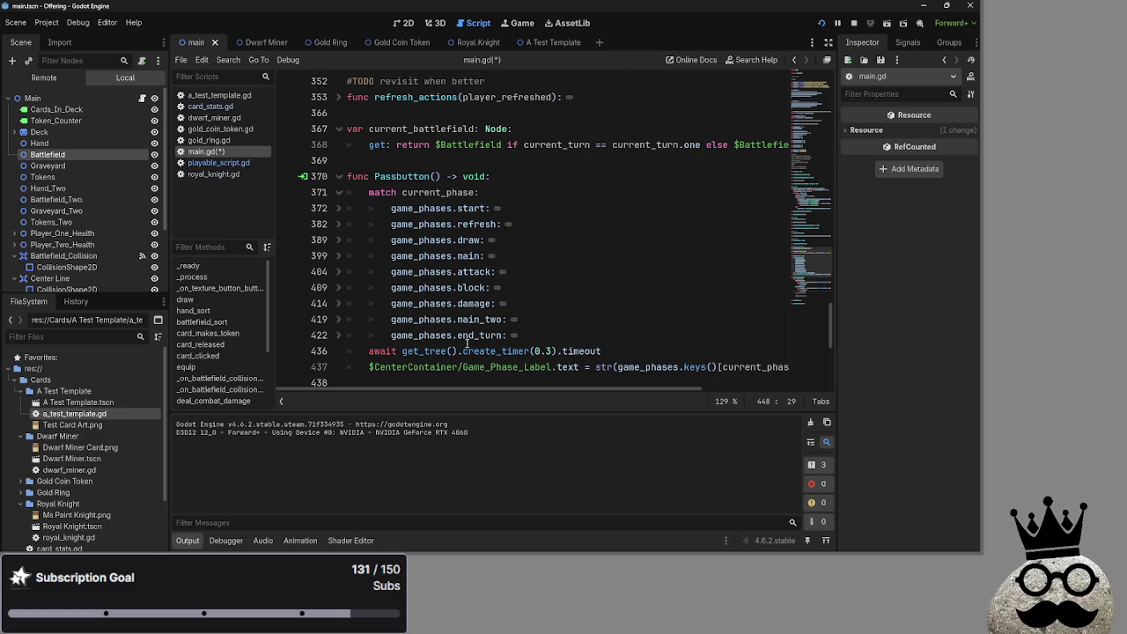
pyautogui.scroll(-5, 495, 246)
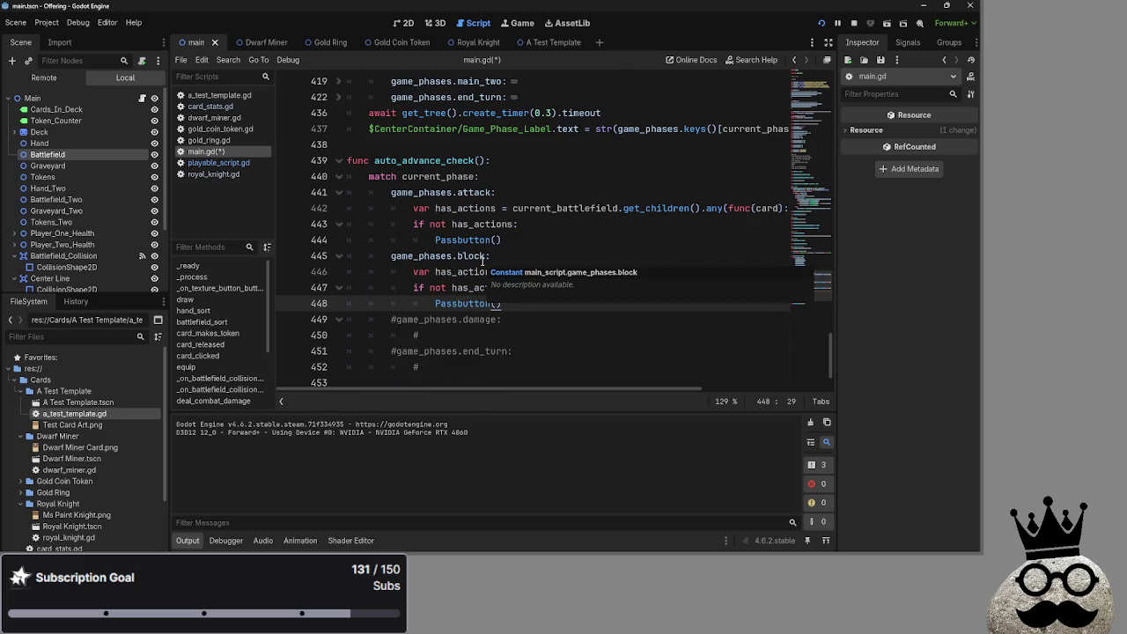
pyautogui.scroll(8, 521, 306)
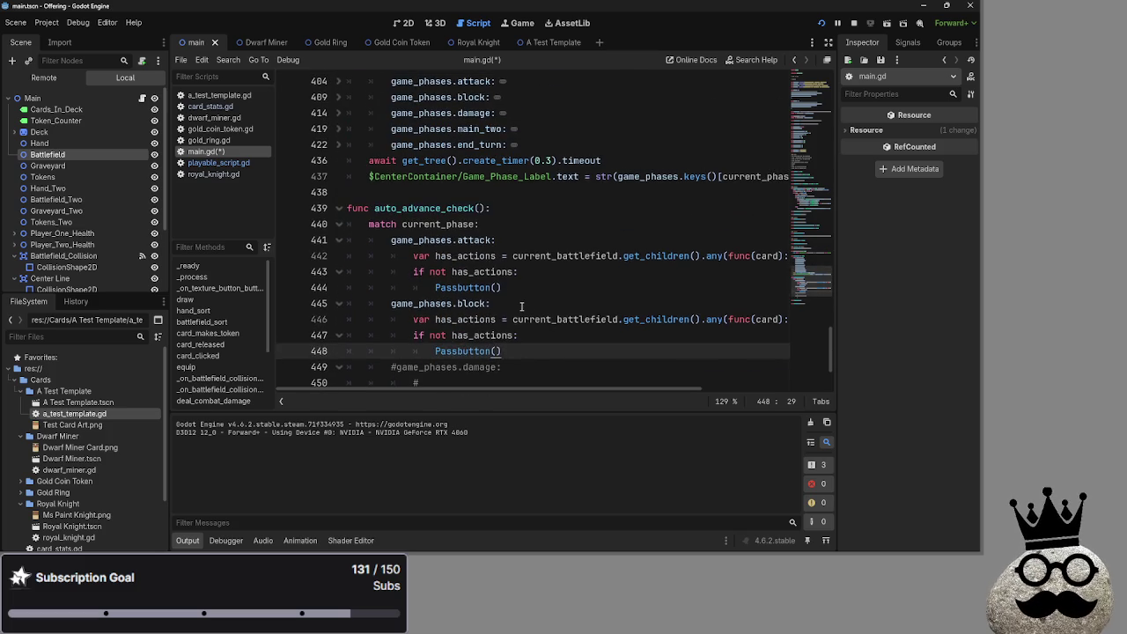
pyautogui.scroll(-9, 521, 308)
pyautogui.scroll(-1, 521, 308)
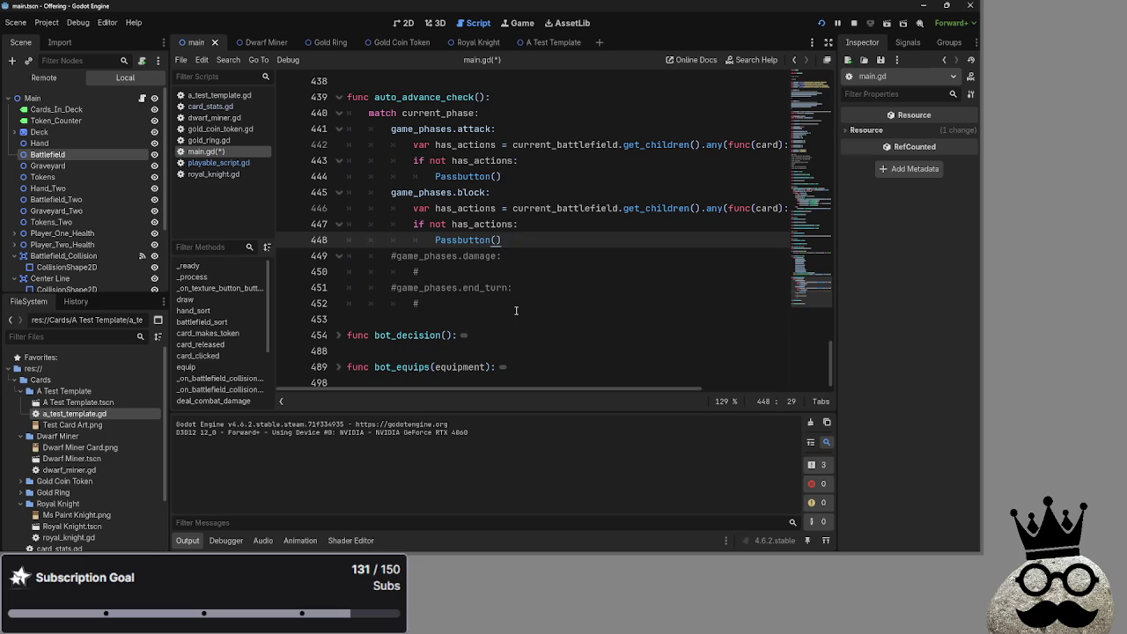
pyautogui.moveTo(520, 304)
pyautogui.mouseDown()
pyautogui.moveTo(358, 298)
pyautogui.moveTo(289, 253)
pyautogui.mouseUp()
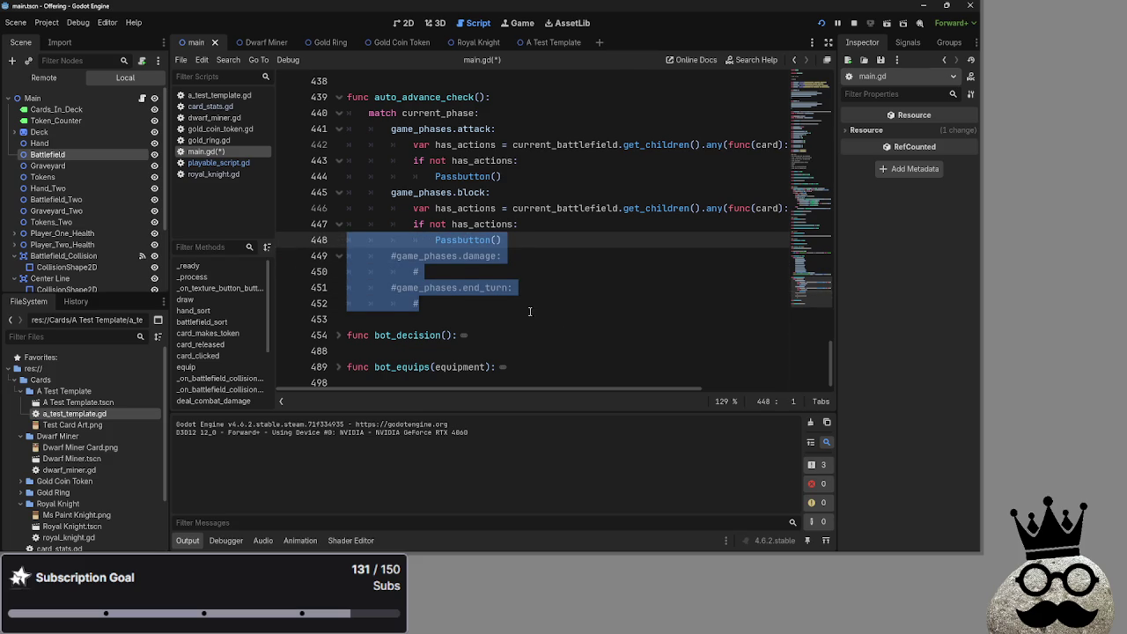
pyautogui.moveTo(526, 304); pyautogui.dragTo(348, 255)
pyautogui.press('BackSpace')
pyautogui.press('BackSpace')
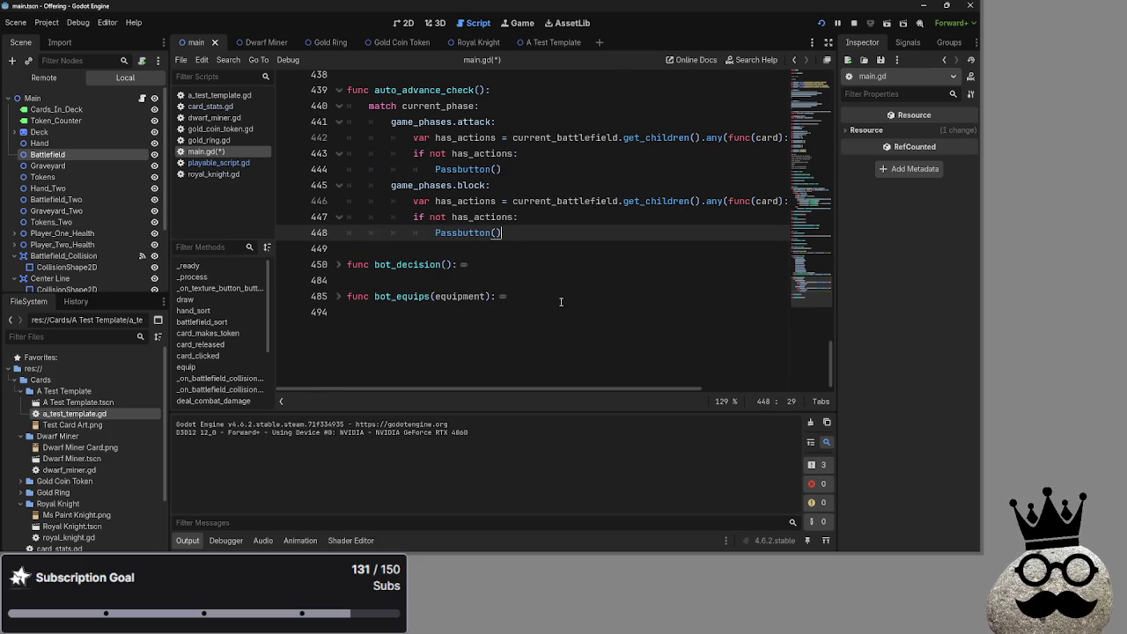
# Step: Run the project briefly, then stop it
pyautogui.scroll(3, 767, 113)
pyautogui.click(821, 23)
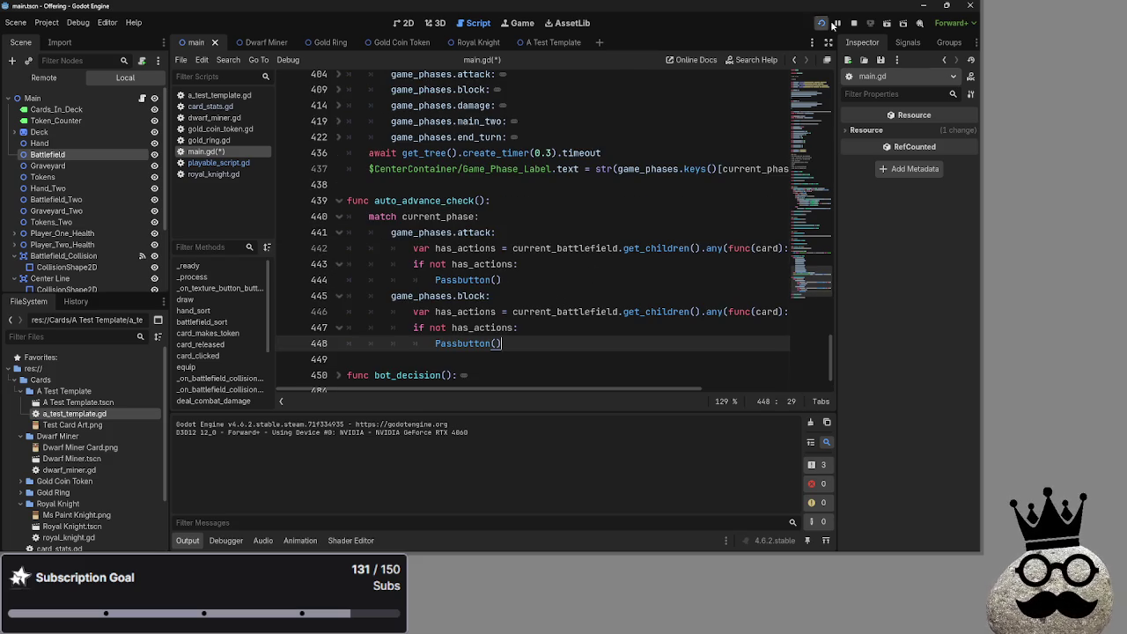
pyautogui.click(853, 23)
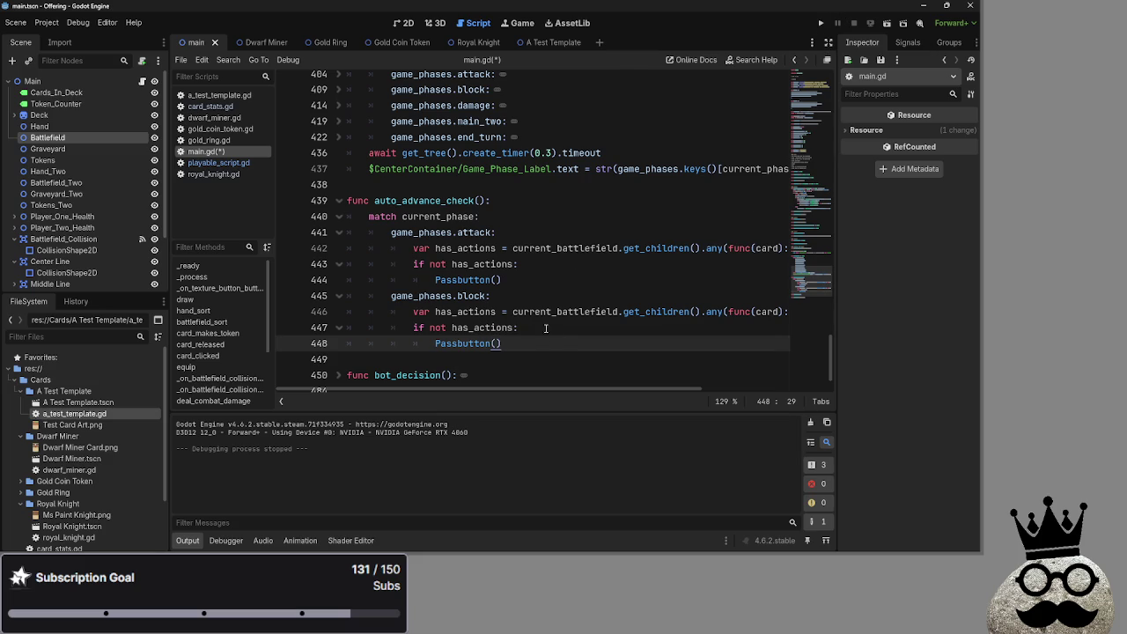
# Step: Remove 'not' from the block condition on line 447 so it reads 'if has_actions:'
pyautogui.click(544, 326)
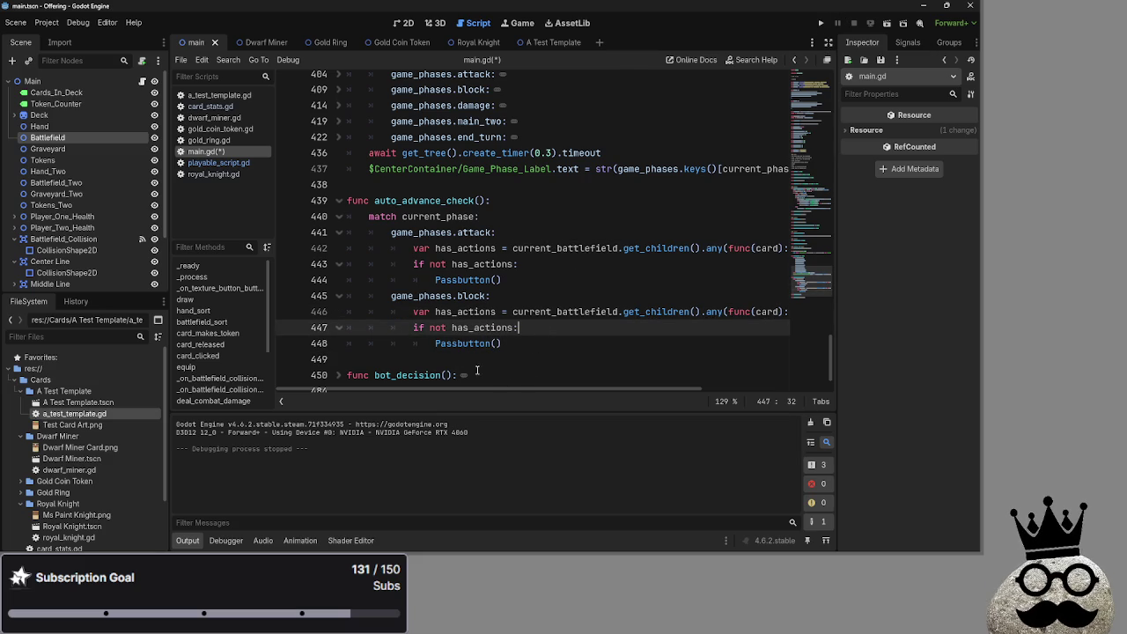
pyautogui.doubleClick(440, 327)
pyautogui.press('BackSpace')
pyautogui.press('BackSpace')
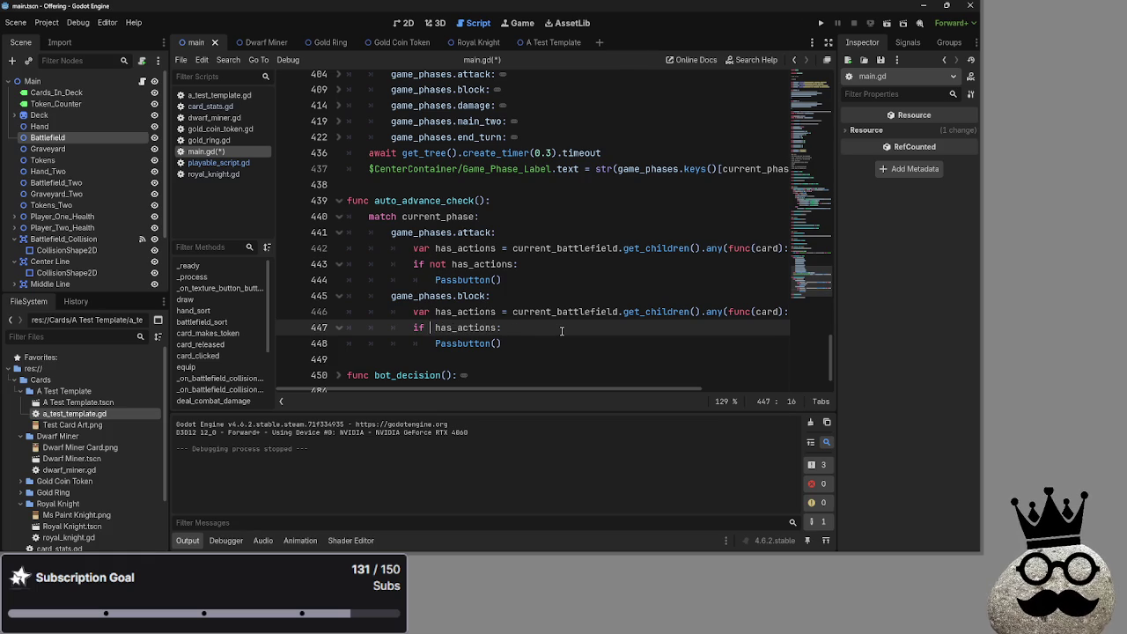
# Step: Launch the game with F5 and drag two dwarf cards onto the battlefield
pyautogui.press('F5')
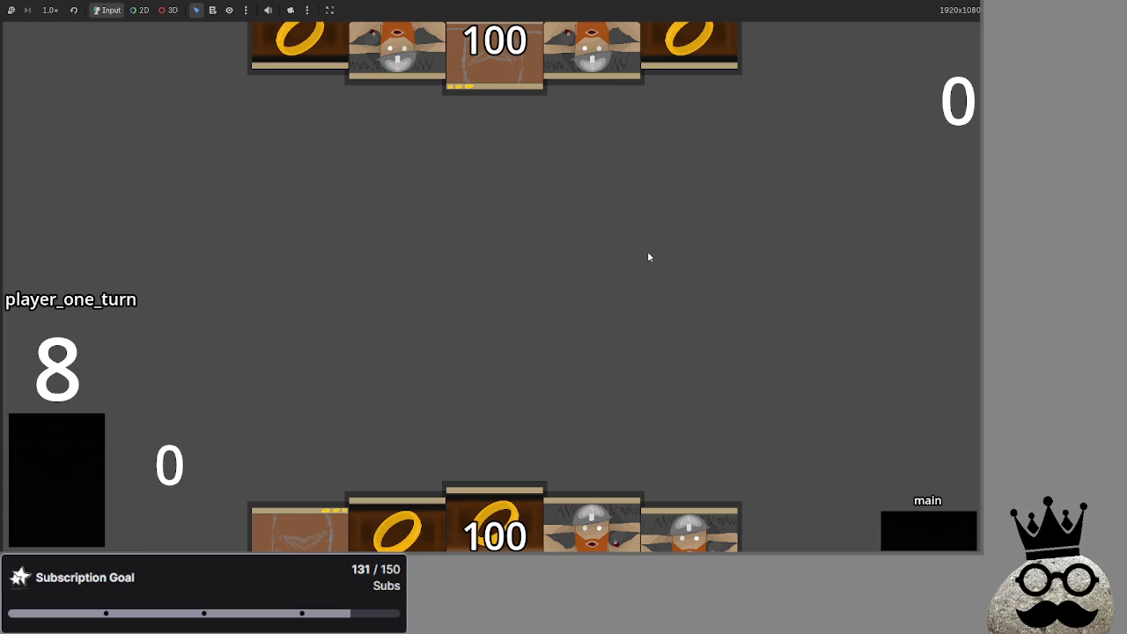
pyautogui.hotkey('alt', 'Tab')
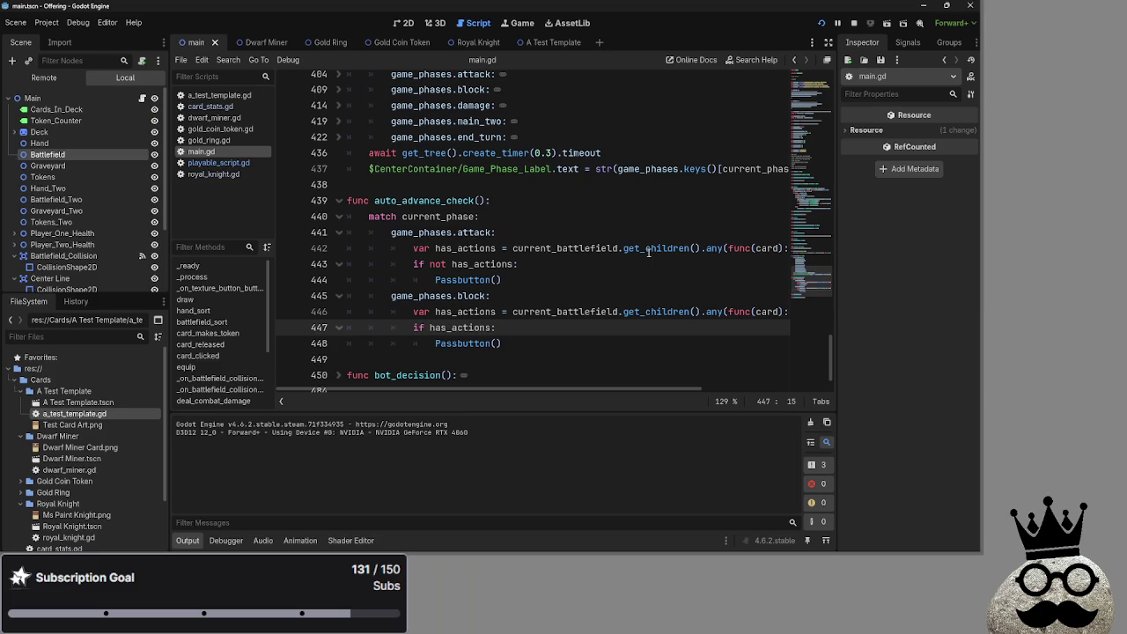
pyautogui.hotkey('alt', 'Tab')
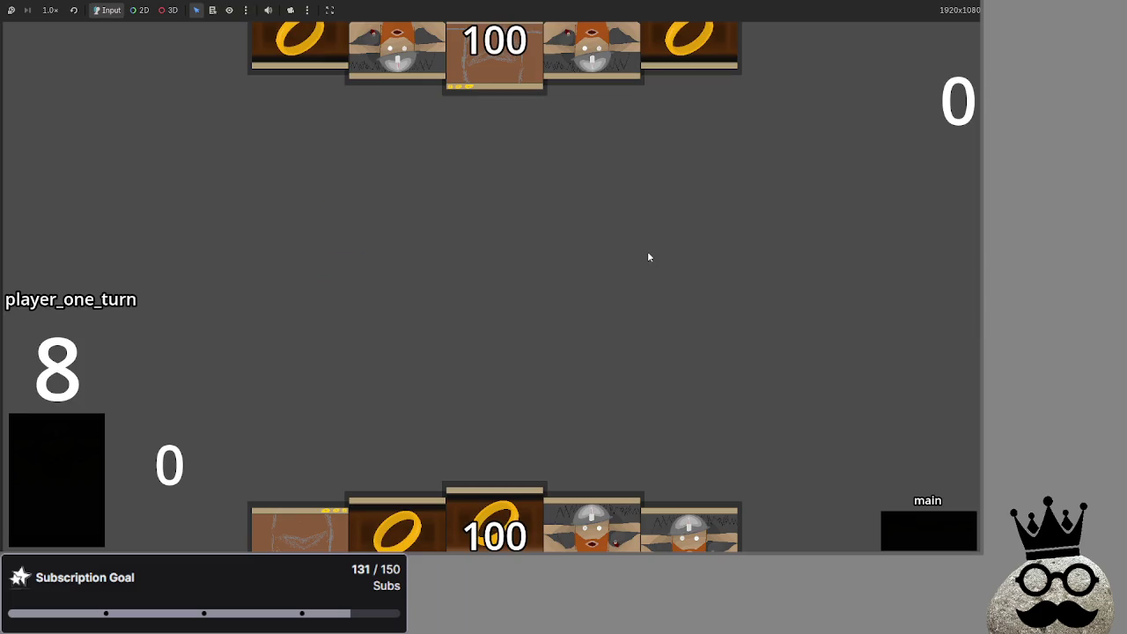
pyautogui.moveTo(591, 528)
pyautogui.mouseDown()
pyautogui.moveTo(583, 322)
pyautogui.moveTo(494, 378)
pyautogui.mouseUp()
pyautogui.moveTo(392, 528)
pyautogui.mouseDown()
pyautogui.moveTo(440, 264)
pyautogui.moveTo(577, 378)
pyautogui.mouseUp()
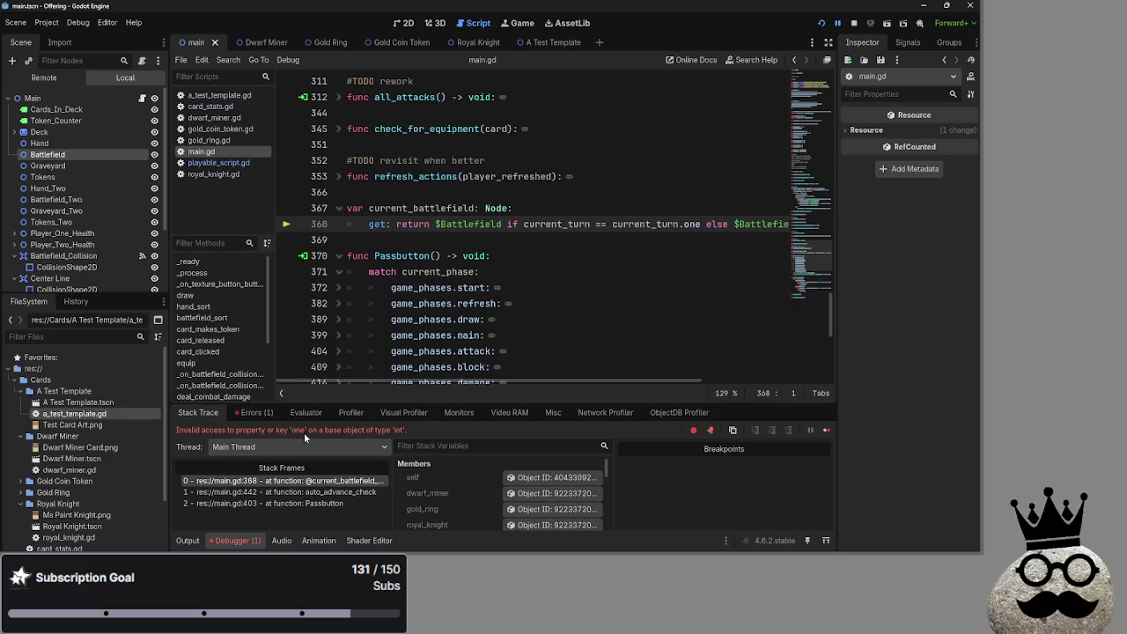
# Step: Review the line 368 debugger error and delete the invalid .one suffix
pyautogui.doubleClick(188, 430)
pyautogui.click(435, 427)
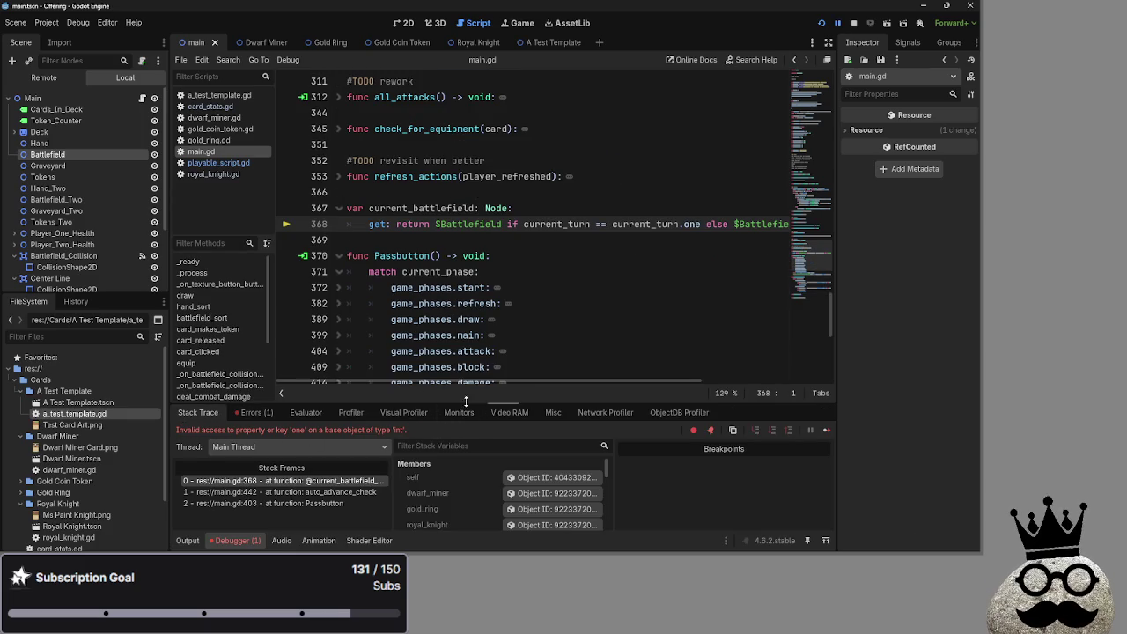
pyautogui.moveTo(481, 382); pyautogui.dragTo(512, 380)
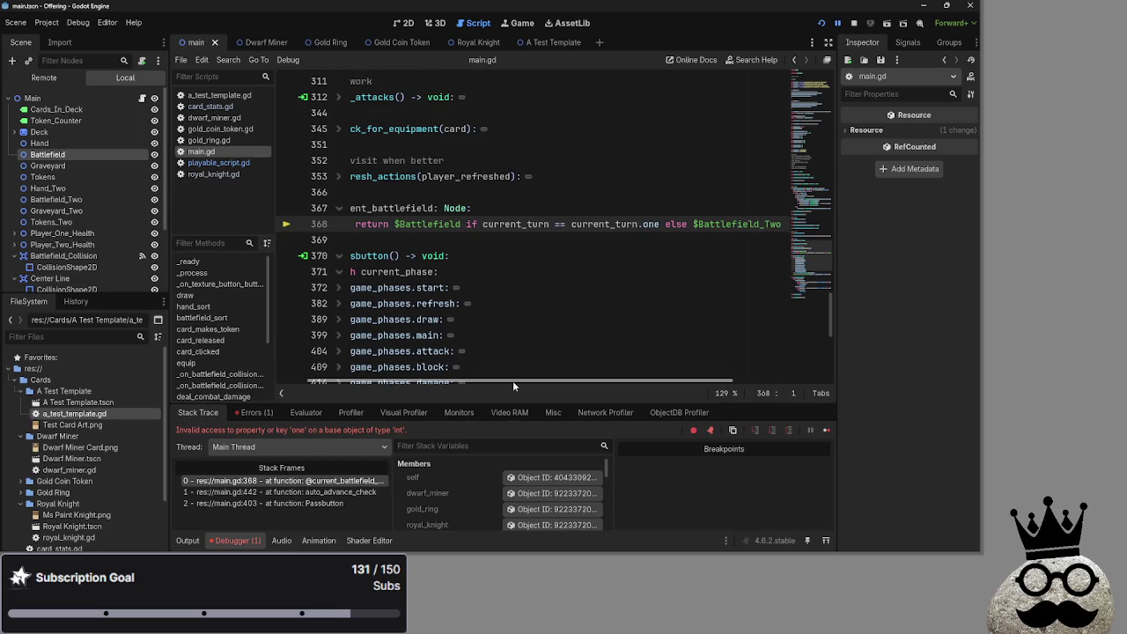
pyautogui.doubleClick(636, 223)
pyautogui.click(645, 223)
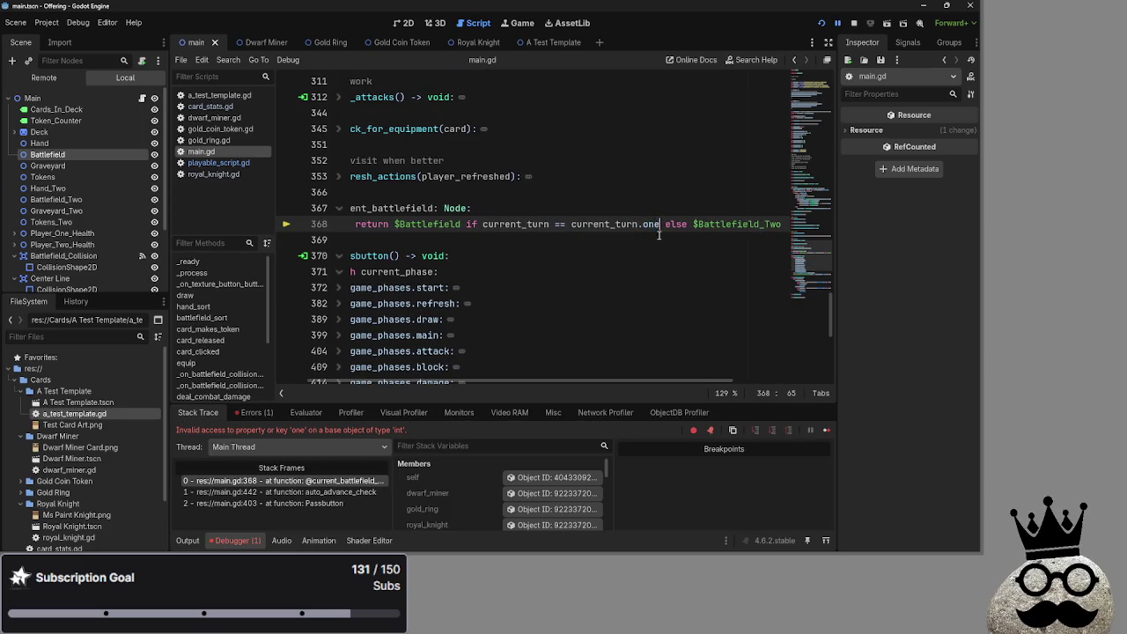
pyautogui.press('Delete')
pyautogui.press('Delete')
pyautogui.press('Delete')
# Step: Change the getter's comparison to players_turn.one via autocomplete and relaunch the game
pyautogui.doubleClick(632, 223)
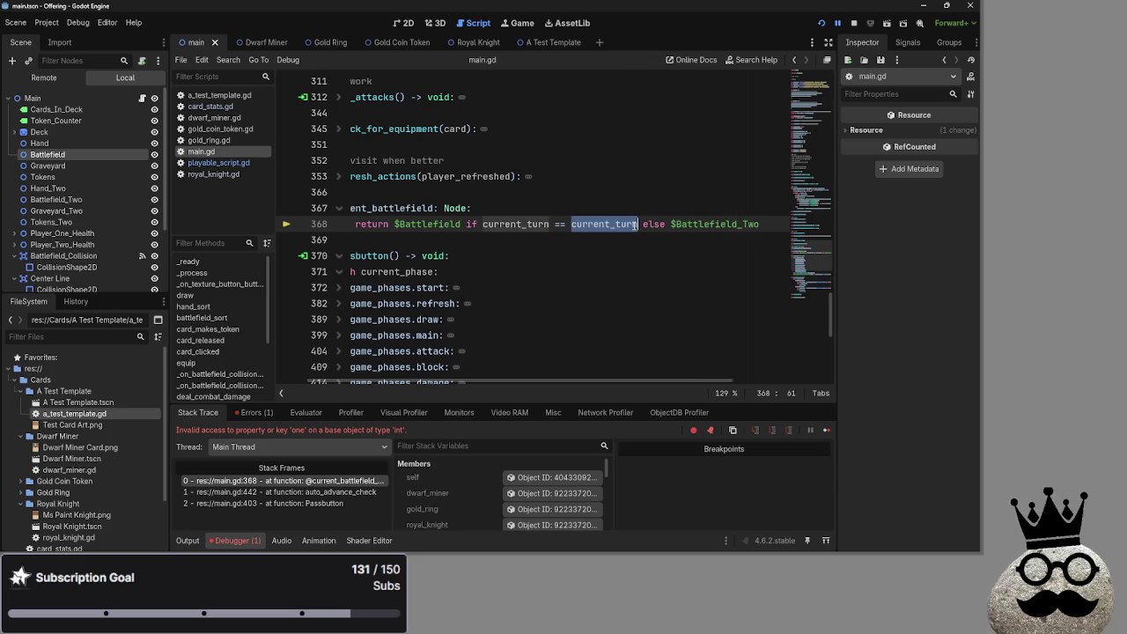
pyautogui.write('play')
pyautogui.press('Delete')
pyautogui.write('er')
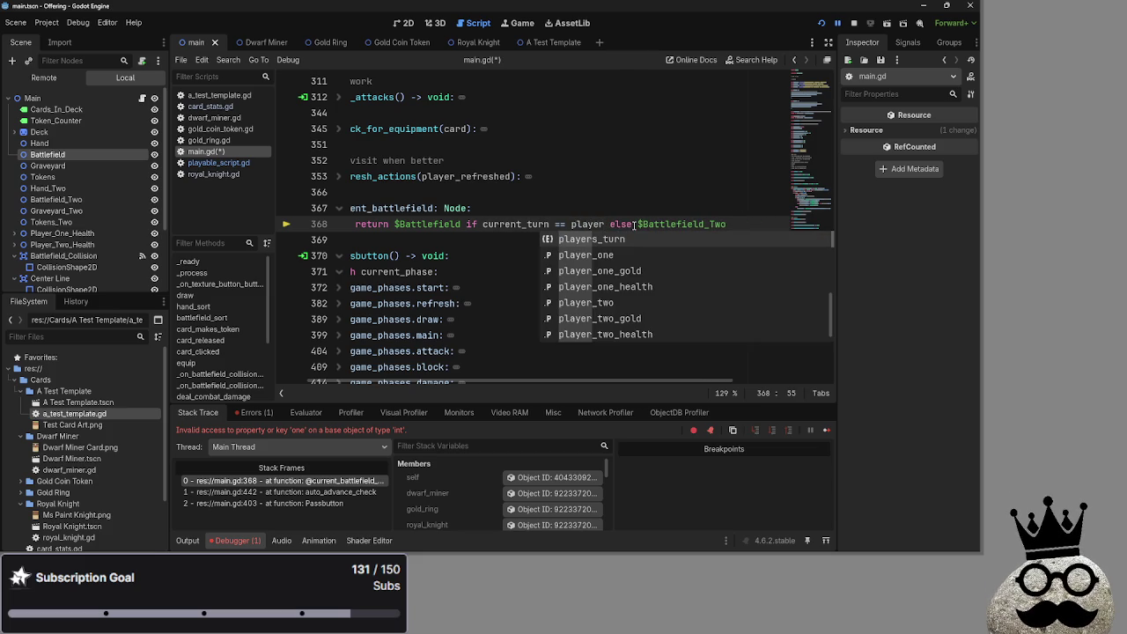
pyautogui.press('Return')
pyautogui.write('.o')
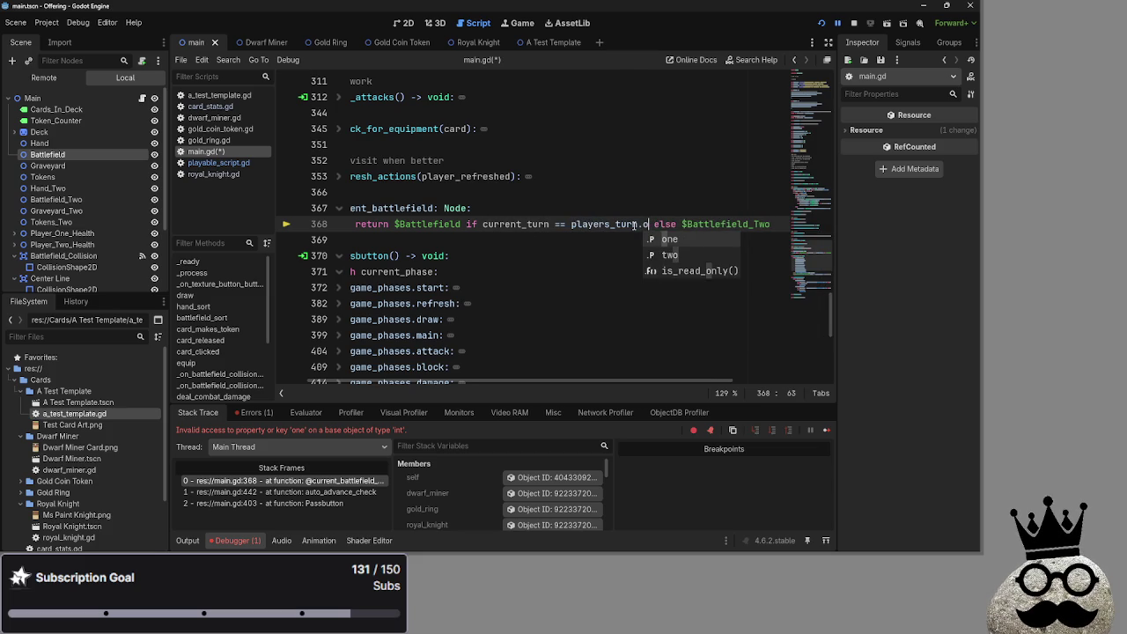
pyautogui.press('Return')
pyautogui.click(616, 239)
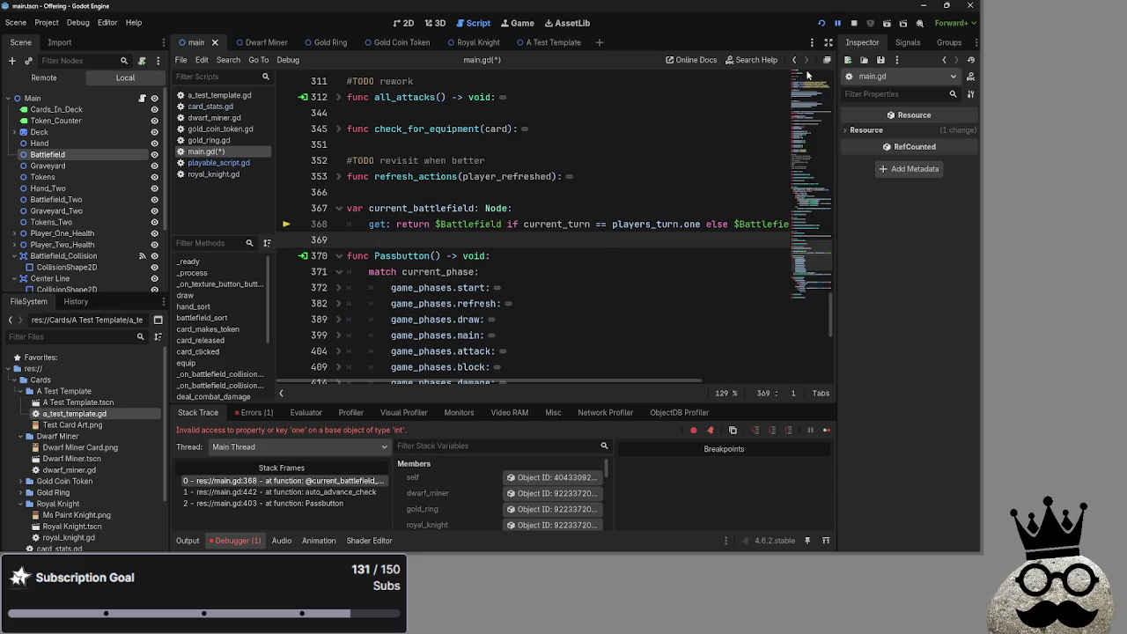
pyautogui.click(821, 24)
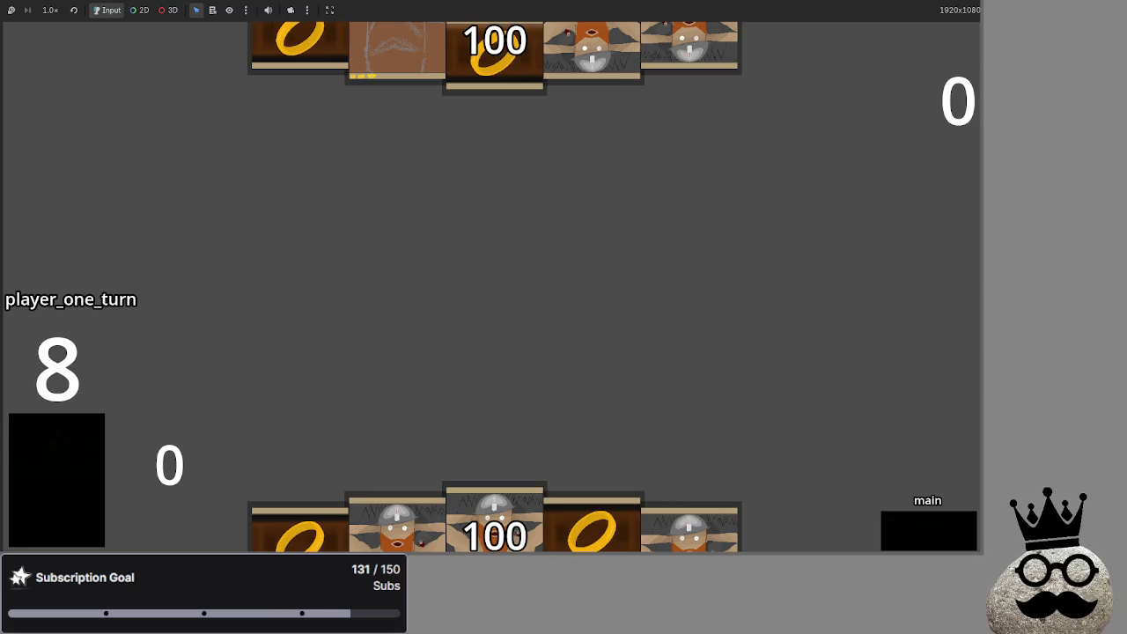
# Step: Play three dwarves and two rings, advance to the block phase, then stop the game with F8
pyautogui.click(670, 521)
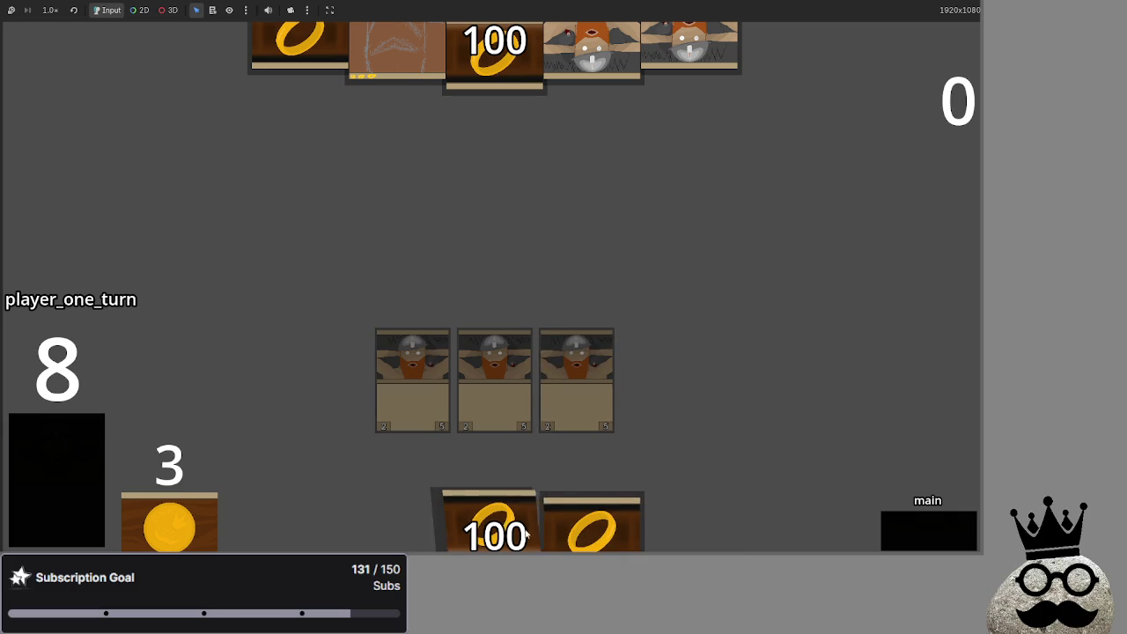
pyautogui.click(926, 539)
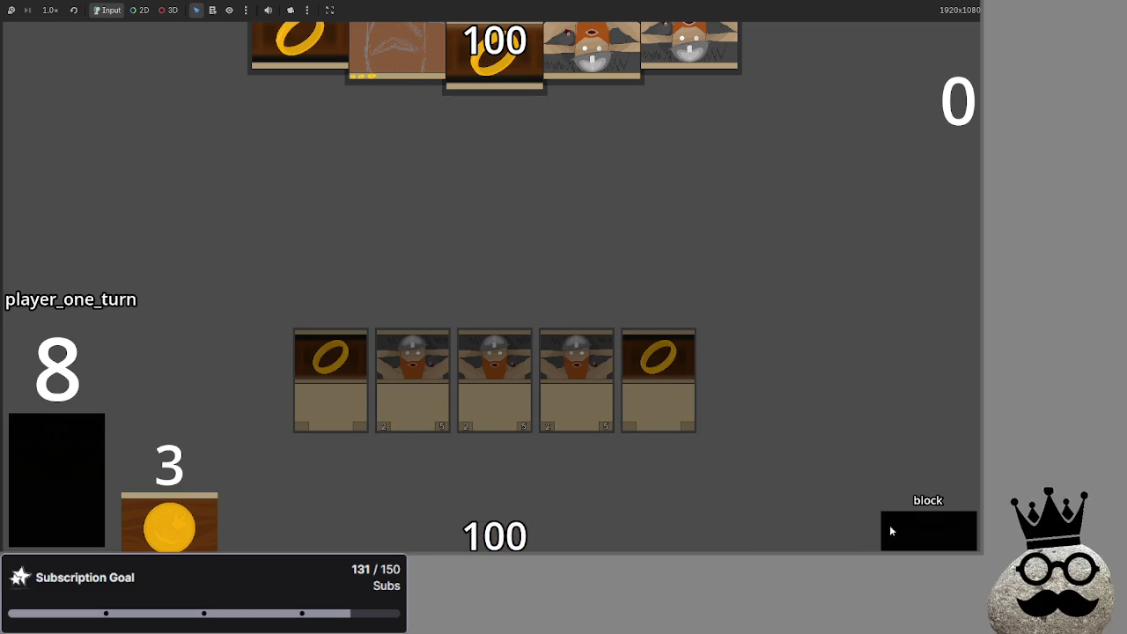
pyautogui.press('F8')
pyautogui.scroll(-4, 504, 347)
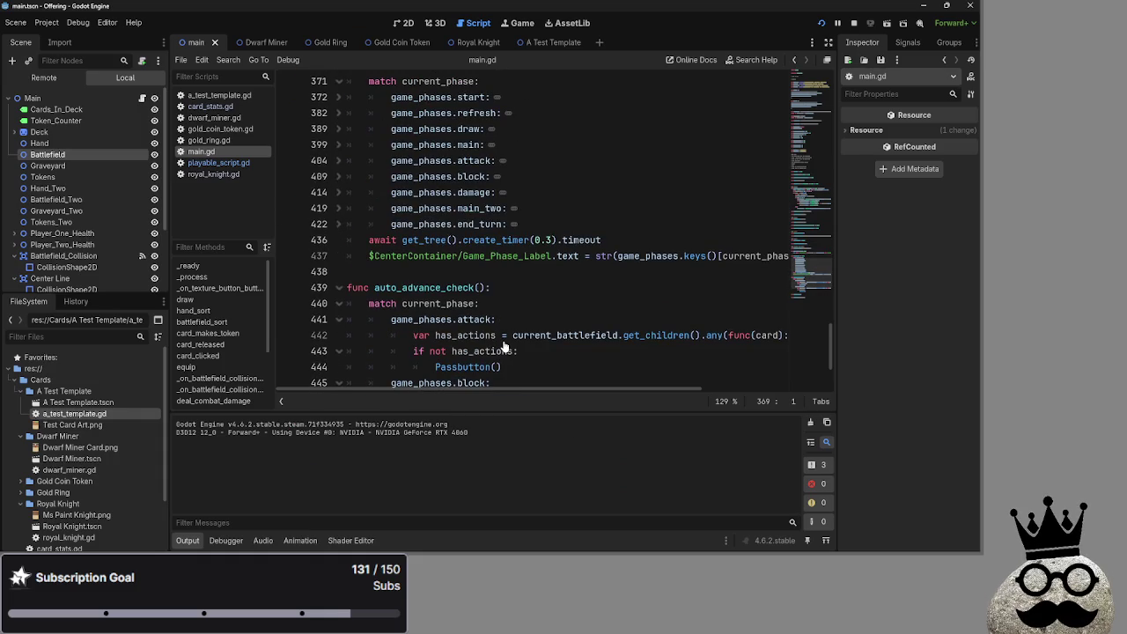
# Step: Insert 'not' before has_actions on line 447
pyautogui.scroll(-2, 504, 347)
pyautogui.click(431, 318)
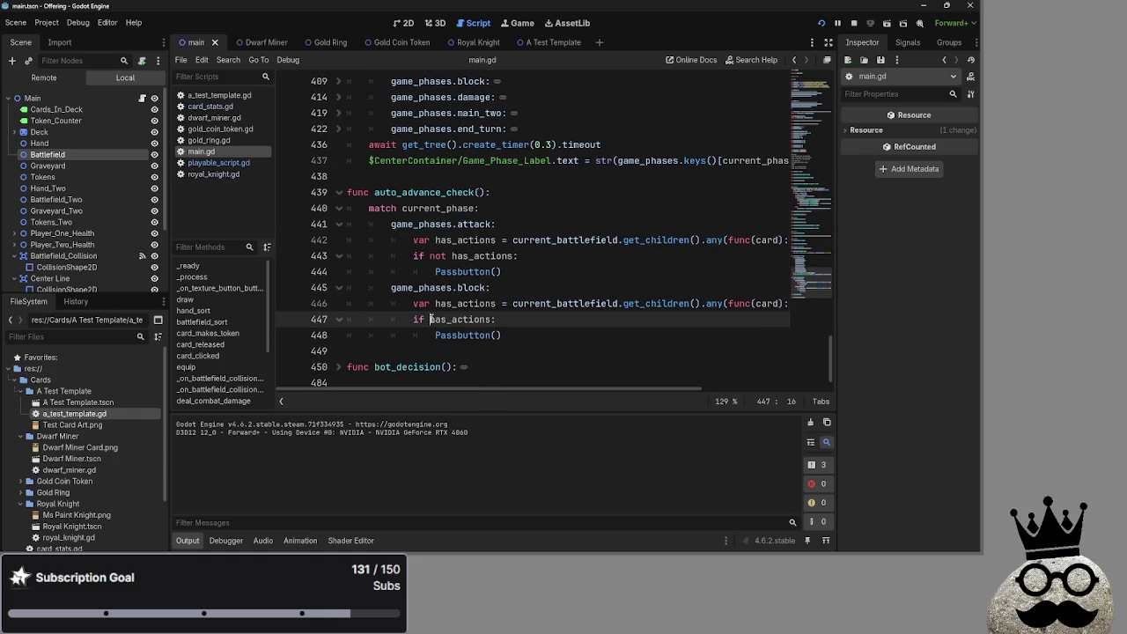
pyautogui.write('not')
pyautogui.press('End')
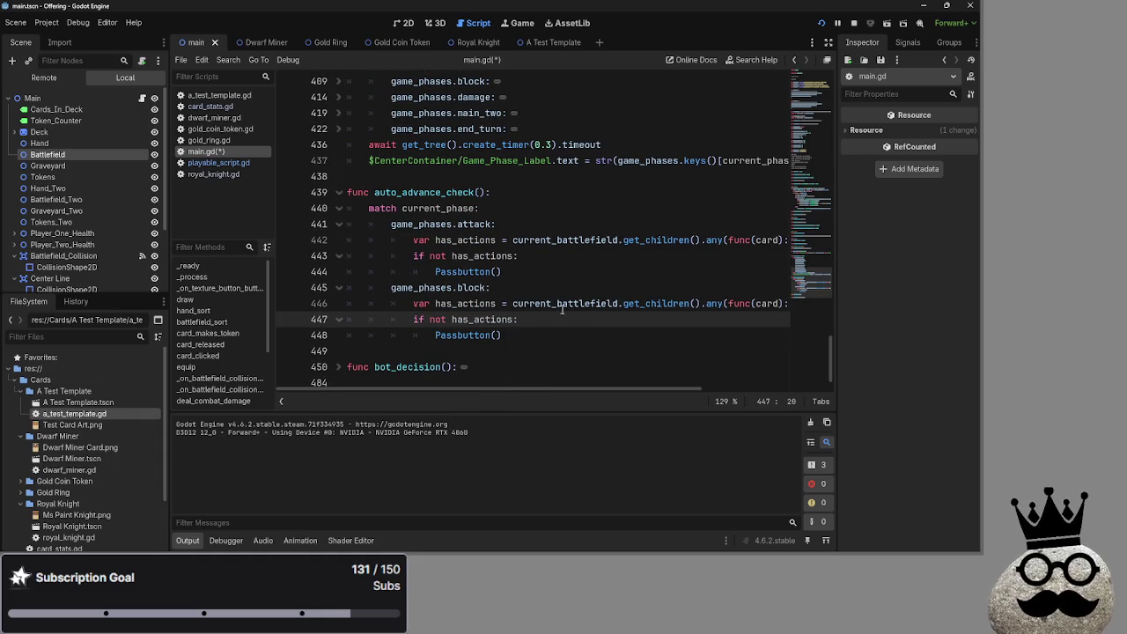
# Step: Relaunch the game, play a dwarf, end the turn, and try a dwarf on player two's turn
pyautogui.click(820, 23)
pyautogui.click(819, 25)
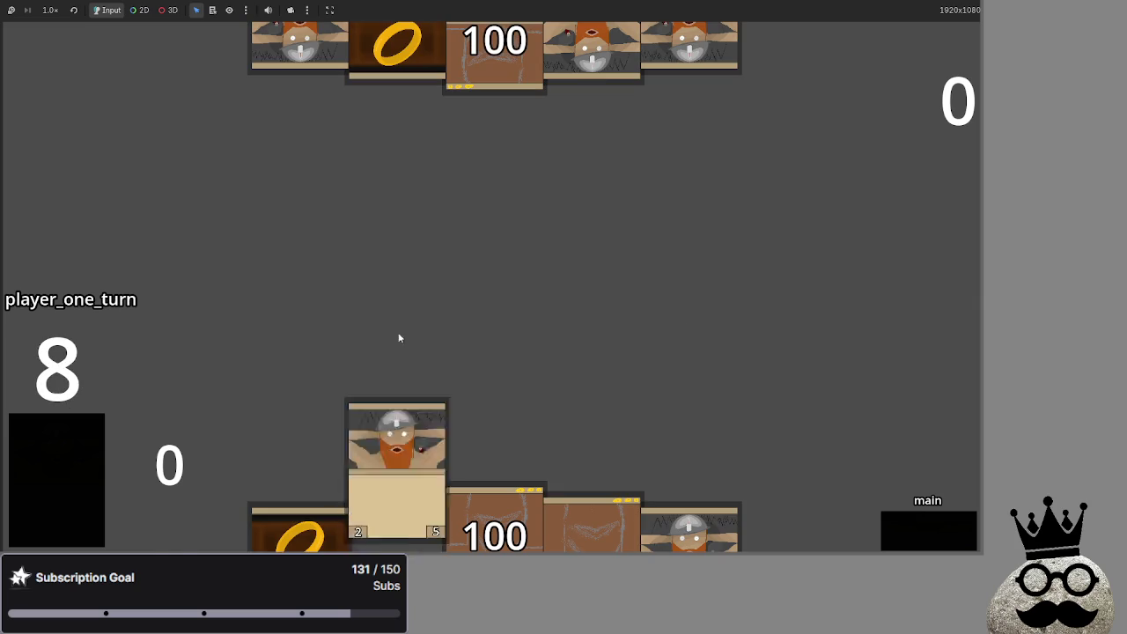
pyautogui.moveTo(397, 543); pyautogui.dragTo(448, 377)
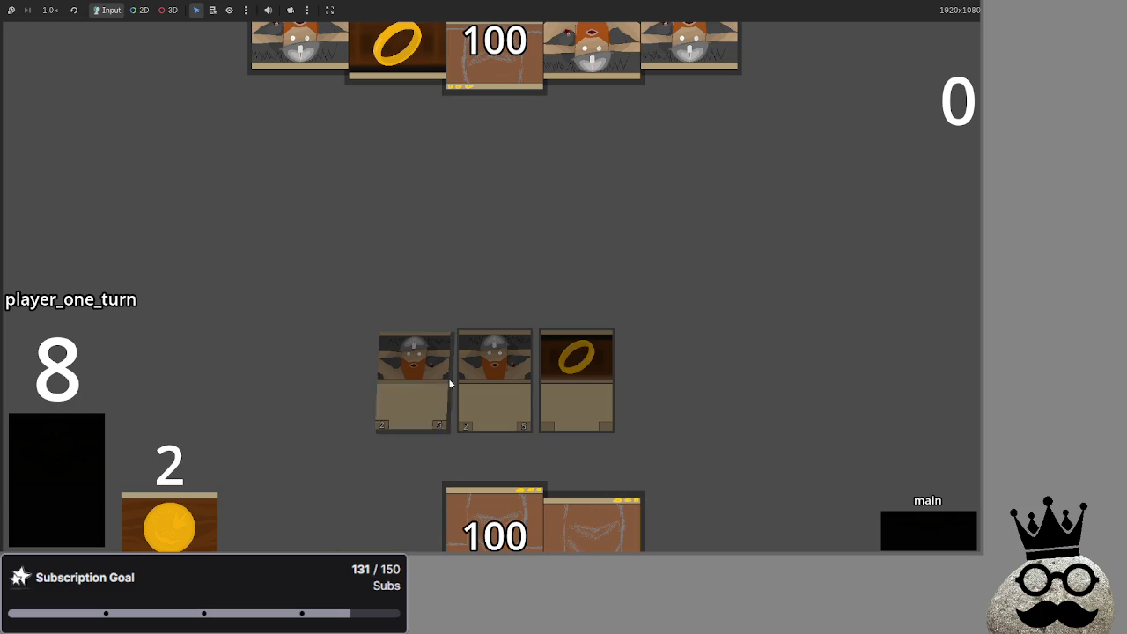
pyautogui.click(914, 538)
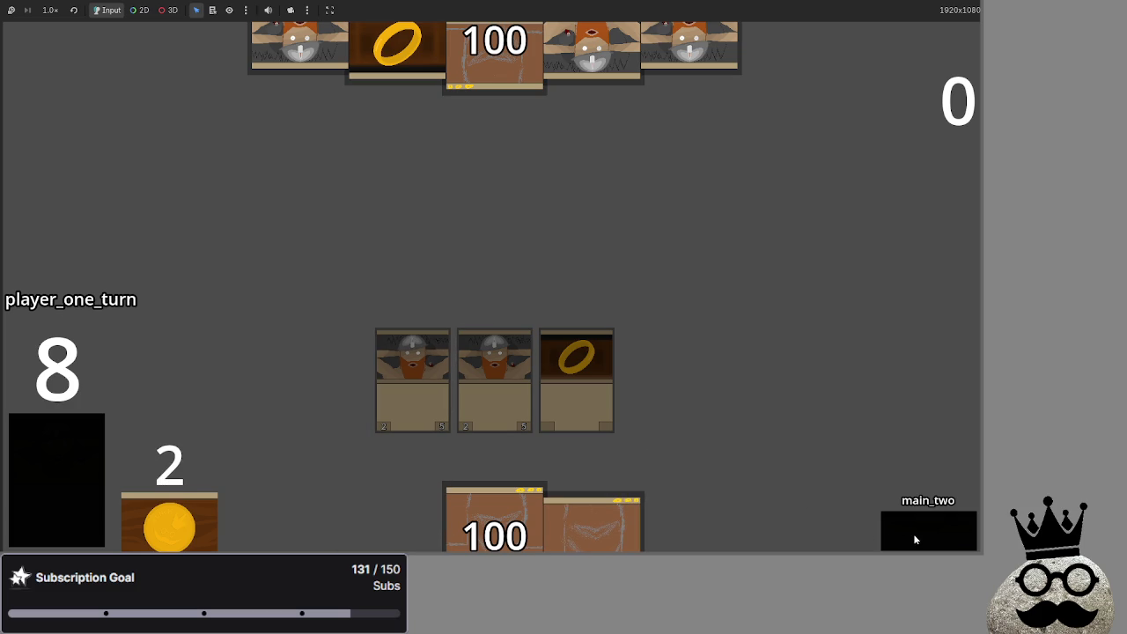
pyautogui.click(913, 533)
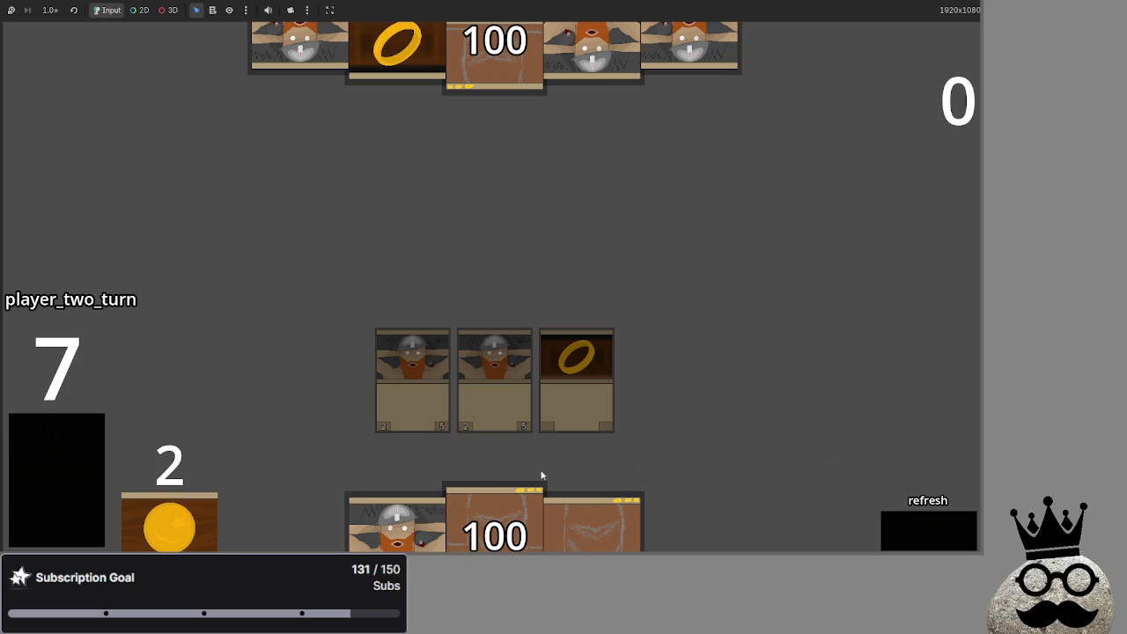
pyautogui.moveTo(396, 523)
pyautogui.mouseDown()
pyautogui.moveTo(771, 360)
pyautogui.moveTo(810, 414)
pyautogui.mouseUp()
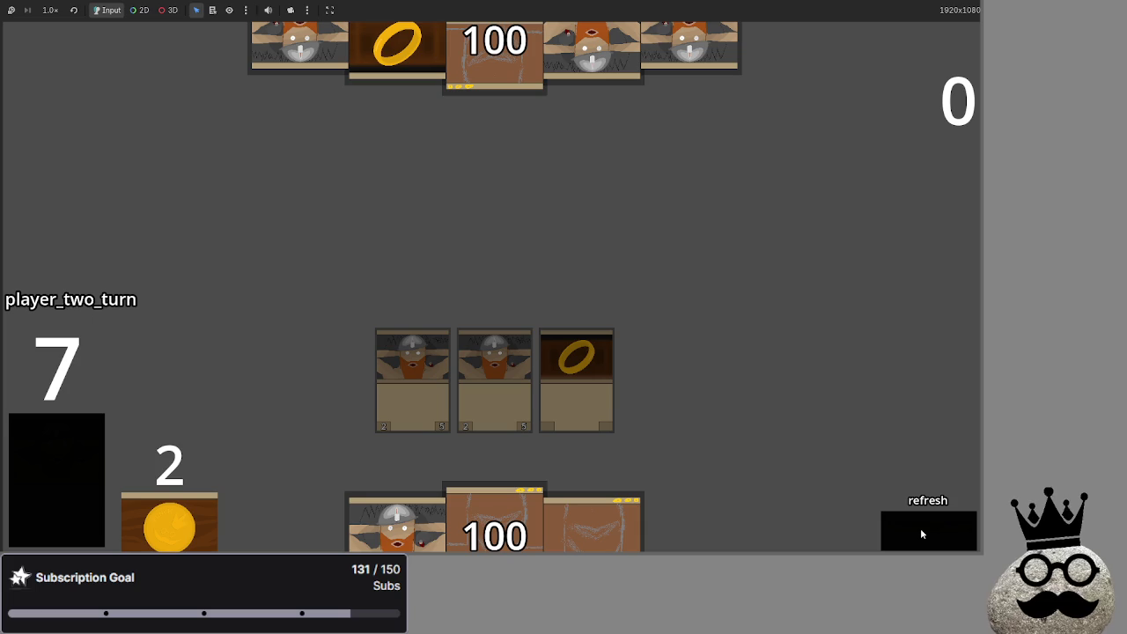
# Step: Stop the game and fold Passbutton's refresh branch
pyautogui.press('F8')
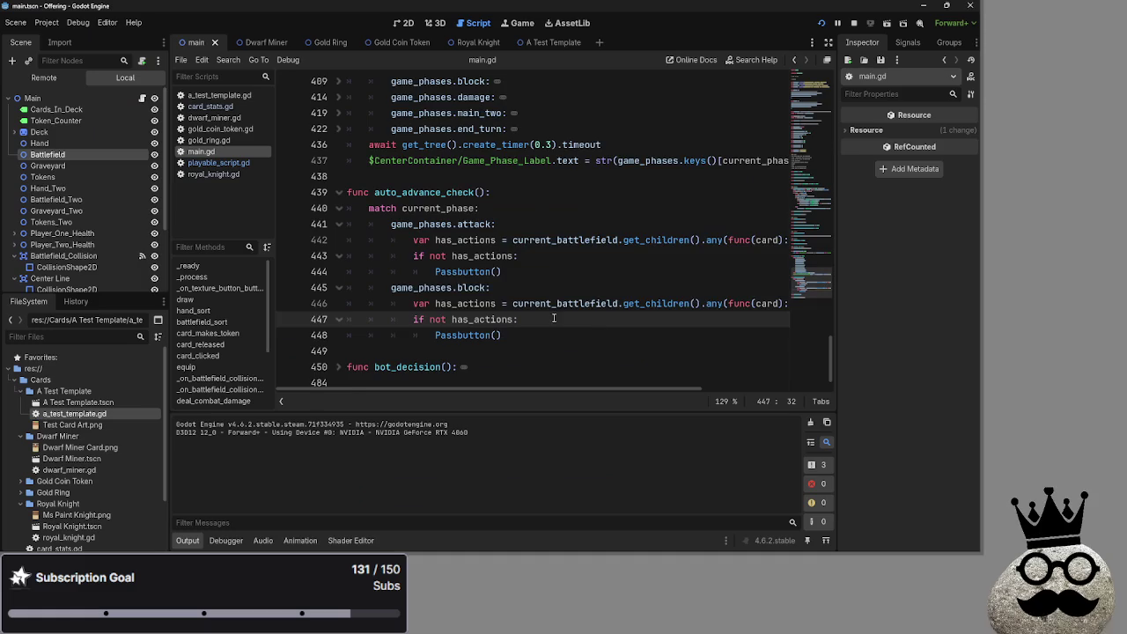
pyautogui.scroll(10, 554, 319)
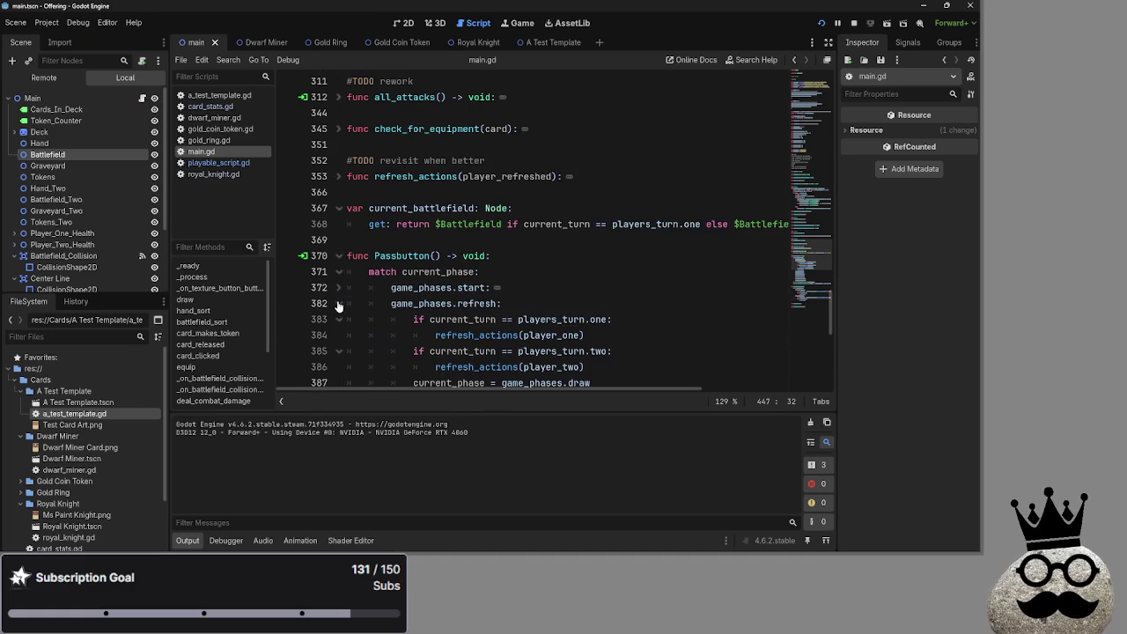
pyautogui.scroll(-2, 339, 305)
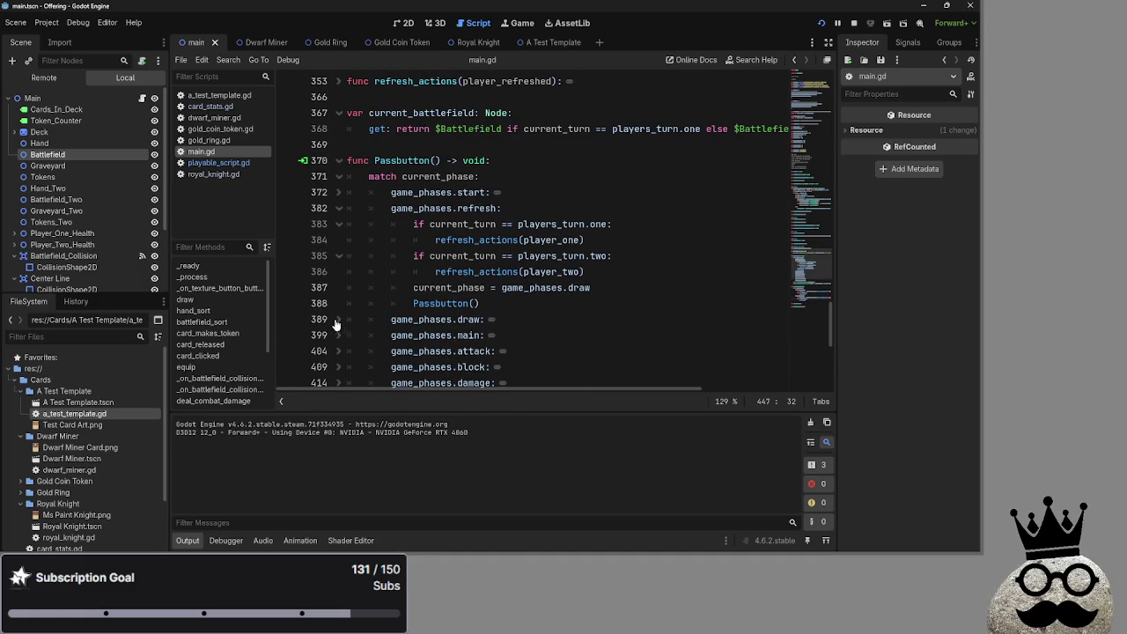
pyautogui.click(338, 208)
# Step: Add a pasted Passbutton call on a new line 436 in the end_turn branch
pyautogui.click(339, 319)
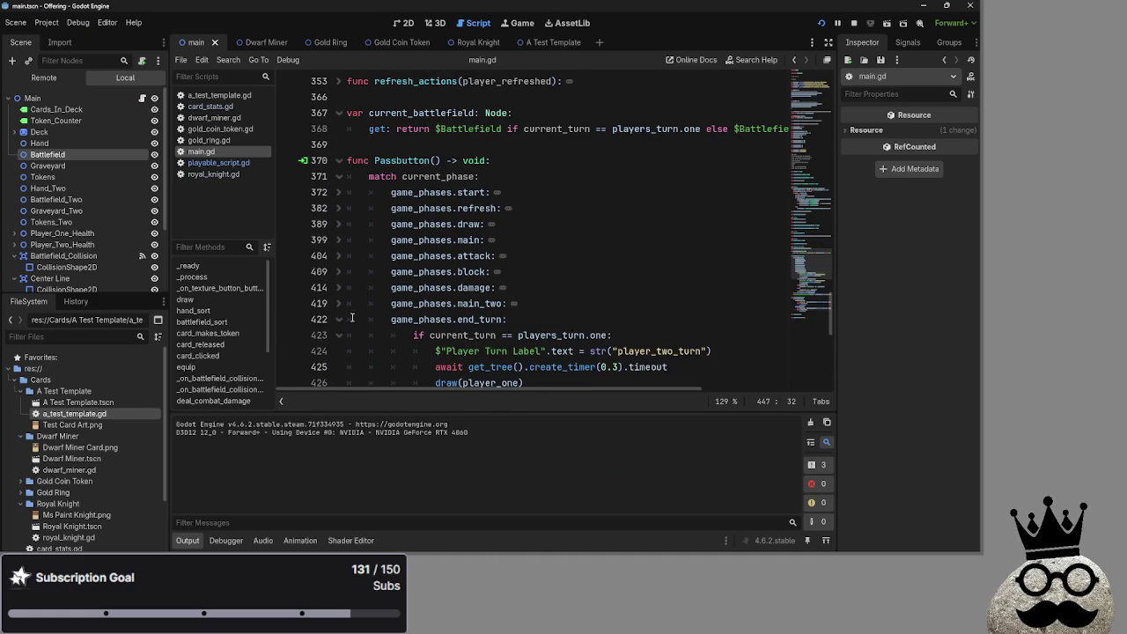
pyautogui.scroll(-4, 396, 318)
pyautogui.click(625, 319)
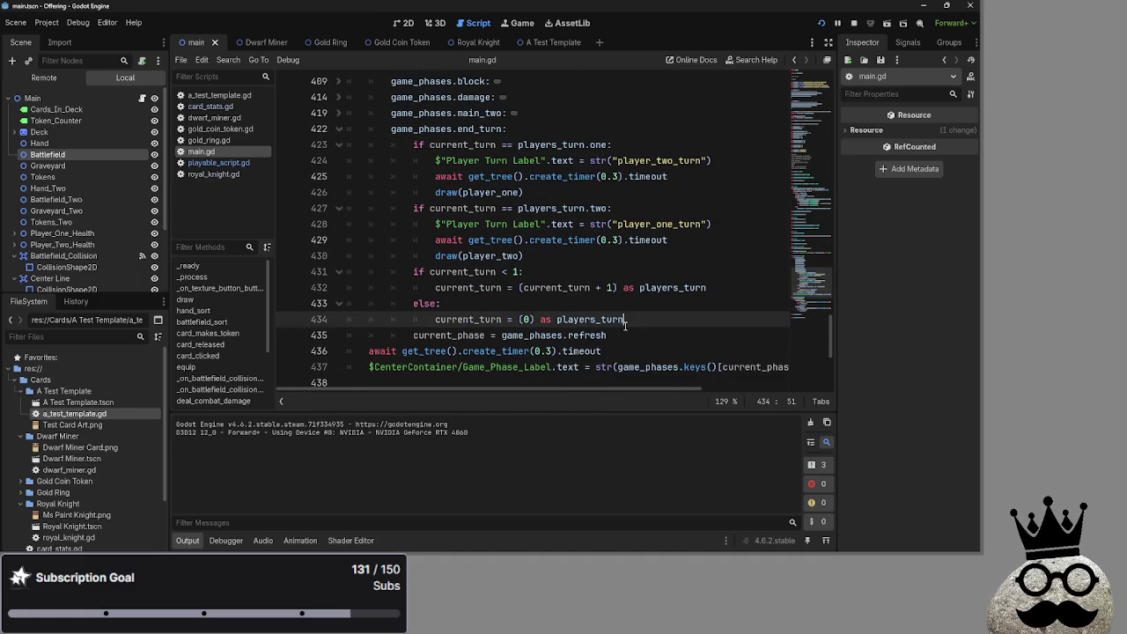
pyautogui.click(626, 331)
pyautogui.press('Return')
pyautogui.scroll(4, 421, 161)
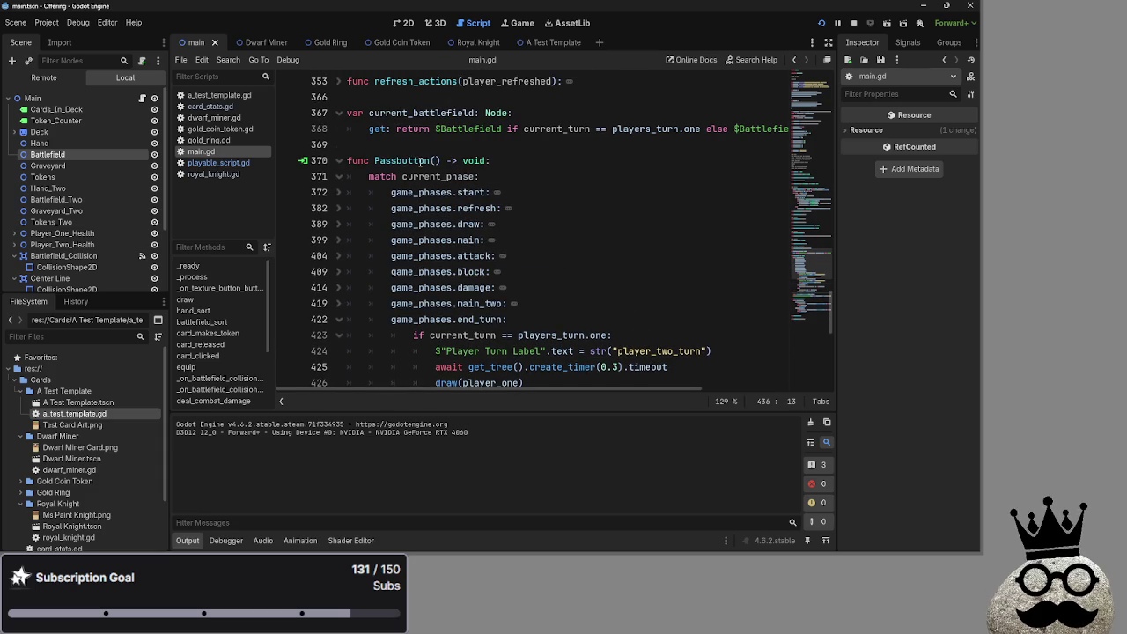
pyautogui.moveTo(442, 161); pyautogui.dragTo(373, 161)
pyautogui.hotkey('ctrl', 'c')
pyautogui.scroll(-5, 610, 246)
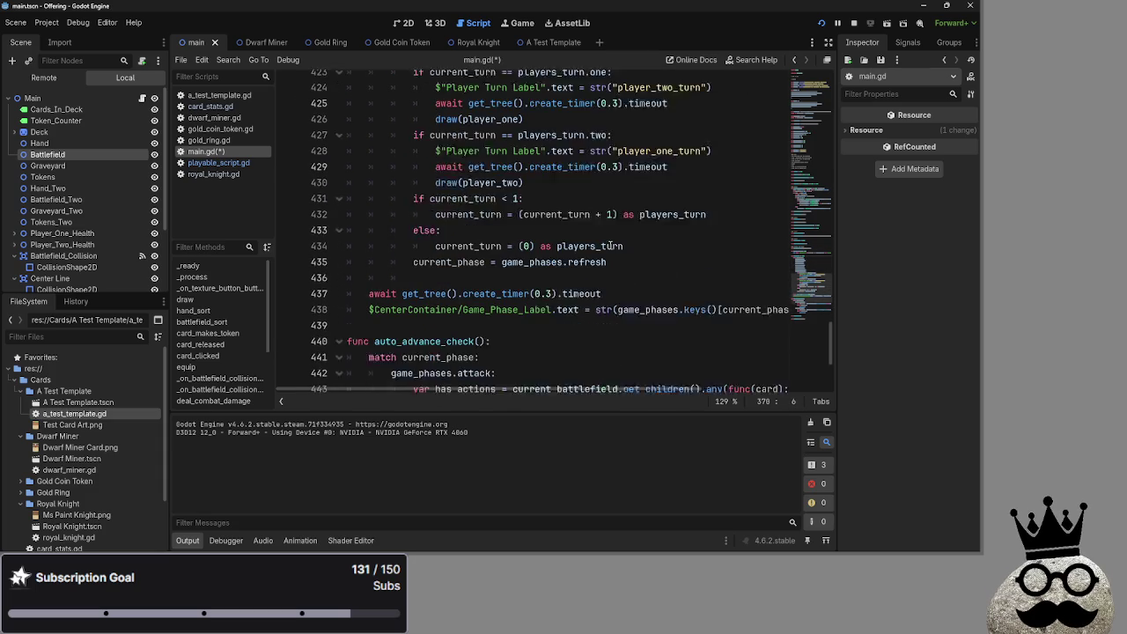
pyautogui.click(538, 249)
pyautogui.hotkey('ctrl', 'v')
# Step: Fold the end_turn, refresh and draw branches and the line-383 if block, then run the game
pyautogui.scroll(4, 538, 248)
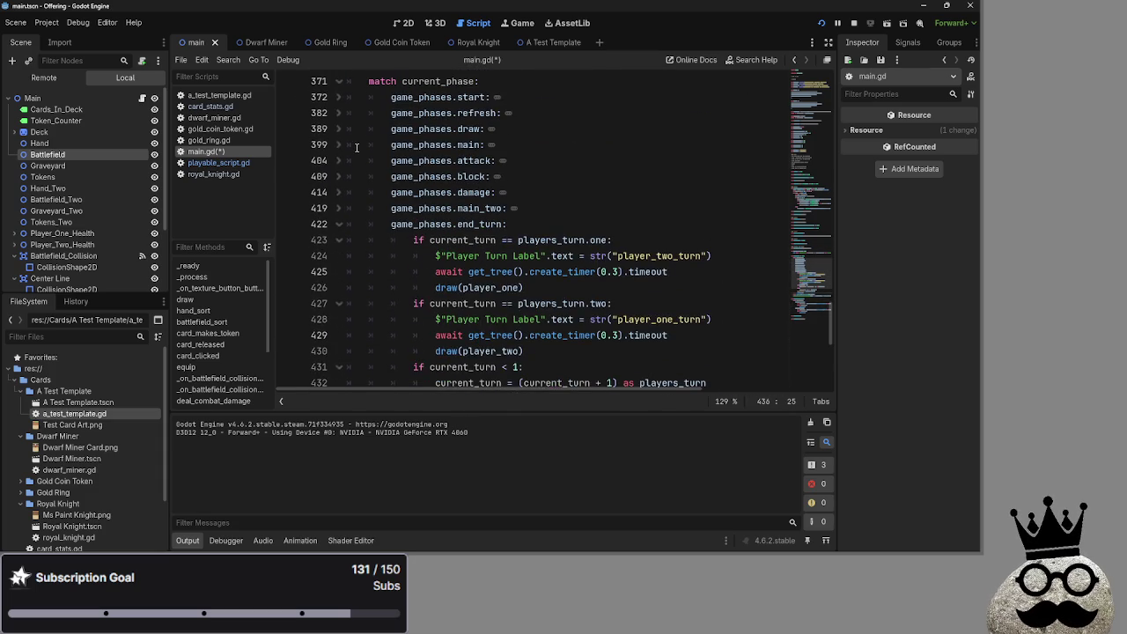
pyautogui.scroll(1, 357, 147)
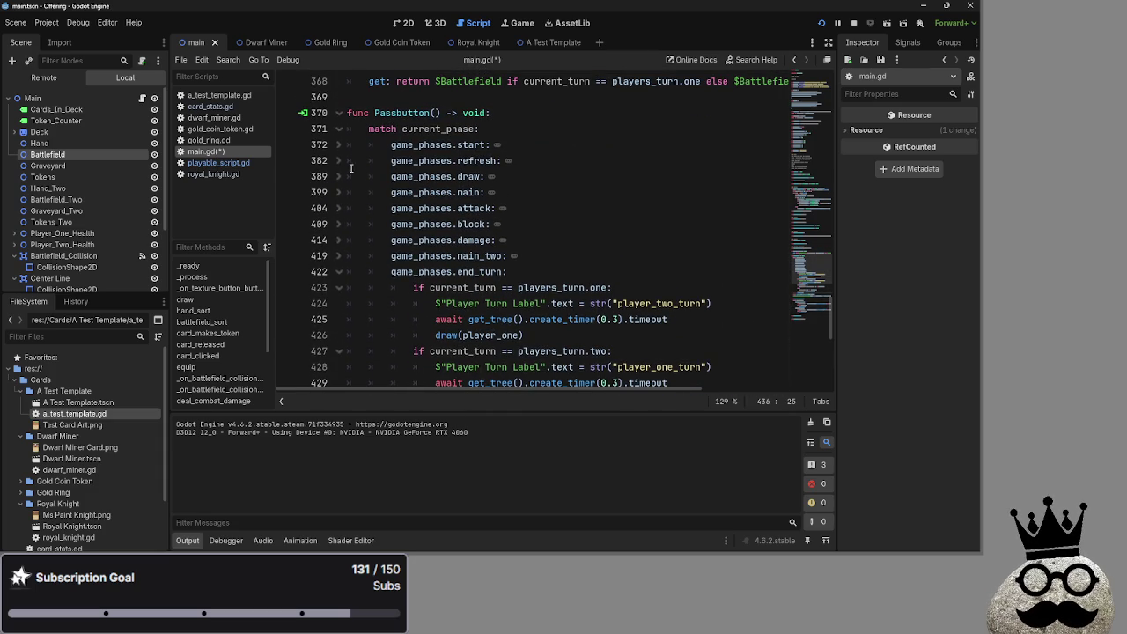
pyautogui.click(339, 272)
pyautogui.click(341, 160)
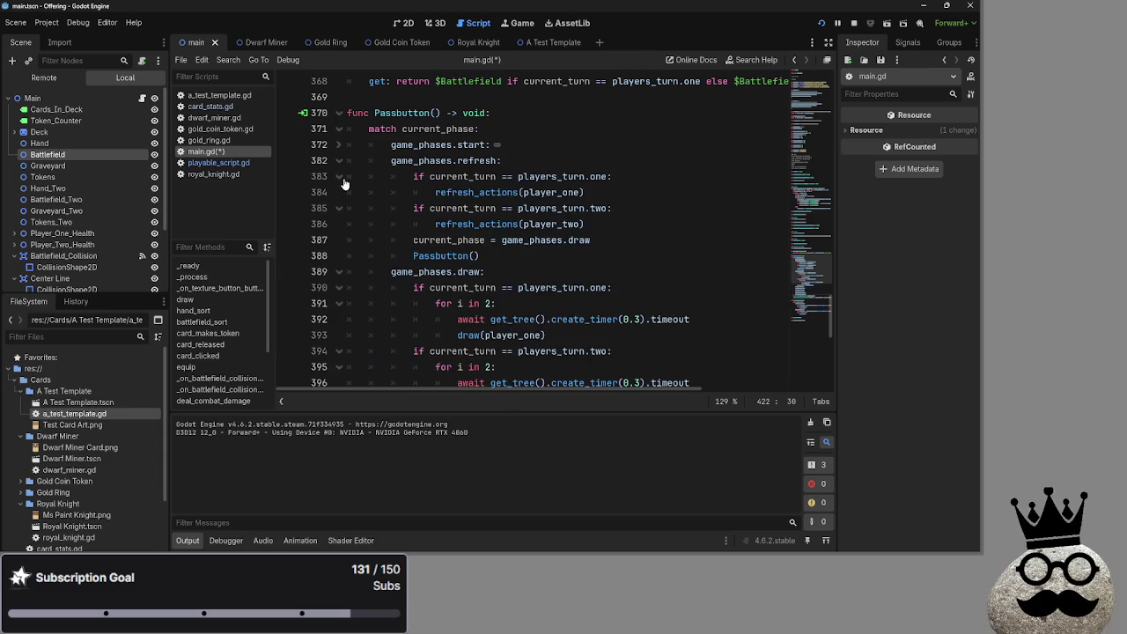
pyautogui.click(343, 177)
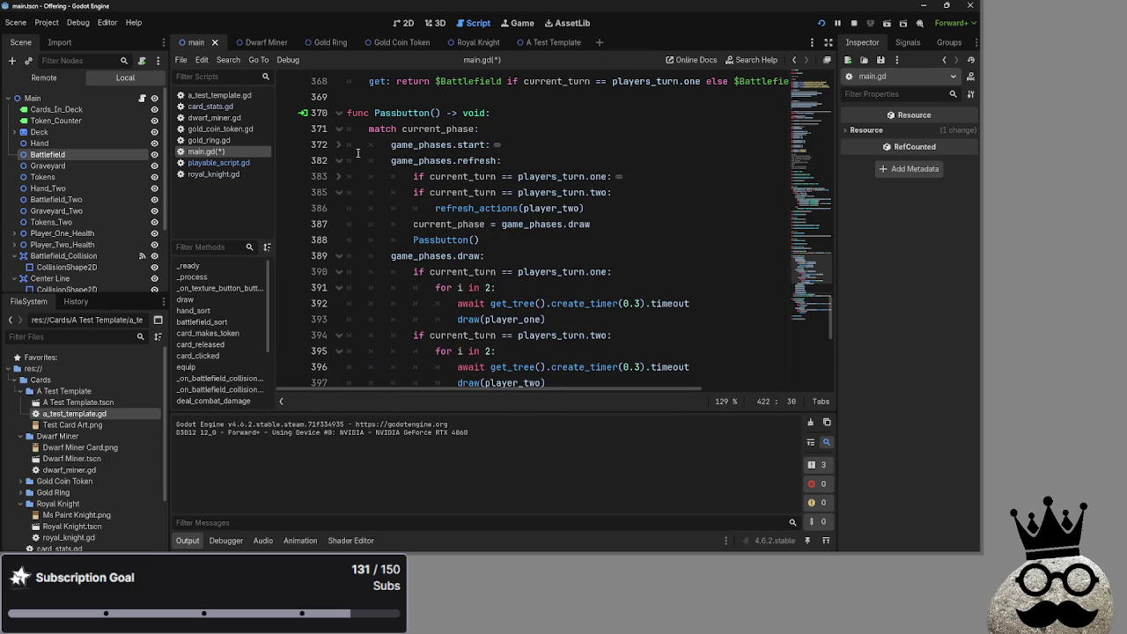
pyautogui.click(339, 161)
pyautogui.click(339, 176)
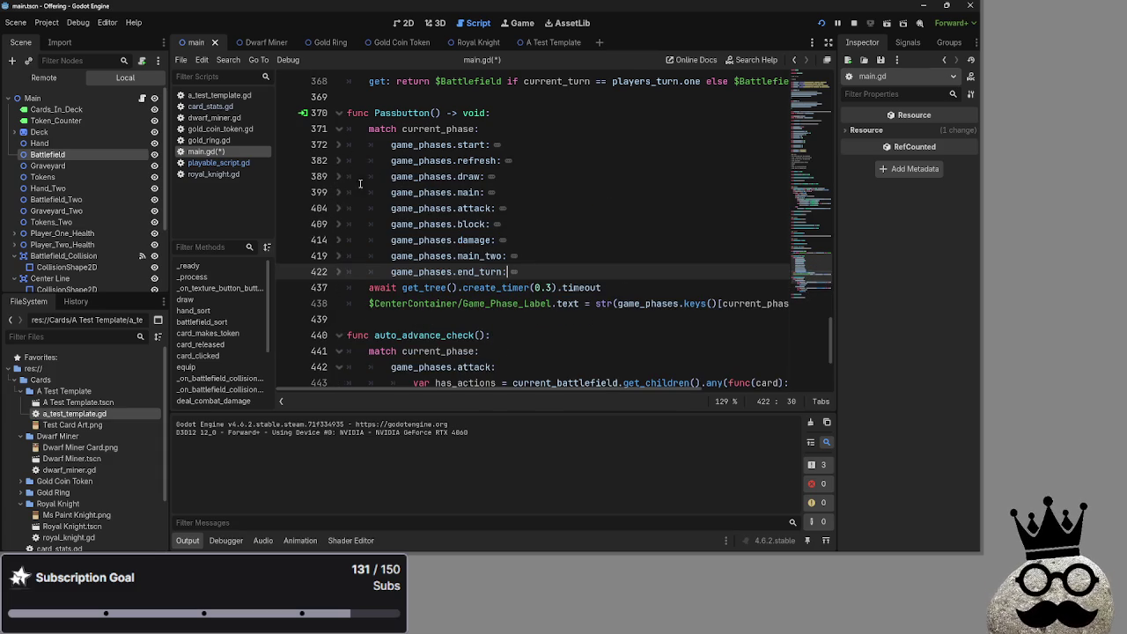
pyautogui.click(868, 23)
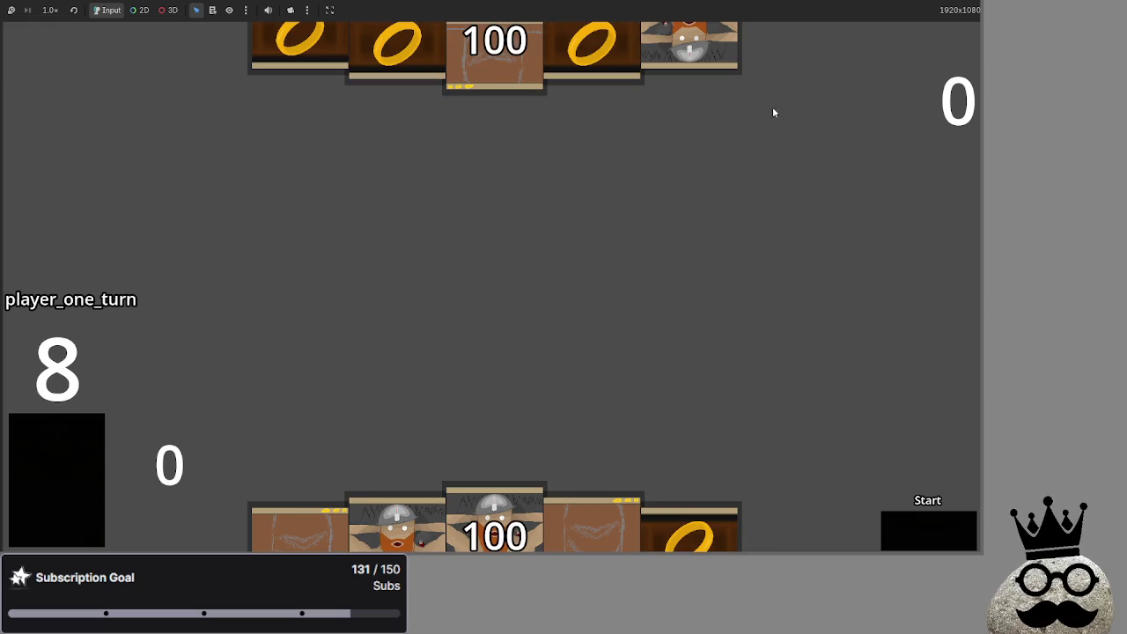
# Step: Advance player one from main to main_two, end the turn, and stop the game
pyautogui.click(933, 528)
pyautogui.click(925, 534)
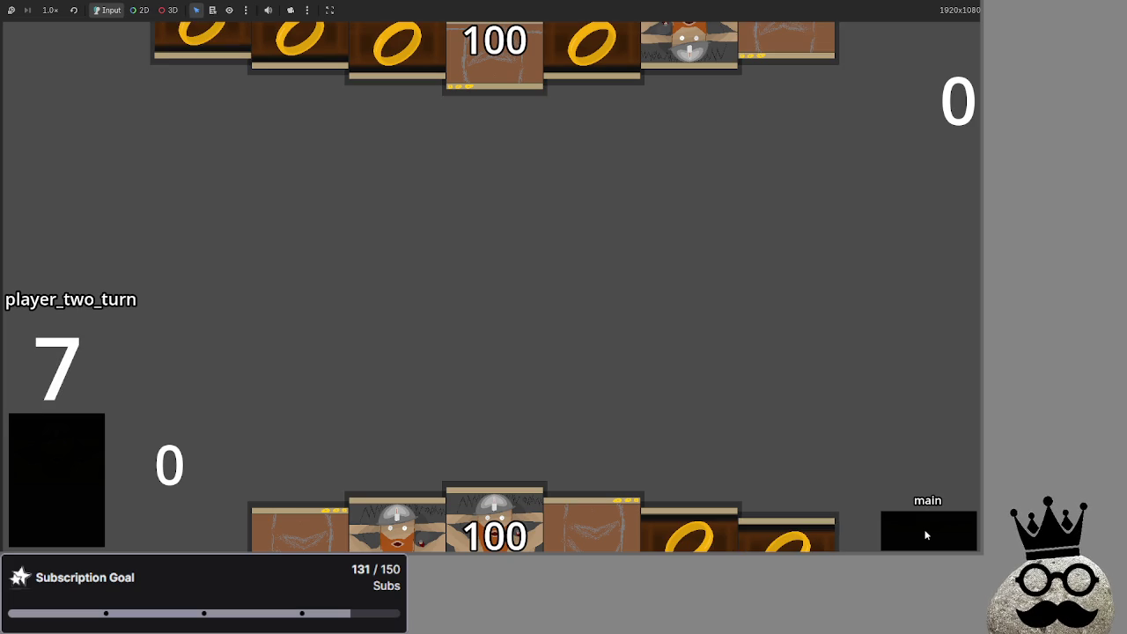
pyautogui.press('F8')
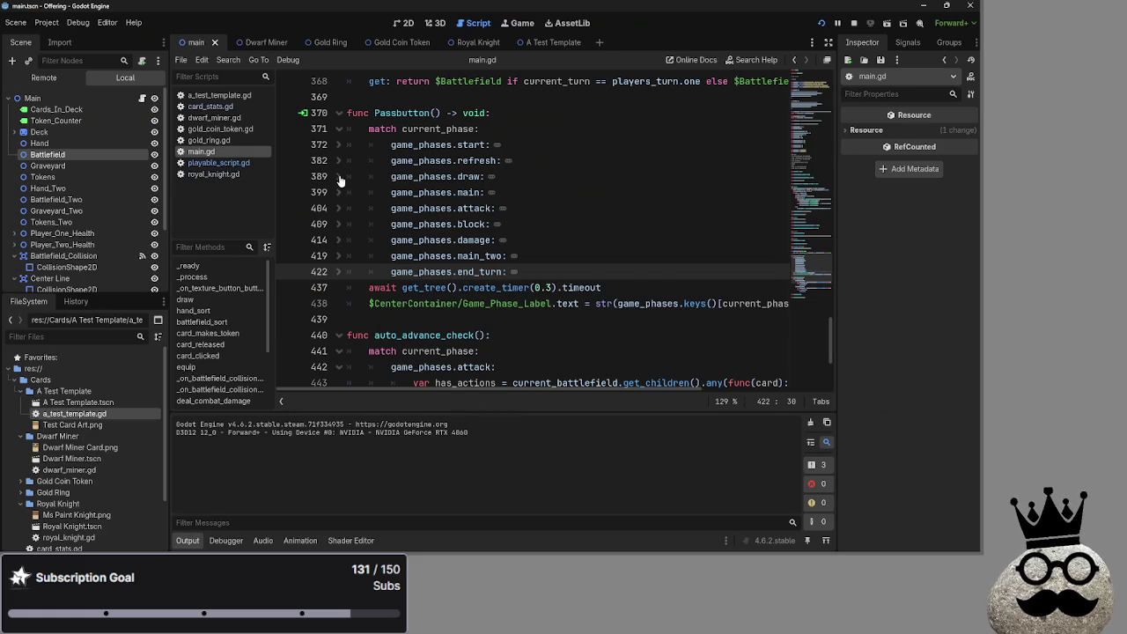
# Step: Toggle the draw and refresh folds, relaunch with F5, and advance player two to main_two
pyautogui.click(340, 176)
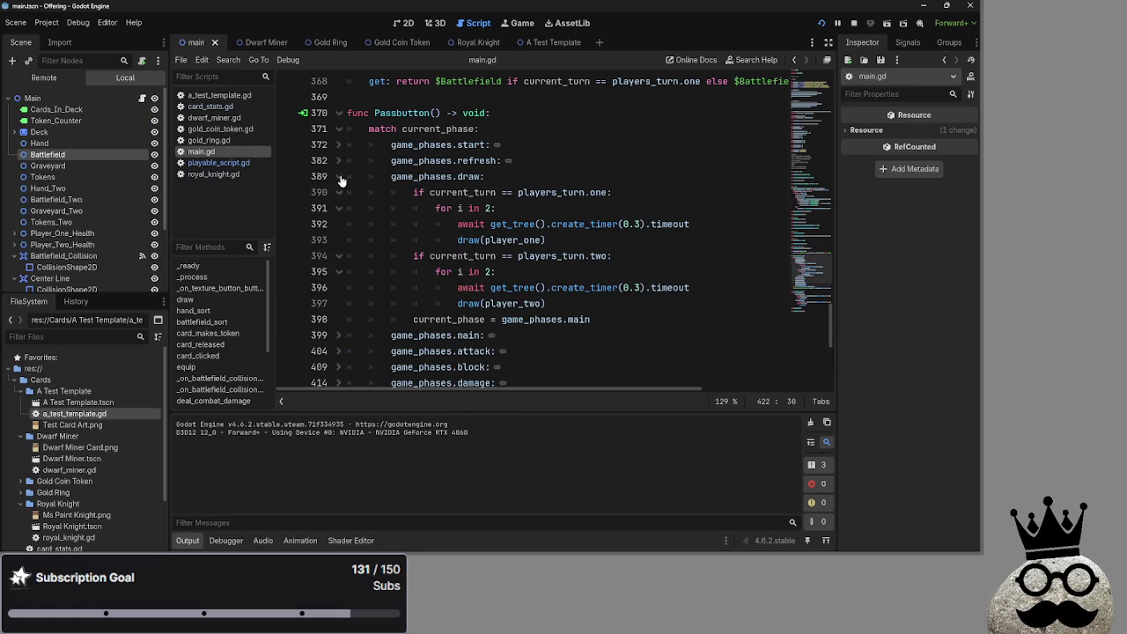
pyautogui.click(340, 176)
pyautogui.click(339, 160)
pyautogui.click(340, 160)
pyautogui.press('F5')
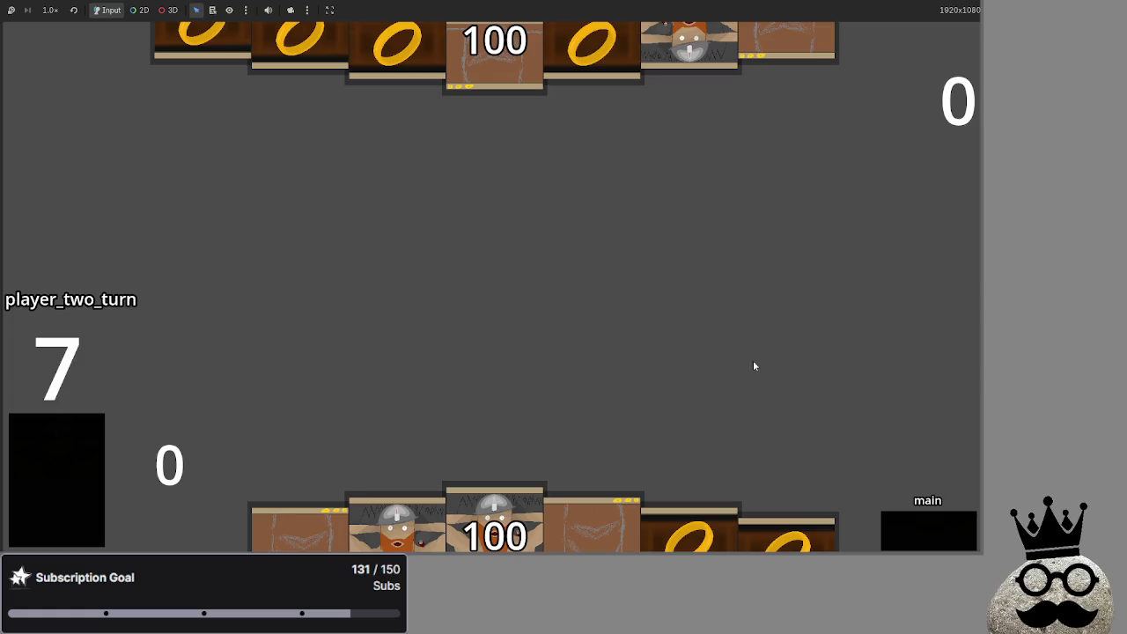
pyautogui.click(918, 535)
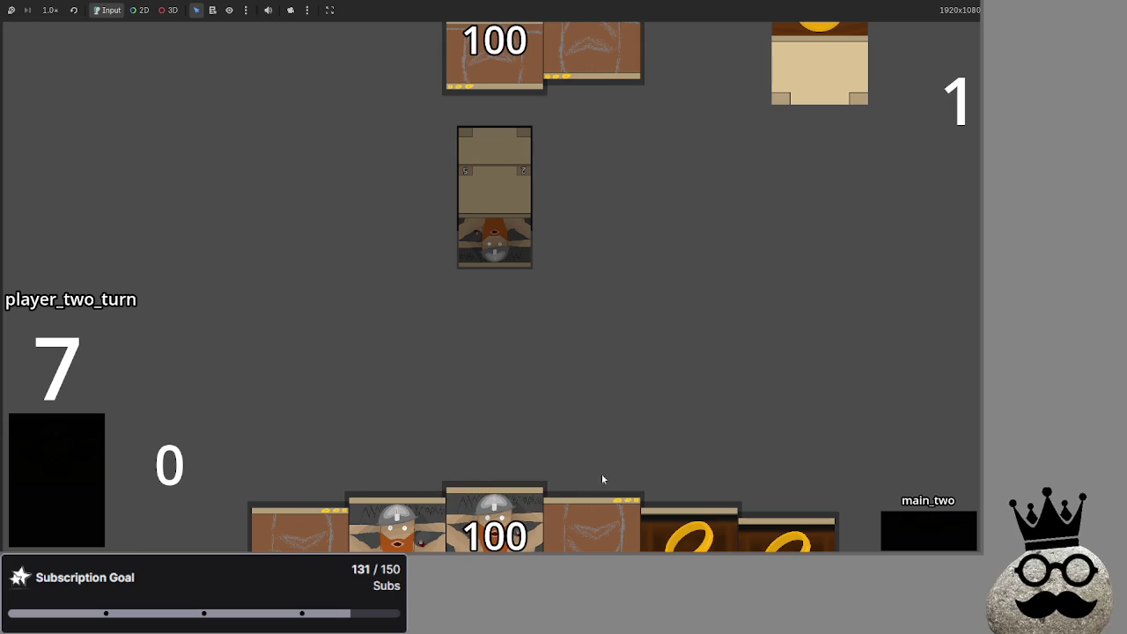
# Step: Play player two's two dwarves and two rings, then end the turn
pyautogui.click(533, 498)
pyautogui.click(568, 515)
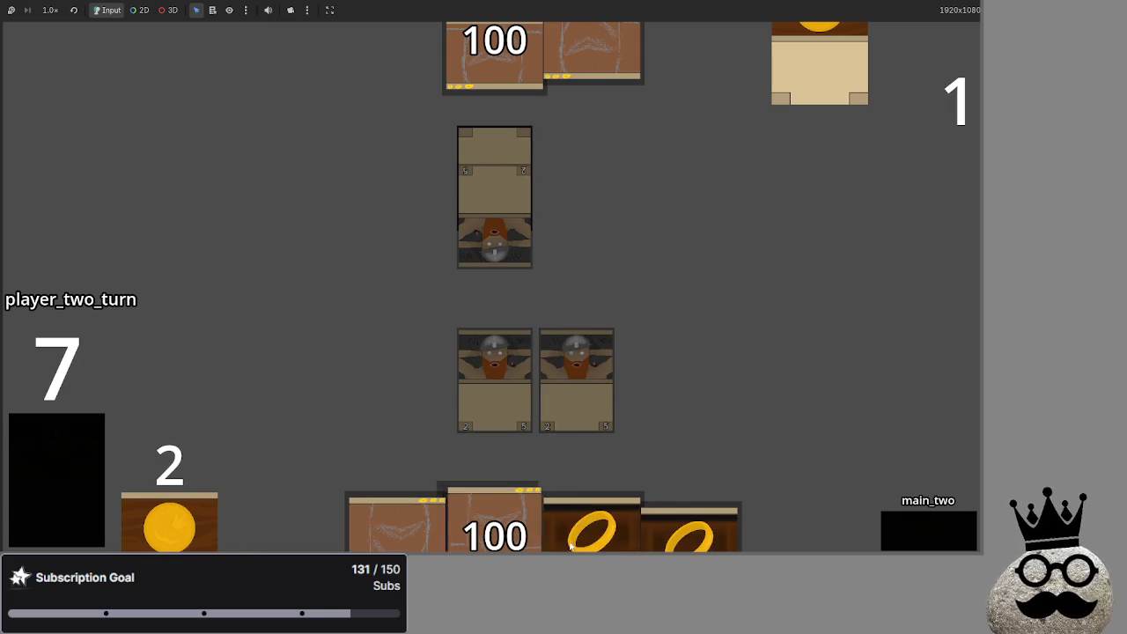
pyautogui.click(589, 511)
pyautogui.click(602, 497)
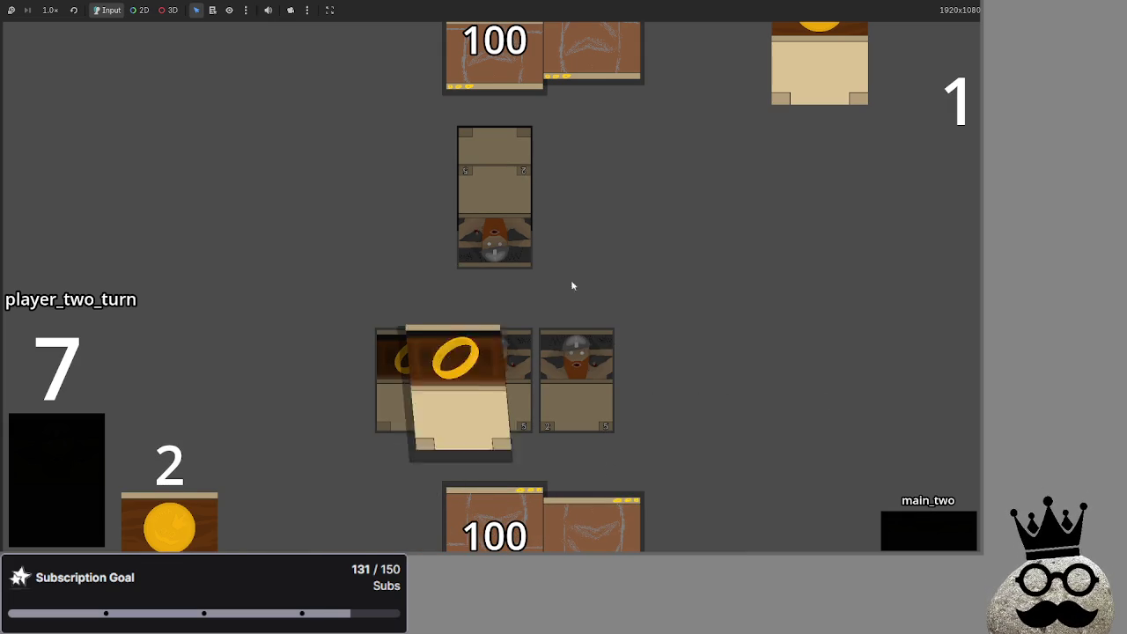
pyautogui.click(921, 537)
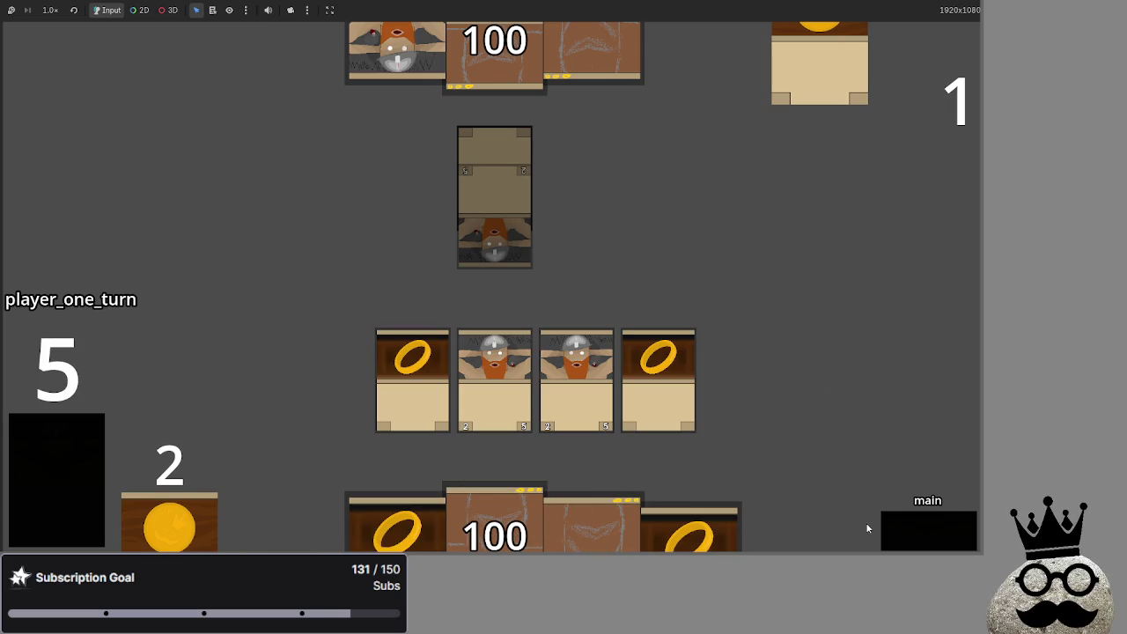
# Step: Play player one's drawn rings, advance from attack to block, and return to the editor
pyautogui.click(691, 527)
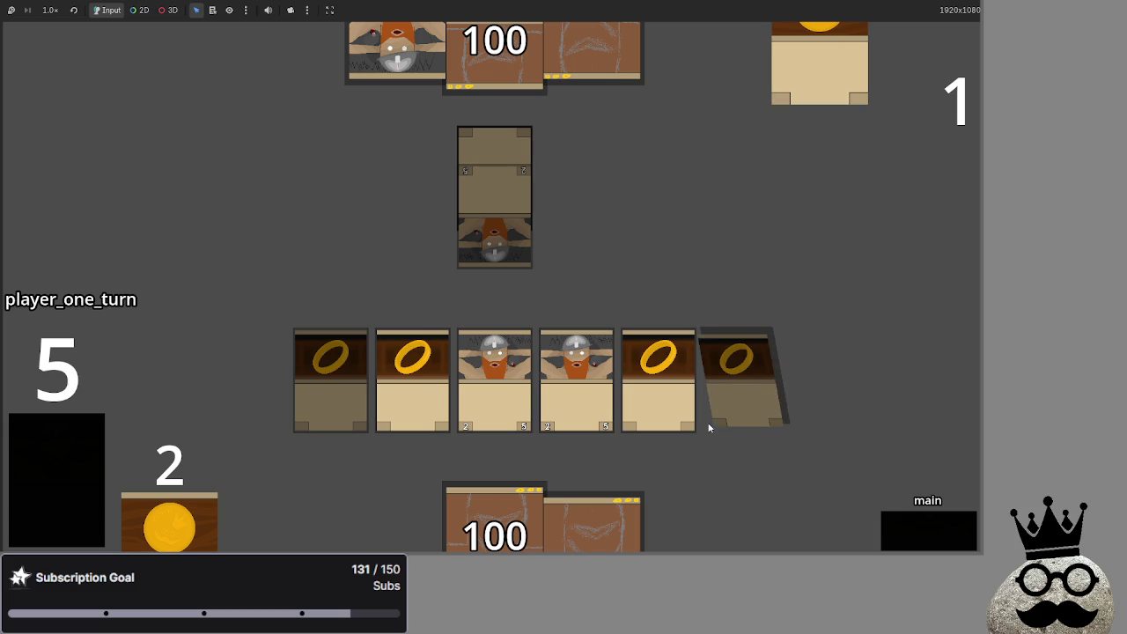
pyautogui.click(911, 535)
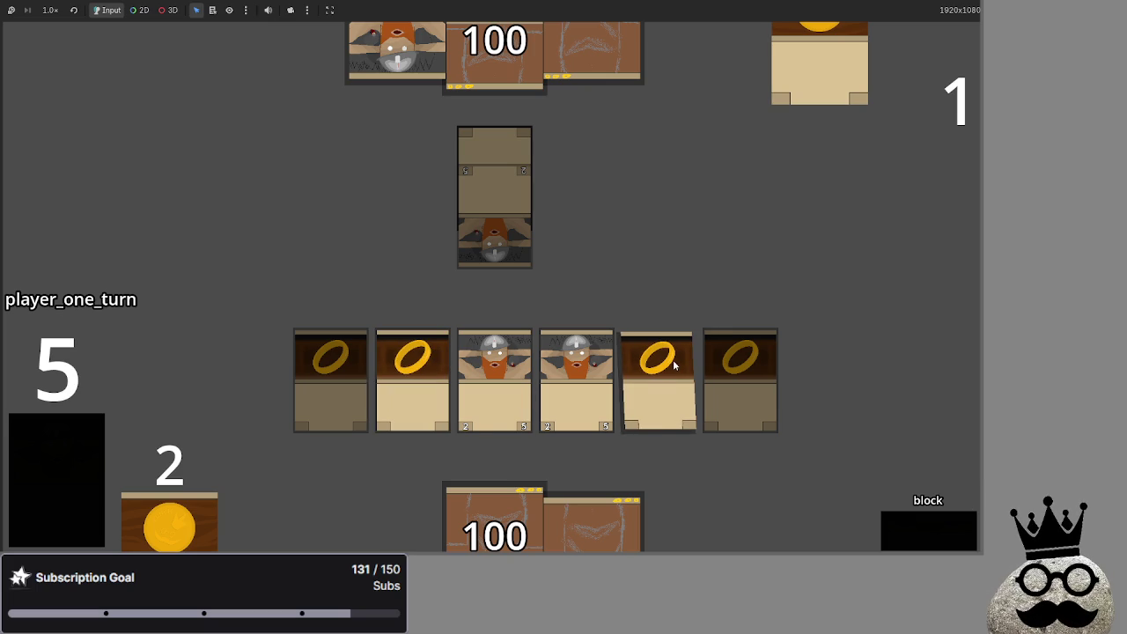
pyautogui.hotkey('alt', 'Tab')
pyautogui.hotkey('alt', 'Tab')
pyautogui.hotkey('alt', 'Tab')
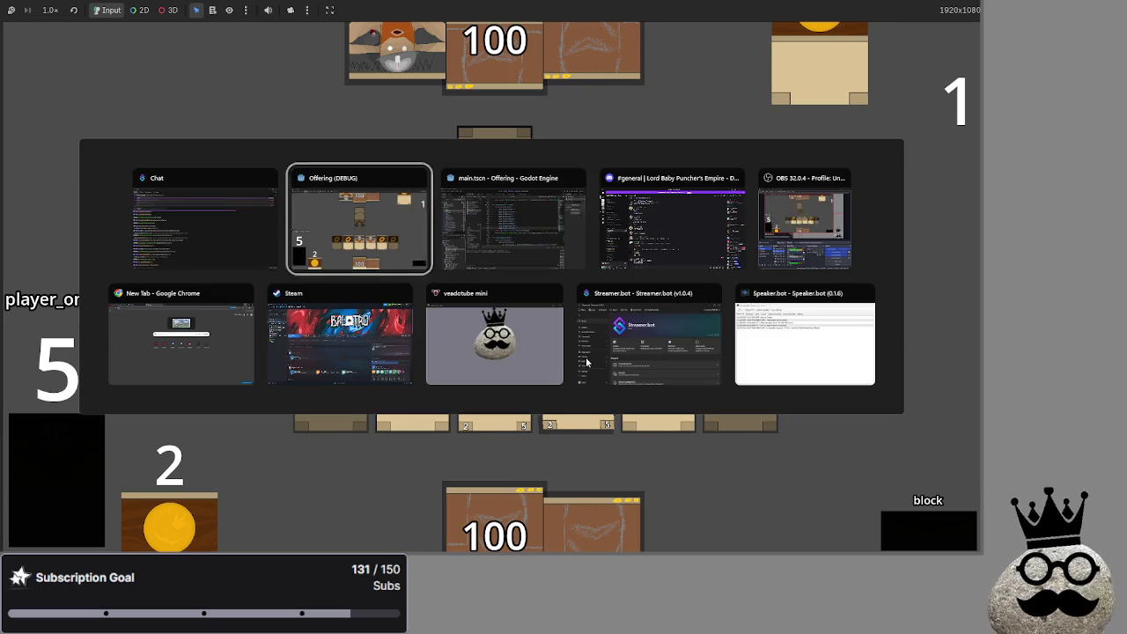
# Step: Review the block branch on lines 447–448, selecting its 'not' and current_battlefield
pyautogui.scroll(2, 475, 313)
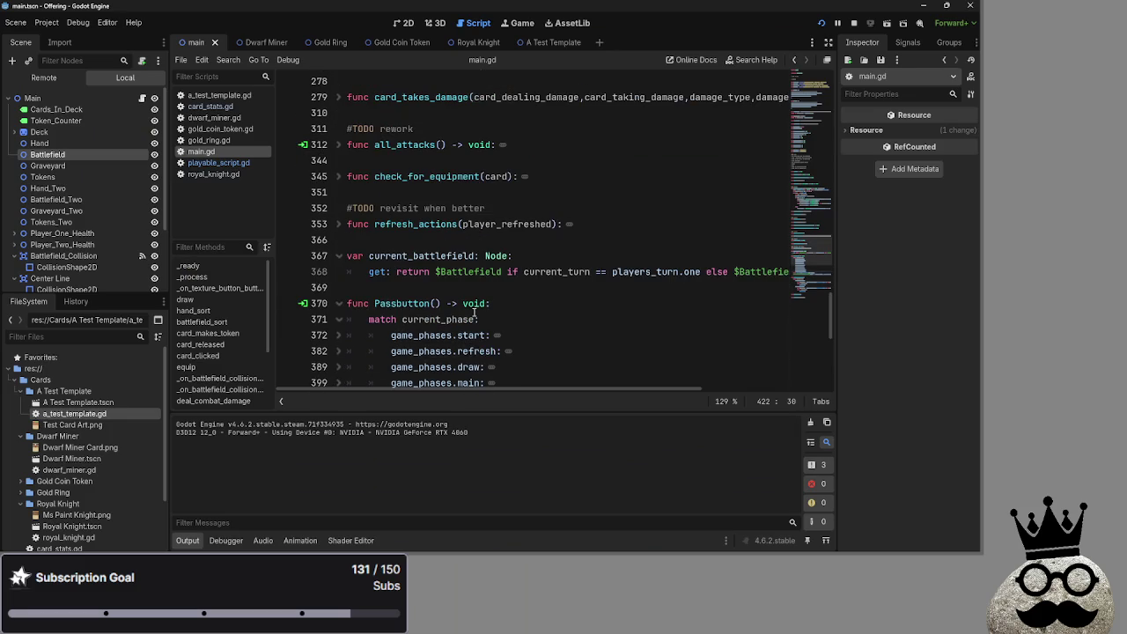
pyautogui.scroll(-7, 476, 313)
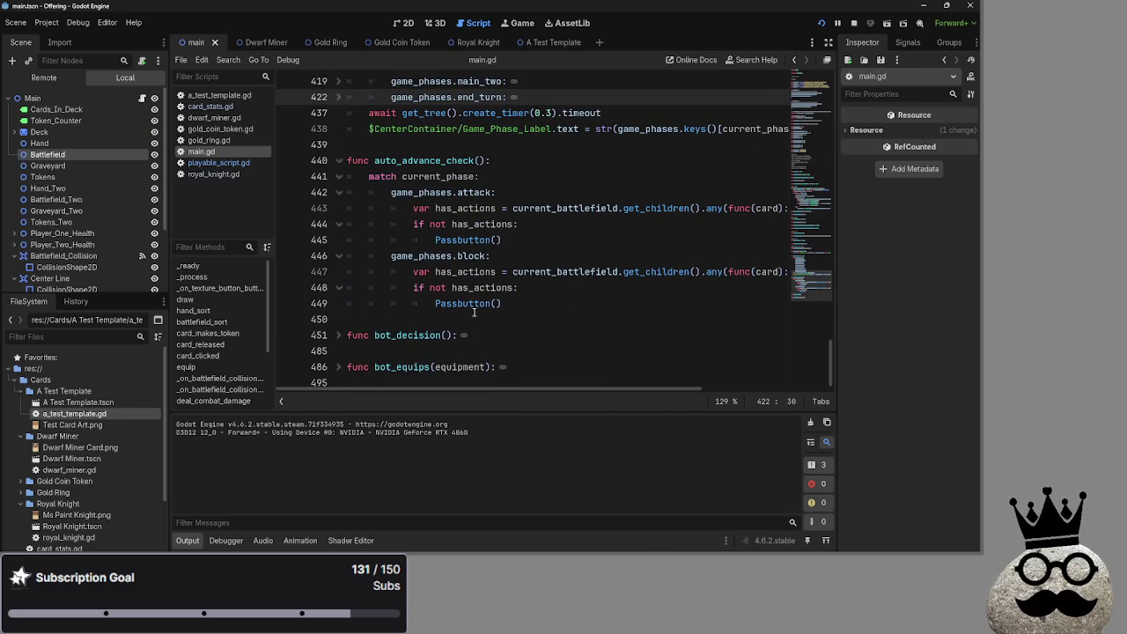
pyautogui.click(507, 272)
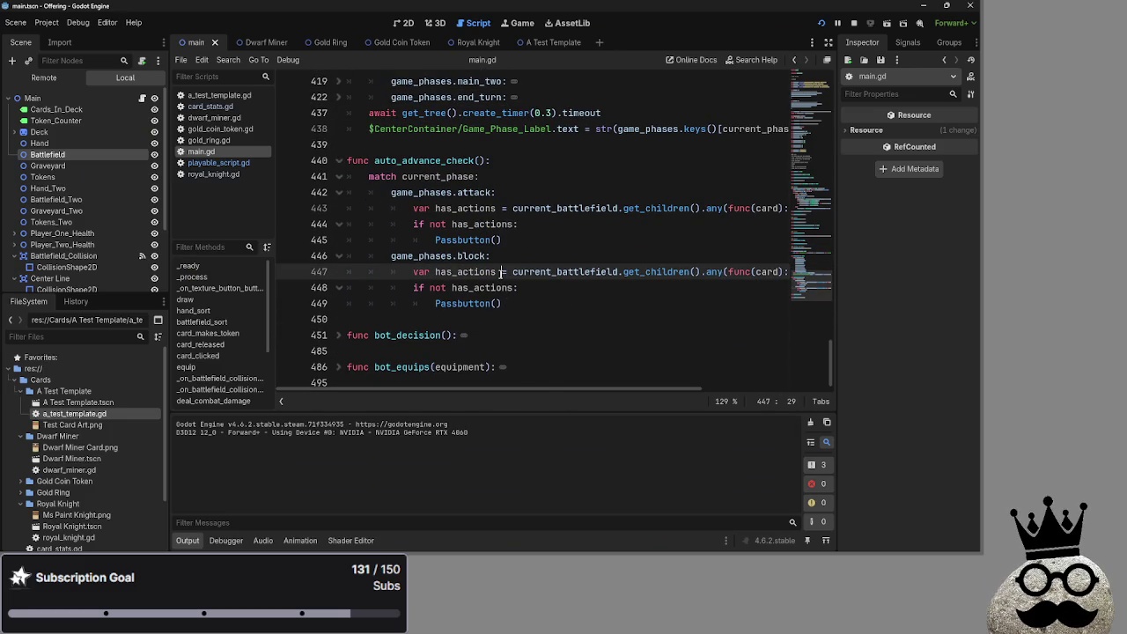
pyautogui.moveTo(540, 389)
pyautogui.mouseDown()
pyautogui.moveTo(714, 384)
pyautogui.moveTo(516, 373)
pyautogui.mouseUp()
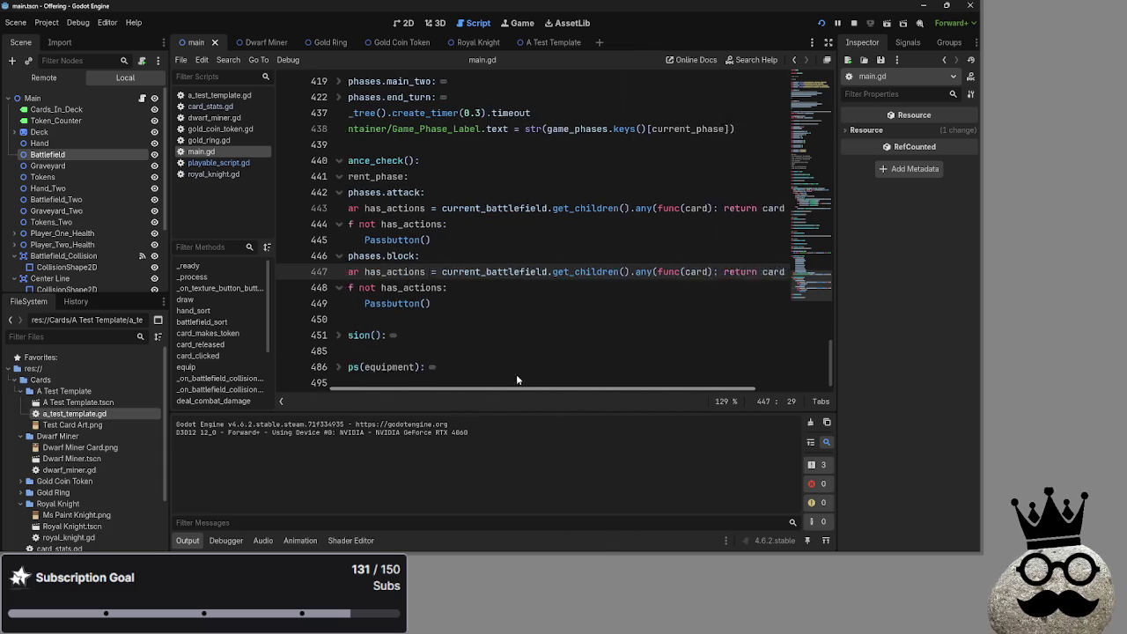
pyautogui.doubleClick(440, 287)
pyautogui.click(437, 287)
pyautogui.doubleClick(440, 287)
pyautogui.click(489, 287)
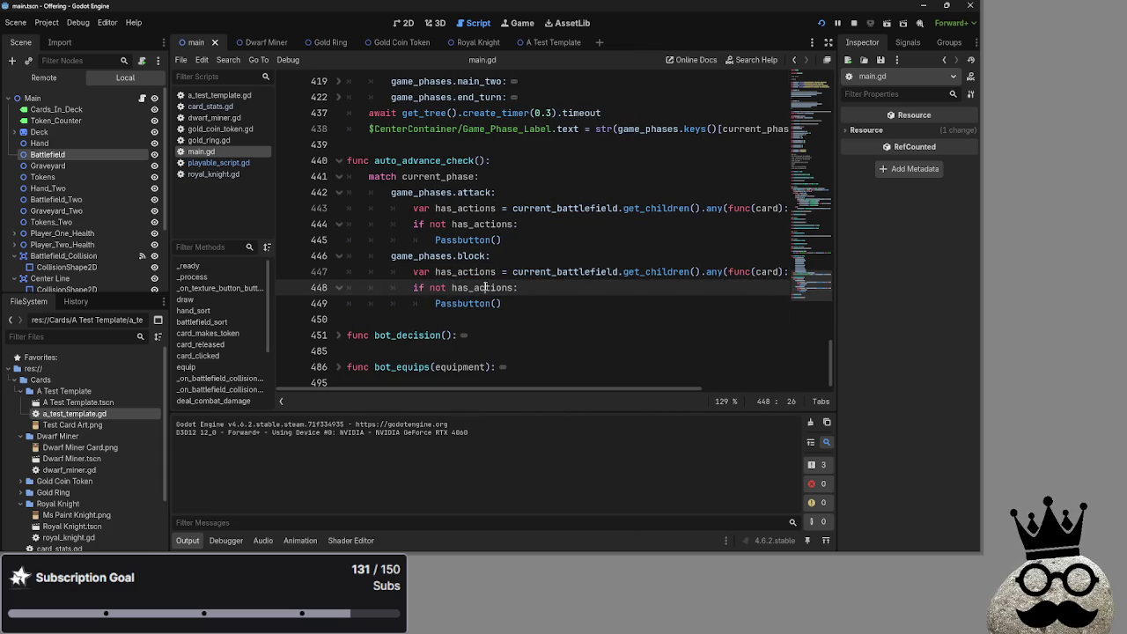
pyautogui.moveTo(533, 387); pyautogui.dragTo(729, 398)
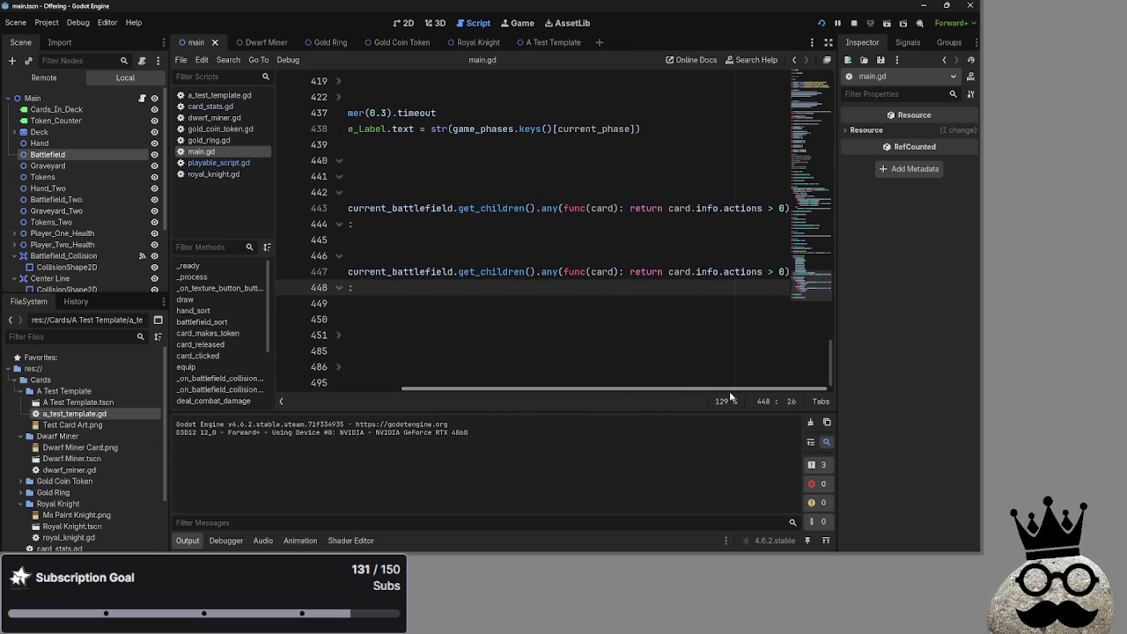
pyautogui.press('Left')
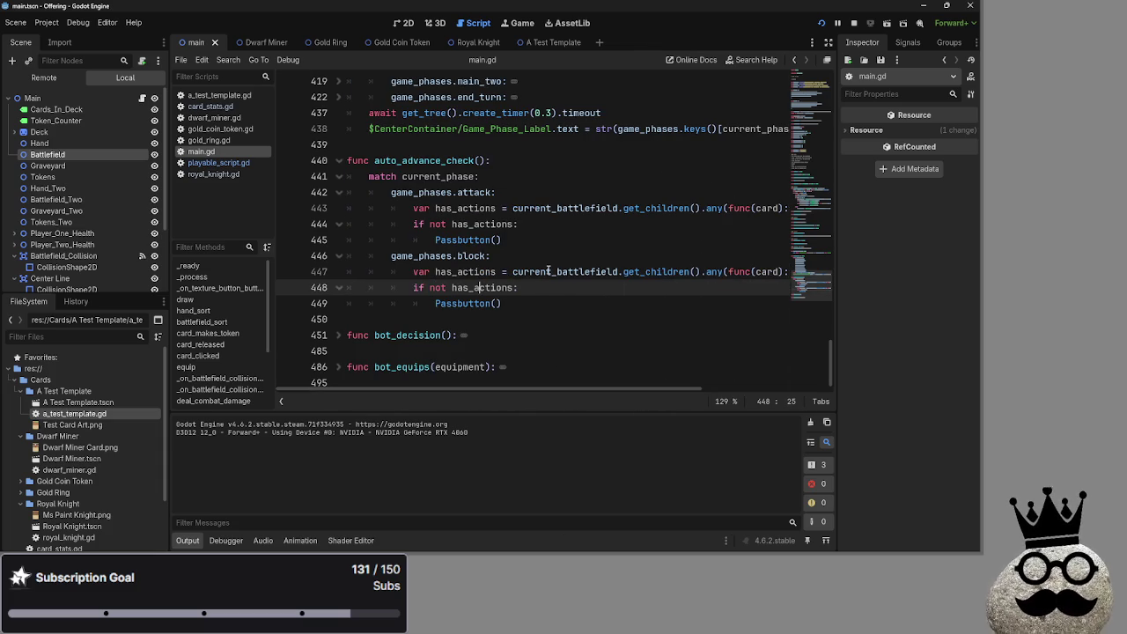
pyautogui.doubleClick(548, 272)
pyautogui.moveTo(492, 388)
pyautogui.mouseDown()
pyautogui.moveTo(777, 392)
pyautogui.moveTo(474, 377)
pyautogui.mouseUp()
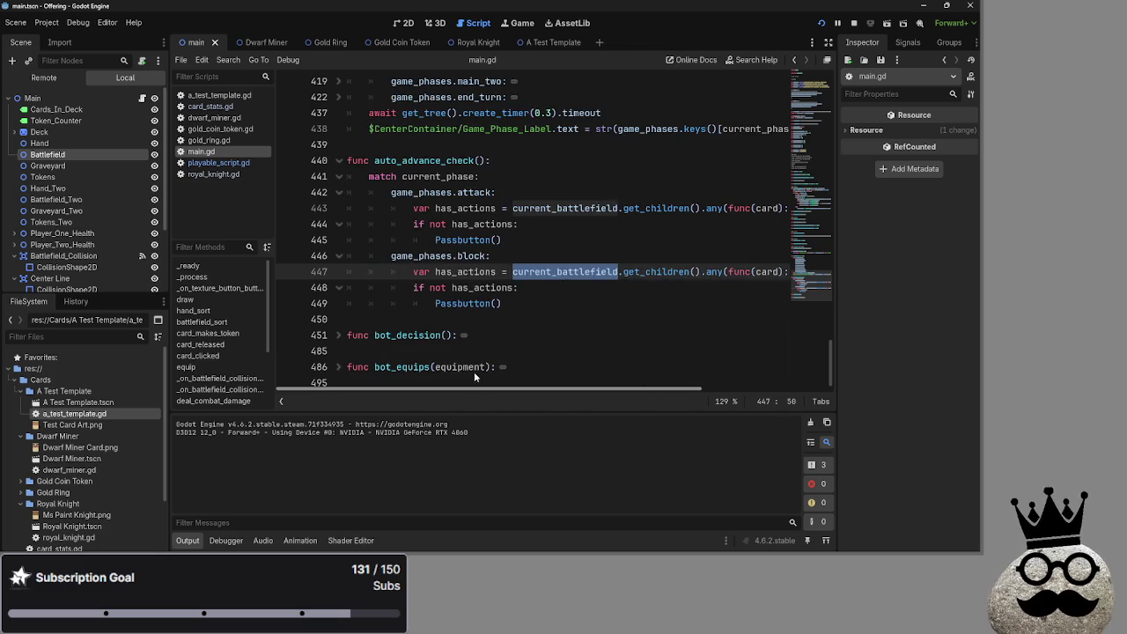
# Step: Check the current_battlefield getter near line 369, then reselect current_battlefield on line 447
pyautogui.scroll(6, 497, 327)
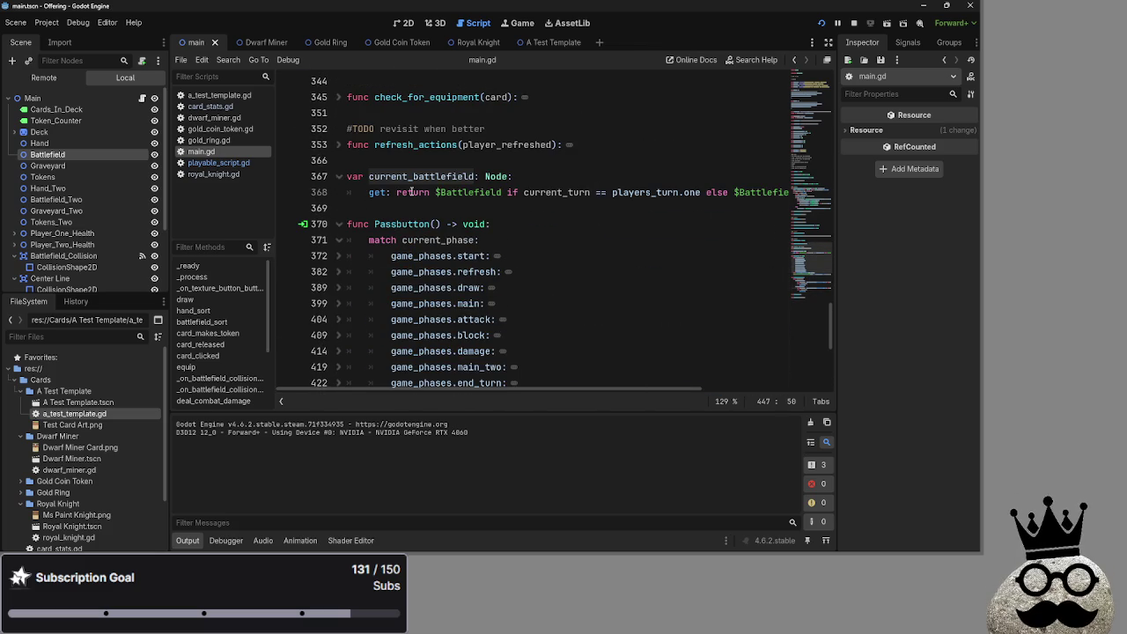
pyautogui.click(411, 208)
pyautogui.moveTo(574, 389)
pyautogui.mouseDown()
pyautogui.moveTo(700, 397)
pyautogui.moveTo(426, 377)
pyautogui.mouseUp()
pyautogui.scroll(-6, 496, 315)
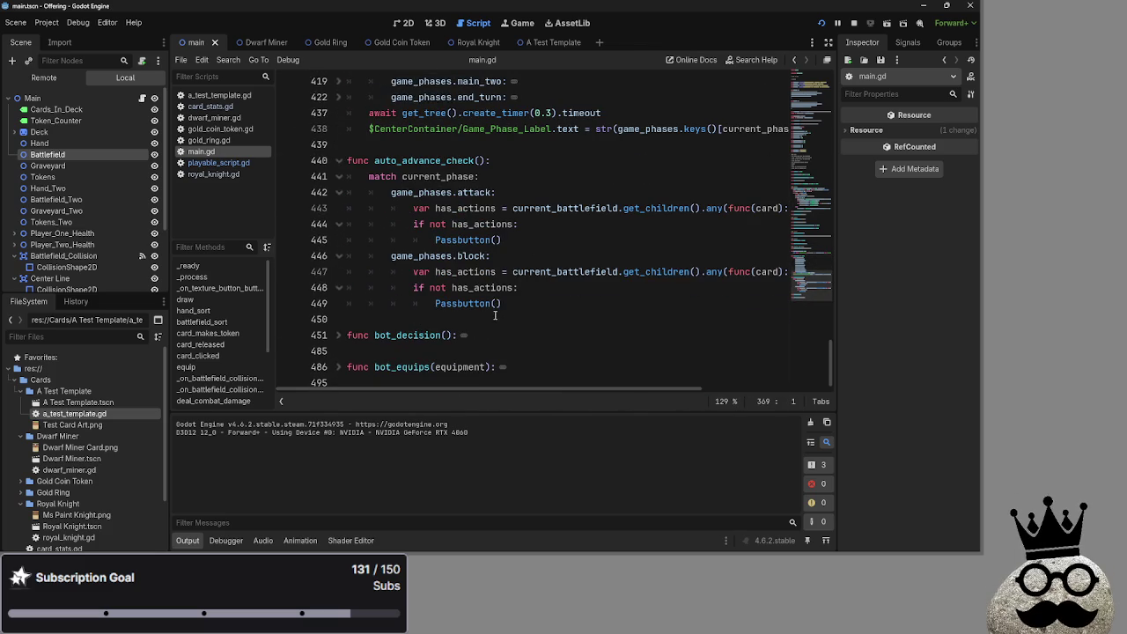
pyautogui.moveTo(514, 272); pyautogui.dragTo(618, 272)
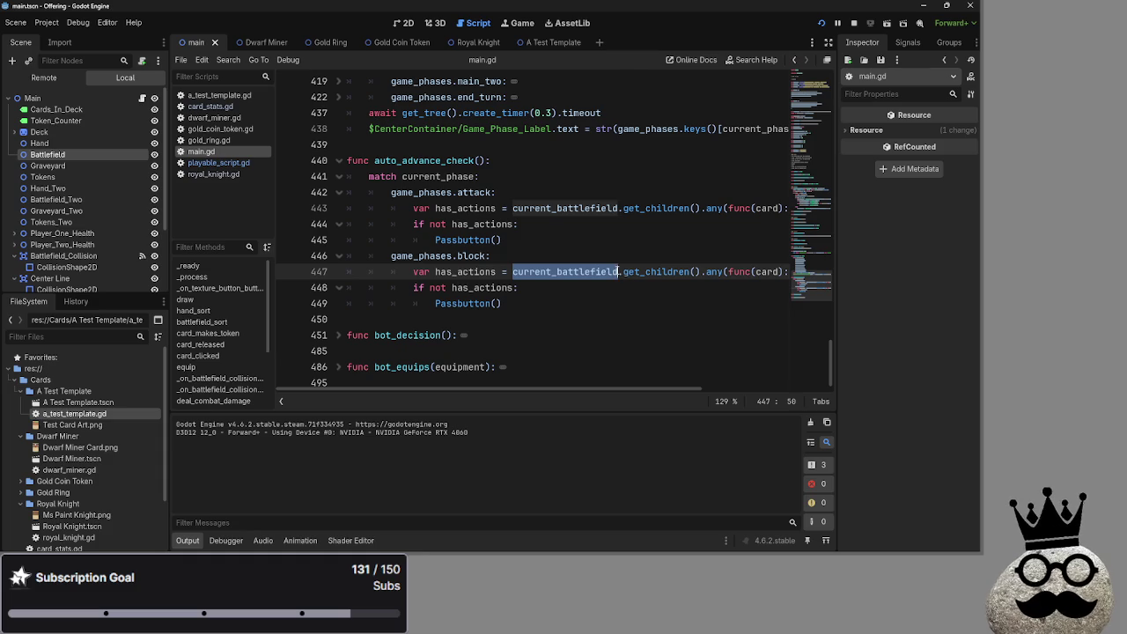
pyautogui.click(619, 287)
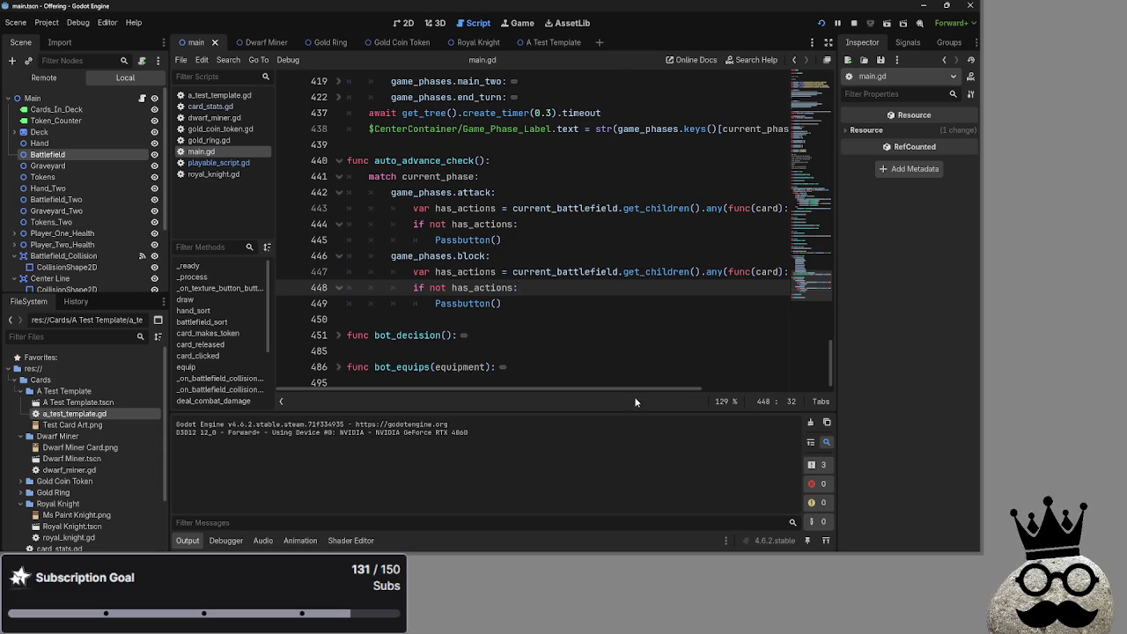
# Step: On line 447, replace 'actions' with 'attacking' and delete the '> 0' comparison
pyautogui.moveTo(635, 388); pyautogui.dragTo(762, 388)
pyautogui.doubleClick(744, 272)
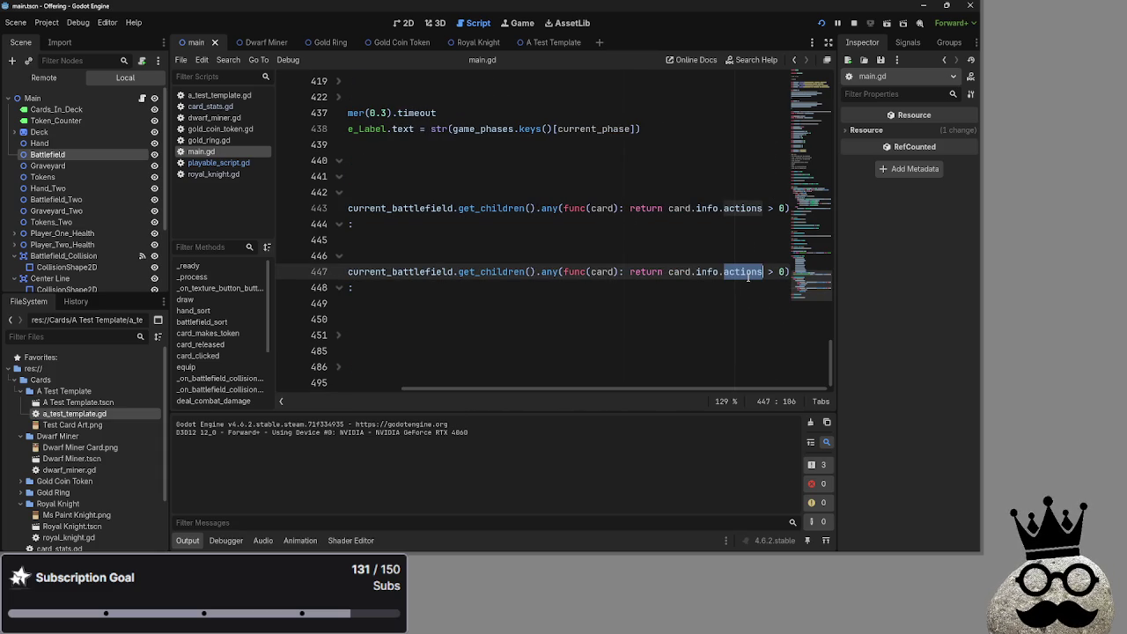
pyautogui.write('attacking')
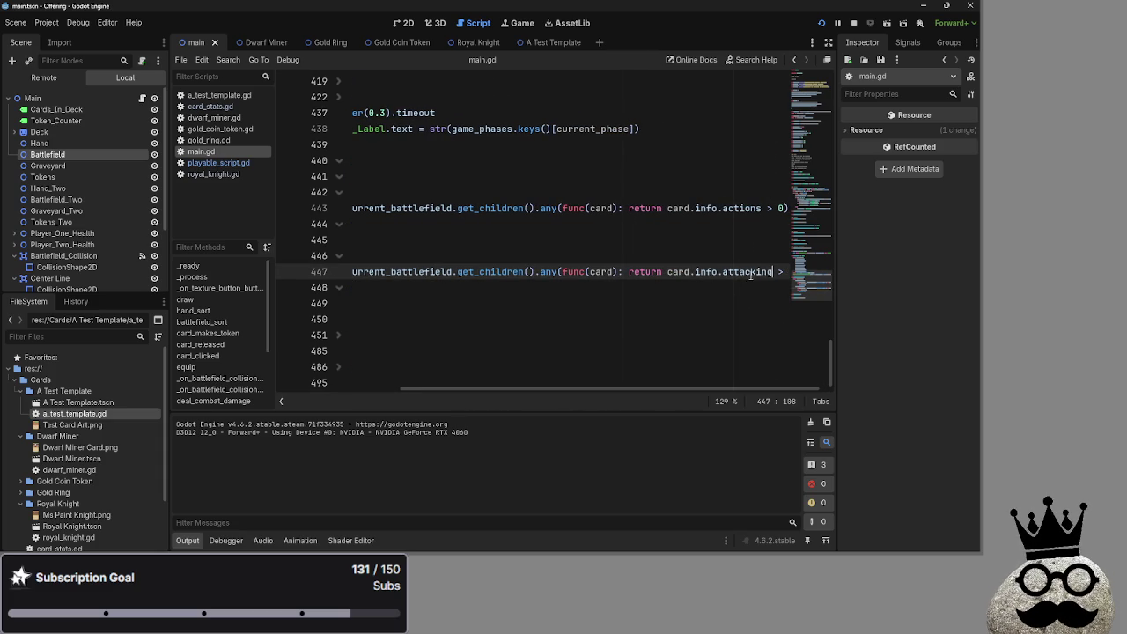
pyautogui.press('Delete')
pyautogui.press('Delete')
pyautogui.press('Delete')
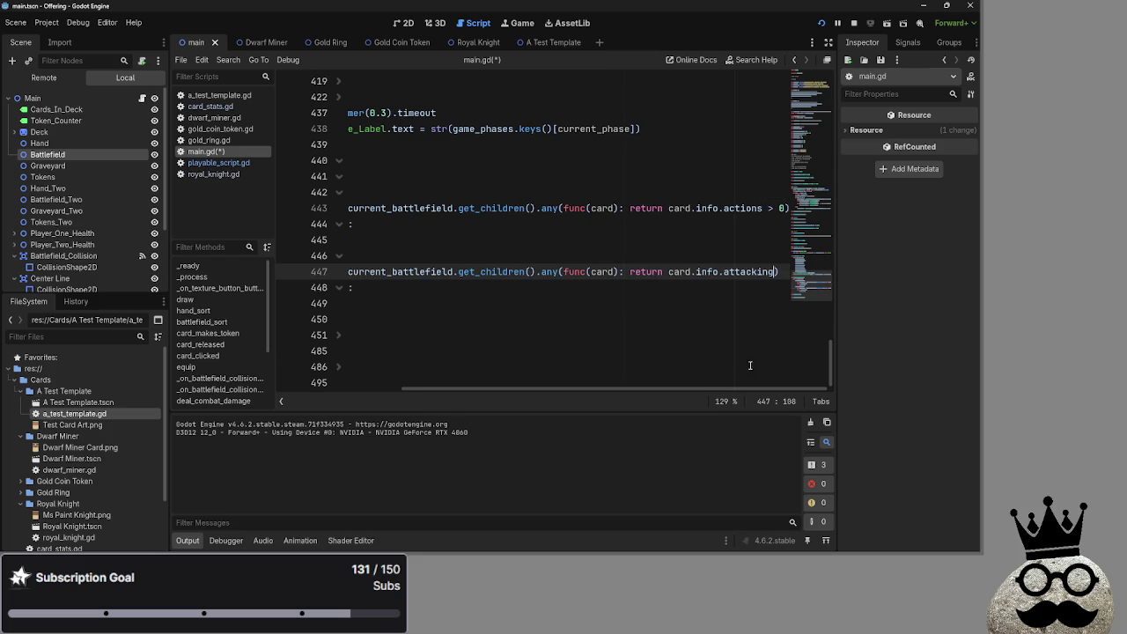
pyautogui.moveTo(727, 388); pyautogui.dragTo(604, 388)
pyautogui.click(570, 288)
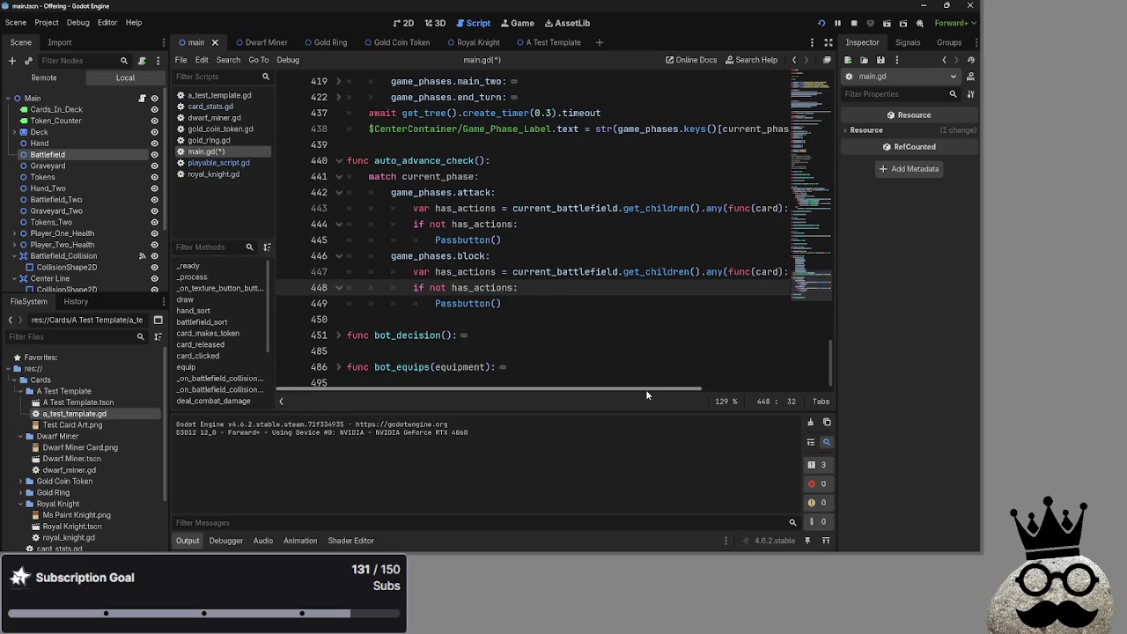
# Step: Review the current_battlefield getter that ends with $Battlefield_Two
pyautogui.doubleClick(595, 273)
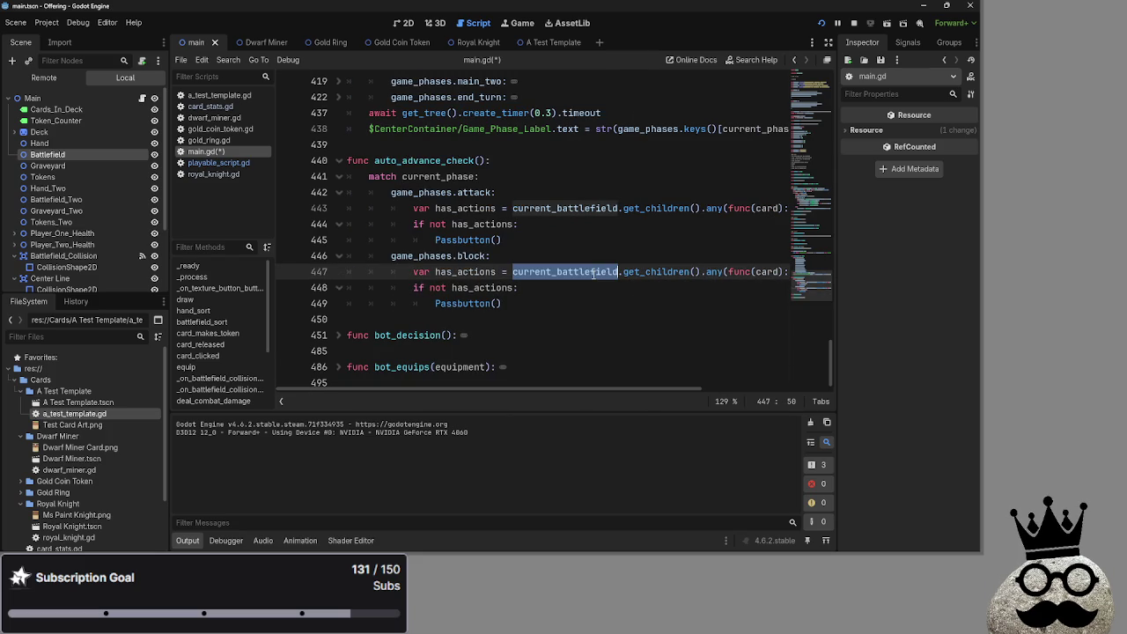
pyautogui.scroll(7, 572, 275)
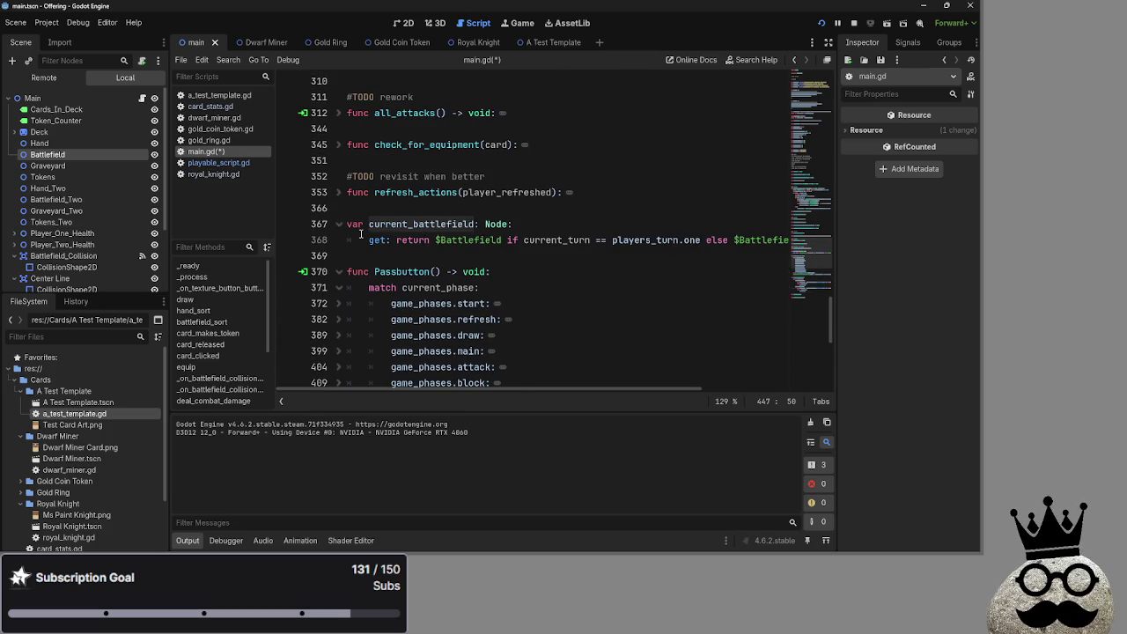
pyautogui.click(439, 271)
pyautogui.click(442, 256)
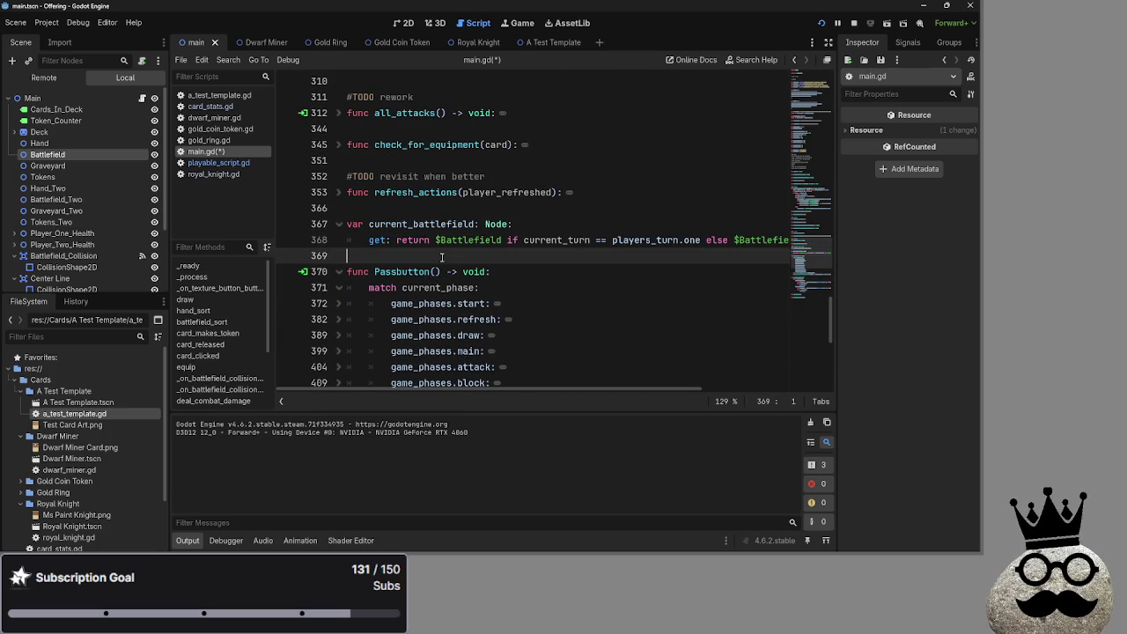
pyautogui.scroll(-7, 442, 256)
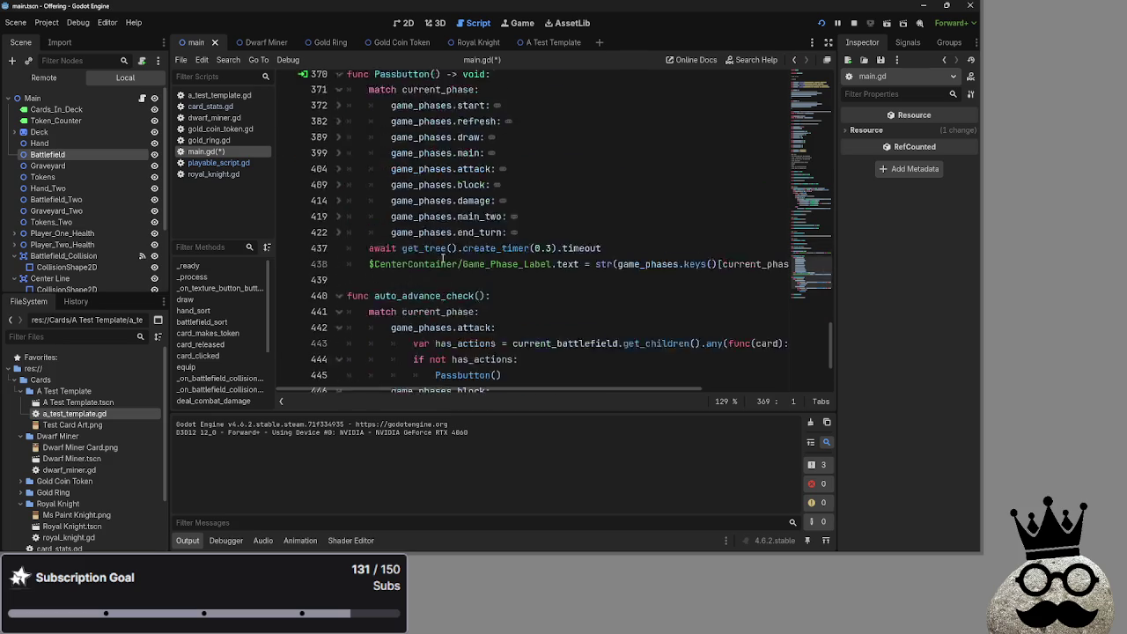
pyautogui.scroll(7, 442, 256)
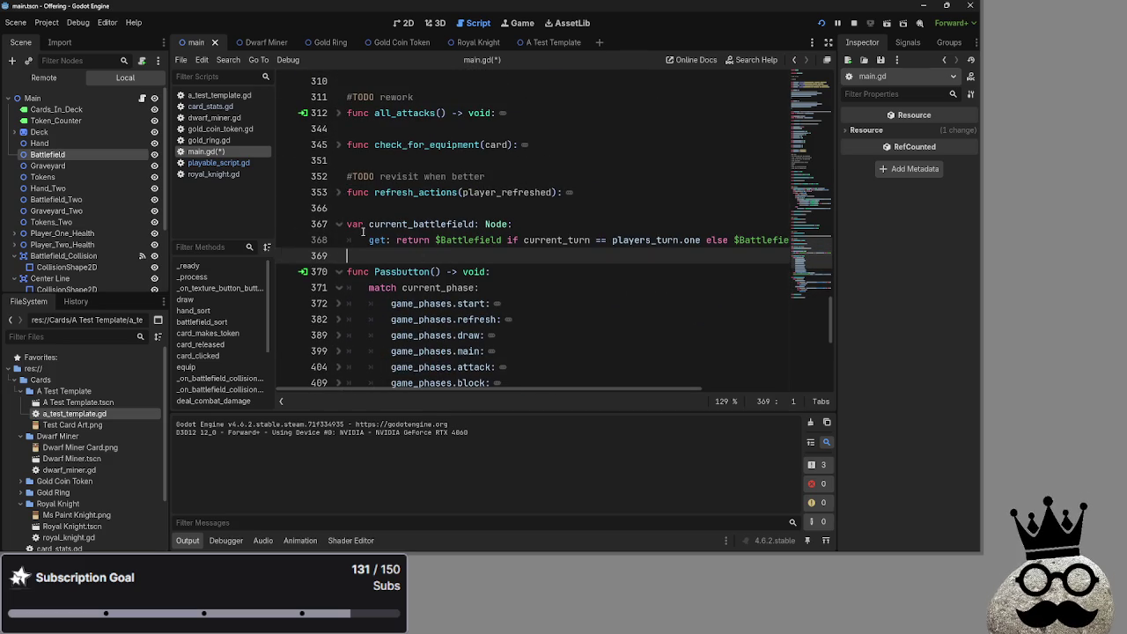
pyautogui.click(769, 239)
pyautogui.doubleClick(768, 240)
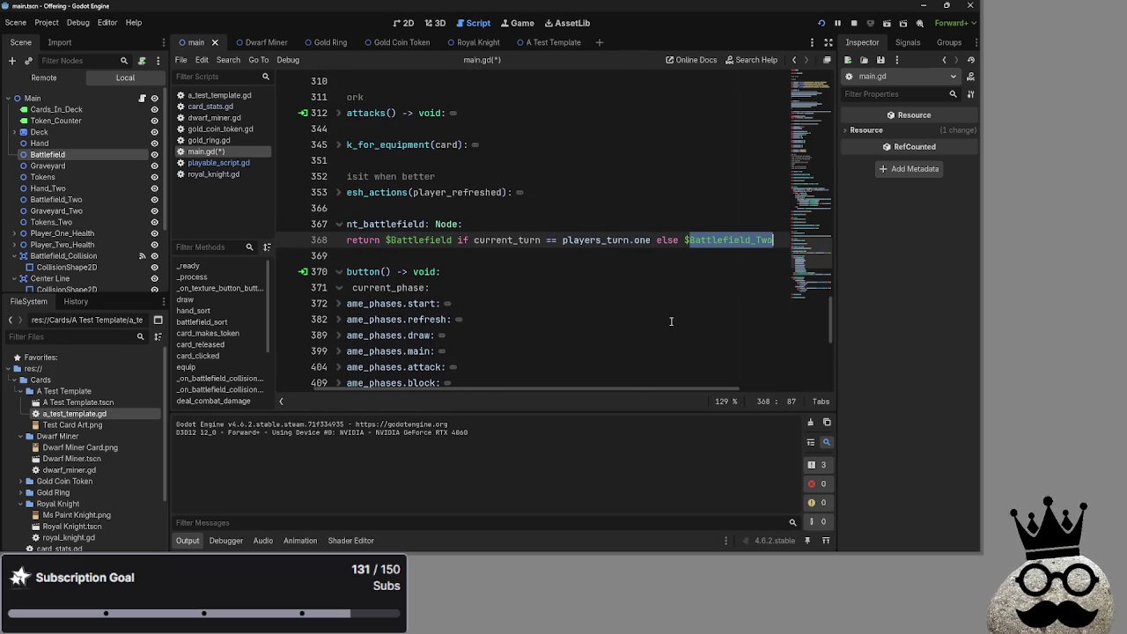
pyautogui.press('Down')
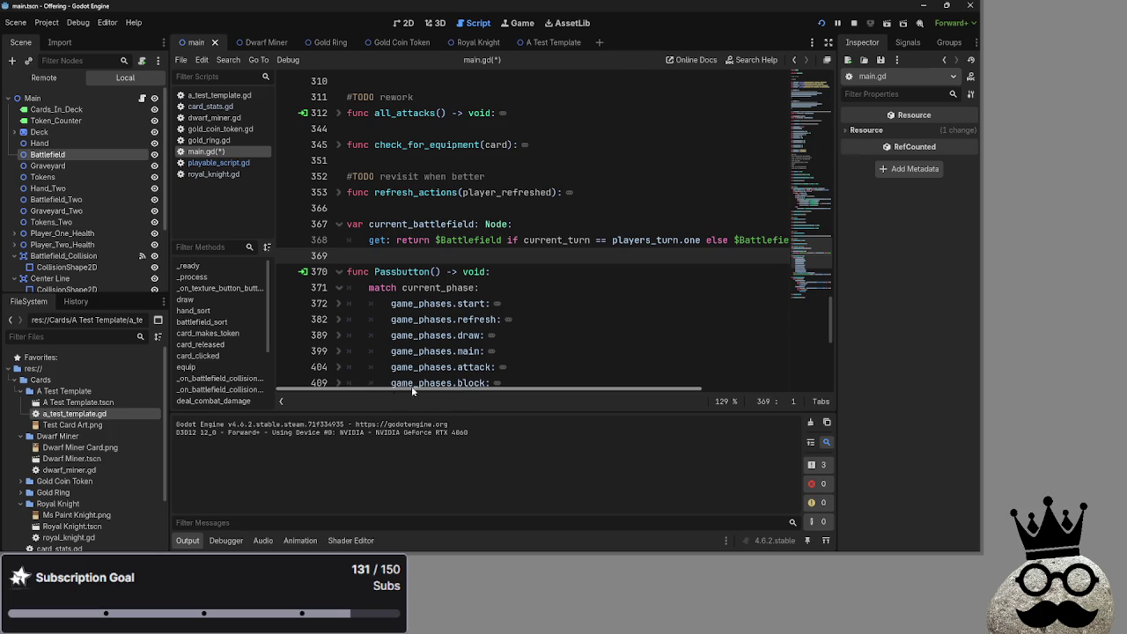
pyautogui.scroll(-6, 449, 287)
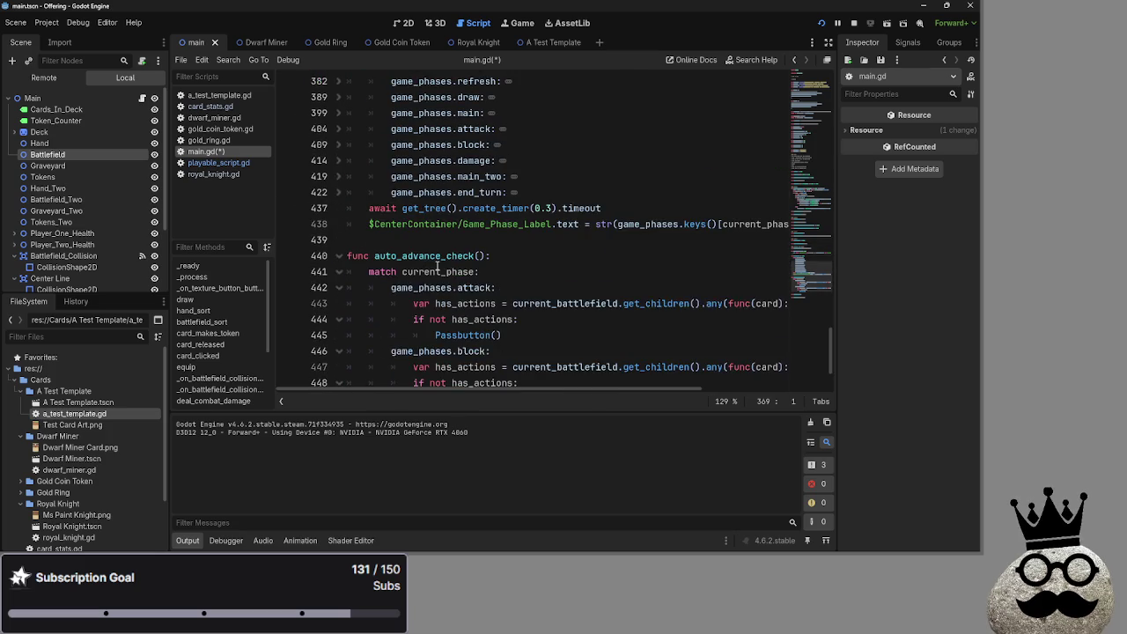
# Step: Repeatedly select and deselect current_battlefield on line 447 to inspect it
pyautogui.doubleClick(556, 319)
pyautogui.click(556, 303)
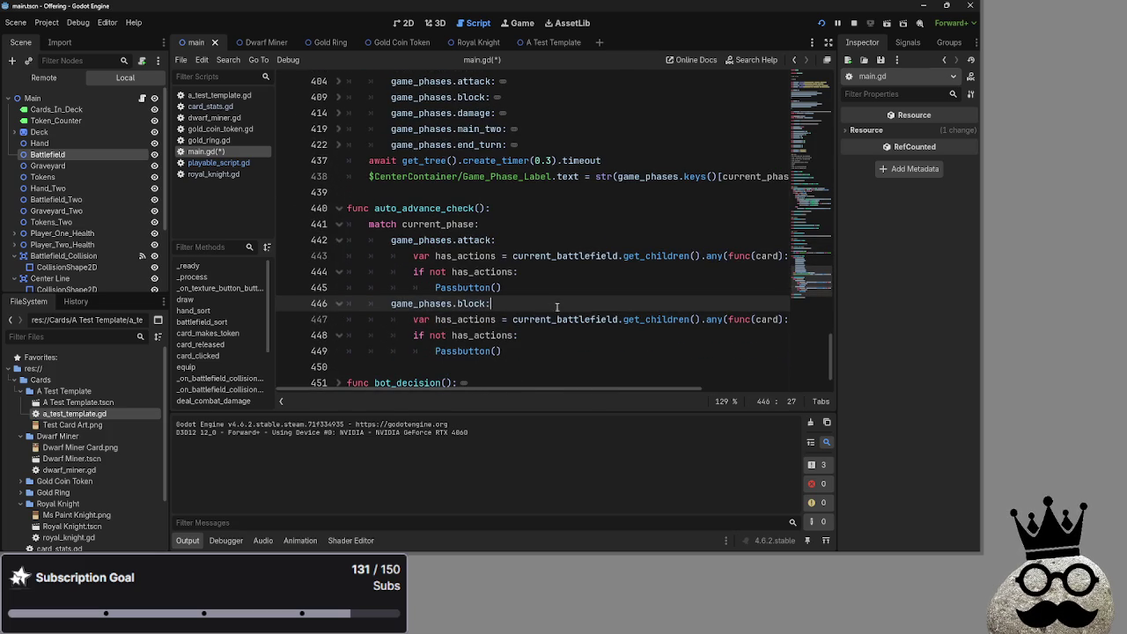
pyautogui.doubleClick(557, 319)
pyautogui.click(556, 303)
pyautogui.doubleClick(554, 319)
pyautogui.click(554, 303)
pyautogui.doubleClick(555, 319)
pyautogui.click(553, 302)
pyautogui.doubleClick(555, 319)
pyautogui.click(552, 303)
pyautogui.doubleClick(554, 319)
pyautogui.click(549, 303)
pyautogui.doubleClick(544, 319)
pyautogui.click(539, 303)
pyautogui.click(540, 318)
pyautogui.doubleClick(540, 319)
pyautogui.click(537, 304)
pyautogui.click(535, 318)
pyautogui.doubleClick(535, 319)
pyautogui.click(535, 304)
pyautogui.doubleClick(535, 319)
pyautogui.click(537, 304)
pyautogui.doubleClick(535, 319)
pyautogui.click(535, 319)
pyautogui.doubleClick(535, 319)
pyautogui.click(531, 304)
pyautogui.doubleClick(534, 320)
pyautogui.click(532, 303)
pyautogui.doubleClick(533, 320)
pyautogui.click(533, 307)
# Step: Stop the running game and review the block-phase check on lines 446–449
pyautogui.click(852, 23)
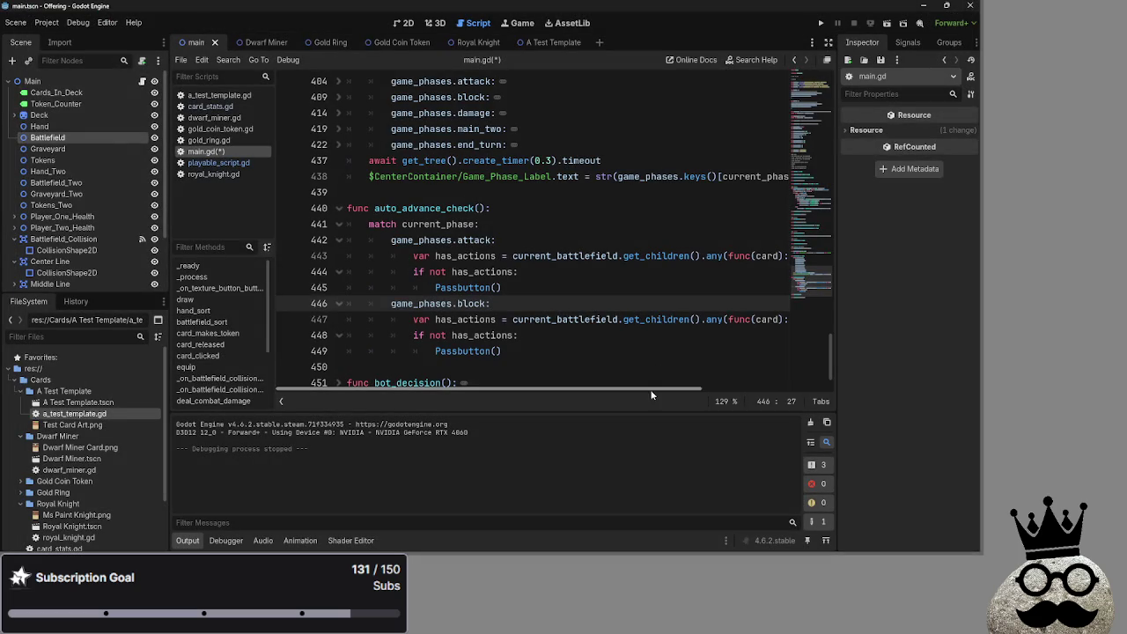
pyautogui.hscroll(5, 652, 395)
pyautogui.hscroll(-5, 616, 389)
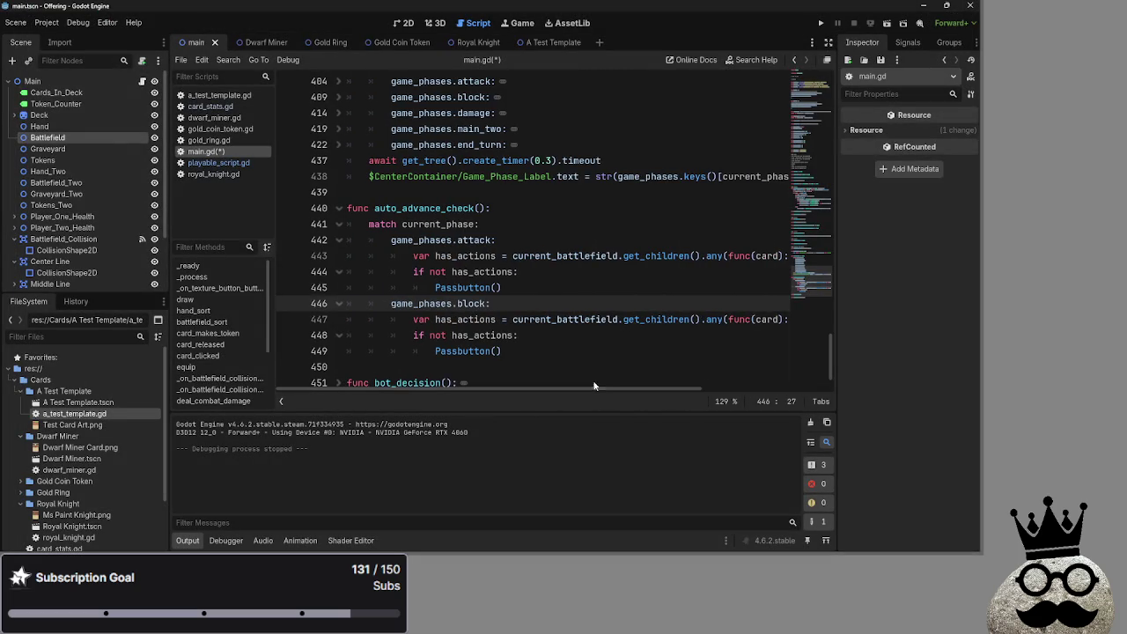
pyautogui.click(563, 352)
pyautogui.moveTo(563, 352); pyautogui.dragTo(391, 303)
pyautogui.click(578, 352)
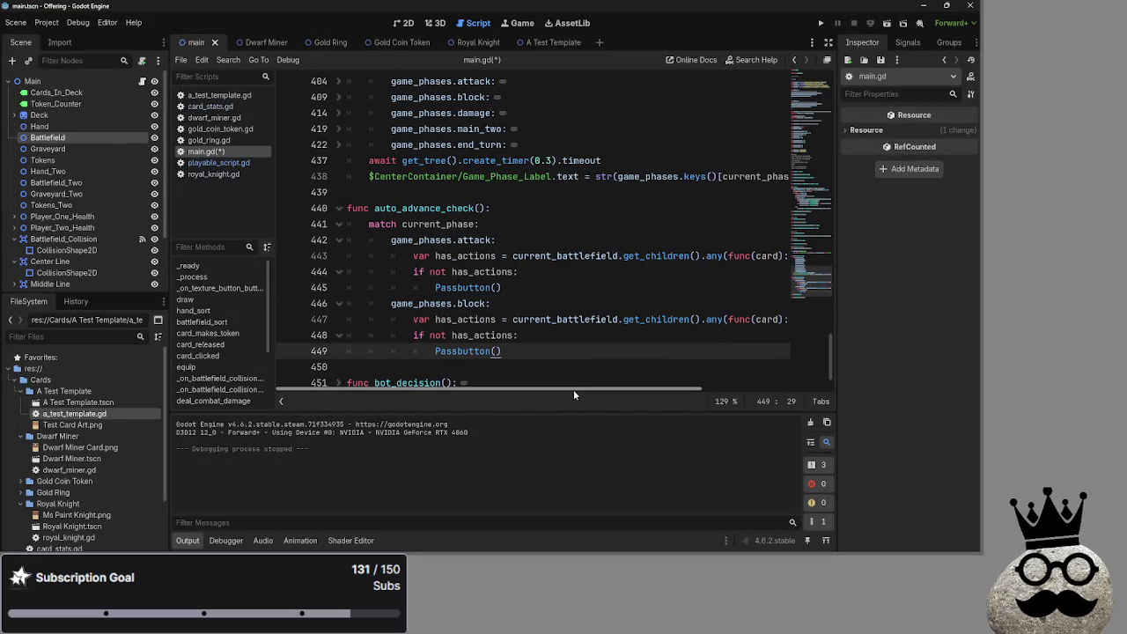
pyautogui.hscroll(4, 574, 391)
pyautogui.hscroll(-4, 554, 390)
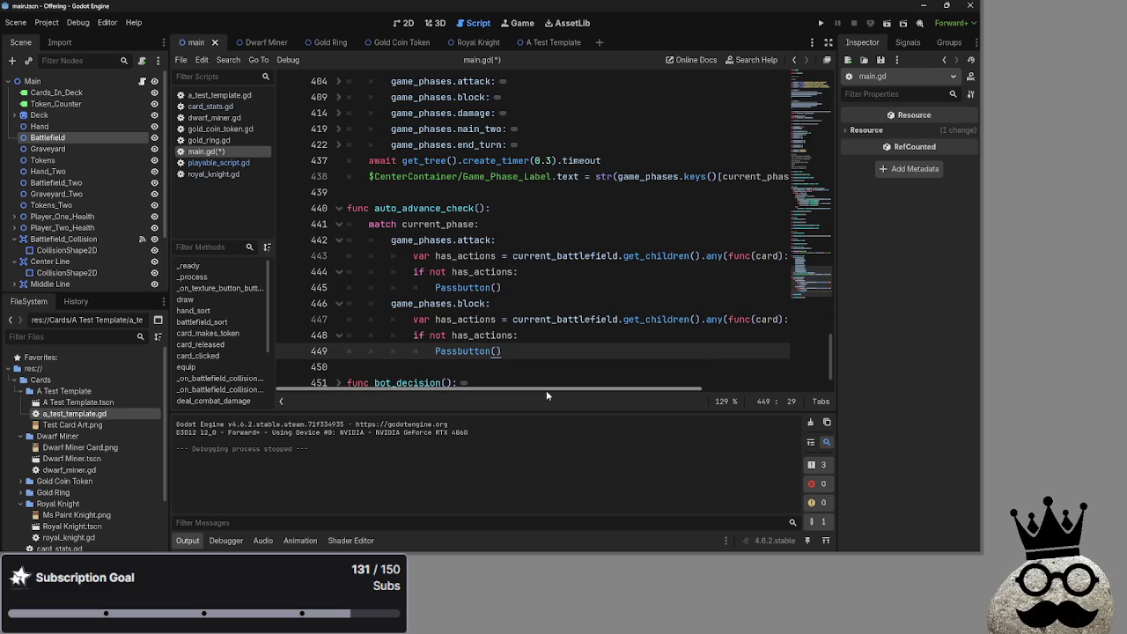
pyautogui.click(619, 318)
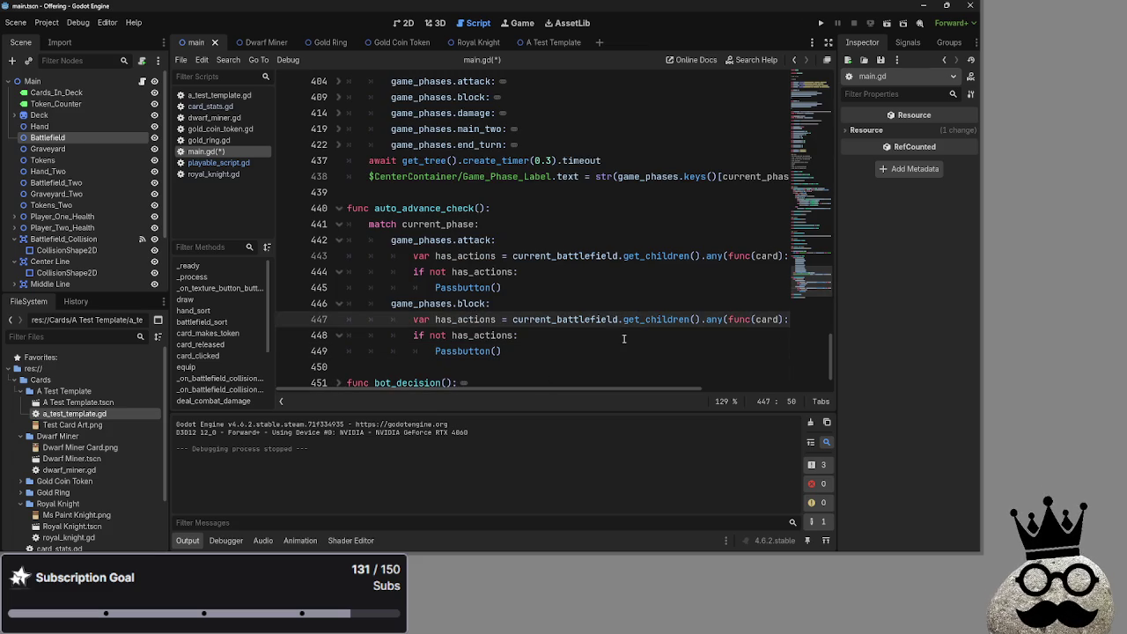
# Step: Move the current_battlefield getter below Passbutton, surrounded by blank lines
pyautogui.scroll(4, 564, 378)
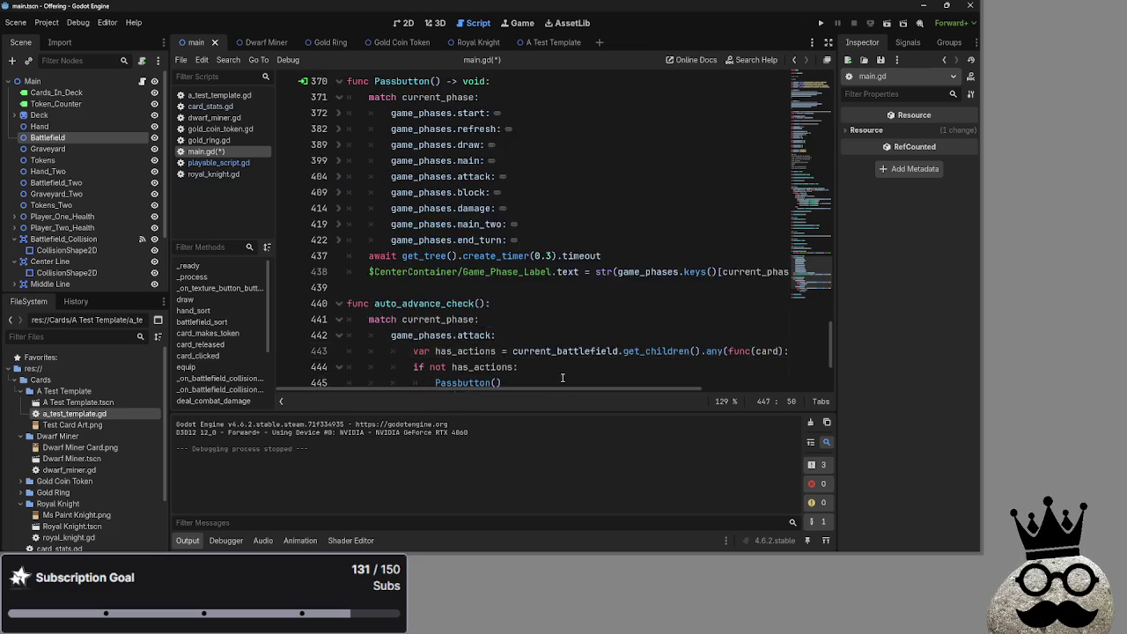
pyautogui.scroll(-2, 553, 366)
pyautogui.scroll(2, 553, 366)
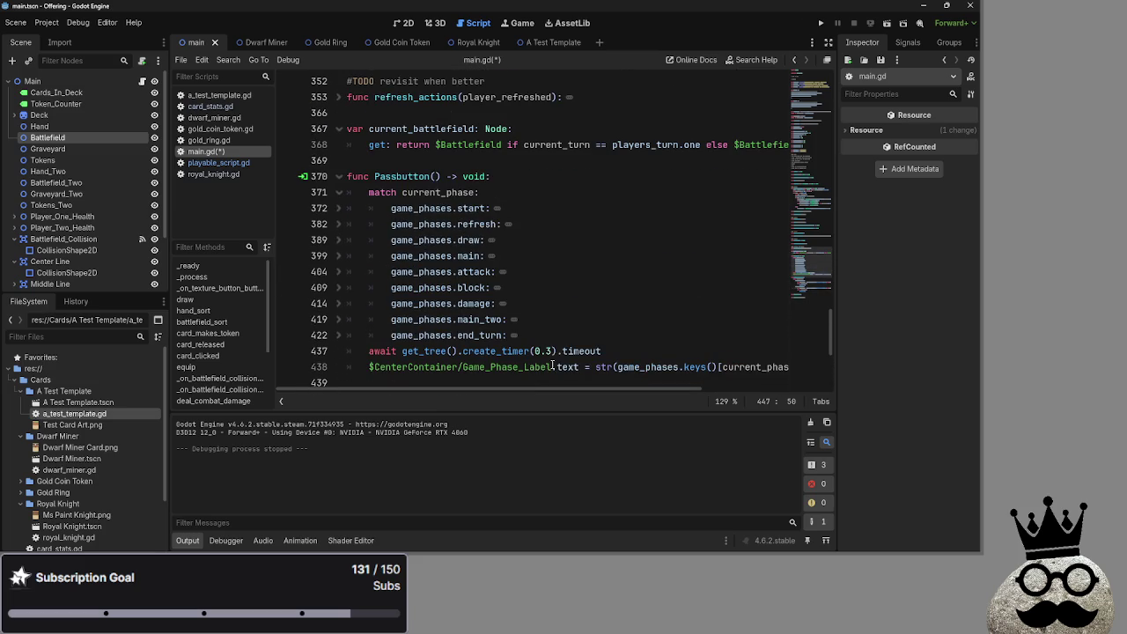
pyautogui.moveTo(349, 128); pyautogui.dragTo(803, 147)
pyautogui.moveTo(371, 130)
pyautogui.mouseDown()
pyautogui.moveTo(391, 374)
pyautogui.moveTo(396, 352)
pyautogui.mouseUp()
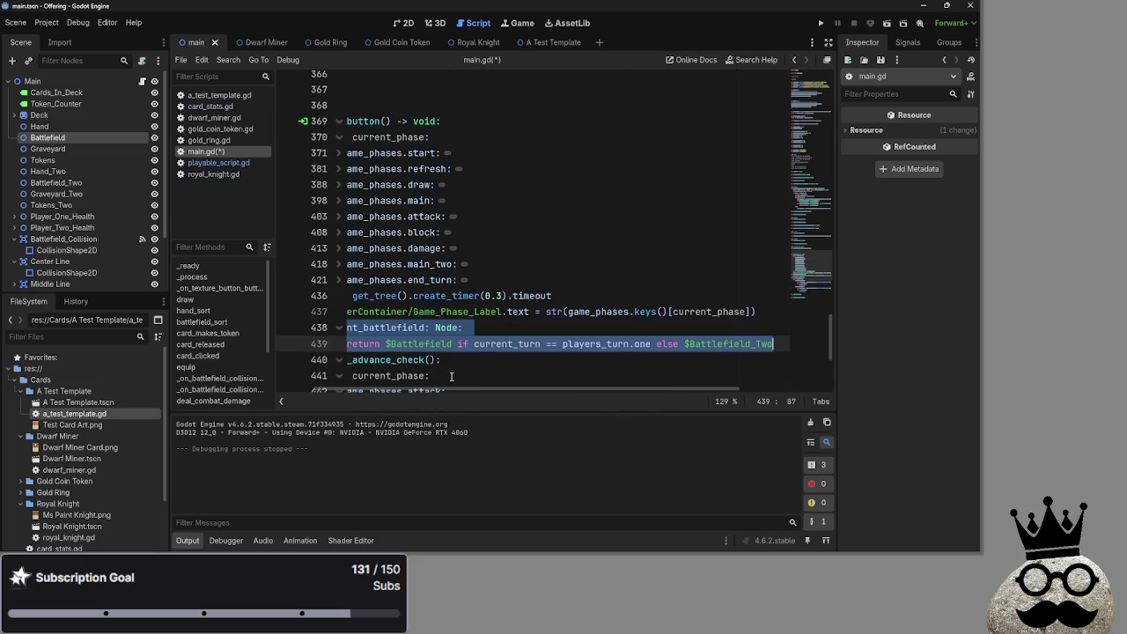
pyautogui.click(774, 343)
pyautogui.press('Return')
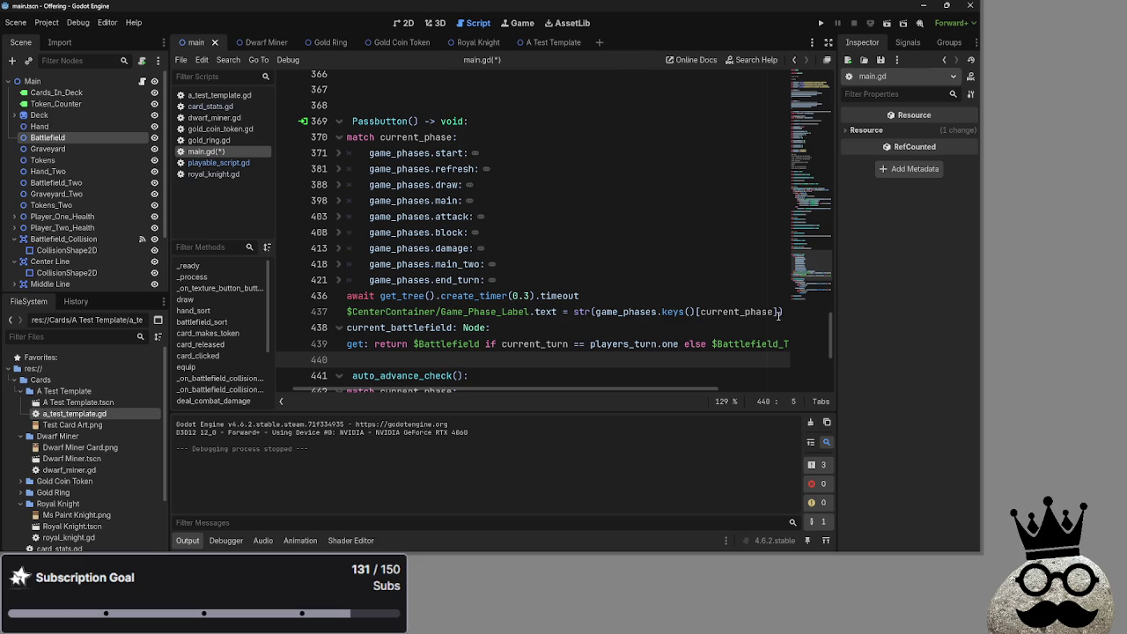
pyautogui.click(779, 312)
pyautogui.press('Return')
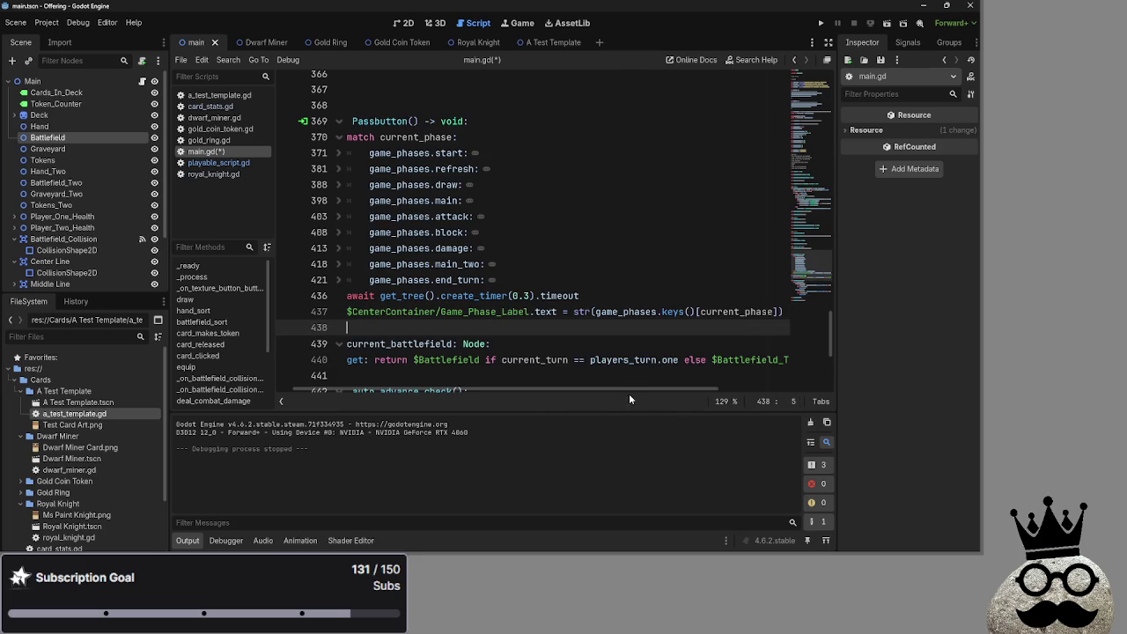
pyautogui.press('BackSpace')
pyautogui.scroll(-1, 387, 350)
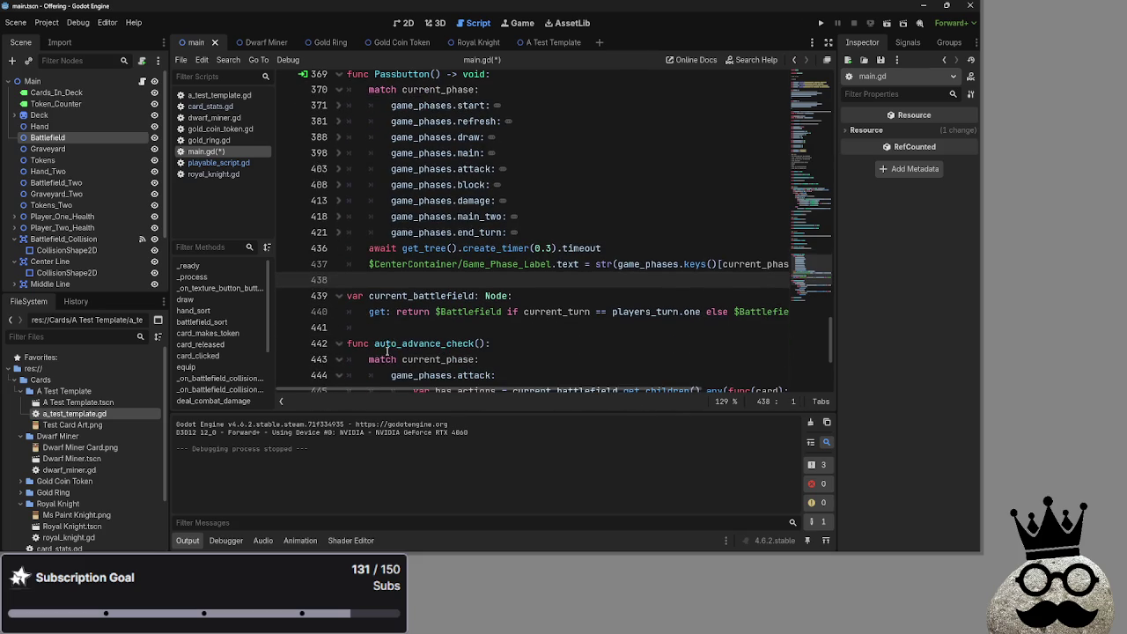
pyautogui.click(359, 327)
pyautogui.press('Return')
pyautogui.click(359, 328)
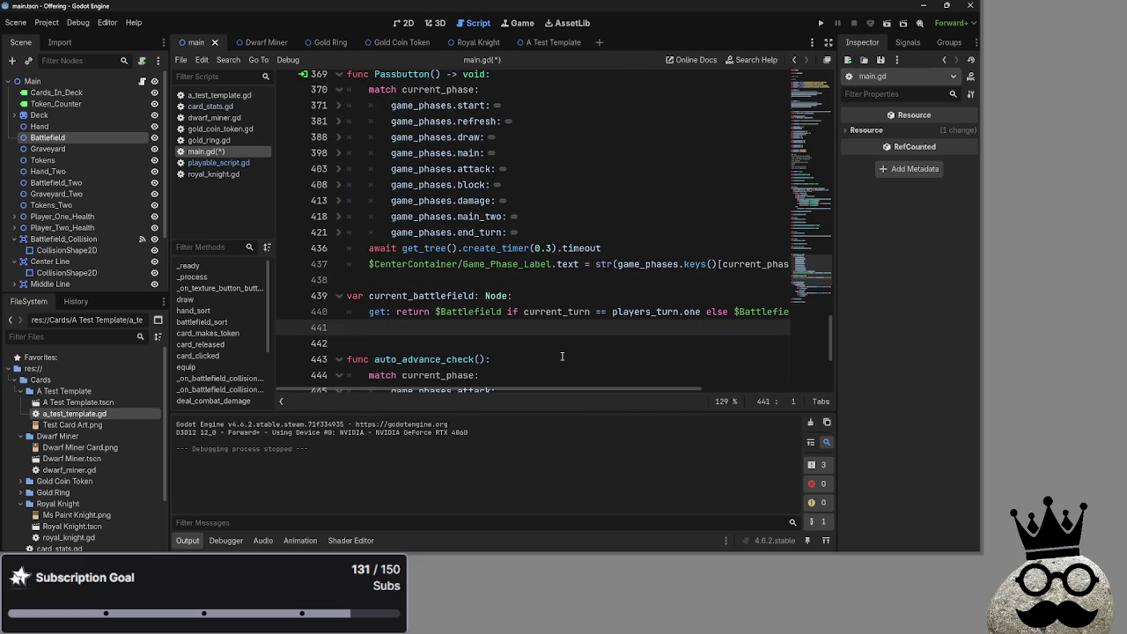
pyautogui.press('Return')
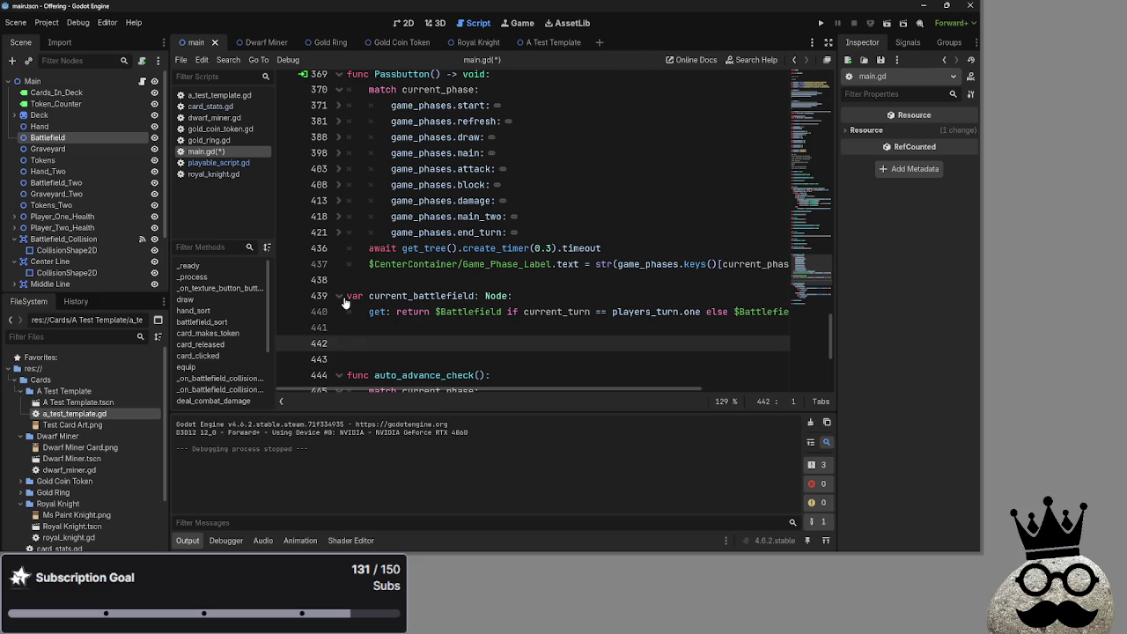
# Step: Paste a copy of the getter whose branch returns $Battlefield_Two
pyautogui.moveTo(345, 302); pyautogui.dragTo(788, 312)
pyautogui.moveTo(517, 396); pyautogui.dragTo(462, 396)
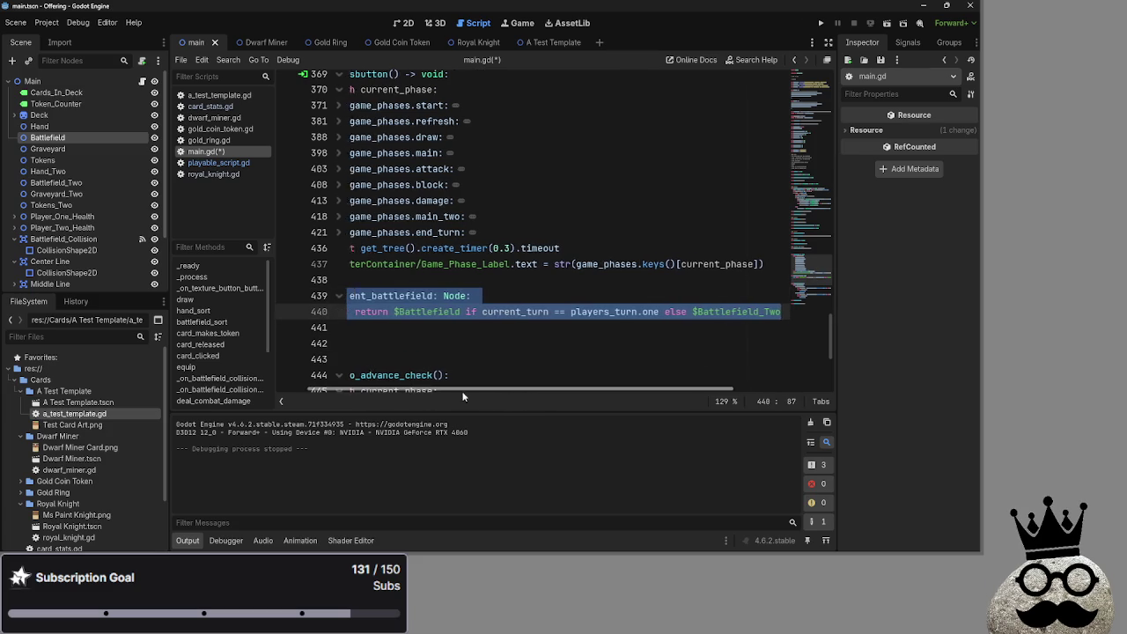
pyautogui.hotkey('ctrl', 'c')
pyautogui.click(370, 343)
pyautogui.hotkey('ctrl', 'v')
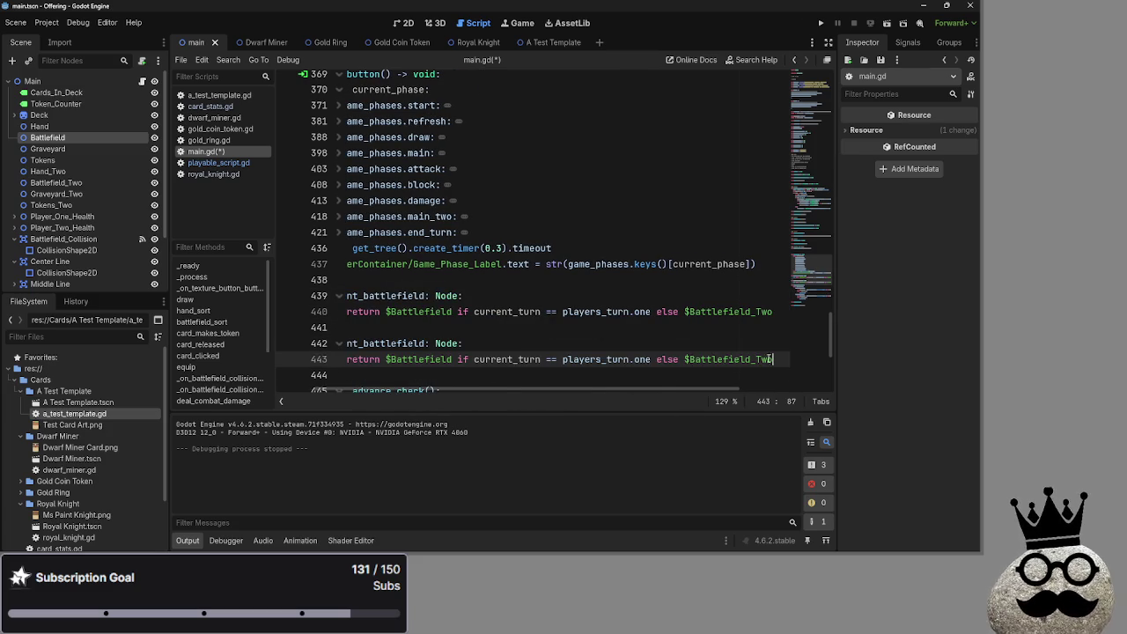
pyautogui.press('BackSpace')
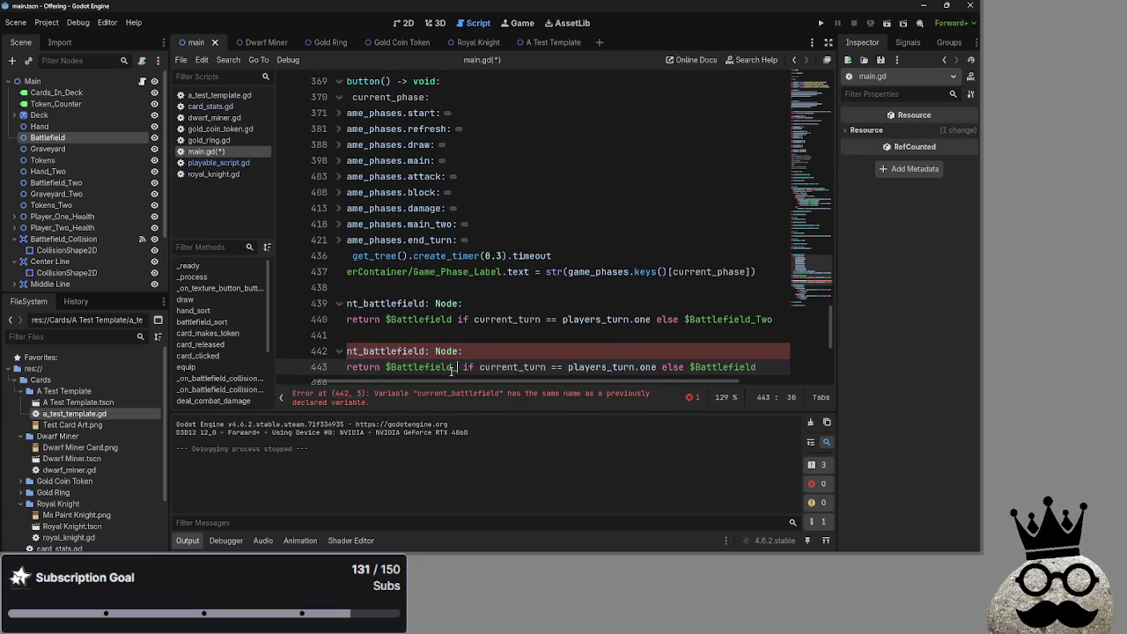
pyautogui.write('_T')
pyautogui.press('Return')
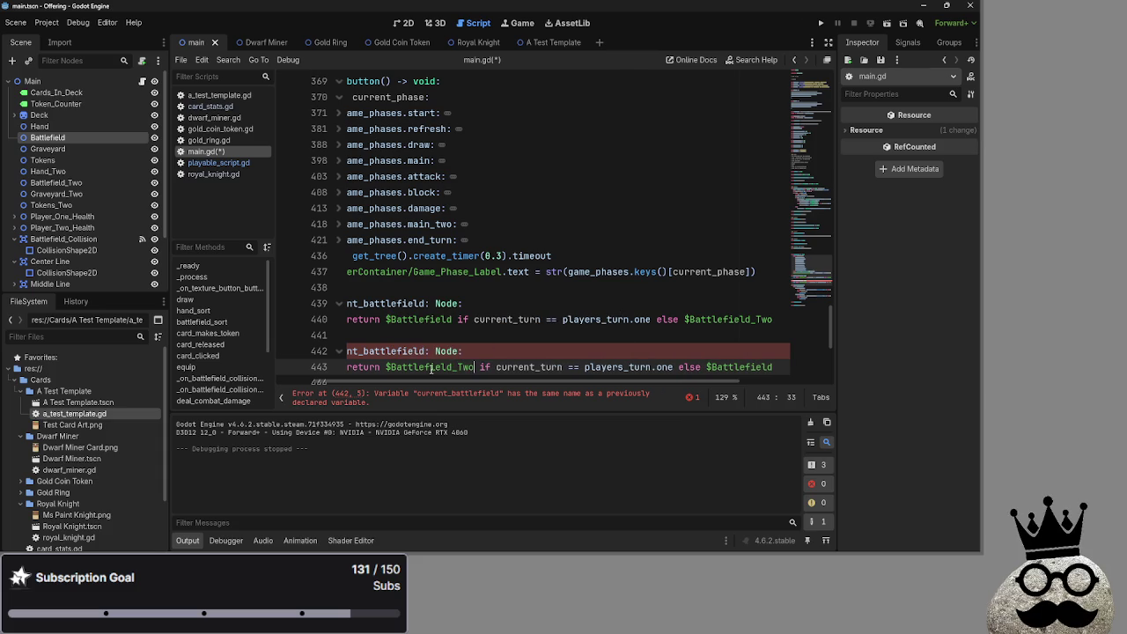
# Step: Rename the copied getter variable to opposing_battlefield
pyautogui.hscroll(-3, 431, 361)
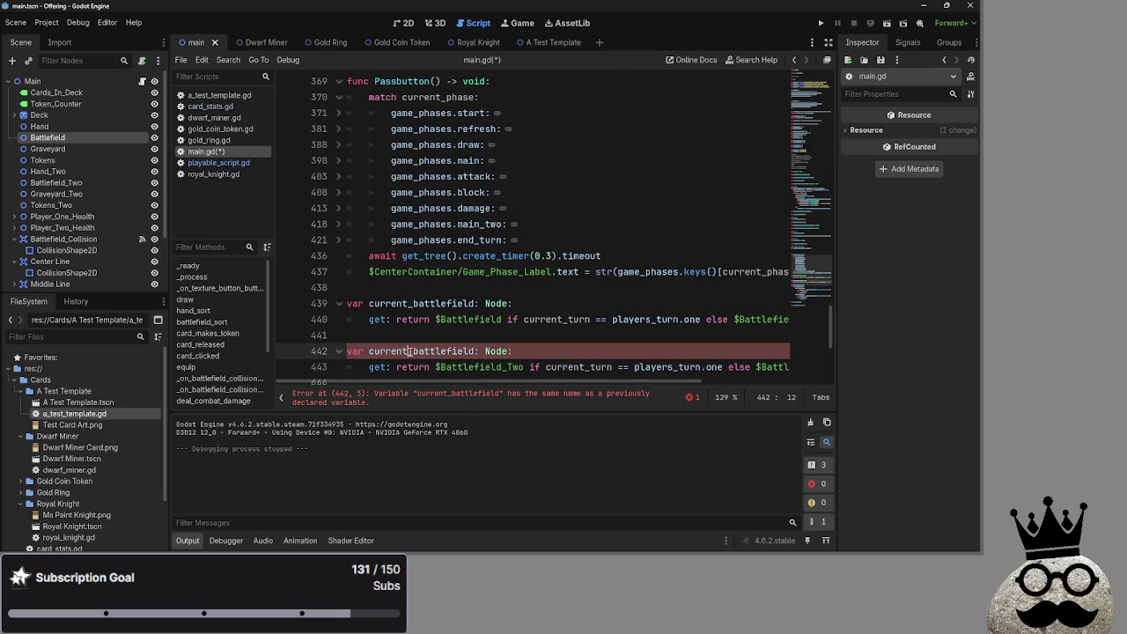
pyautogui.moveTo(408, 351); pyautogui.dragTo(368, 352)
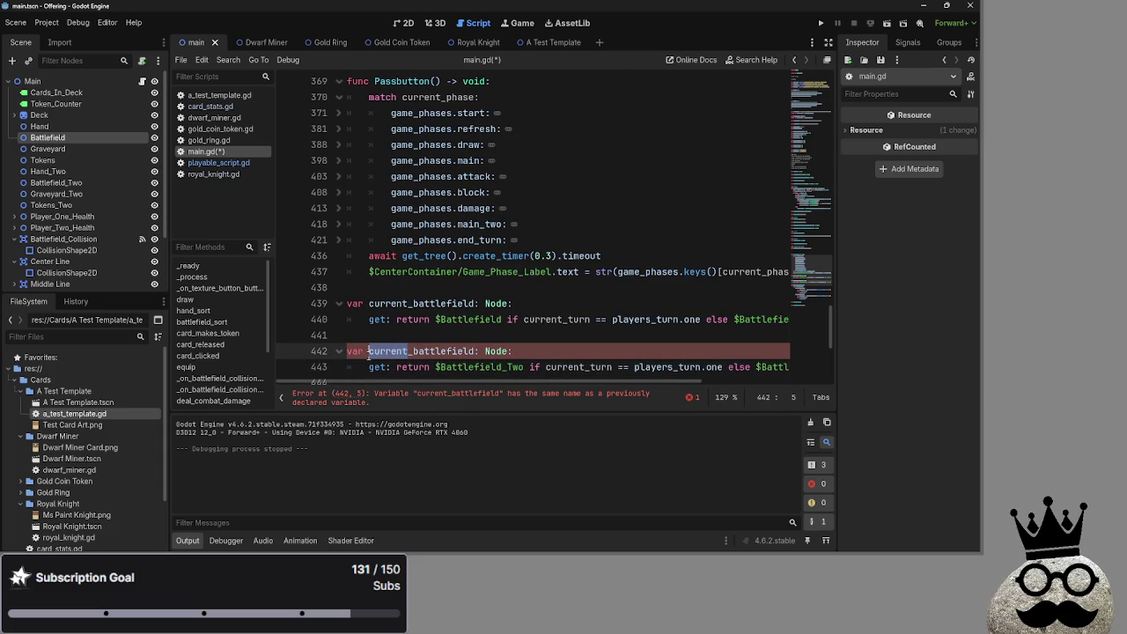
pyautogui.write('opposi')
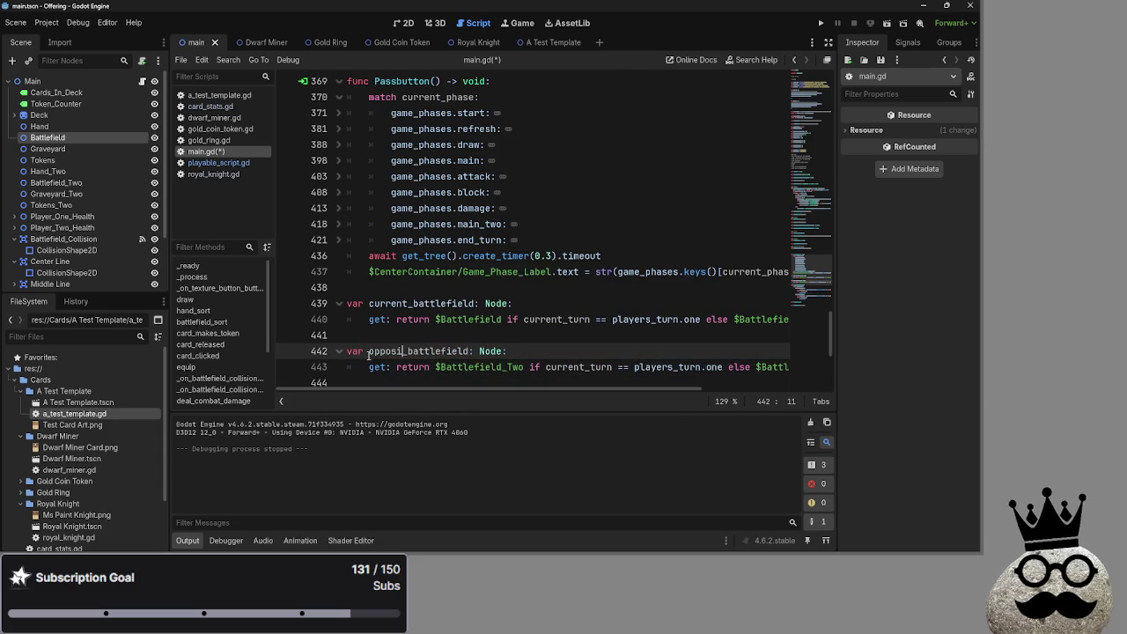
pyautogui.write('ng')
pyautogui.doubleClick(368, 352)
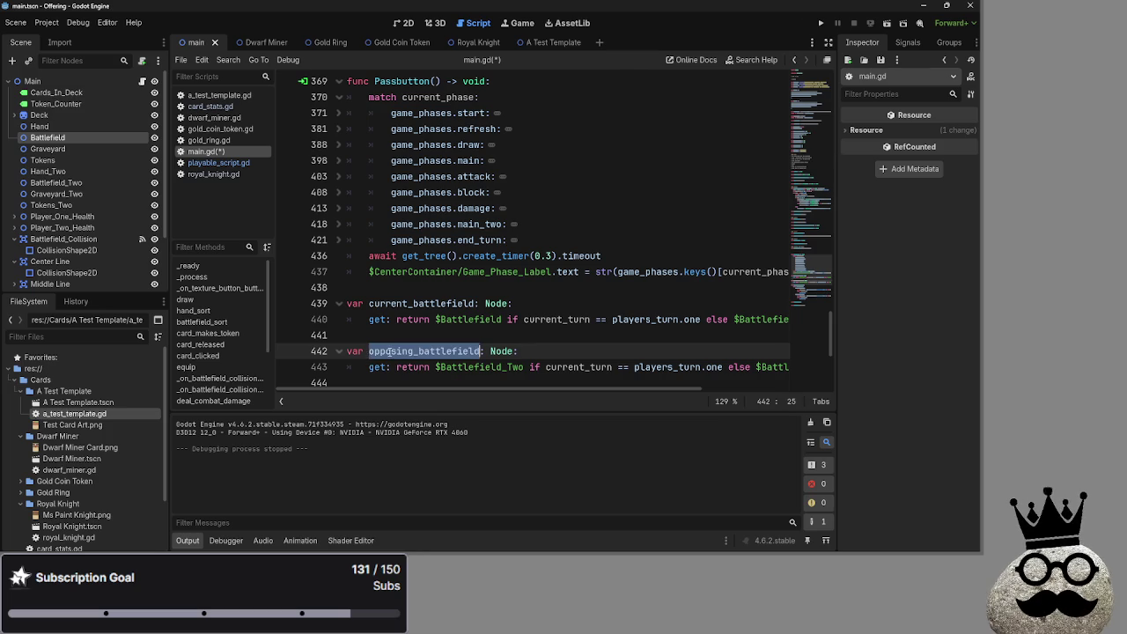
pyautogui.hotkey('alt', 'Tab')
pyautogui.hotkey('alt', 'Tab')
pyautogui.hotkey('alt', 'Tab')
# Step: Replace current_battlefield with opposing_battlefield in the block-phase has_actions line 452
pyautogui.press('Escape')
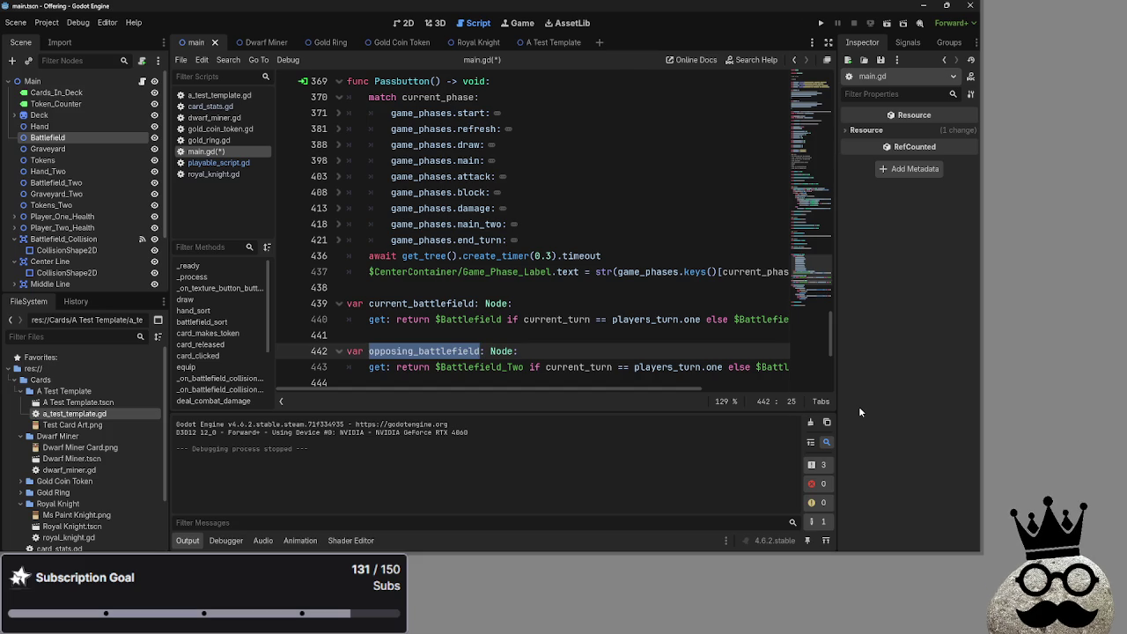
pyautogui.press('XF86AudioLowerVolume')
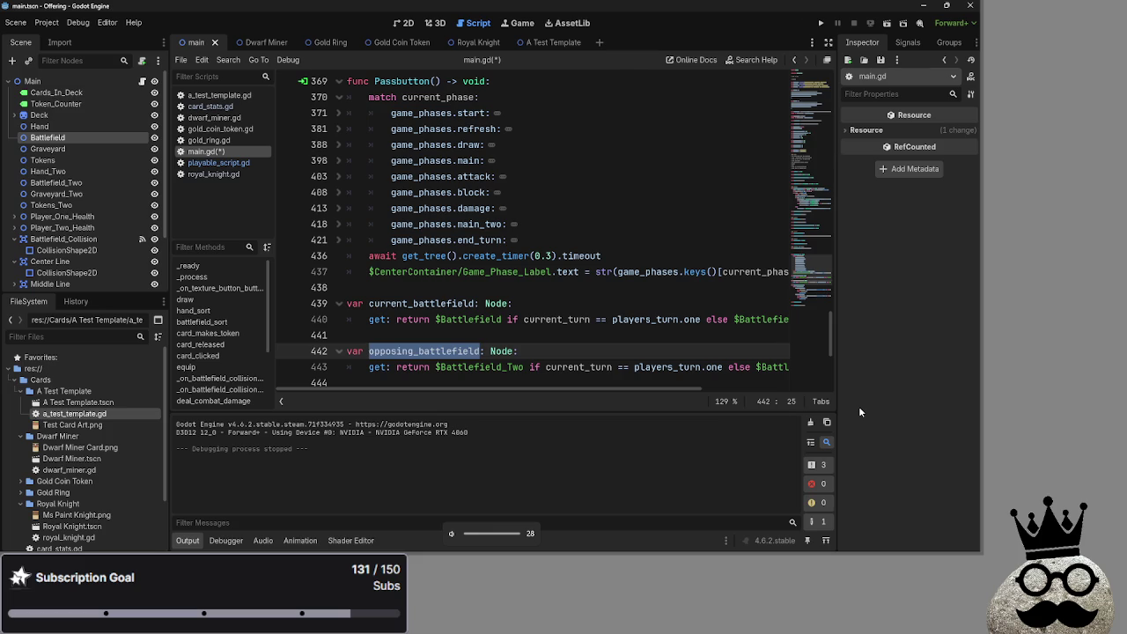
pyautogui.press('XF86AudioLowerVolume')
pyautogui.click(558, 374)
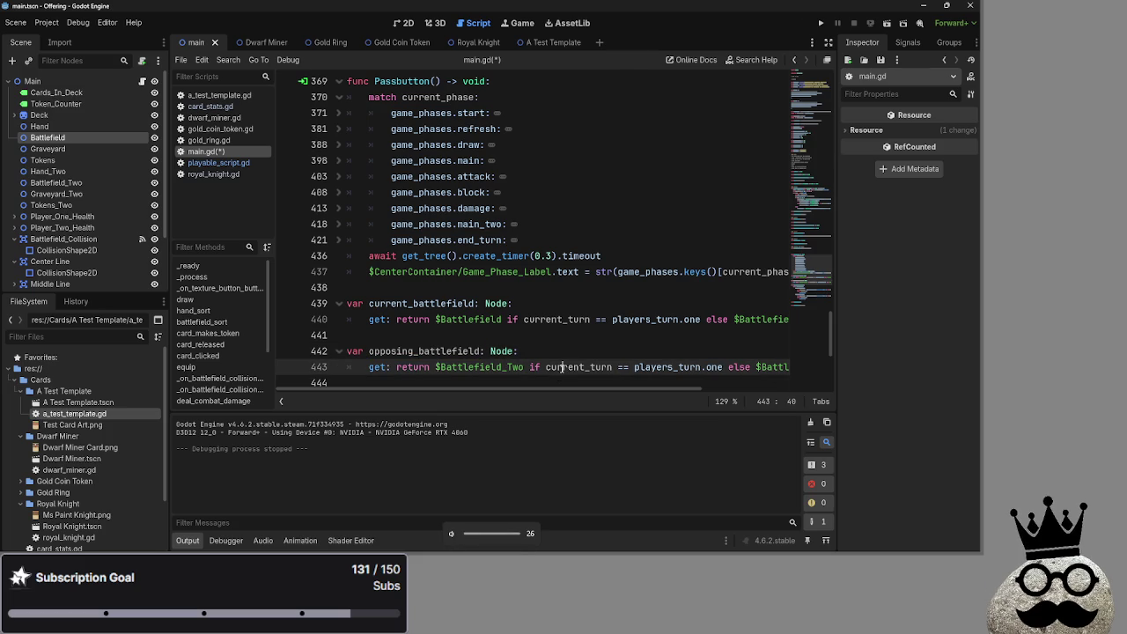
pyautogui.scroll(-2, 517, 330)
pyautogui.doubleClick(413, 257)
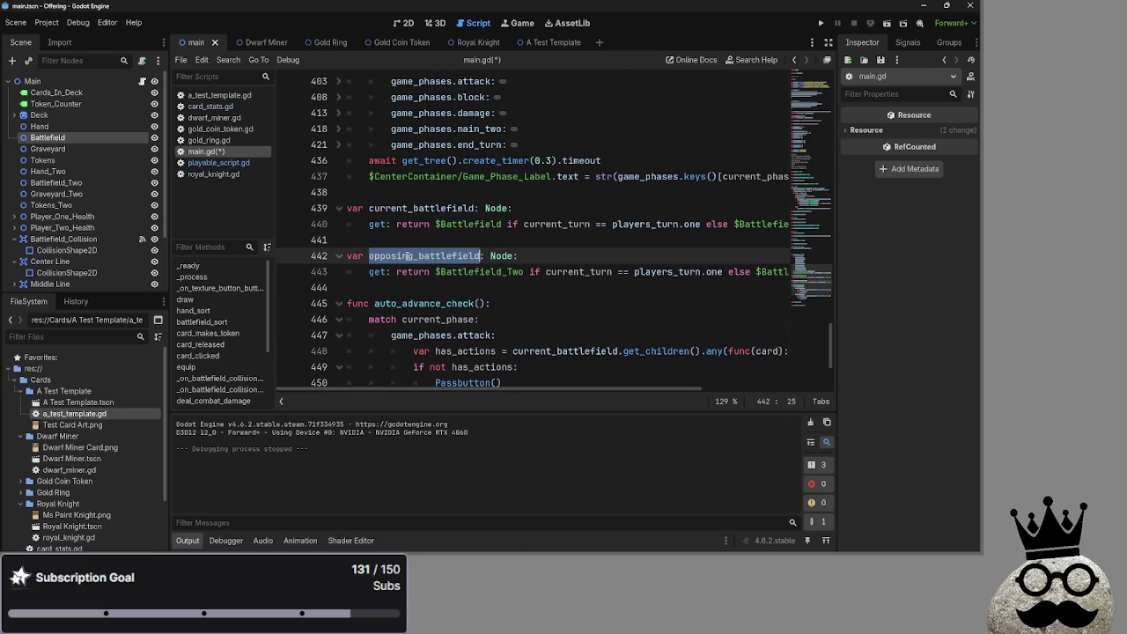
pyautogui.scroll(-3, 440, 269)
pyautogui.click(472, 272)
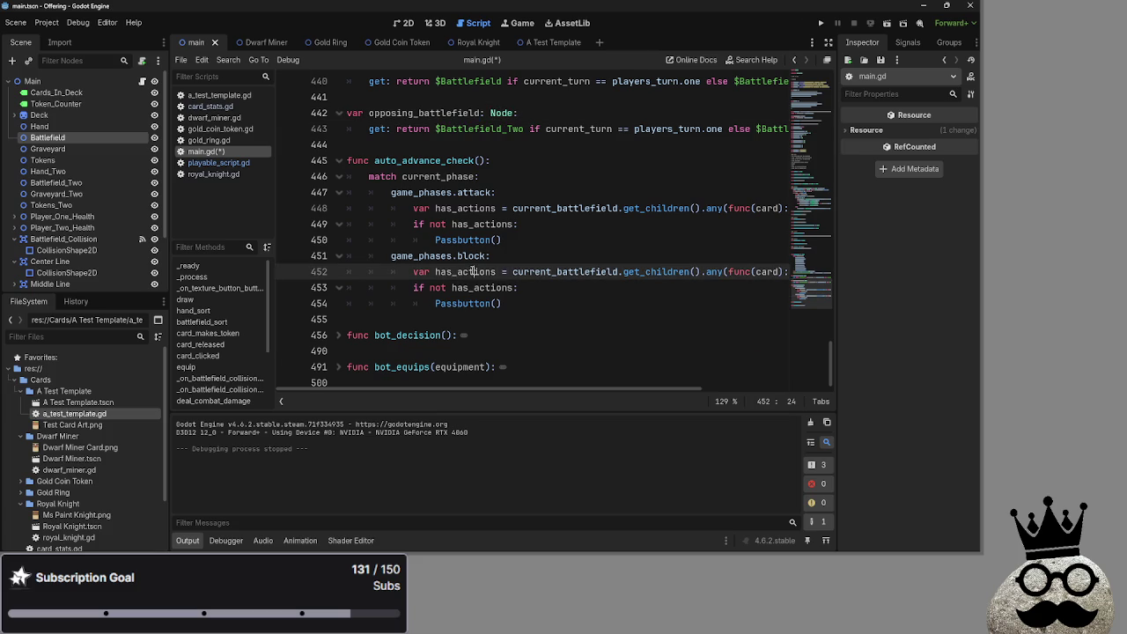
pyautogui.doubleClick(567, 271)
pyautogui.write('opposing_battlefield')
pyautogui.click(634, 289)
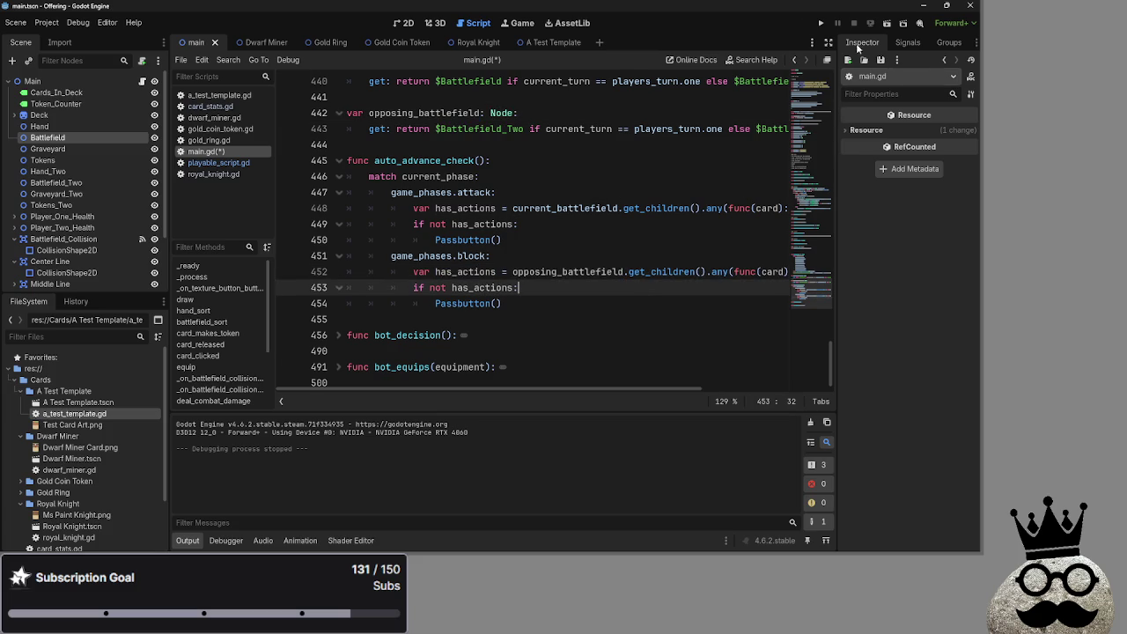
# Step: Run the project and advance phases through both turns until line 452's 'attacking' error halts it
pyautogui.click(818, 24)
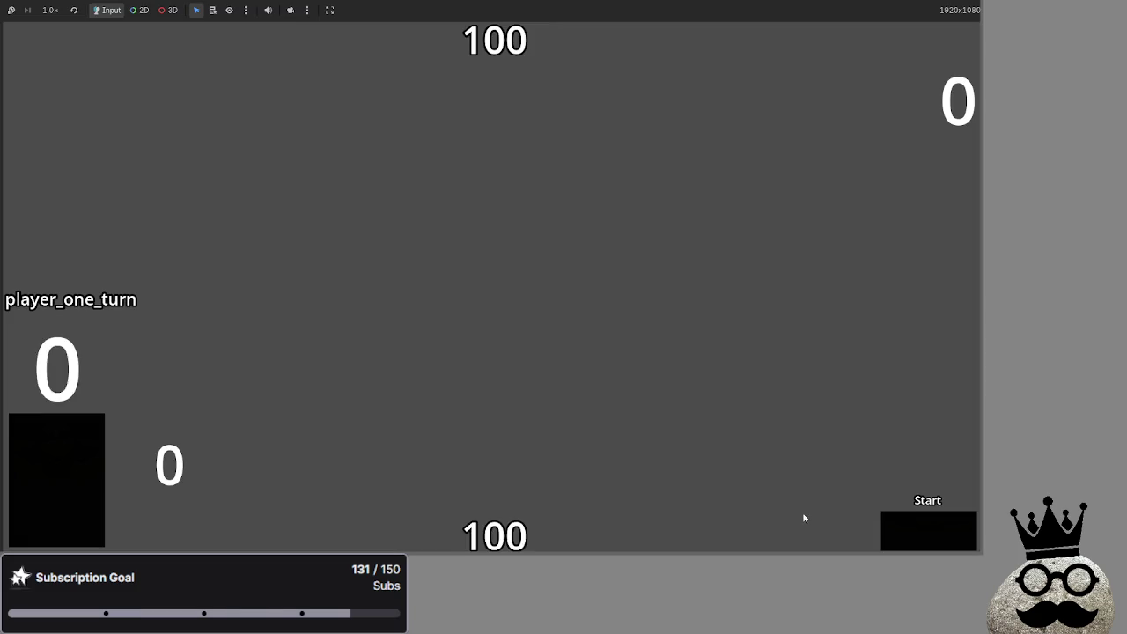
pyautogui.click(911, 532)
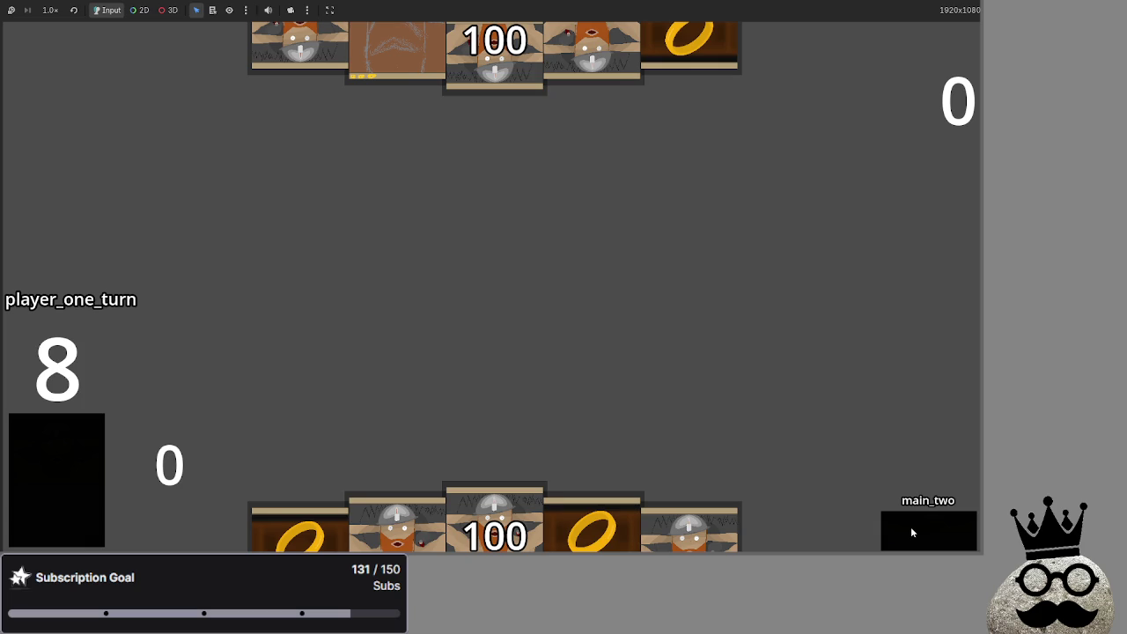
pyautogui.click(911, 532)
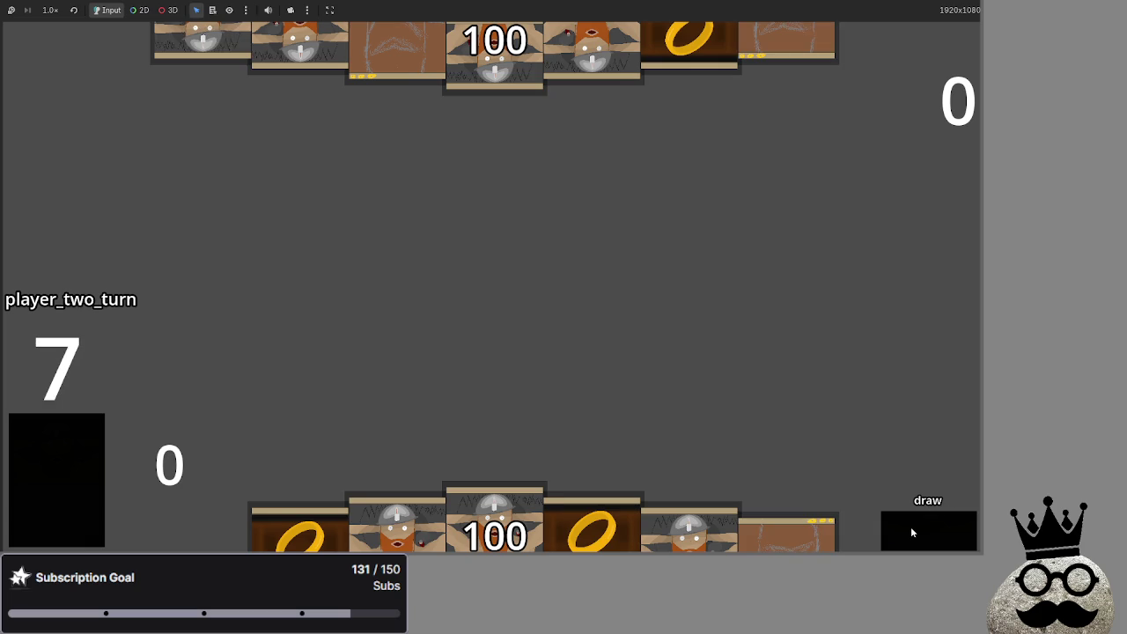
pyautogui.click(911, 531)
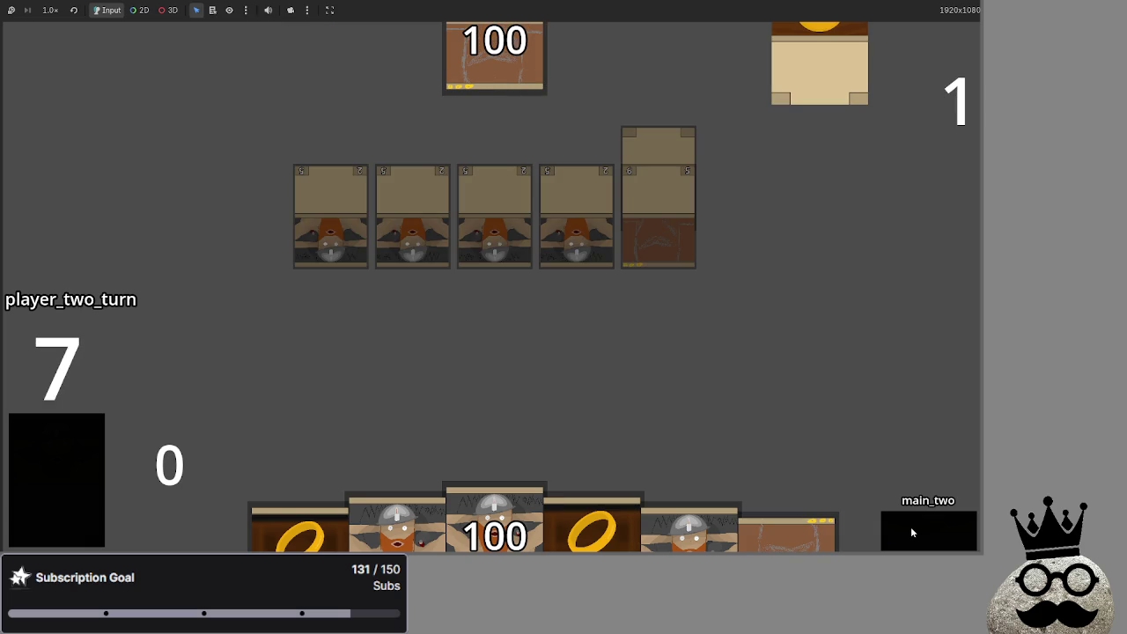
pyautogui.click(911, 532)
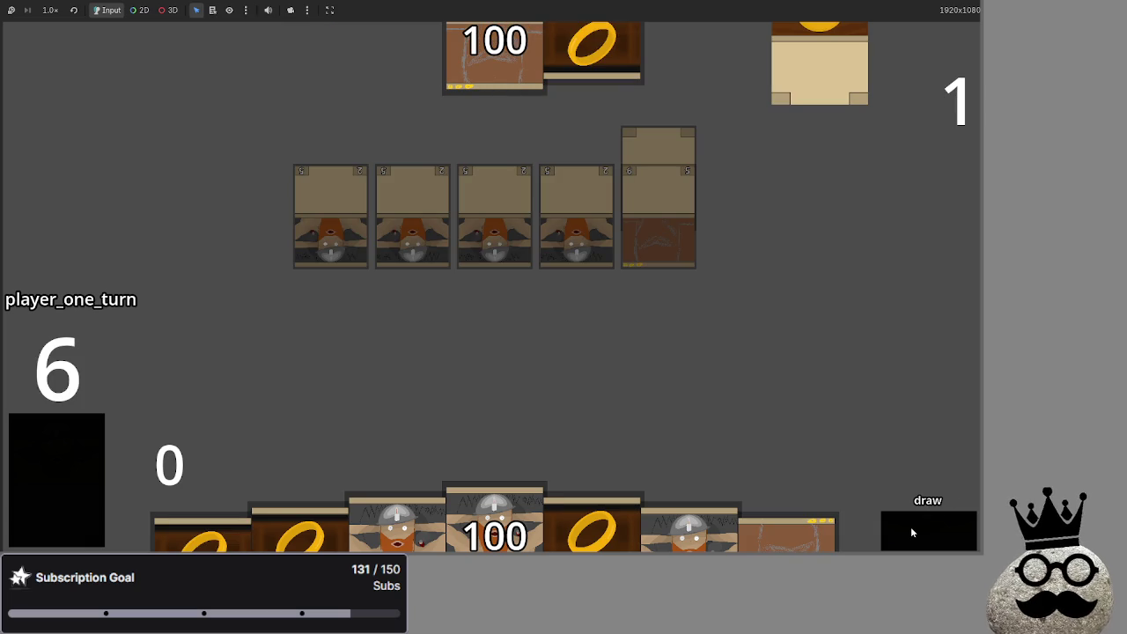
pyautogui.click(911, 529)
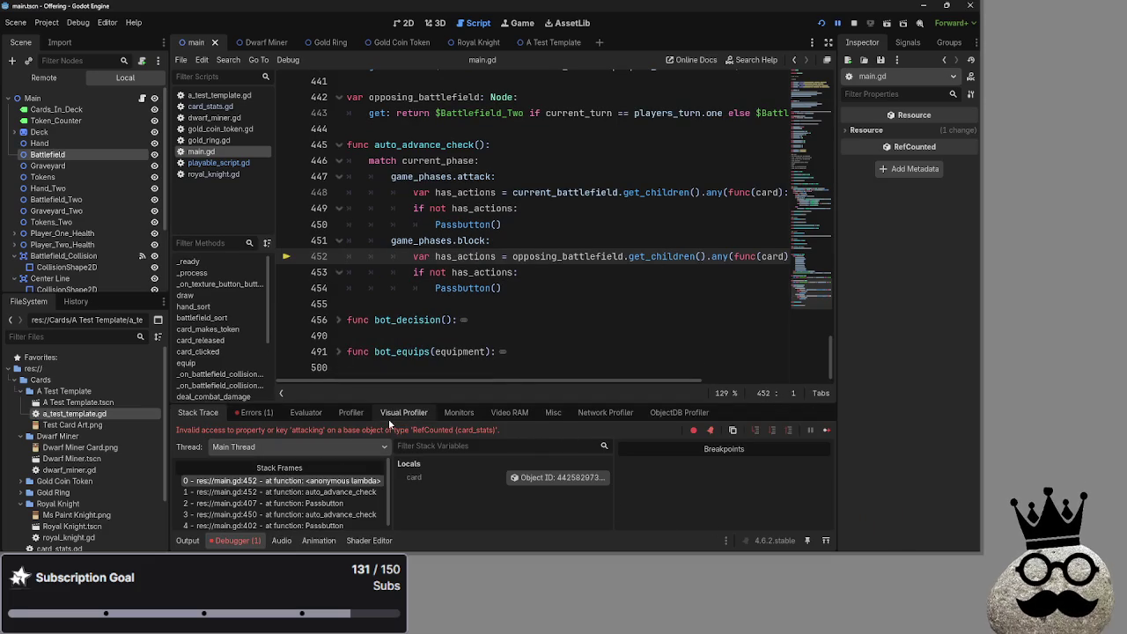
# Step: Delete 'info.' so line 452 reads card.attacking
pyautogui.moveTo(606, 382); pyautogui.dragTo(730, 381)
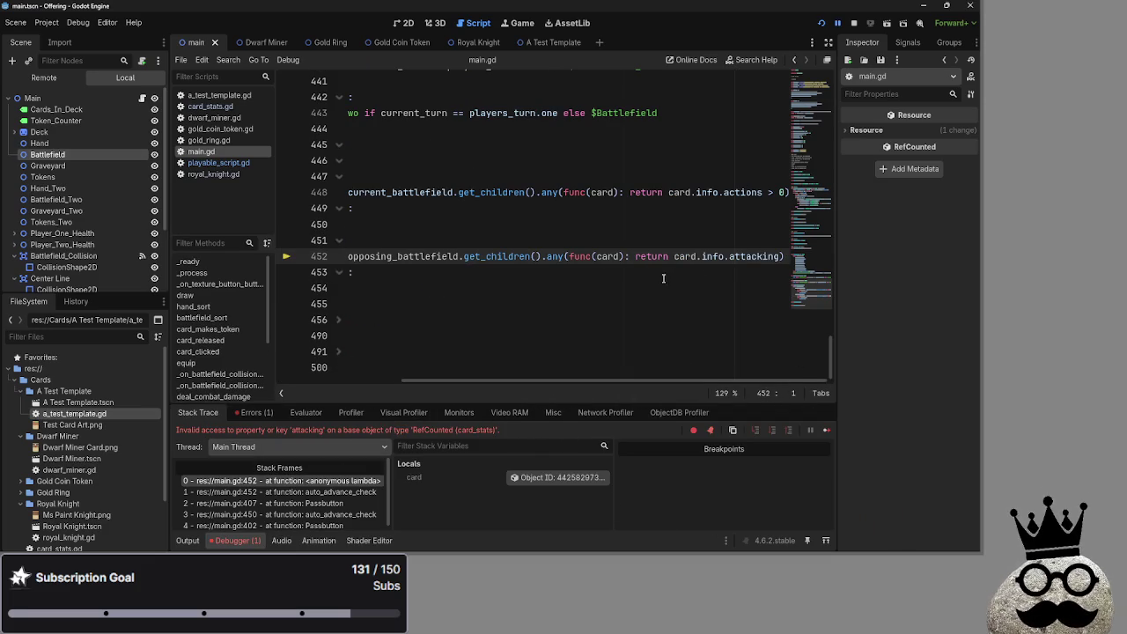
pyautogui.moveTo(729, 256); pyautogui.dragTo(702, 256)
pyautogui.press('BackSpace')
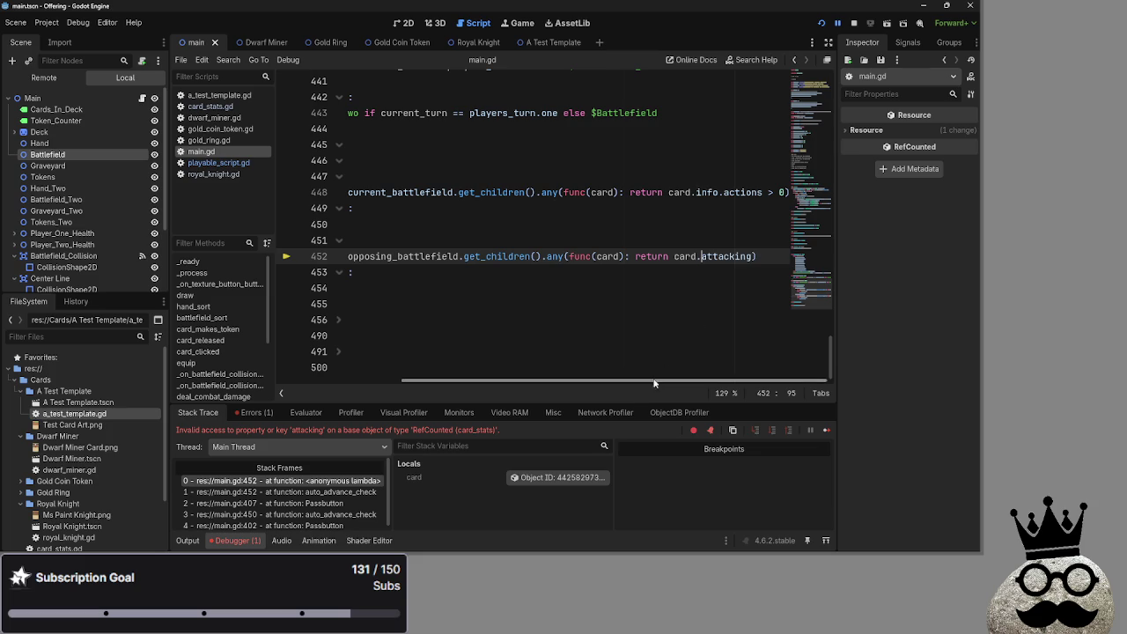
pyautogui.click(788, 192)
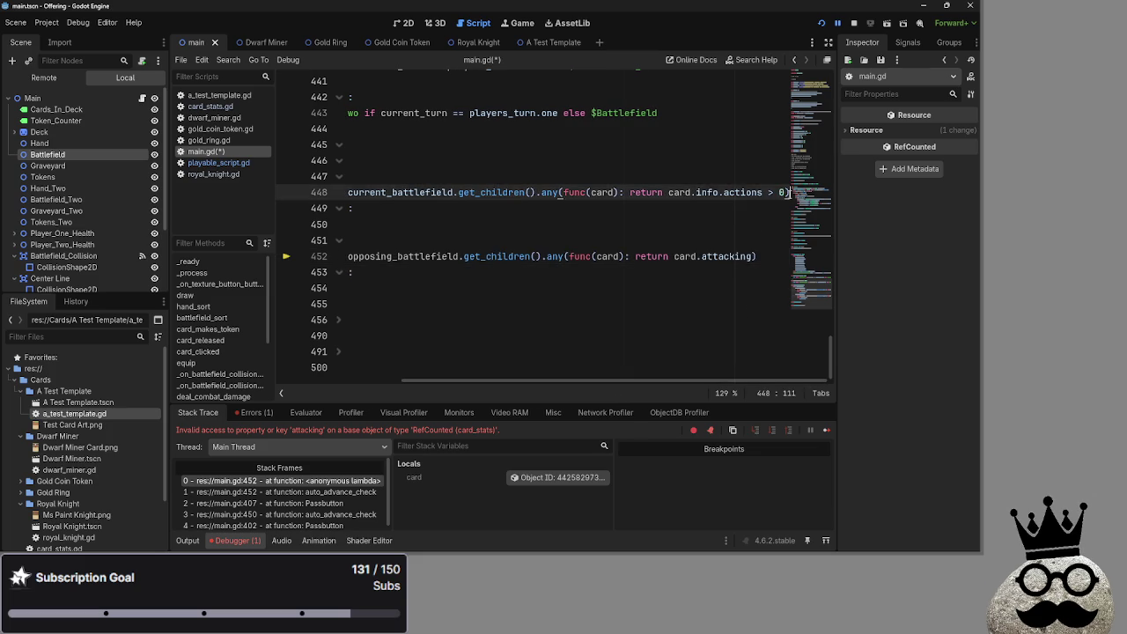
pyautogui.click(315, 204)
pyautogui.click(300, 193)
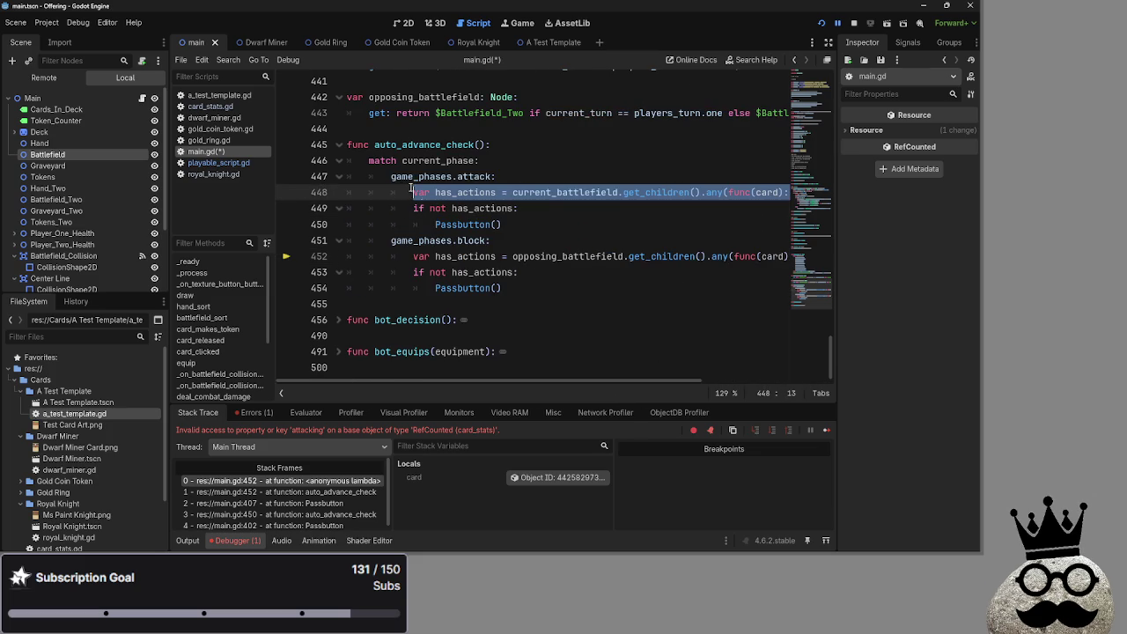
pyautogui.click(599, 227)
# Step: Rename has_actions to card_attacking on lines 452–453 and rerun the game with F5
pyautogui.doubleClick(475, 256)
pyautogui.write('card')
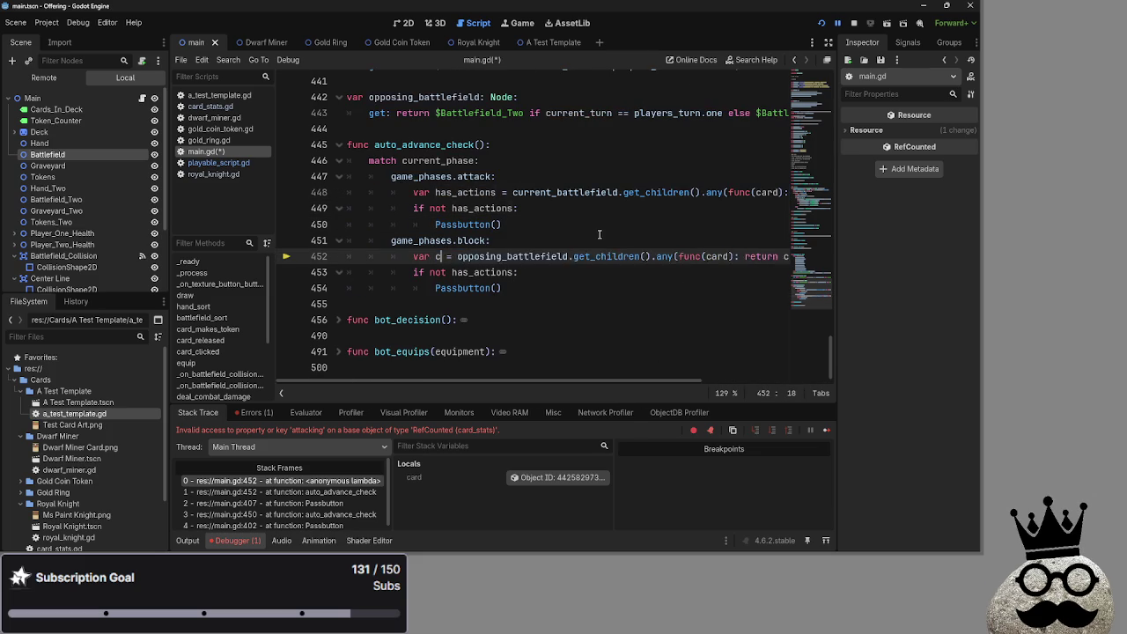
pyautogui.write('_attack')
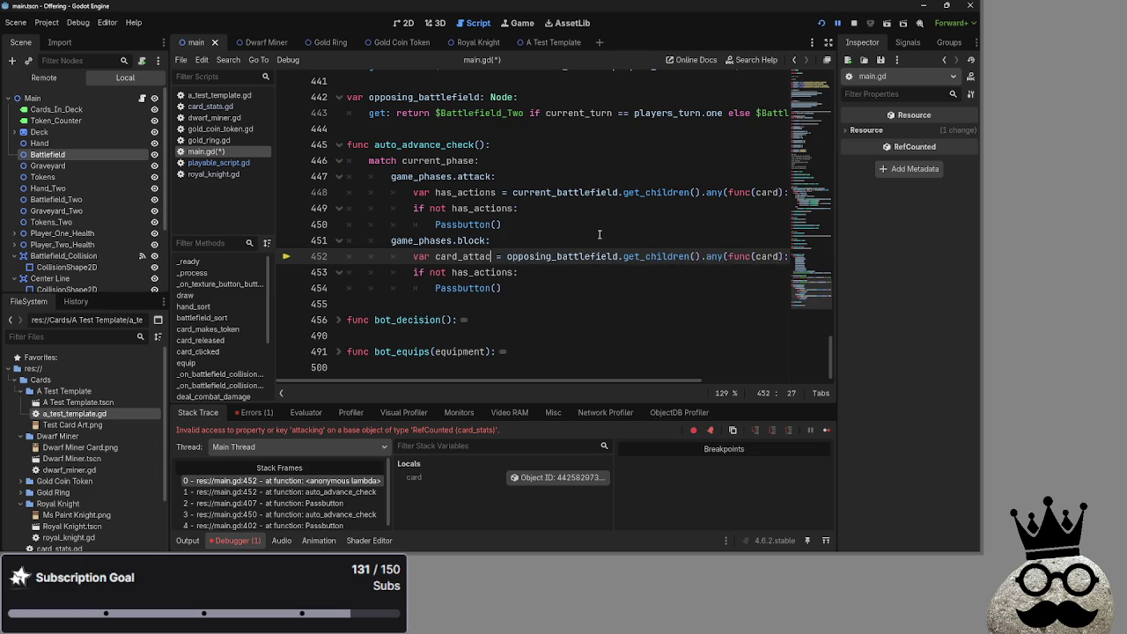
pyautogui.write('ing')
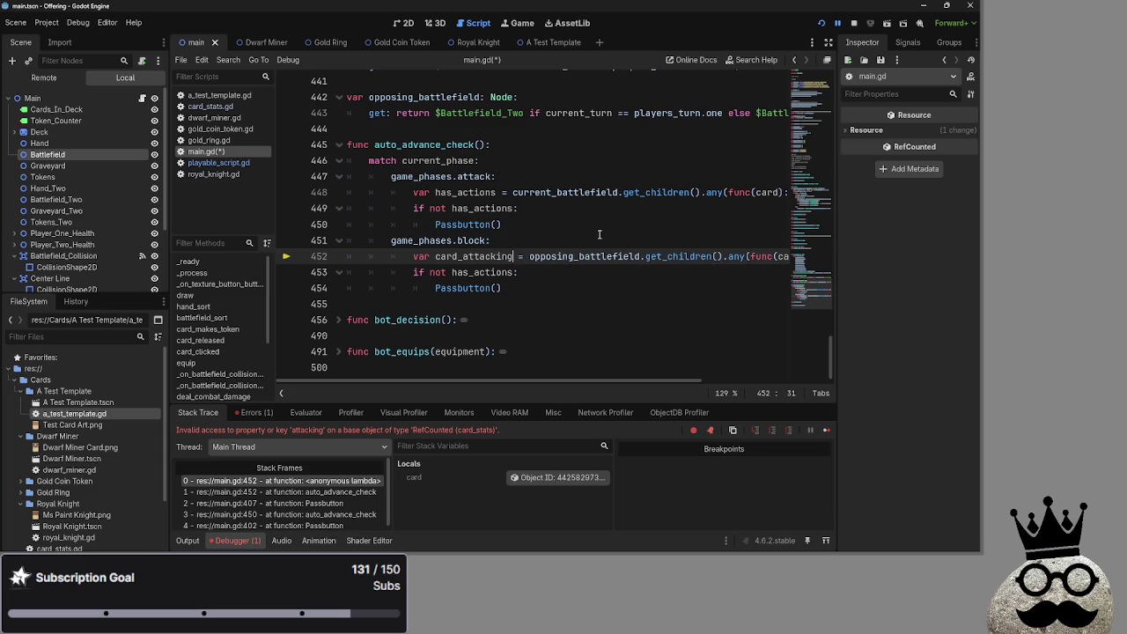
pyautogui.doubleClick(460, 268)
pyautogui.hotkey('ctrl', 'c')
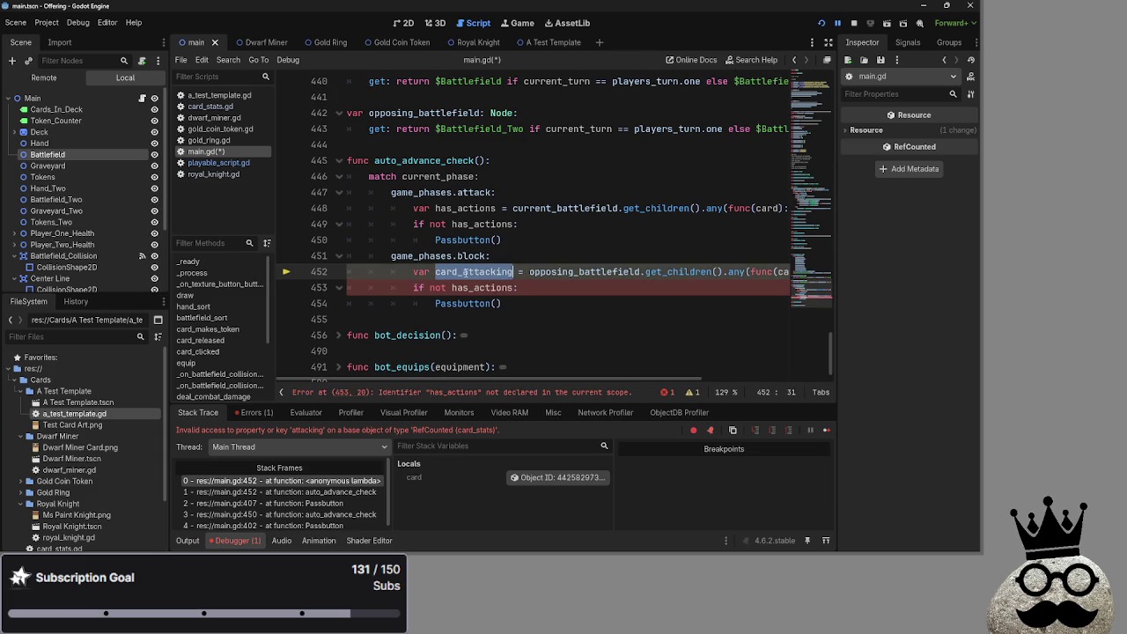
pyautogui.doubleClick(483, 287)
pyautogui.hotkey('ctrl', 'v')
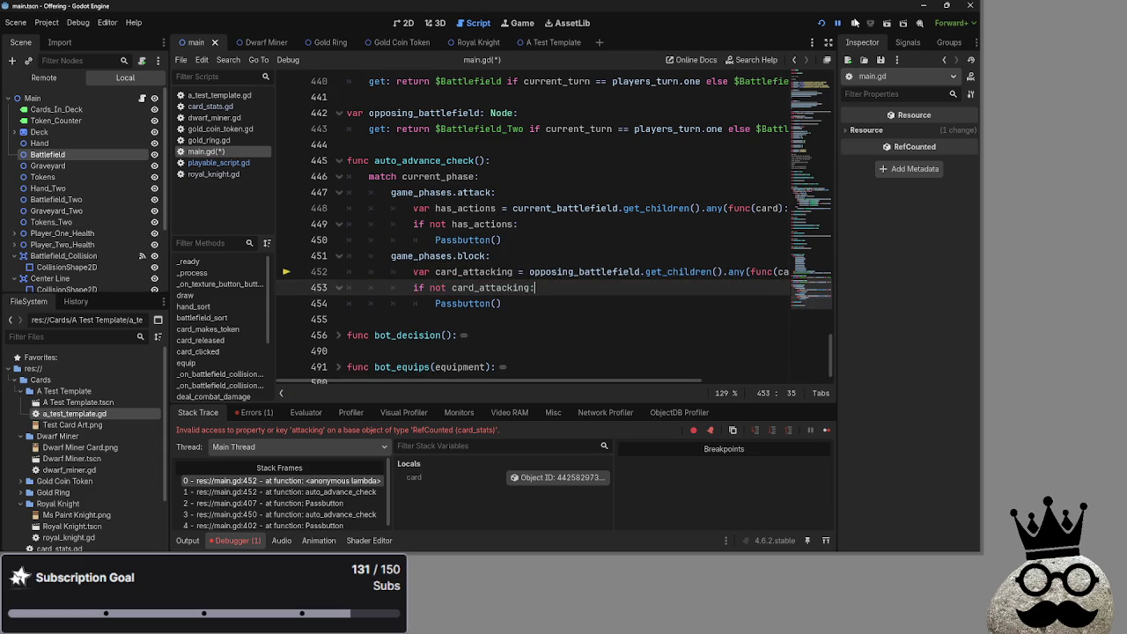
pyautogui.press('F5')
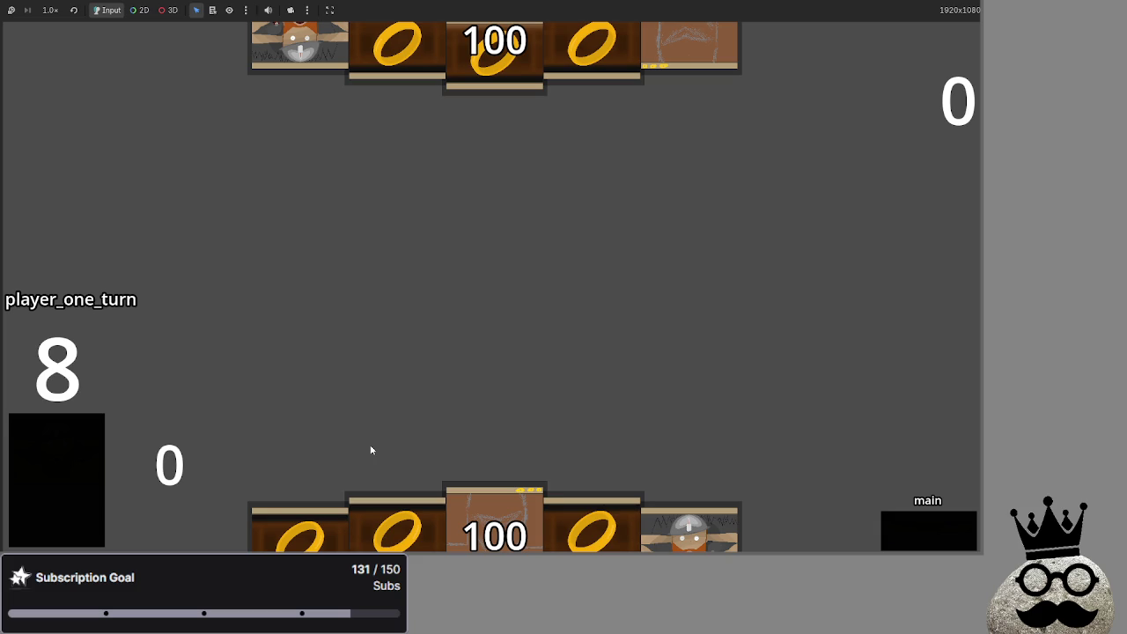
# Step: Play a ring and the dwarf onto the battlefield, then advance through main_two to player two's turn
pyautogui.click(360, 503)
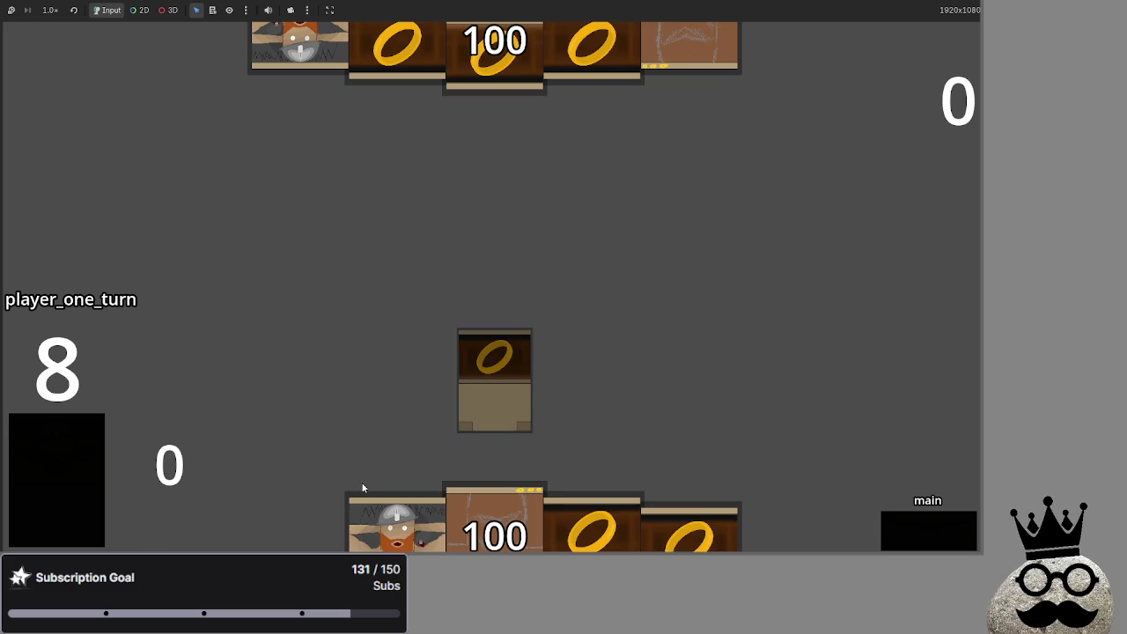
pyautogui.moveTo(376, 502)
pyautogui.mouseDown()
pyautogui.moveTo(405, 348)
pyautogui.moveTo(577, 378)
pyautogui.mouseUp()
pyautogui.click(907, 522)
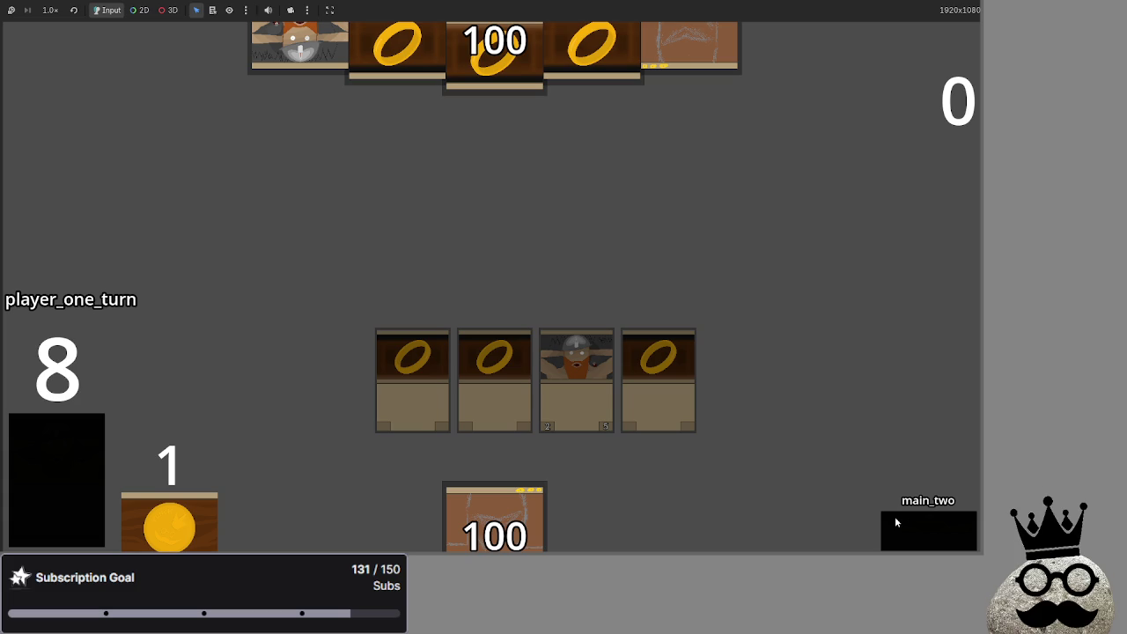
pyautogui.click(894, 516)
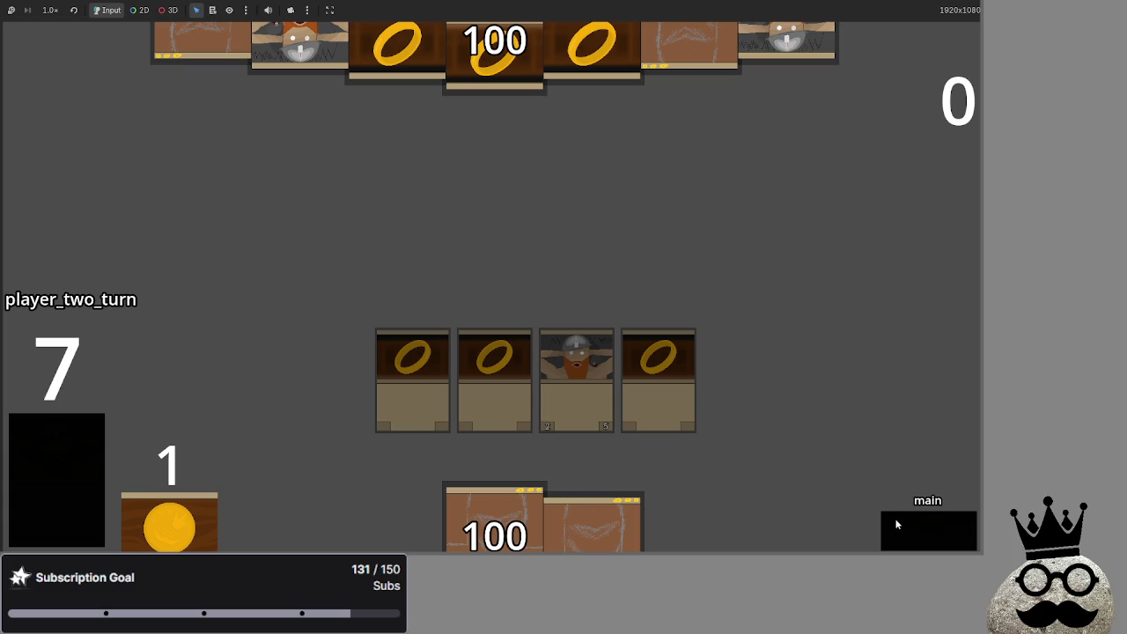
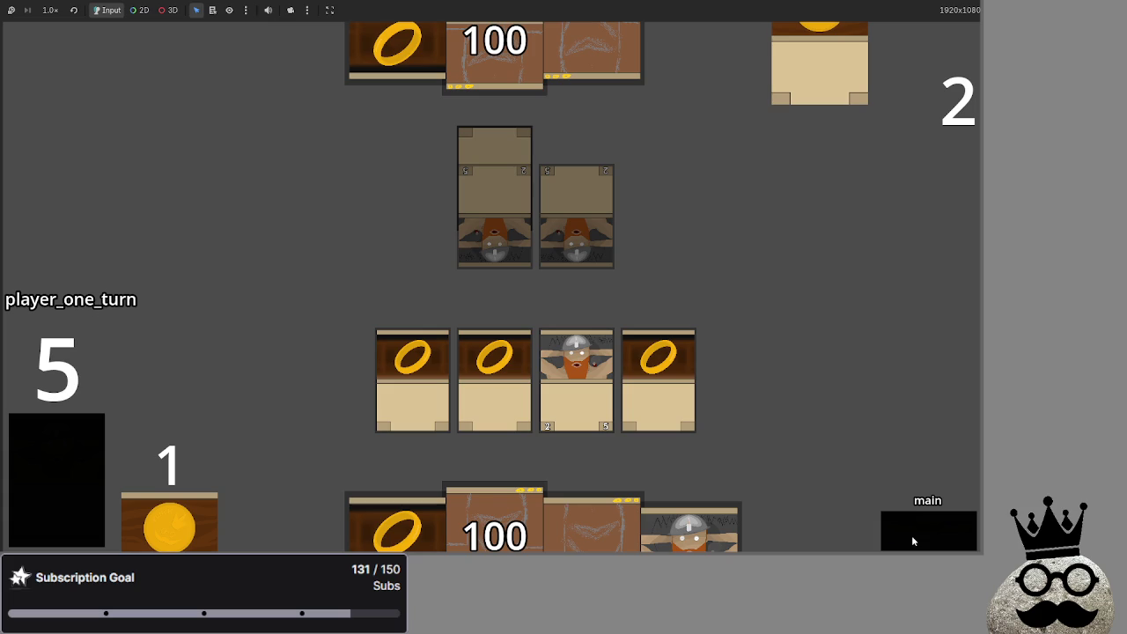
# Step: Play the dwarf, attach a ring card to it, and attack to drop the opponent to 98
pyautogui.click(723, 497)
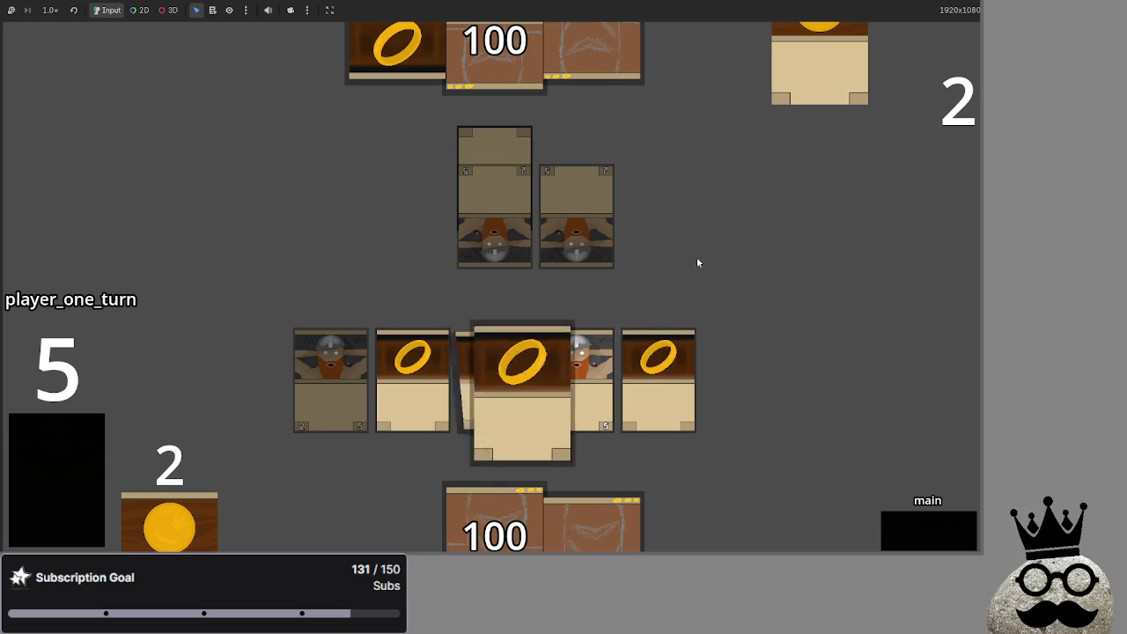
pyautogui.moveTo(625, 370)
pyautogui.mouseDown()
pyautogui.moveTo(585, 348)
pyautogui.moveTo(484, 346)
pyautogui.moveTo(519, 352)
pyautogui.mouseUp()
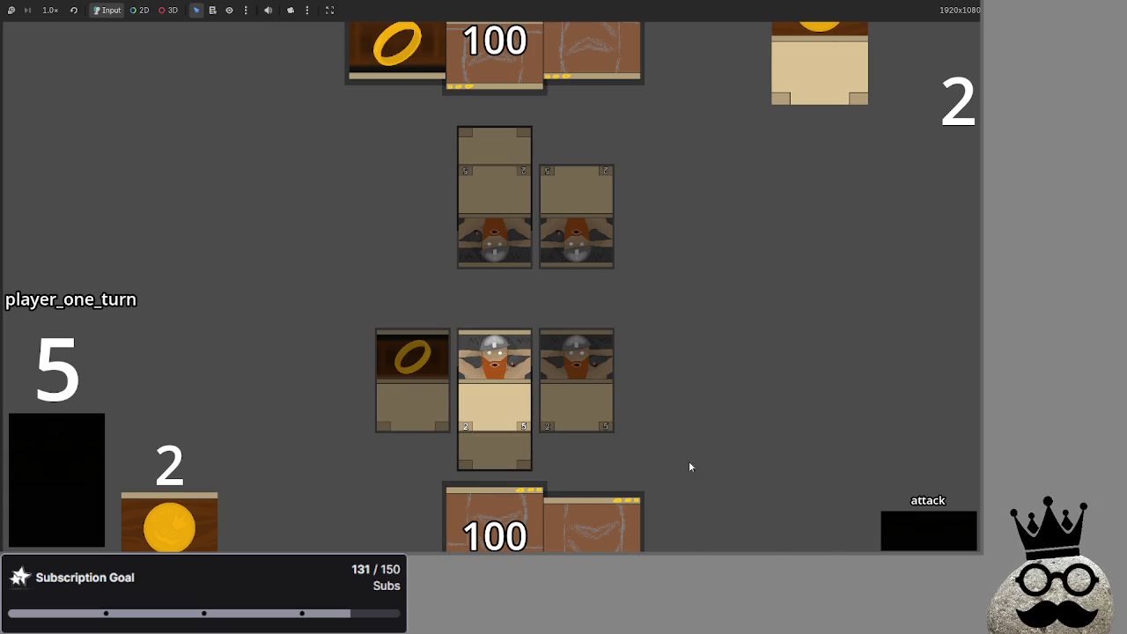
pyautogui.click(964, 529)
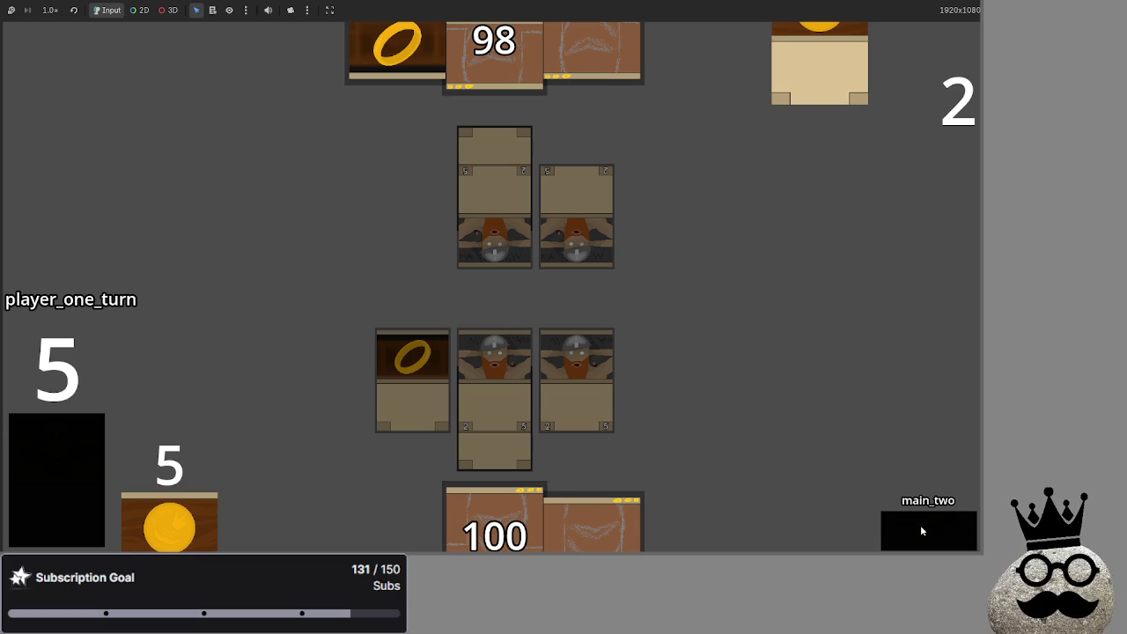
# Step: End the turn and advance player two from draw through main to its attack phase
pyautogui.click(921, 528)
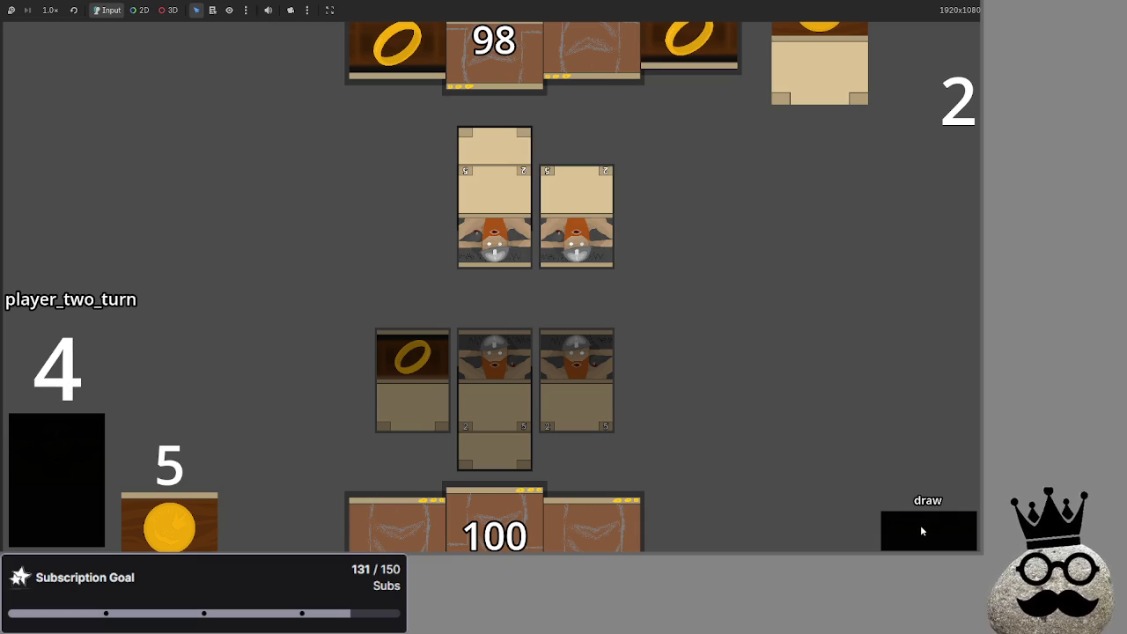
pyautogui.click(920, 525)
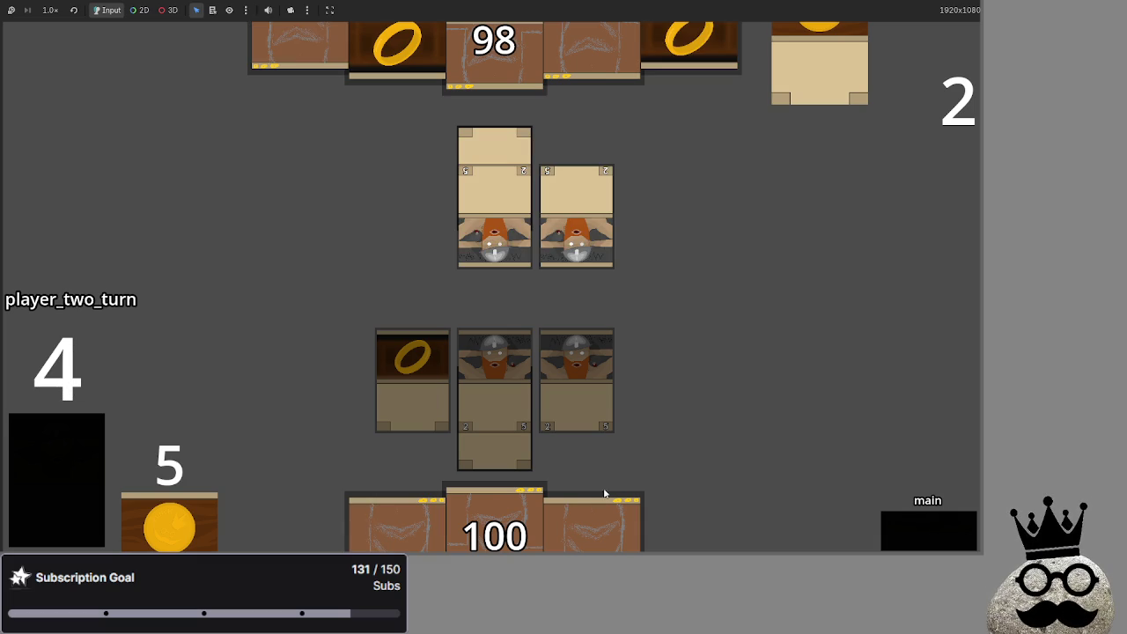
pyautogui.click(903, 525)
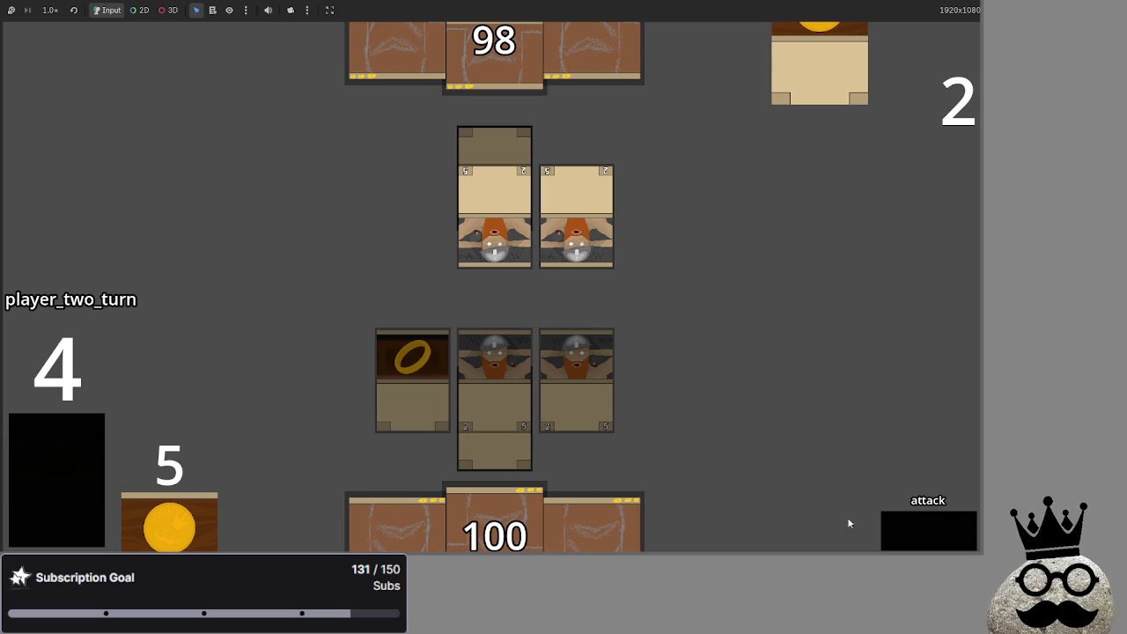
pyautogui.hotkey('alt', 'Tab')
pyautogui.scroll(5, 393, 283)
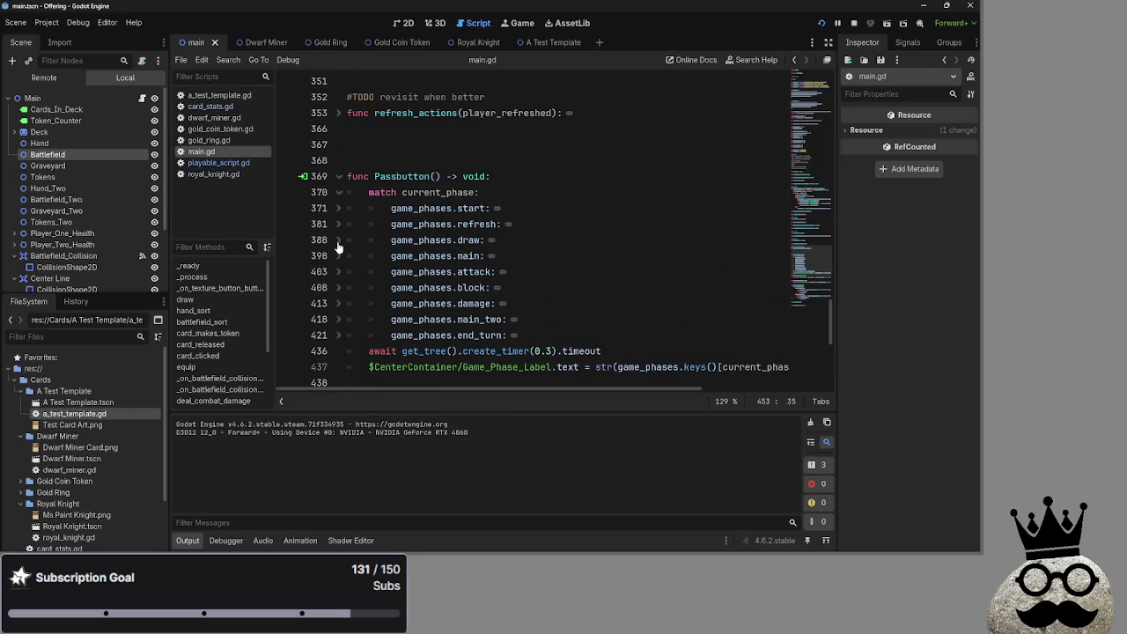
# Step: Expand Passbutton's attack branch and try indenting auto_advance_check(), undoing the faulty indent
pyautogui.click(338, 271)
pyautogui.click(612, 317)
pyautogui.click(616, 304)
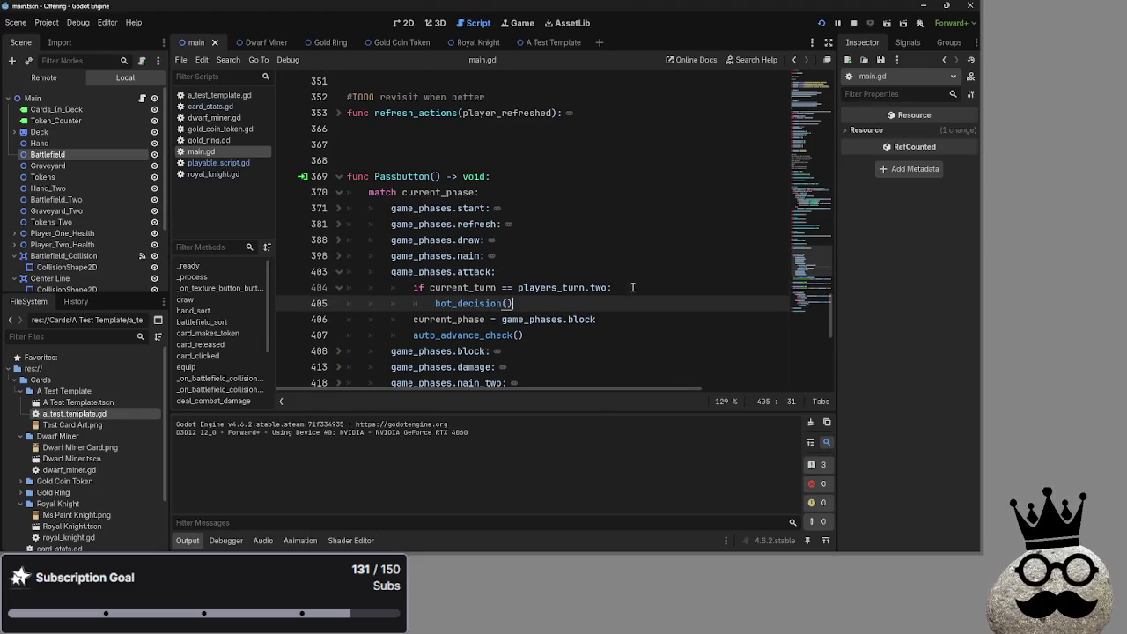
pyautogui.click(634, 288)
pyautogui.click(623, 301)
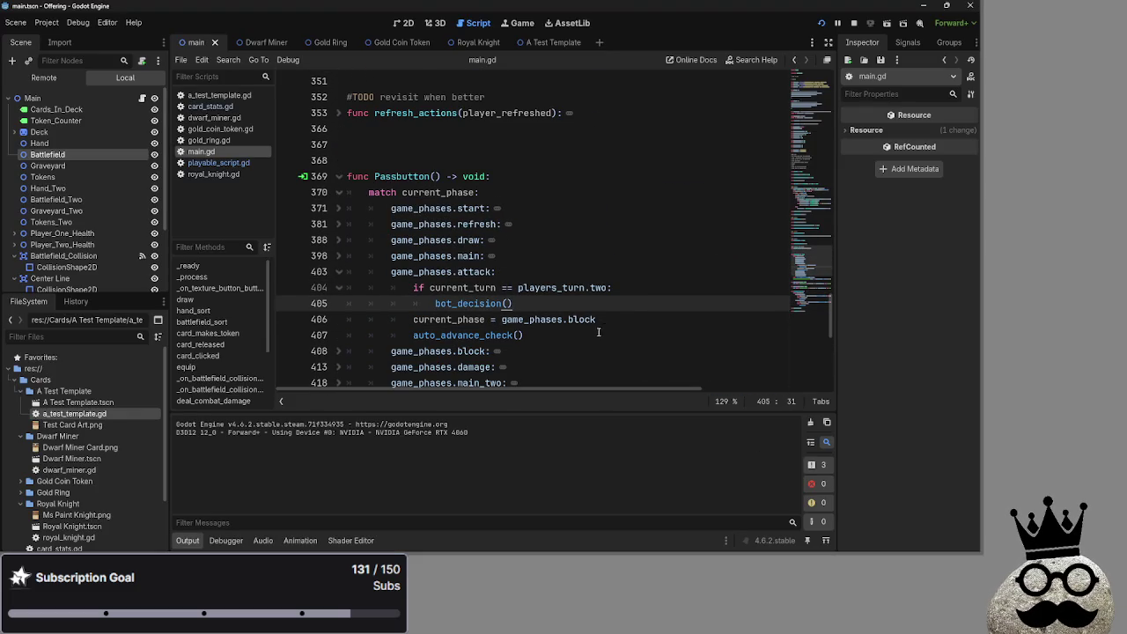
pyautogui.moveTo(548, 304)
pyautogui.mouseDown()
pyautogui.moveTo(411, 288)
pyautogui.moveTo(636, 286)
pyautogui.mouseUp()
pyautogui.click(418, 288)
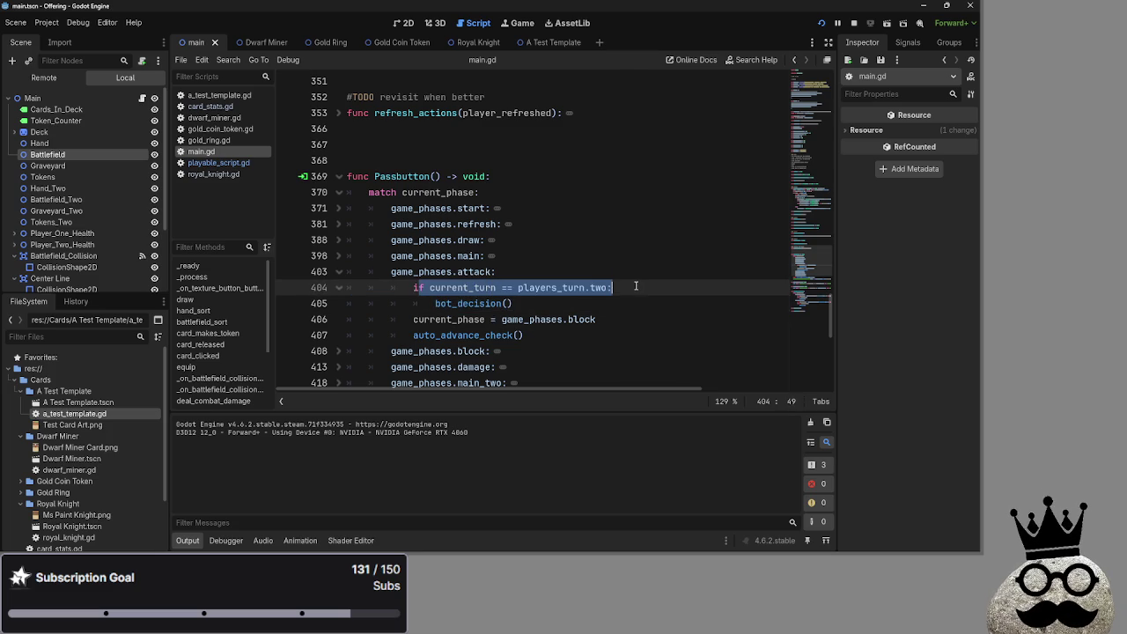
pyautogui.click(546, 335)
pyautogui.press('Home')
pyautogui.press('Tab')
pyautogui.press('End')
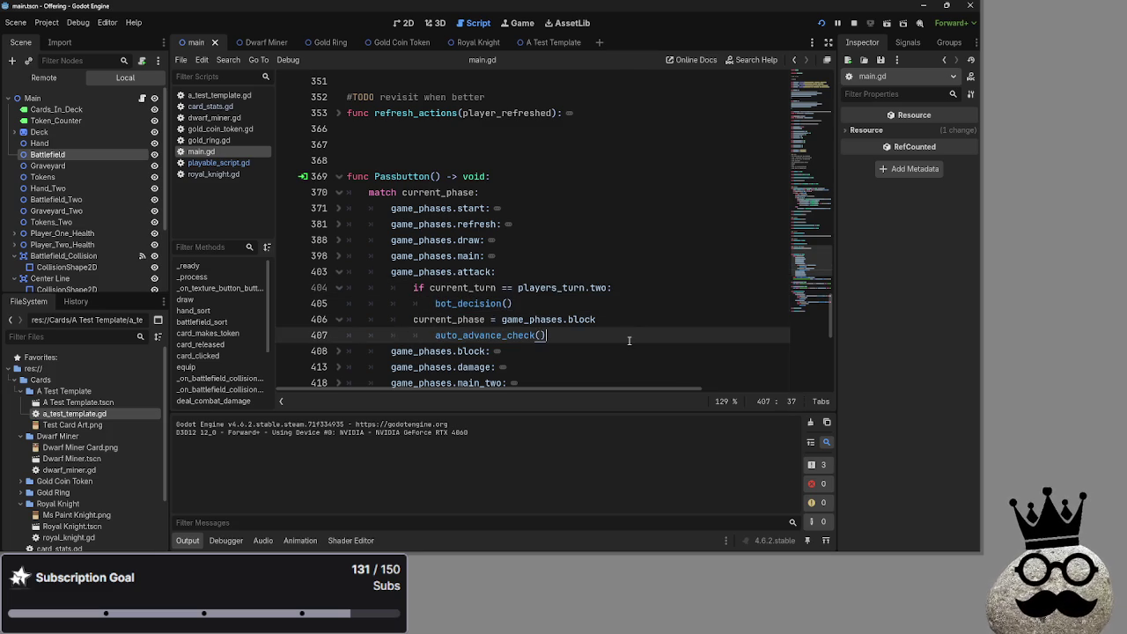
pyautogui.hotkey('ctrl', 'z')
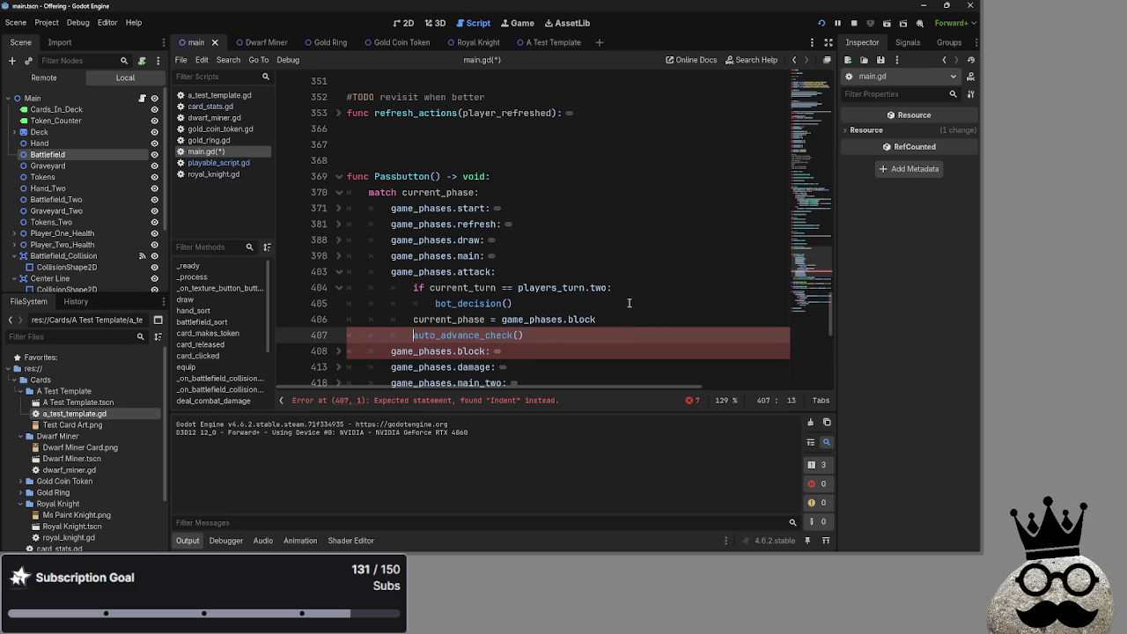
# Step: Copy 'if current_turn == players_turn.two:' below the block phase line and nest auto_advance_check() under it
pyautogui.moveTo(627, 288); pyautogui.dragTo(413, 288)
pyautogui.hotkey('ctrl', 'c')
pyautogui.click(662, 321)
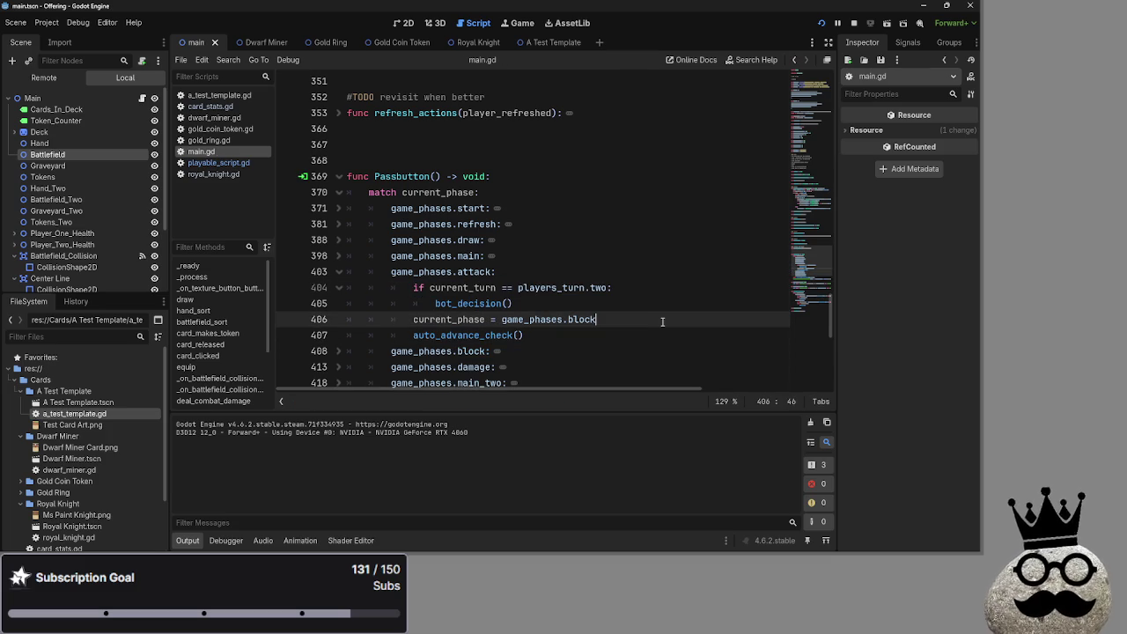
pyautogui.press('Return')
pyautogui.hotkey('ctrl', 'v')
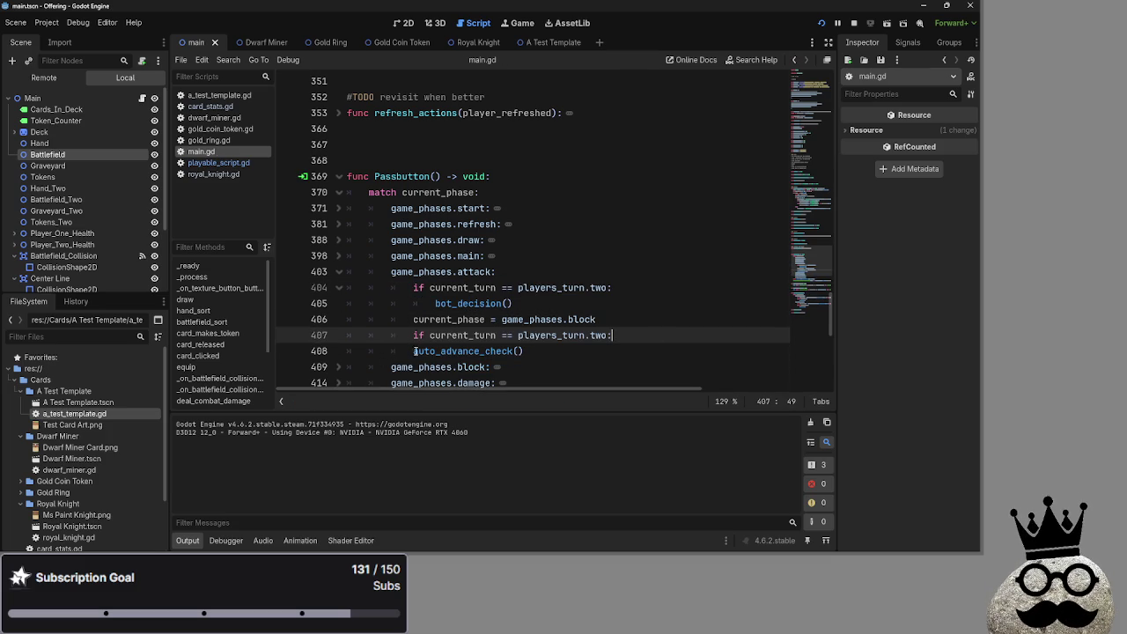
pyautogui.click(416, 351)
pyautogui.press('Tab')
pyautogui.click(607, 351)
# Step: Review bot_decision, current_phase, current_turn and players_turn in the attack branch, comparing with the main case
pyautogui.click(469, 321)
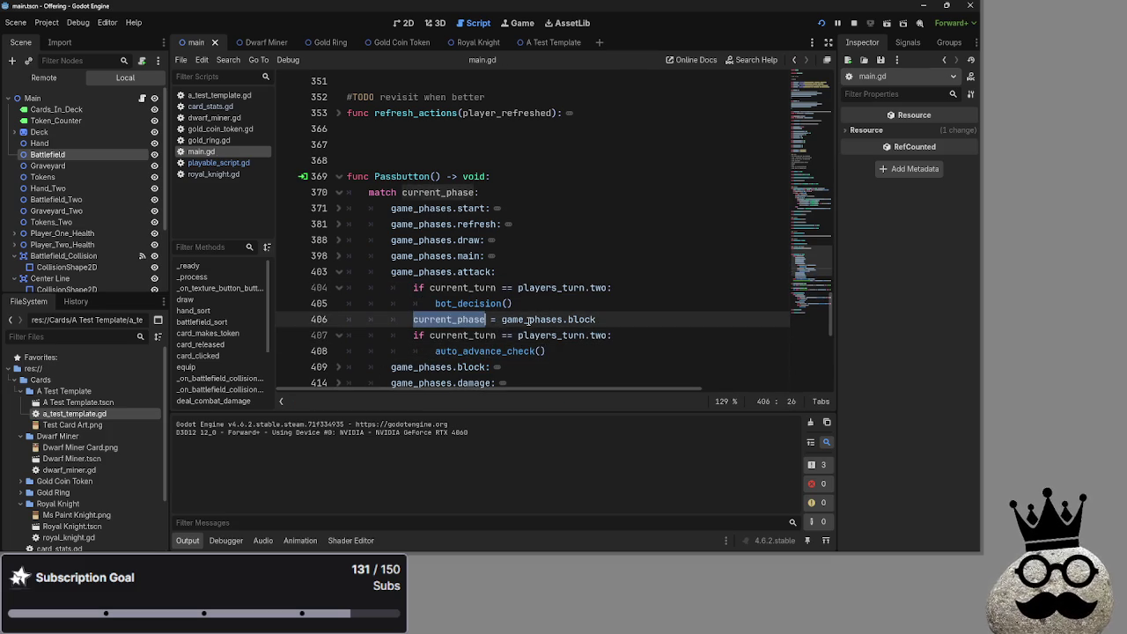
pyautogui.doubleClick(467, 308)
pyautogui.doubleClick(461, 319)
pyautogui.doubleClick(481, 288)
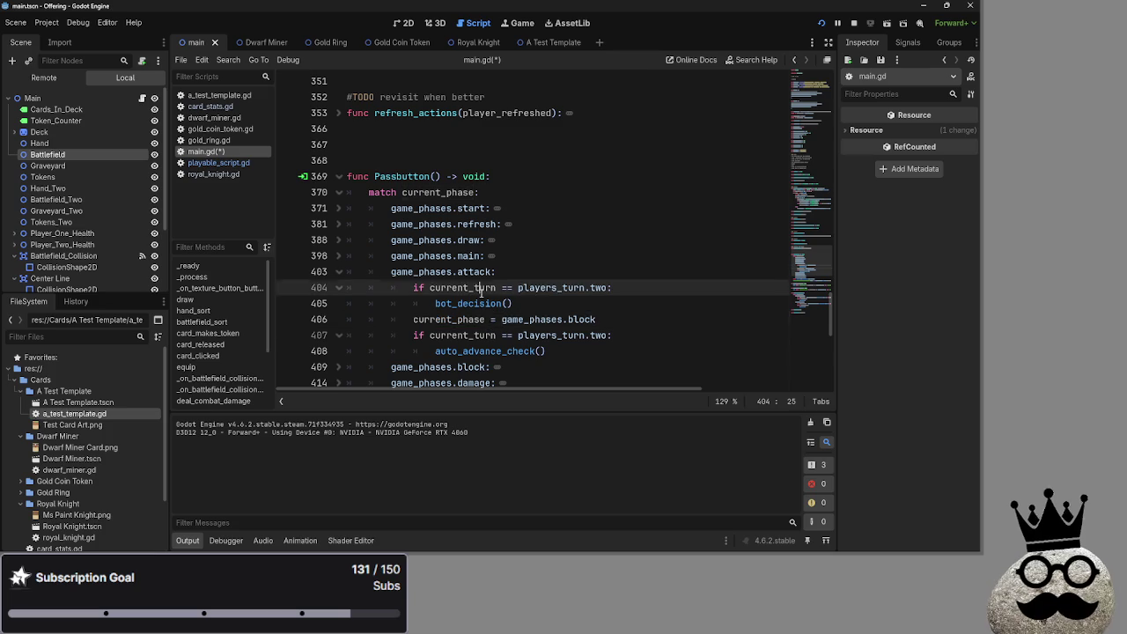
pyautogui.doubleClick(548, 287)
pyautogui.doubleClick(534, 319)
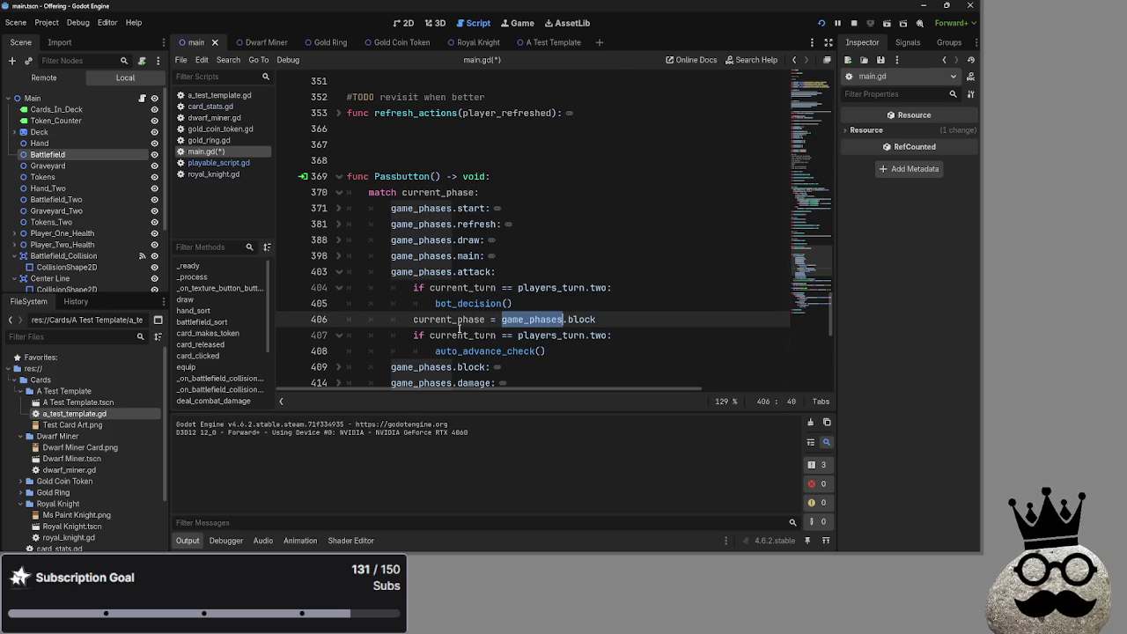
pyautogui.doubleClick(455, 320)
pyautogui.click(454, 320)
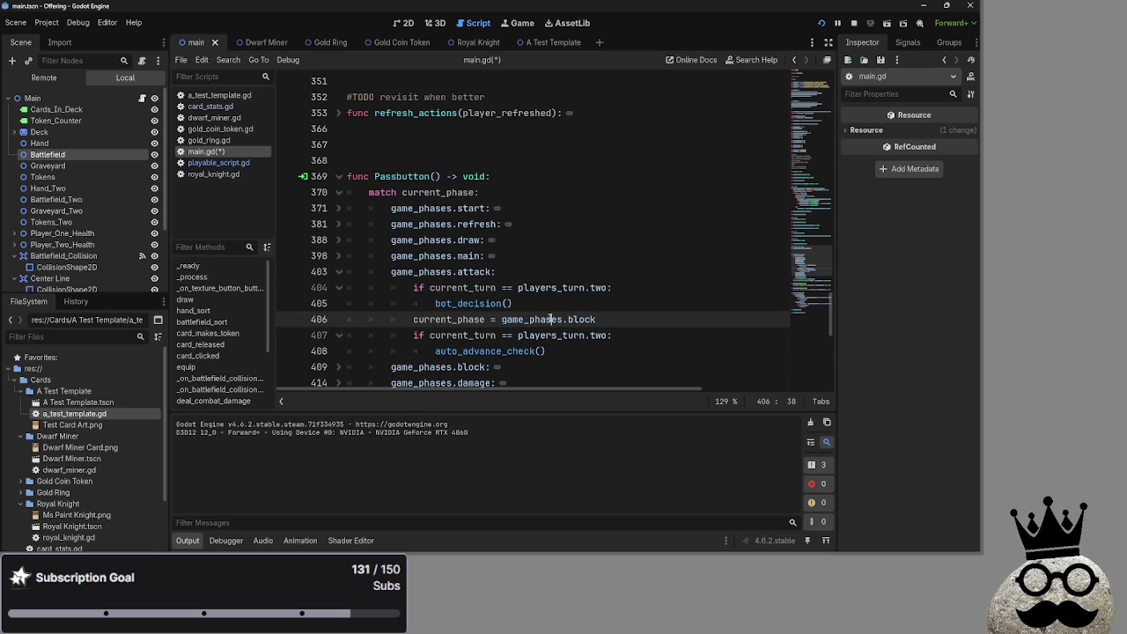
pyautogui.click(602, 302)
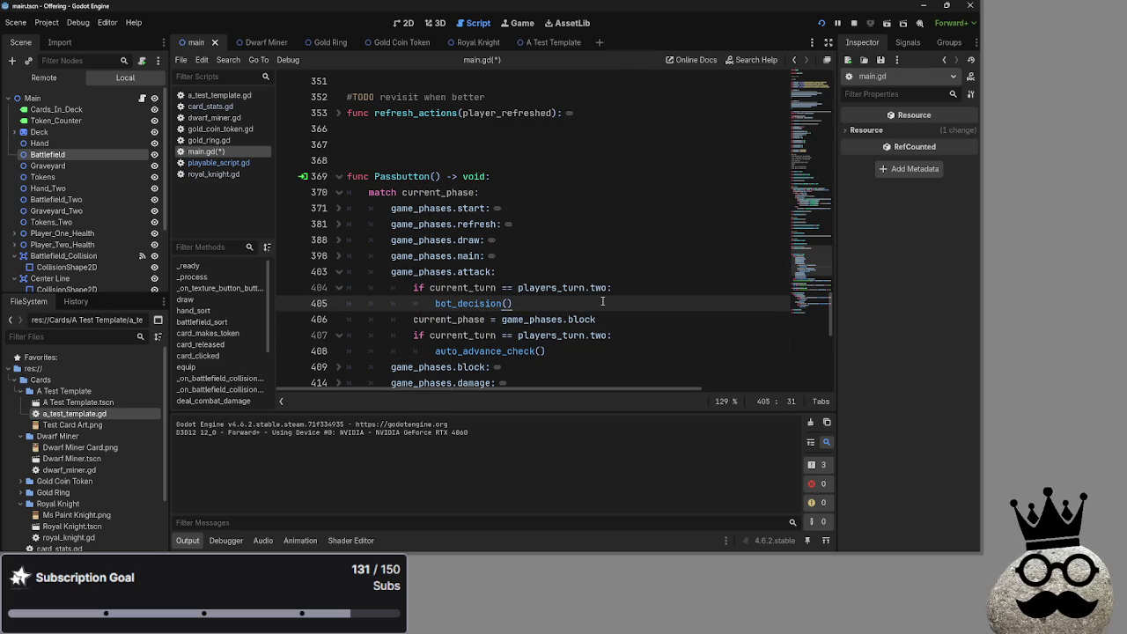
pyautogui.click(339, 256)
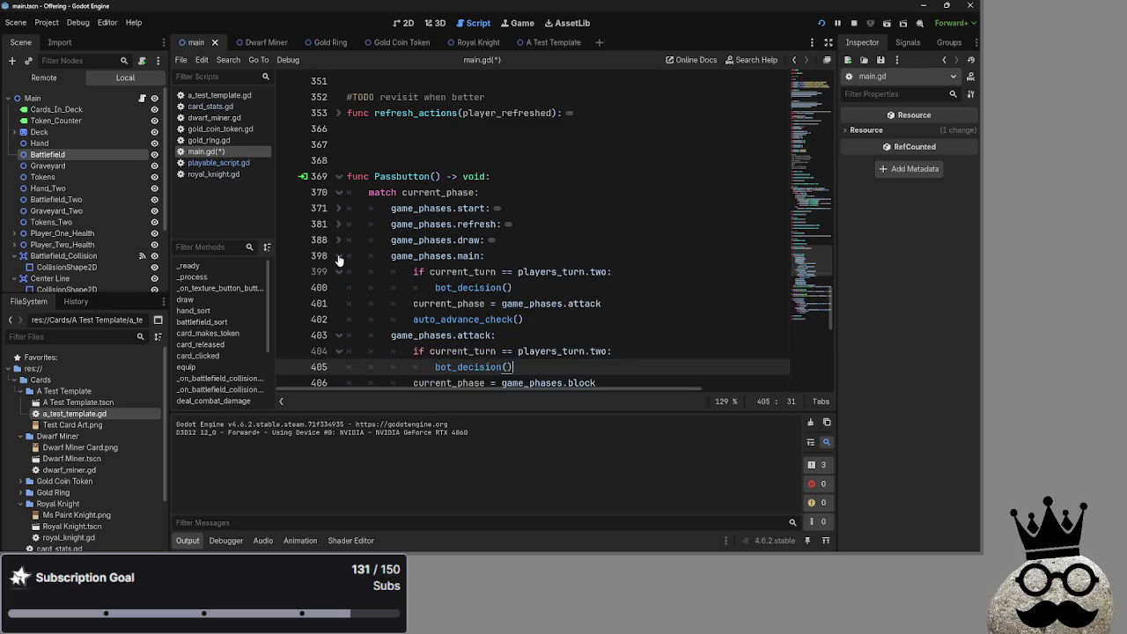
pyautogui.click(339, 256)
pyautogui.click(339, 256)
pyautogui.click(339, 256)
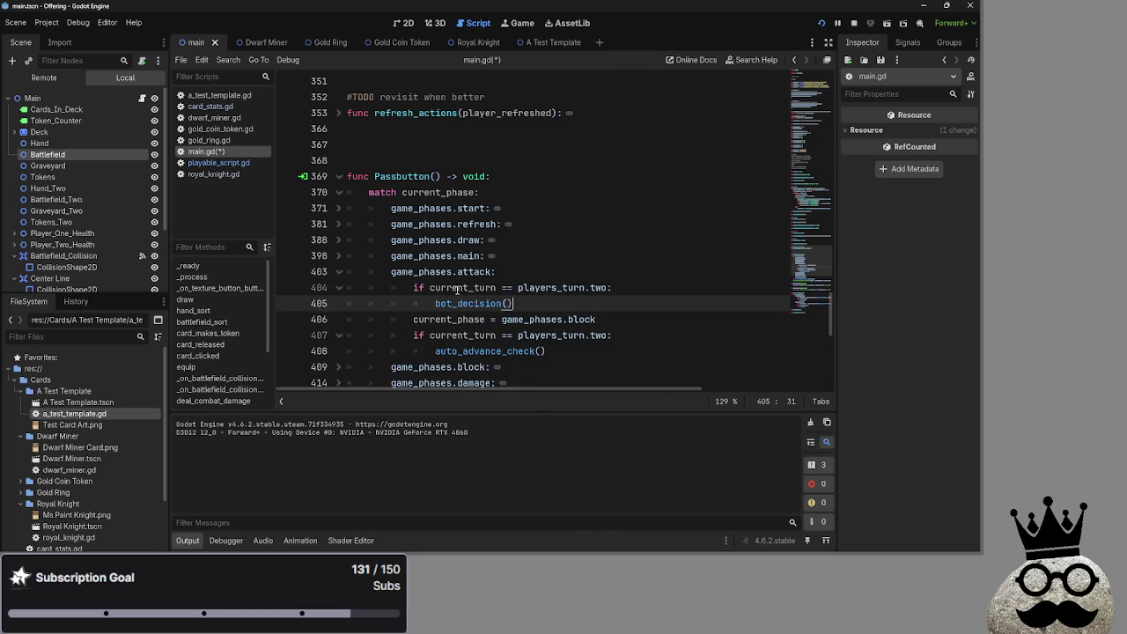
pyautogui.scroll(-10, 456, 291)
# Step: Check the new player-two turn check and stop the running game
pyautogui.scroll(10, 456, 291)
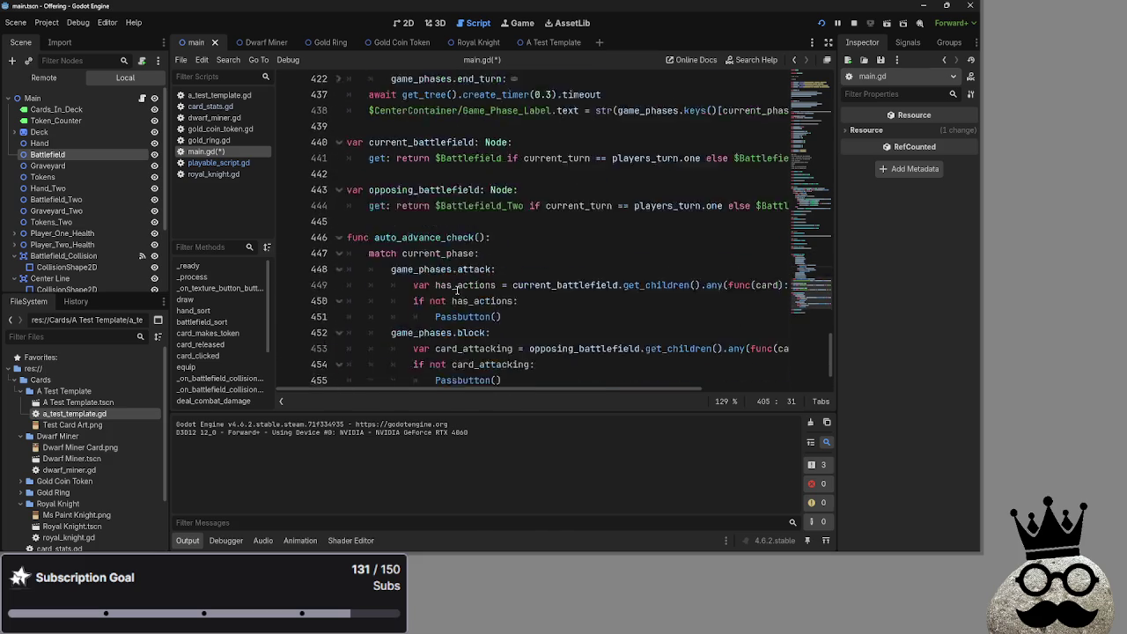
pyautogui.moveTo(560, 319); pyautogui.dragTo(414, 303)
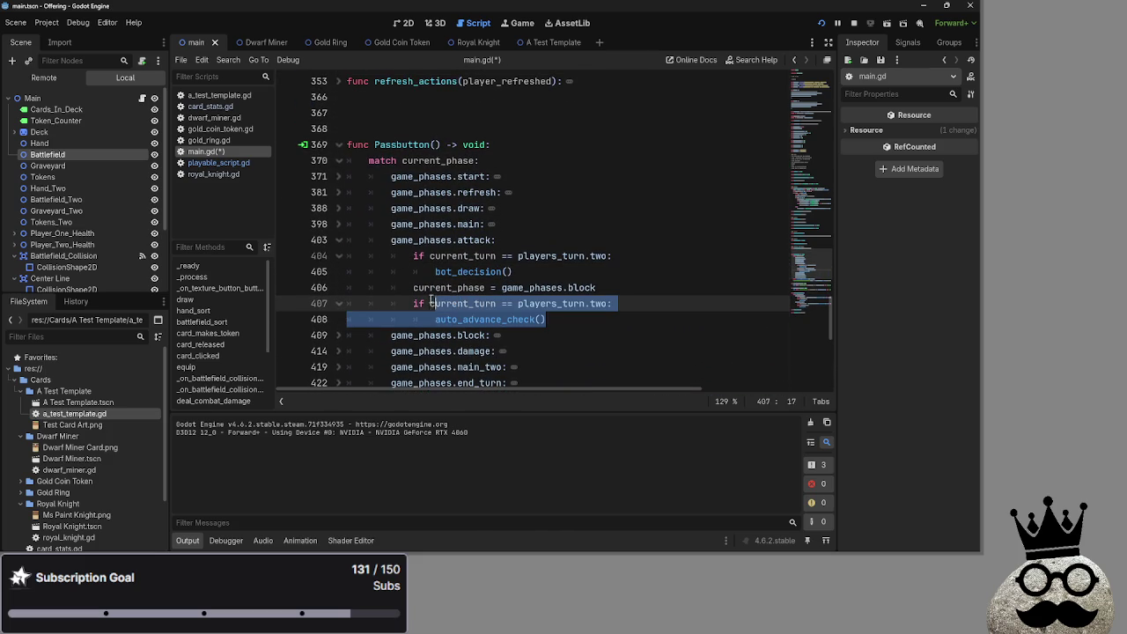
pyautogui.click(563, 319)
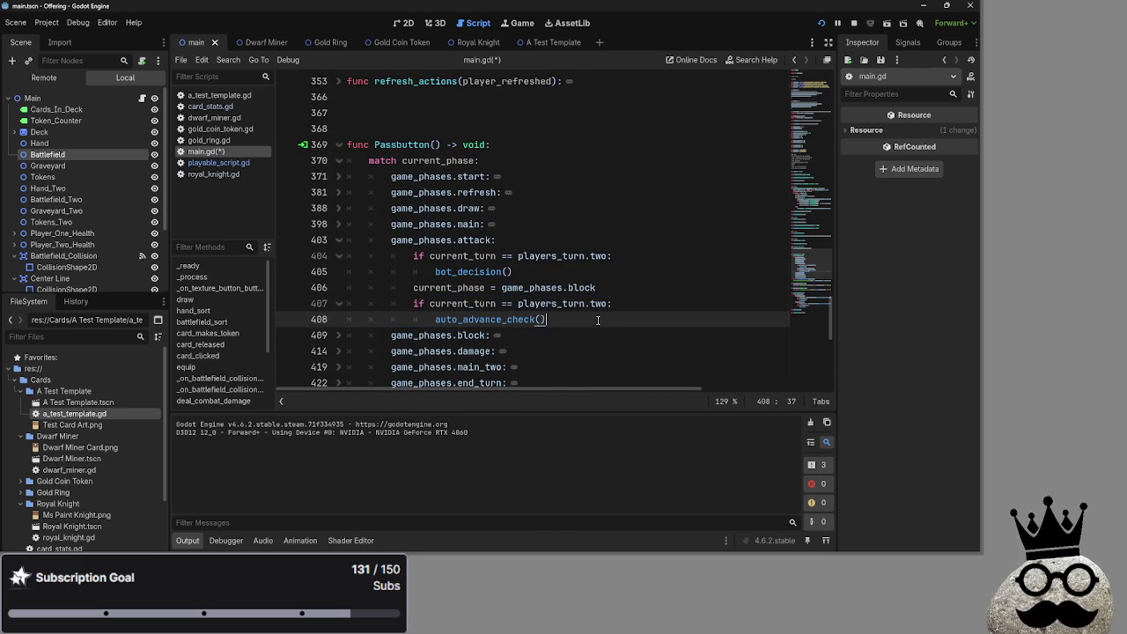
pyautogui.click(822, 23)
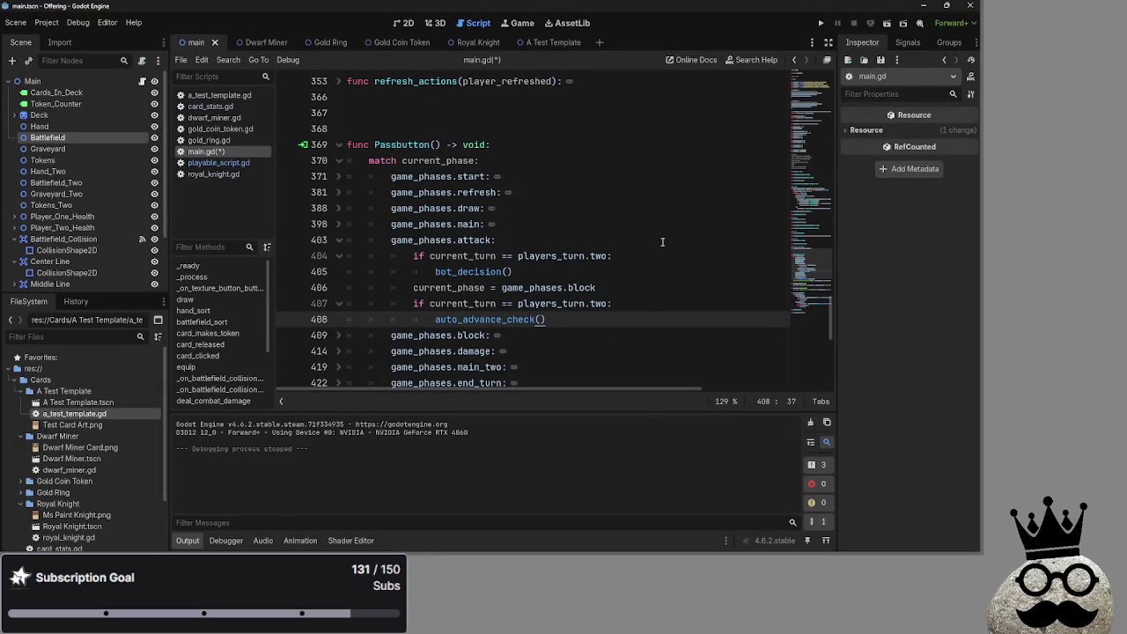
# Step: Replace line 408's auto_advance_check() call with Passbutton()
pyautogui.scroll(-10, 662, 242)
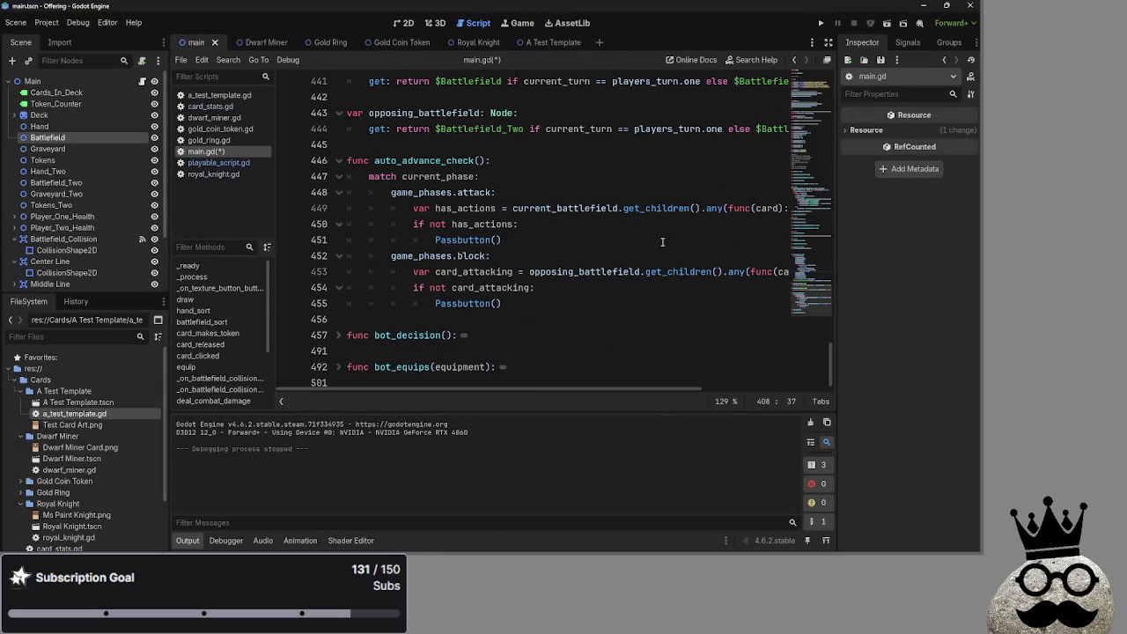
pyautogui.scroll(6, 662, 241)
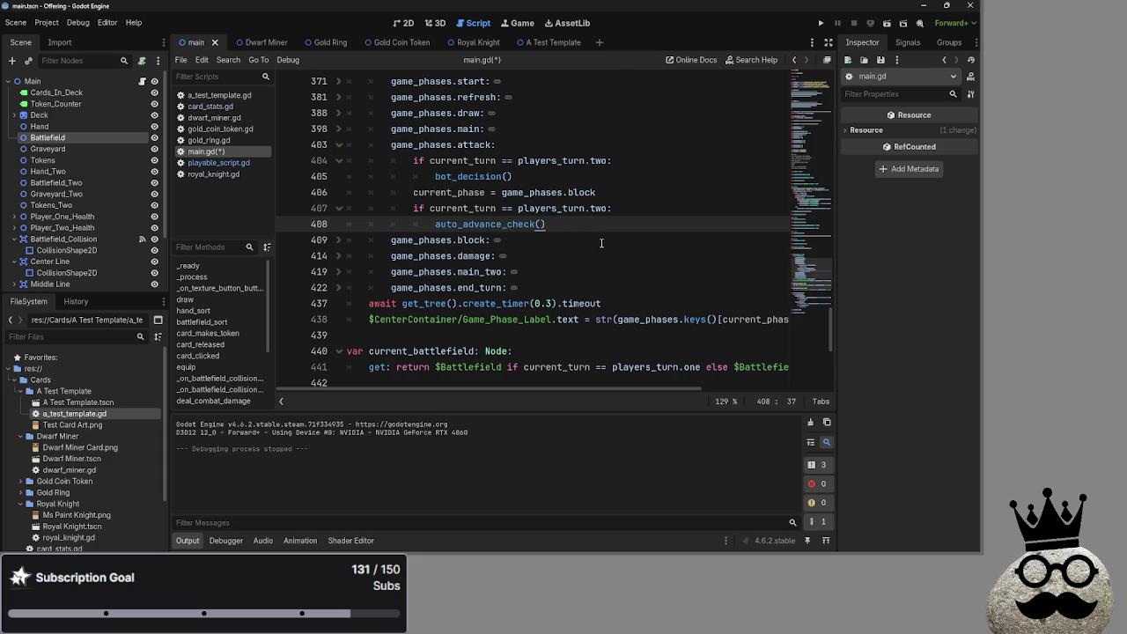
pyautogui.moveTo(547, 223); pyautogui.dragTo(432, 225)
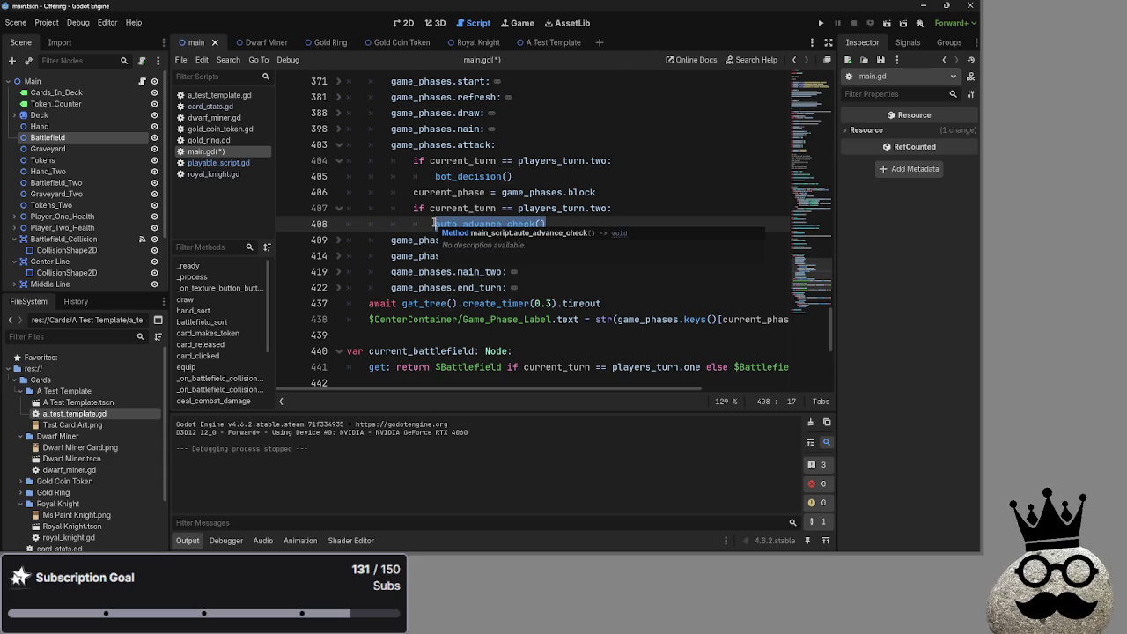
pyautogui.write('passsbutt')
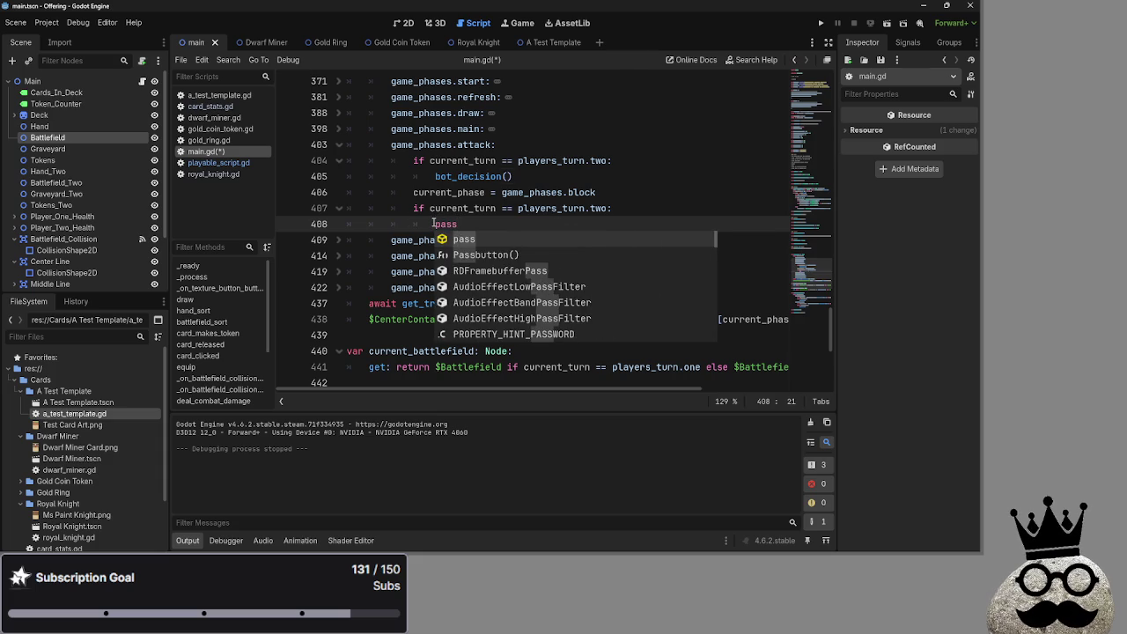
pyautogui.press('Return')
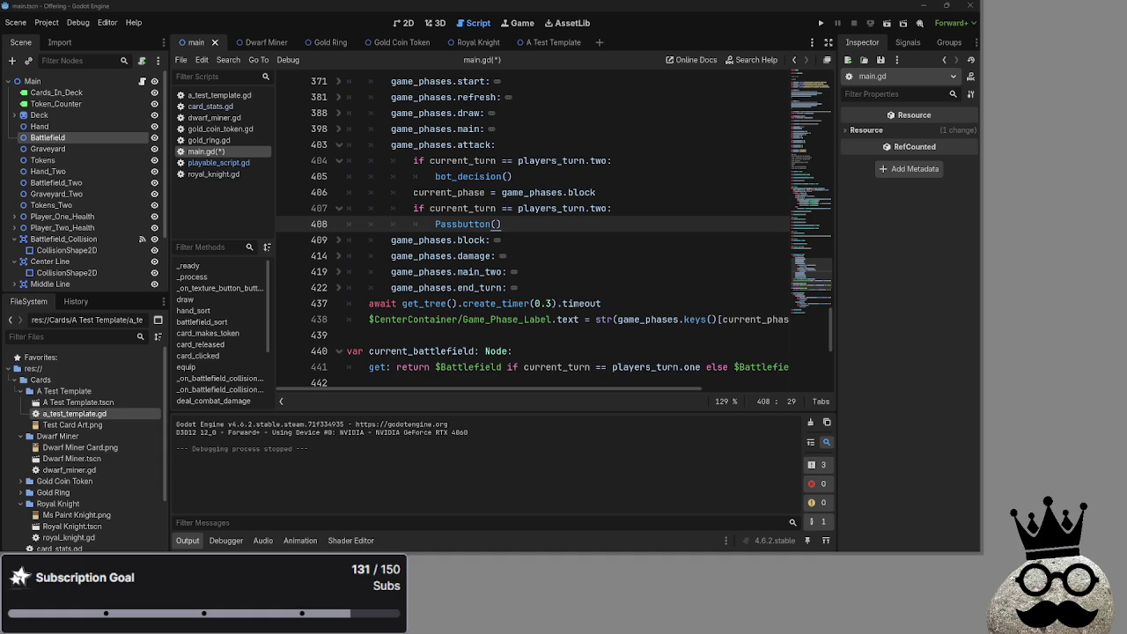
pyautogui.hotkey('alt', 'Tab')
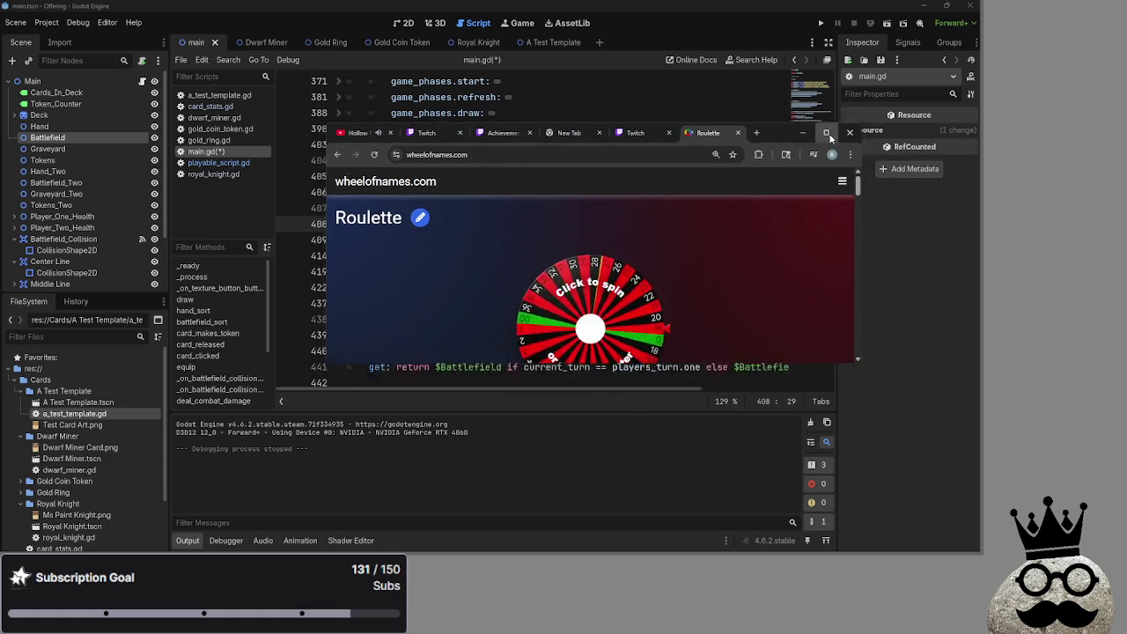
# Step: Maximize the browser and check the Manage Prediction page
pyautogui.click(836, 135)
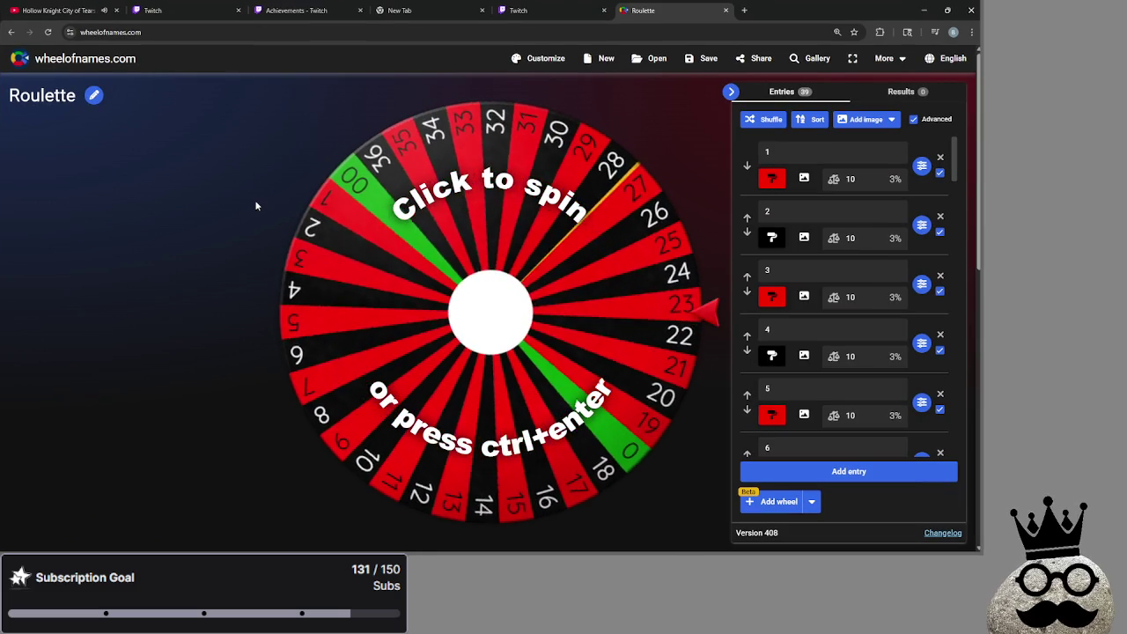
pyautogui.click(554, 10)
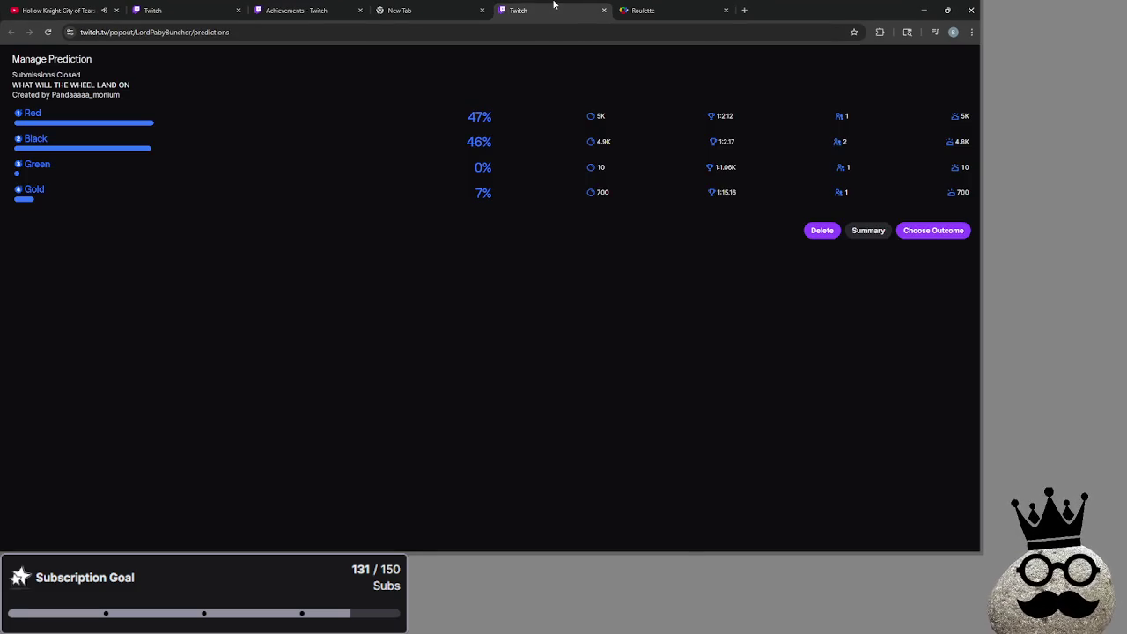
pyautogui.doubleClick(480, 117)
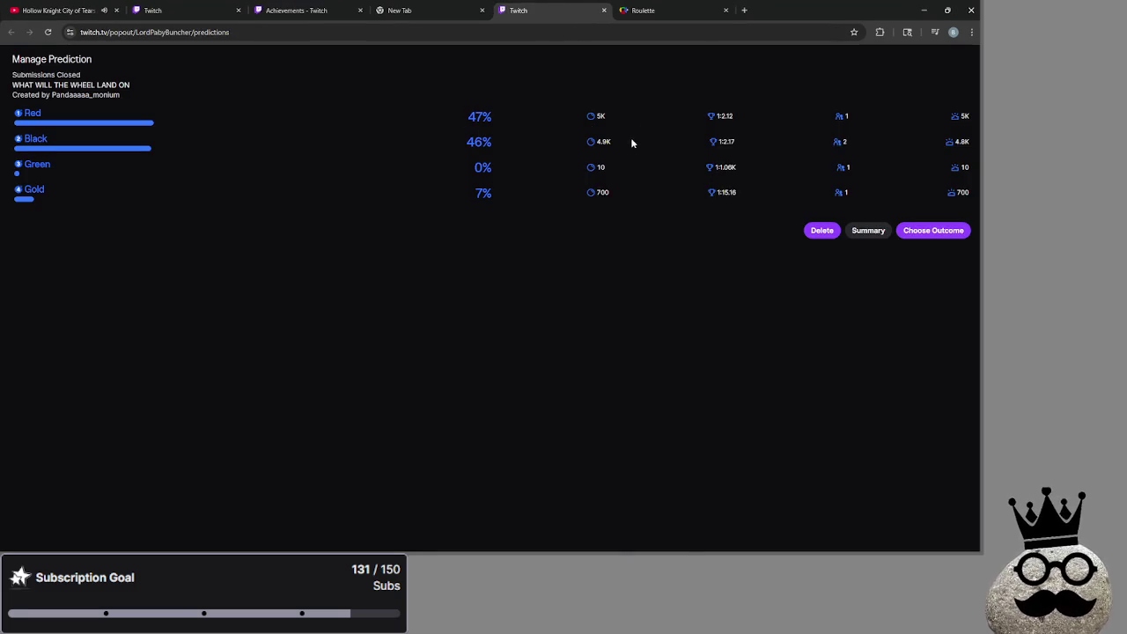
pyautogui.moveTo(630, 137); pyautogui.dragTo(582, 145)
pyautogui.click(622, 197)
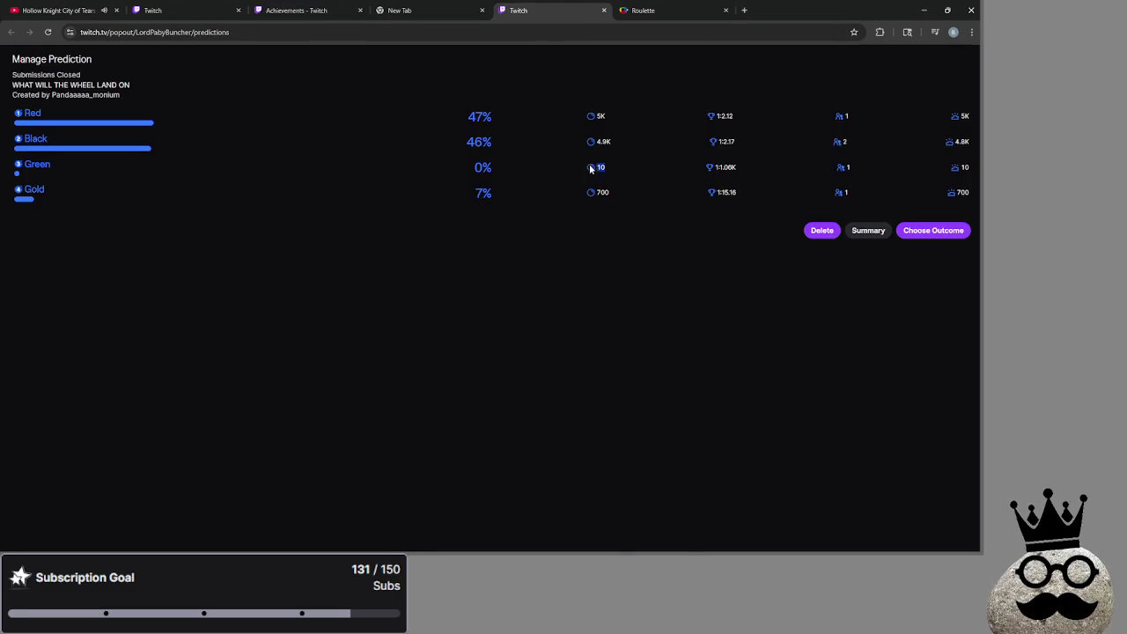
pyautogui.click(568, 225)
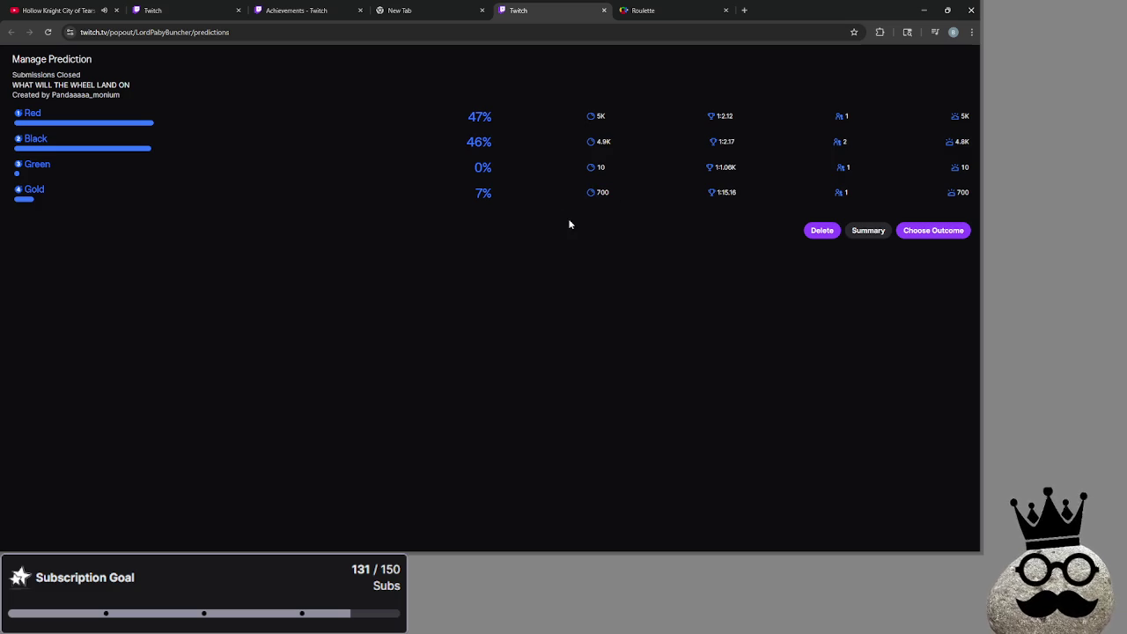
# Step: Go back to the Roulette tab and spin the wheel
pyautogui.click(458, 10)
pyautogui.click(335, 10)
pyautogui.click(640, 8)
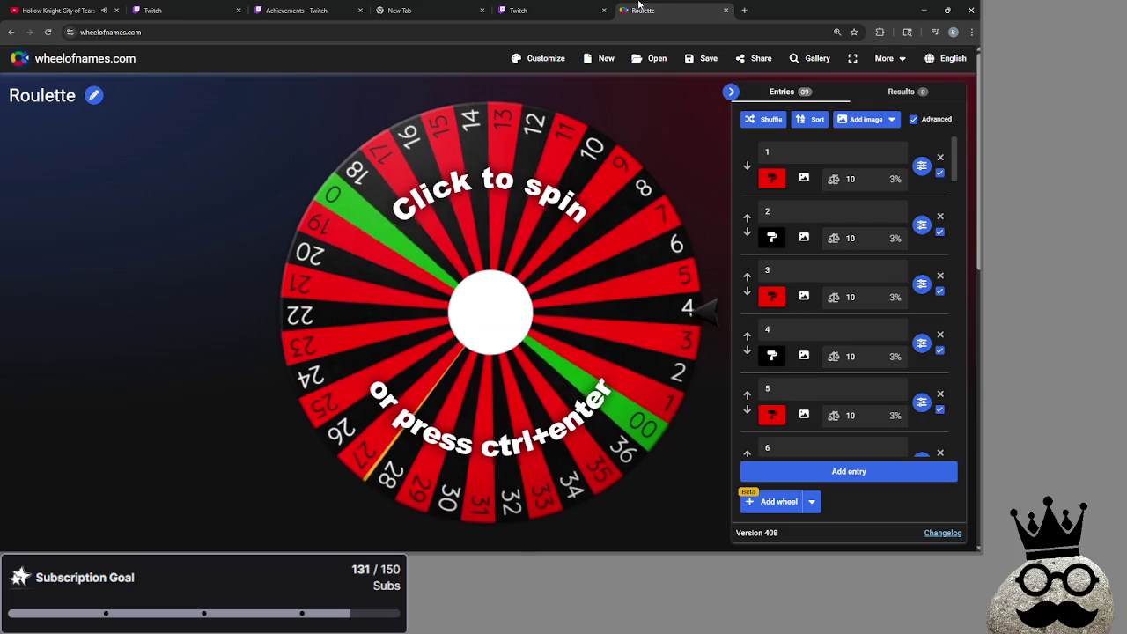
pyautogui.click(268, 282)
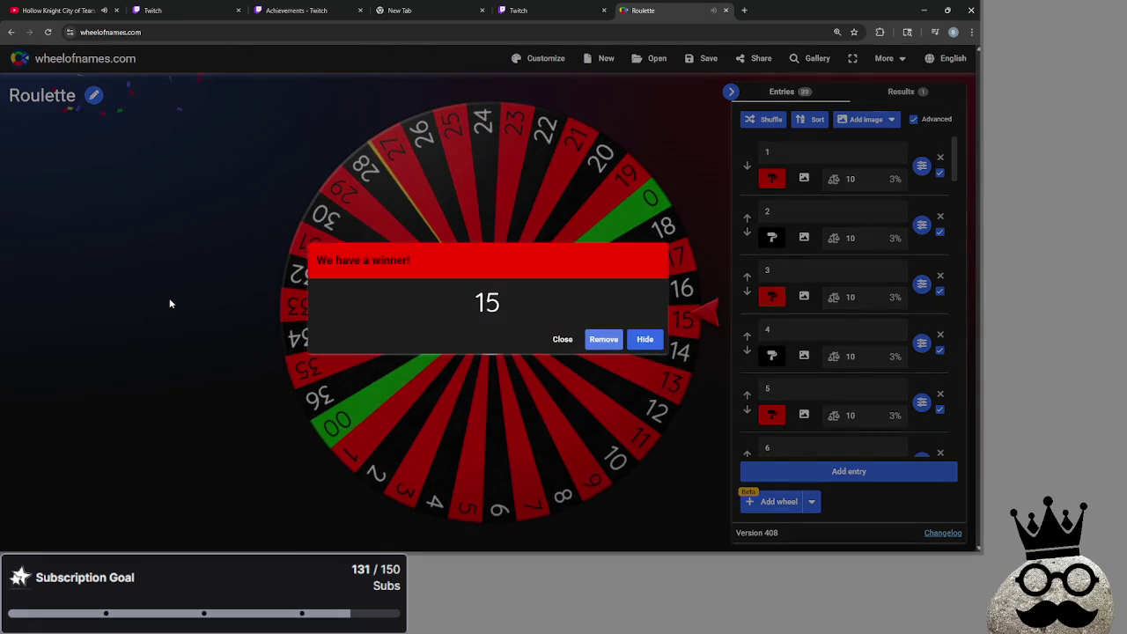
# Step: Choose Red as the winning outcome, matching the wheel's 15, and confirm completing the prediction
pyautogui.click(528, 10)
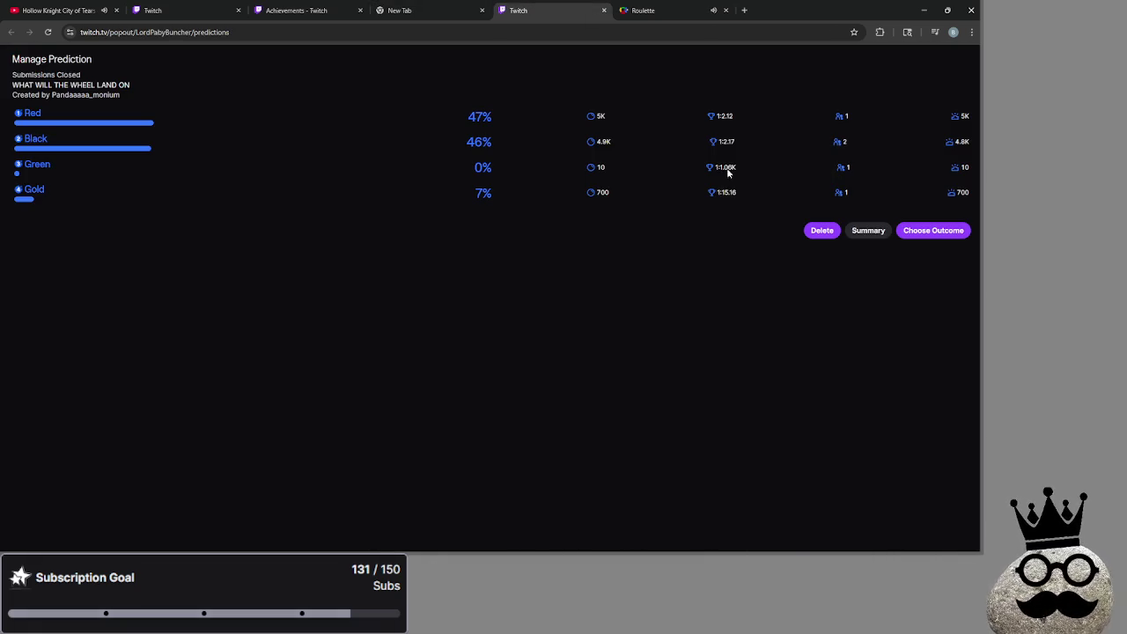
pyautogui.moveTo(959, 120)
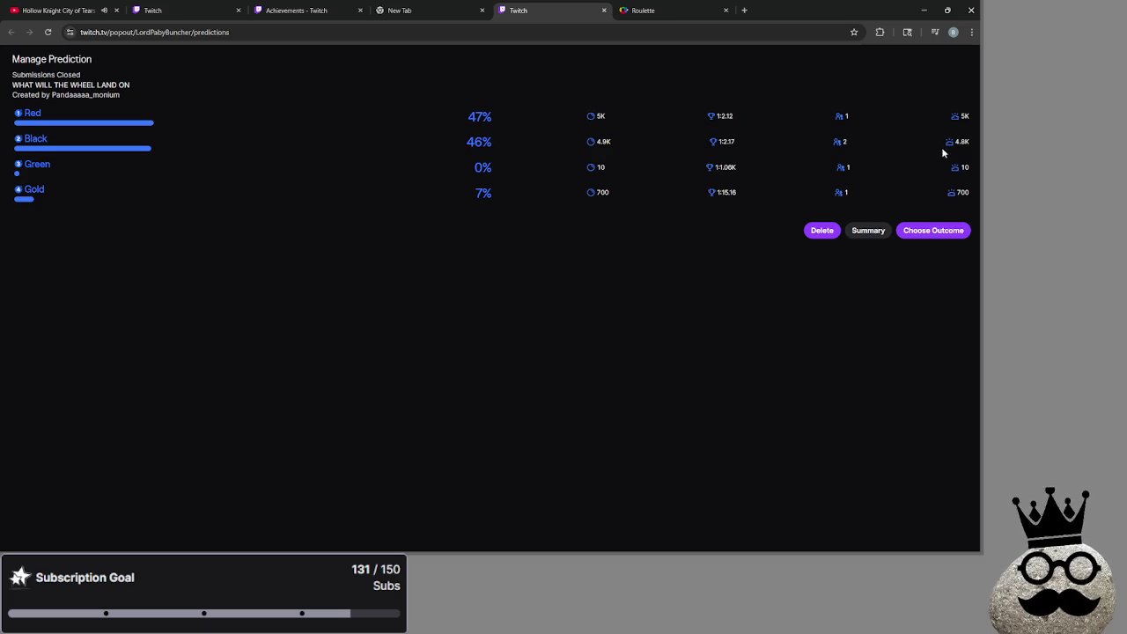
pyautogui.moveTo(966, 143)
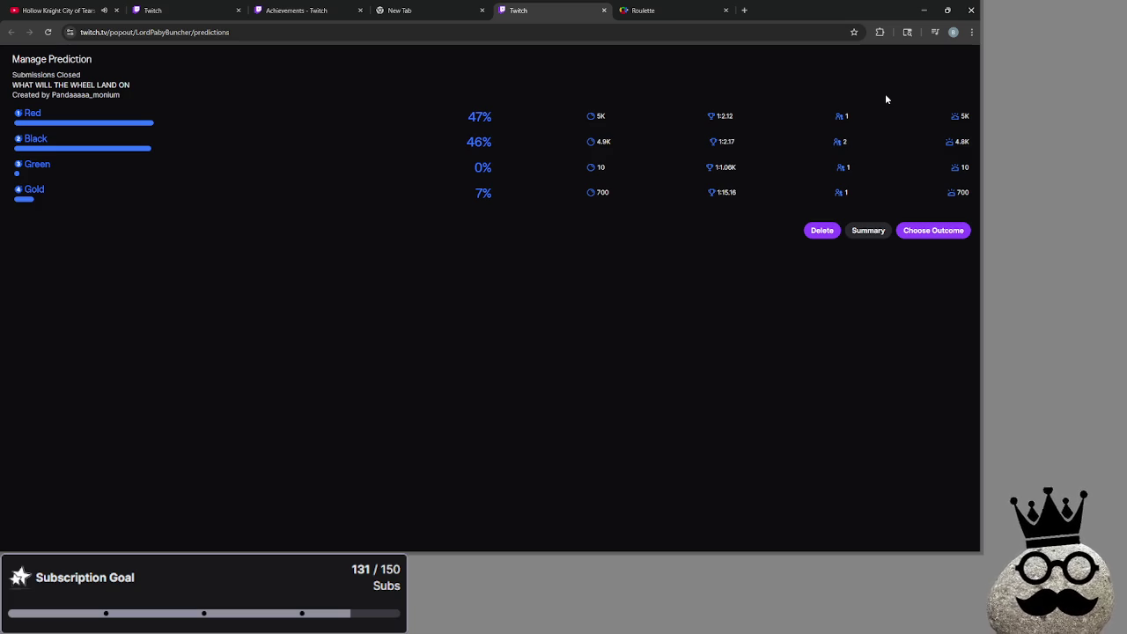
pyautogui.click(661, 10)
pyautogui.click(546, 9)
pyautogui.click(959, 234)
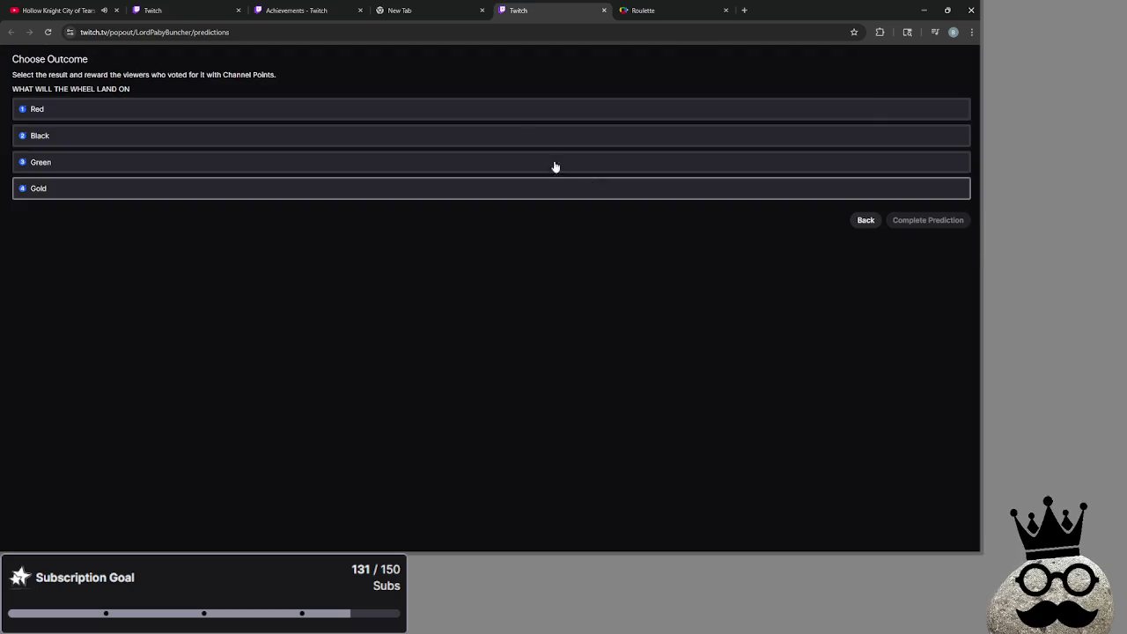
pyautogui.click(458, 109)
pyautogui.click(691, 7)
pyautogui.click(546, 10)
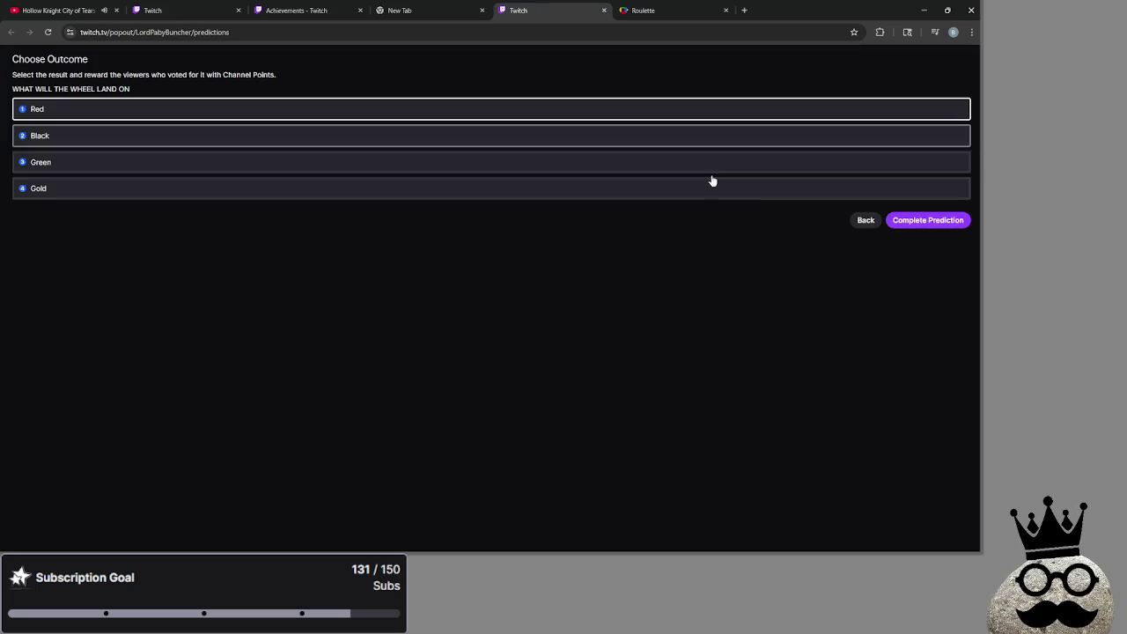
pyautogui.click(936, 223)
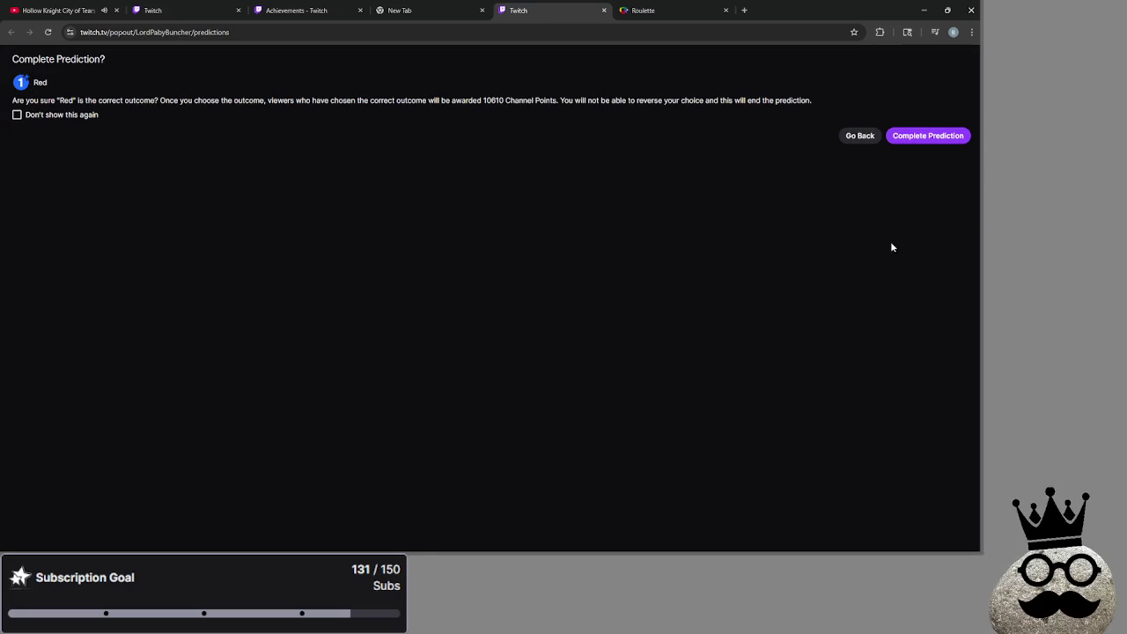
pyautogui.click(936, 138)
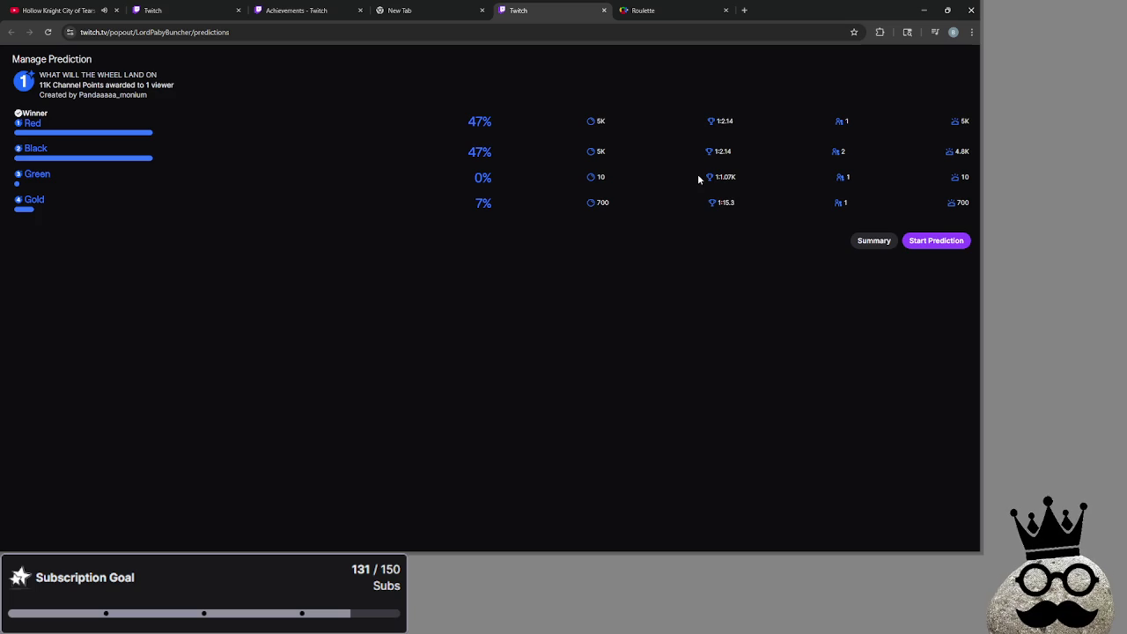
# Step: Close the prediction and roulette tabs and bring up the channel achievements page
pyautogui.click(605, 11)
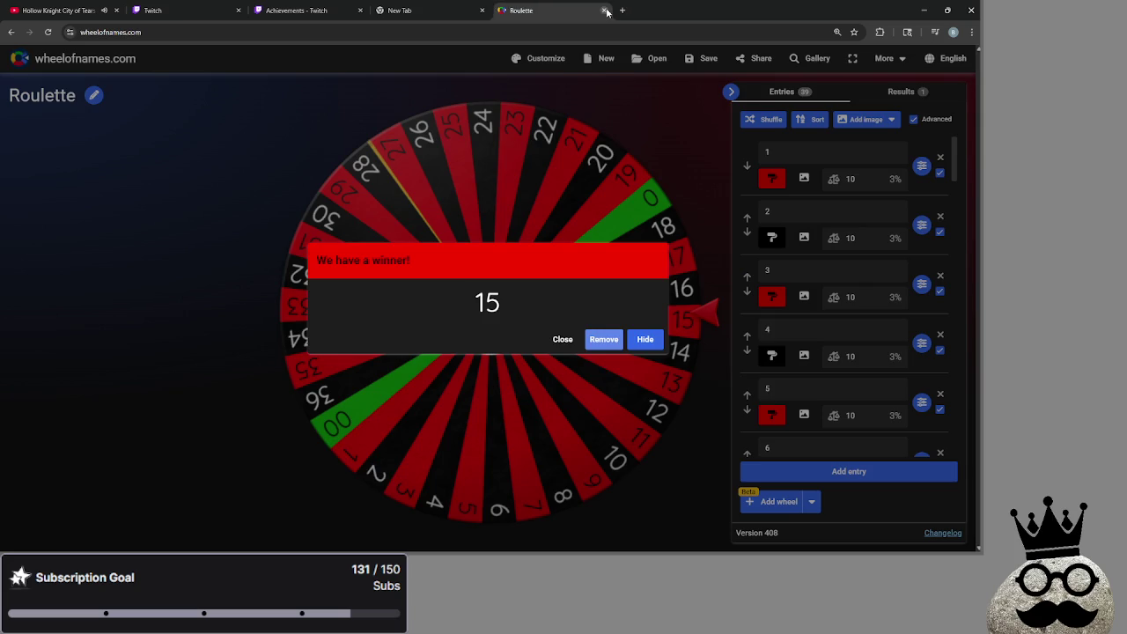
pyautogui.click(605, 11)
pyautogui.click(321, 8)
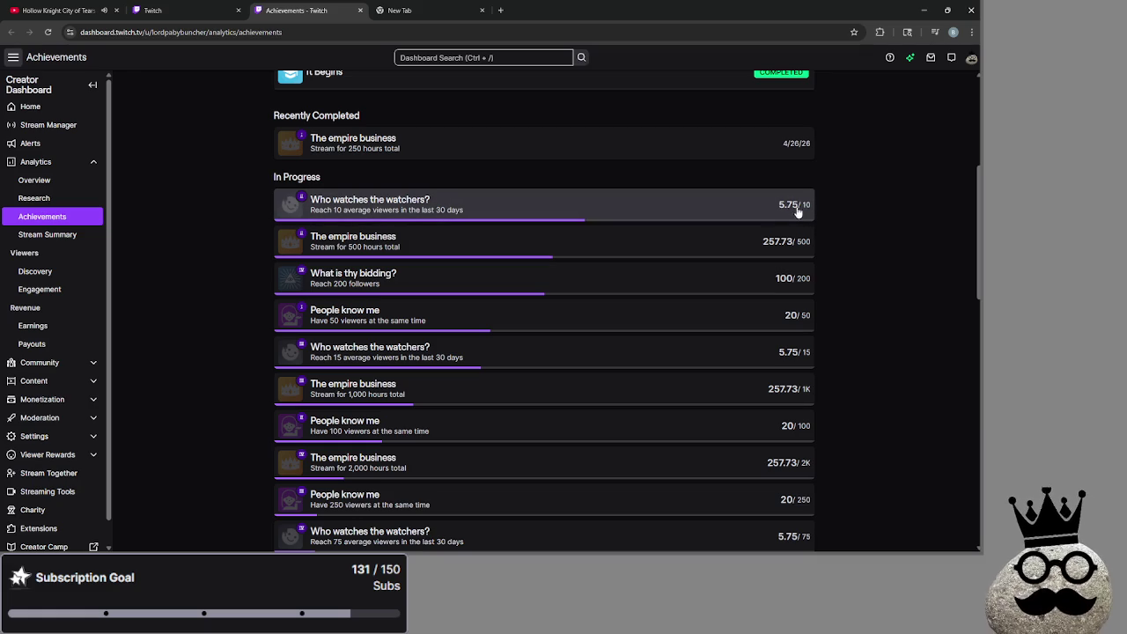
# Step: Scroll through the in-progress achievements, then minimize the browser to reveal Godot
pyautogui.scroll(-1, 851, 274)
pyautogui.scroll(-1, 854, 264)
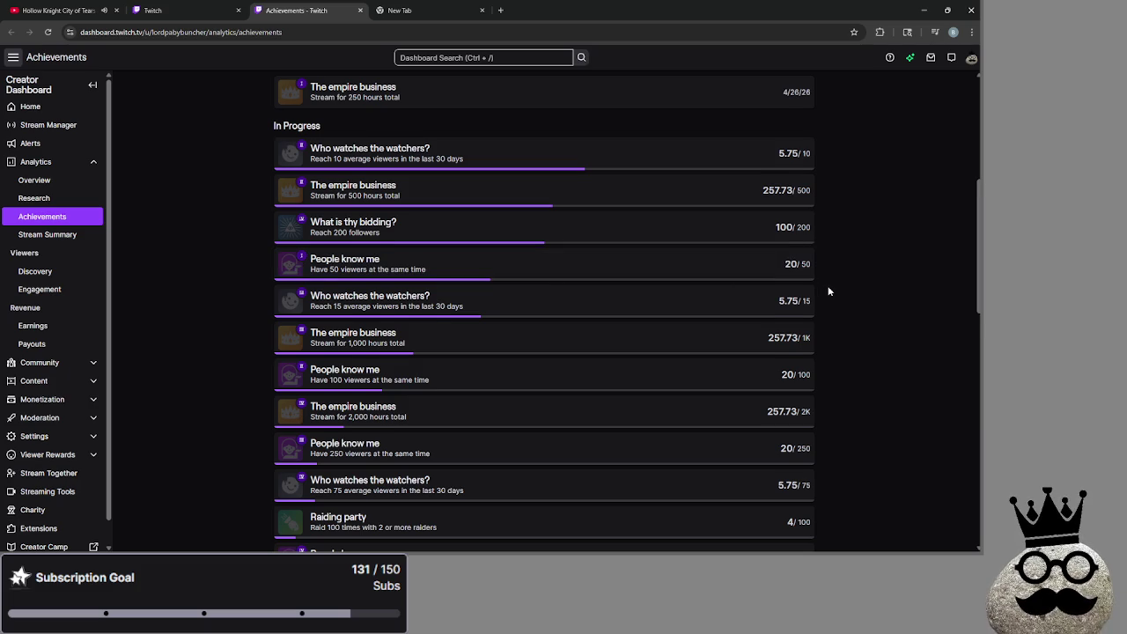
pyautogui.scroll(-1, 827, 290)
pyautogui.scroll(-3, 749, 295)
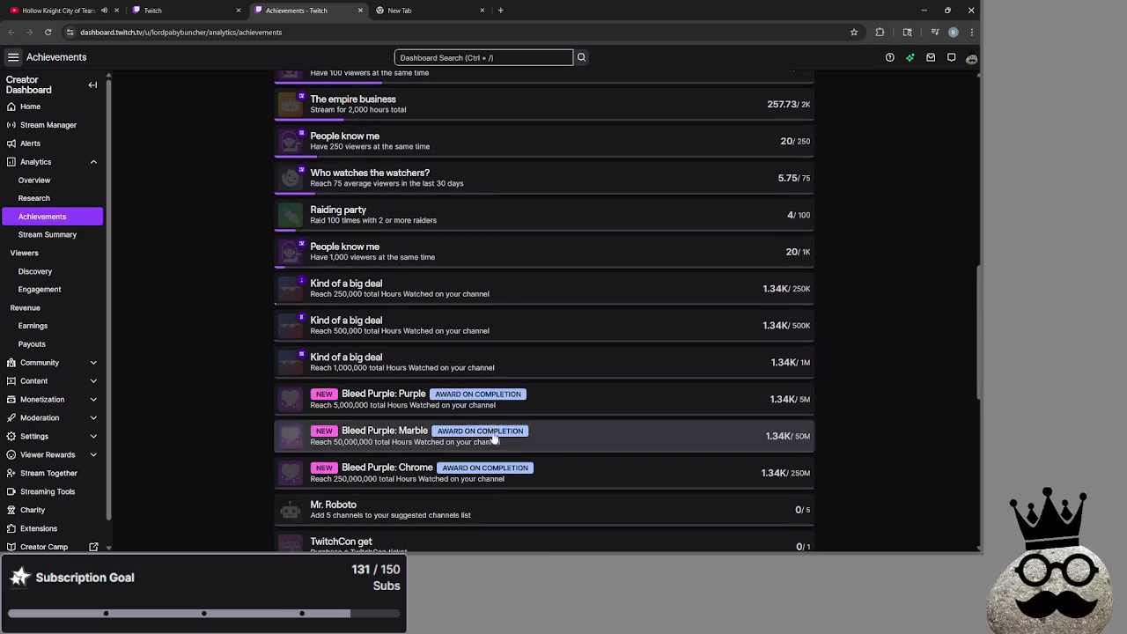
pyautogui.scroll(1, 607, 331)
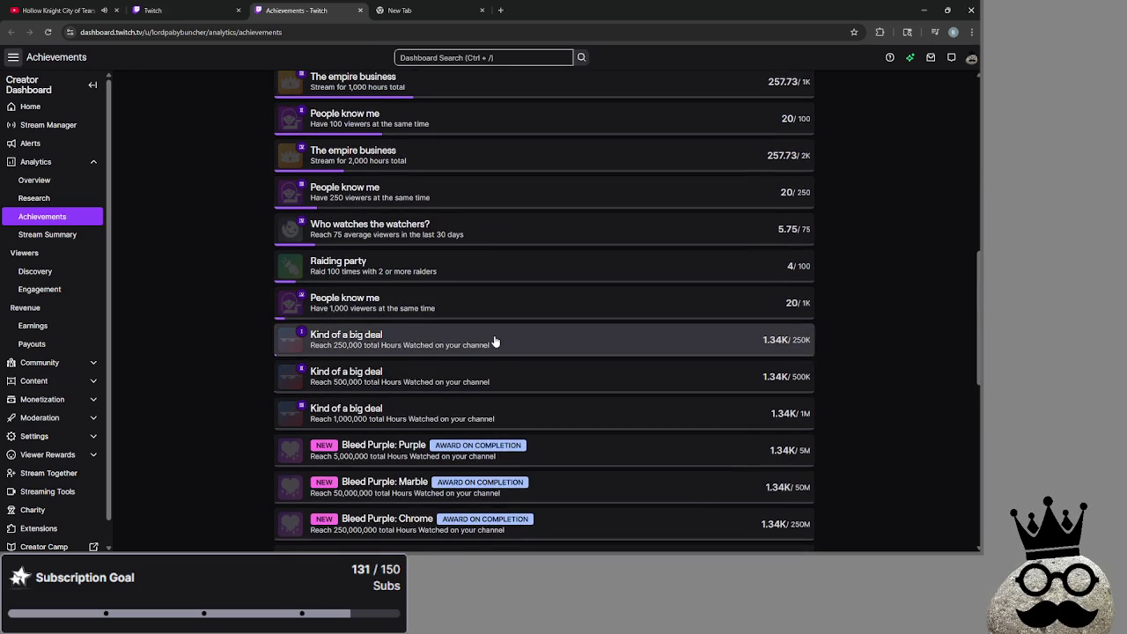
pyautogui.scroll(1, 497, 345)
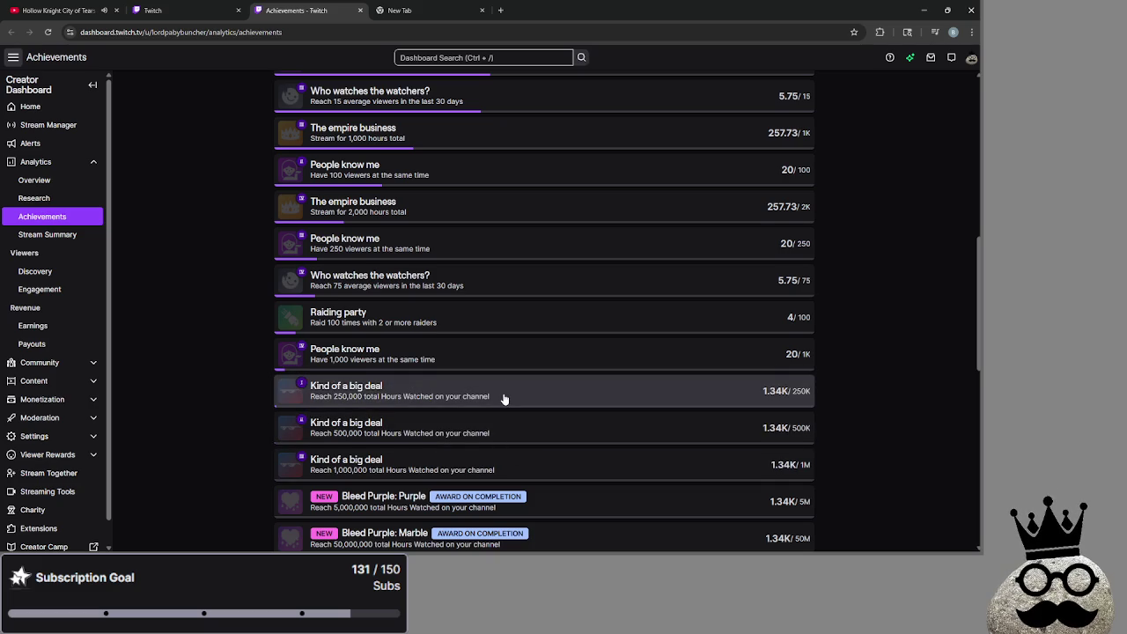
pyautogui.scroll(1, 403, 404)
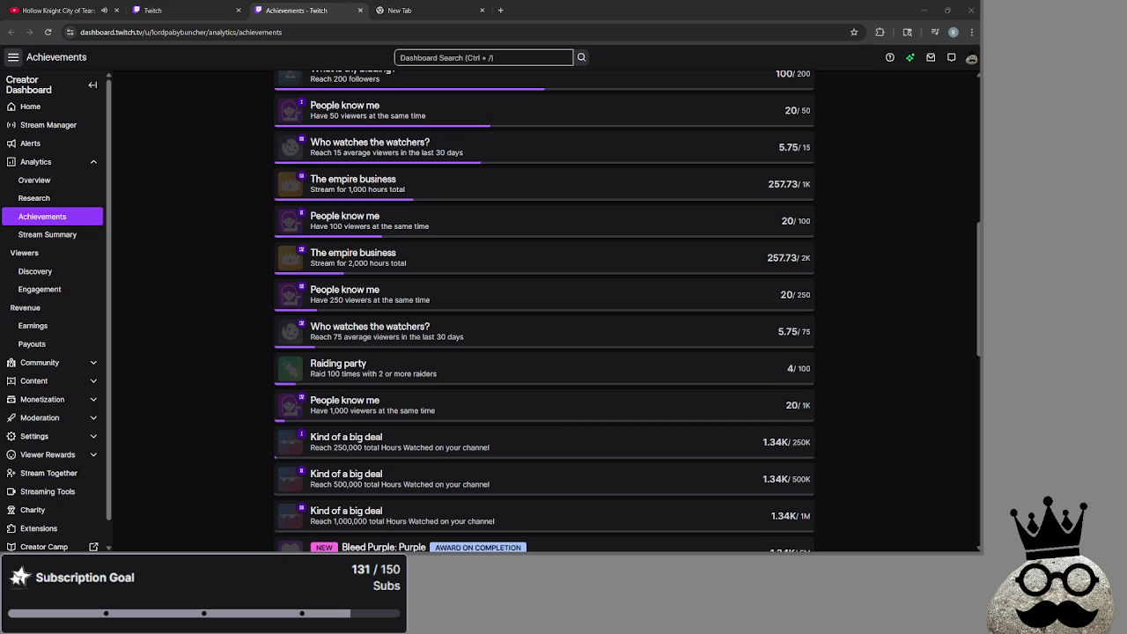
pyautogui.click(907, 331)
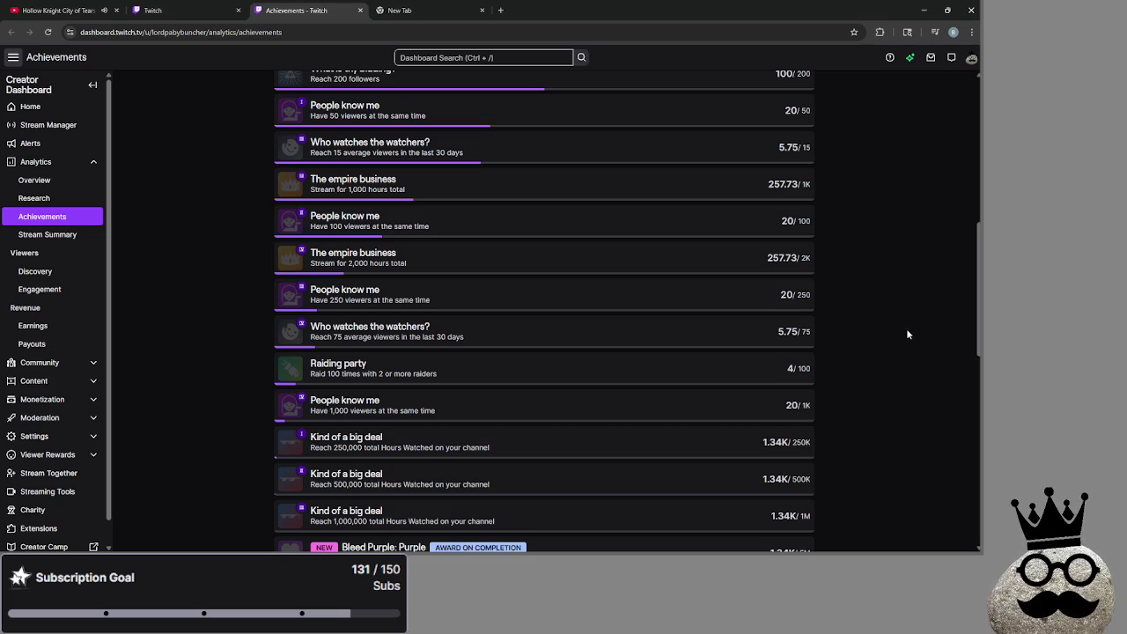
pyautogui.scroll(1, 898, 333)
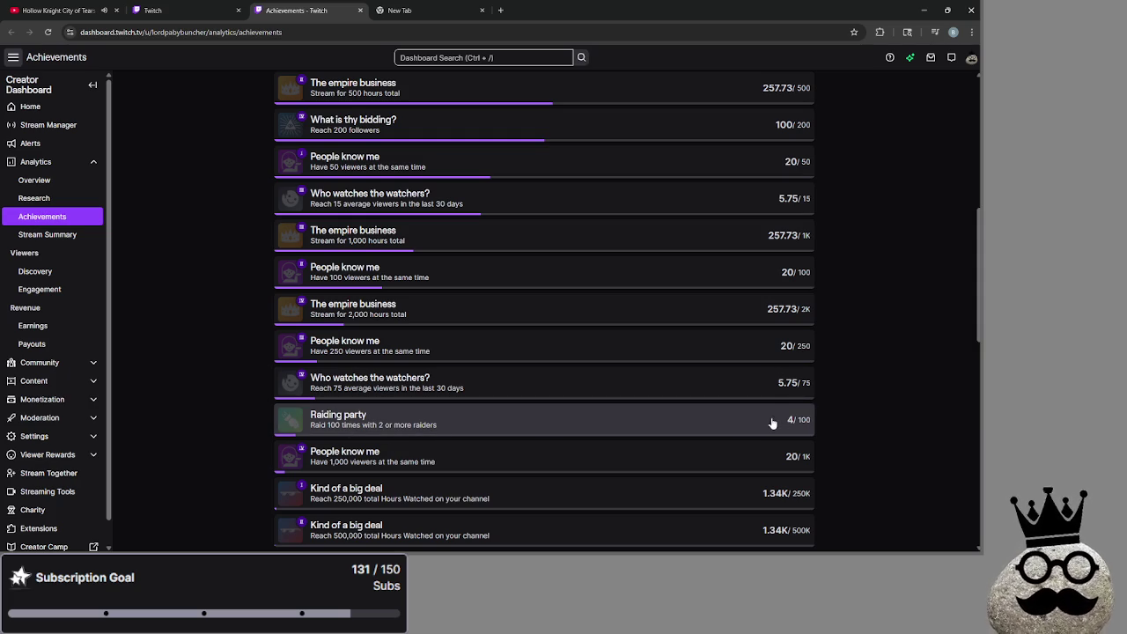
pyautogui.scroll(-4, 866, 343)
pyautogui.scroll(3, 866, 344)
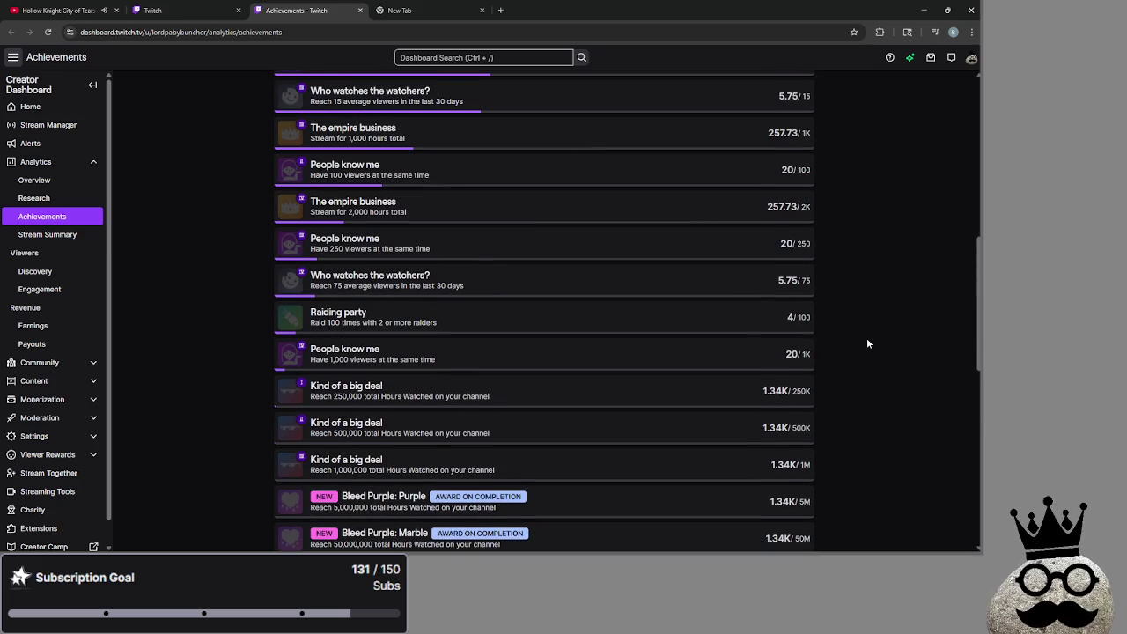
pyautogui.scroll(2, 866, 343)
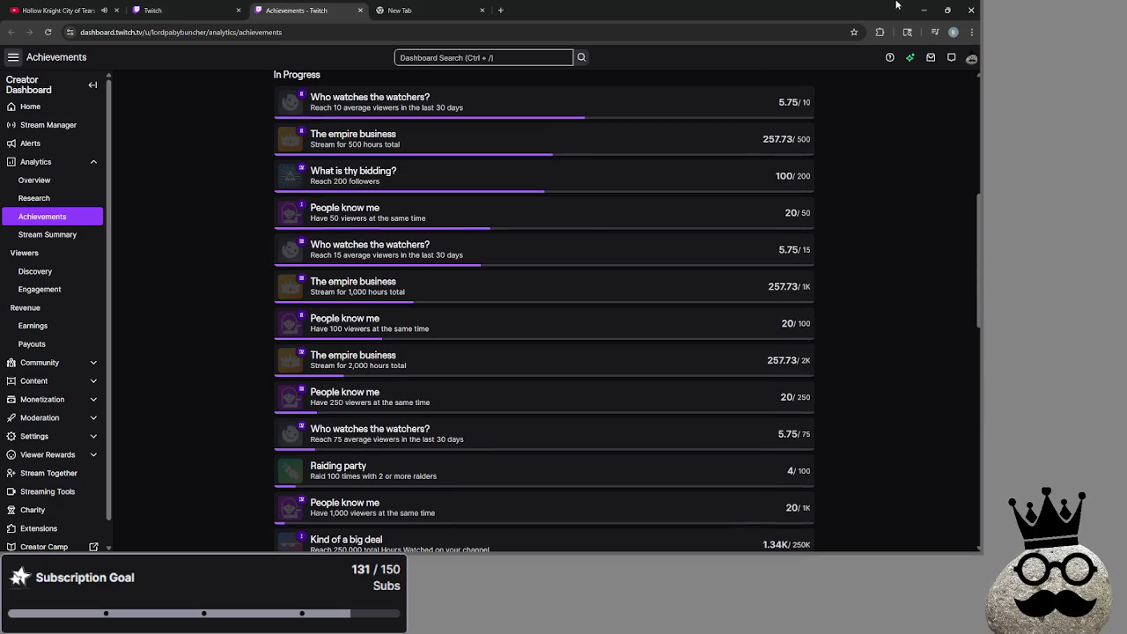
pyautogui.click(946, 14)
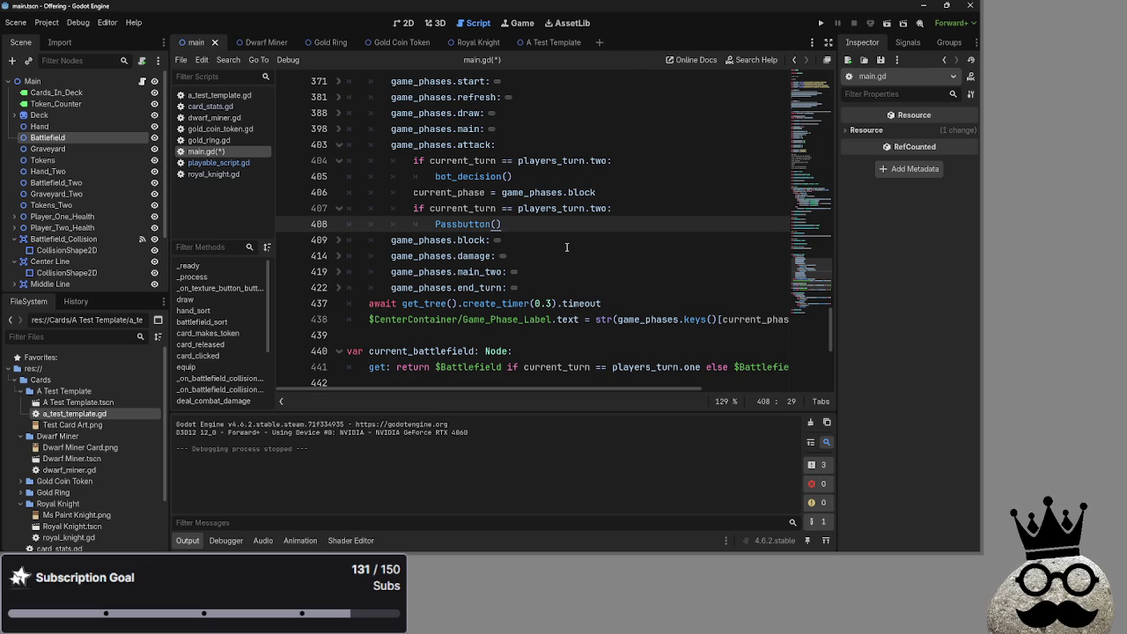
# Step: Inspect the attack branch's block-phase line and its bot_decision() and Passbutton() calls
pyautogui.press('super')
pyautogui.press('super')
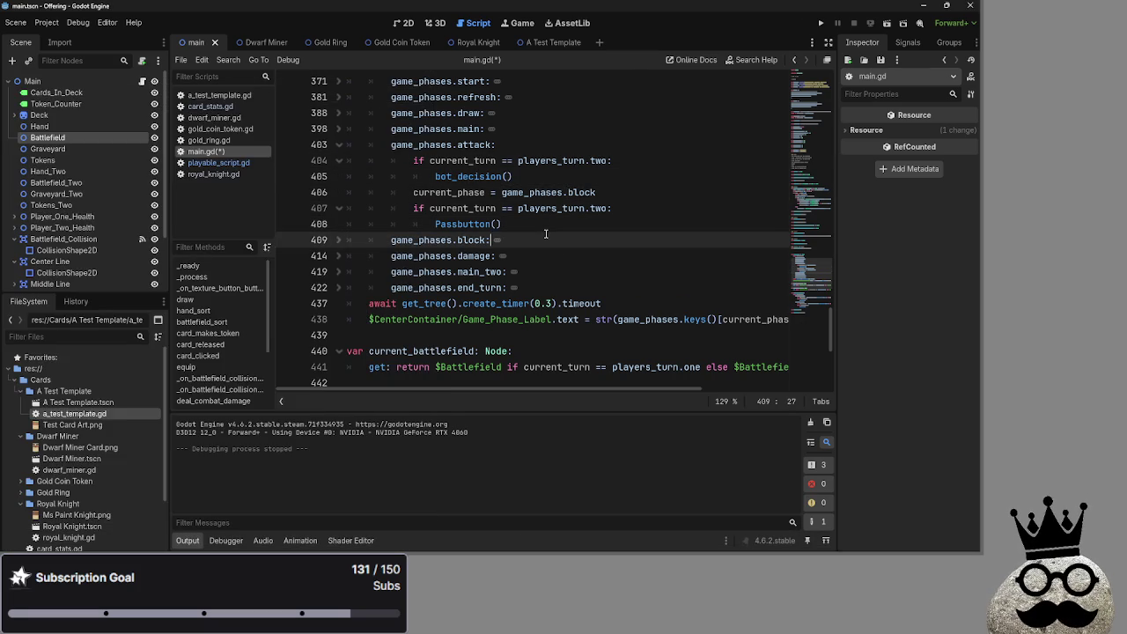
pyautogui.click(540, 192)
pyautogui.click(545, 220)
pyautogui.click(556, 183)
pyautogui.click(560, 223)
pyautogui.click(568, 183)
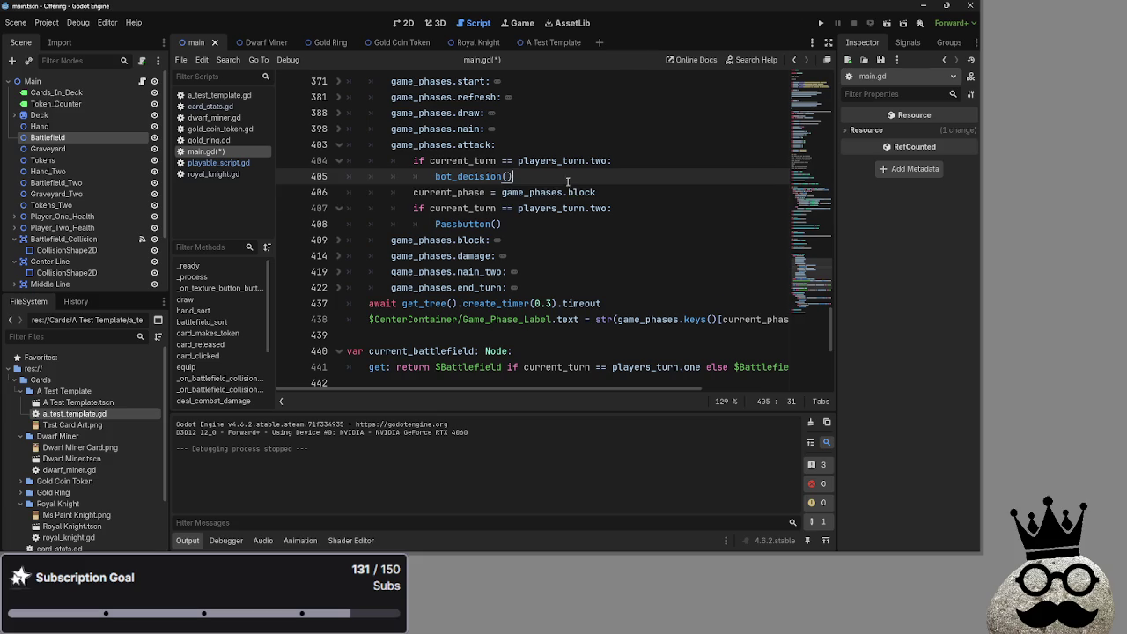
pyautogui.click(568, 223)
pyautogui.click(570, 179)
pyautogui.click(571, 224)
# Step: Recheck the Passbutton() call on line 408, dismissing the window switcher to stay in Godot
pyautogui.click(566, 174)
pyautogui.click(561, 227)
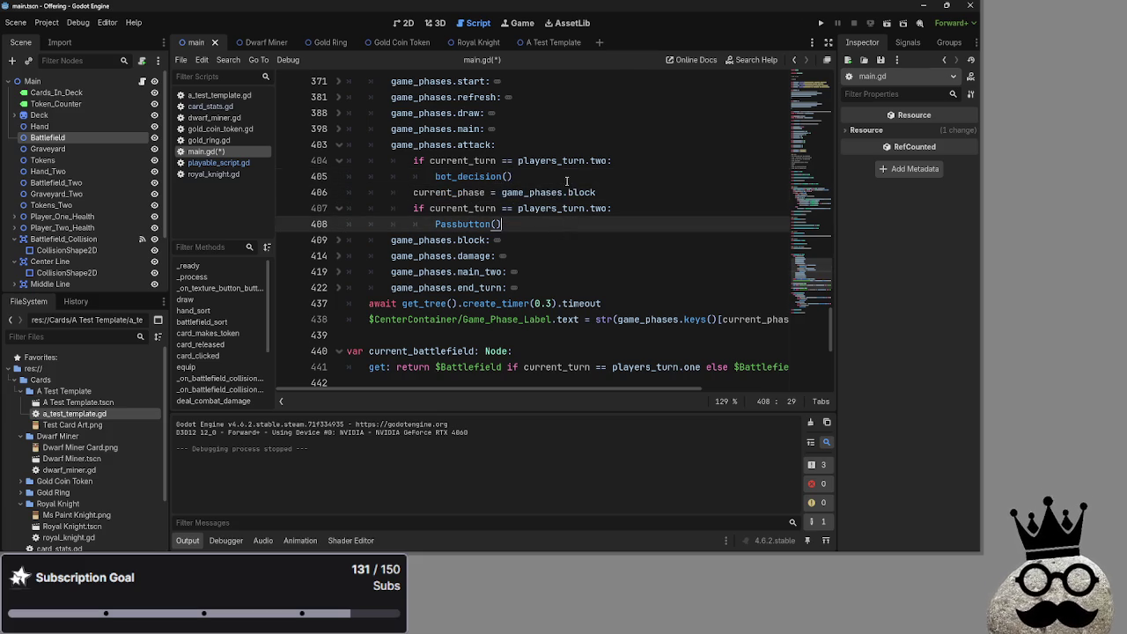
pyautogui.click(561, 164)
pyautogui.click(560, 207)
pyautogui.click(563, 180)
pyautogui.click(547, 224)
pyautogui.click(606, 179)
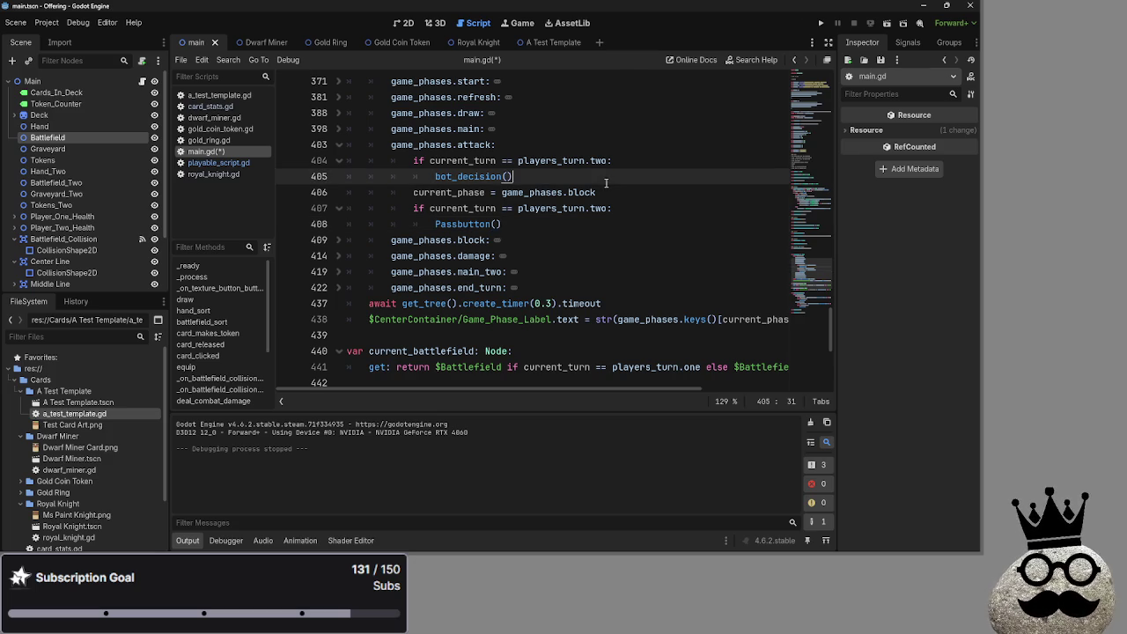
pyautogui.click(577, 225)
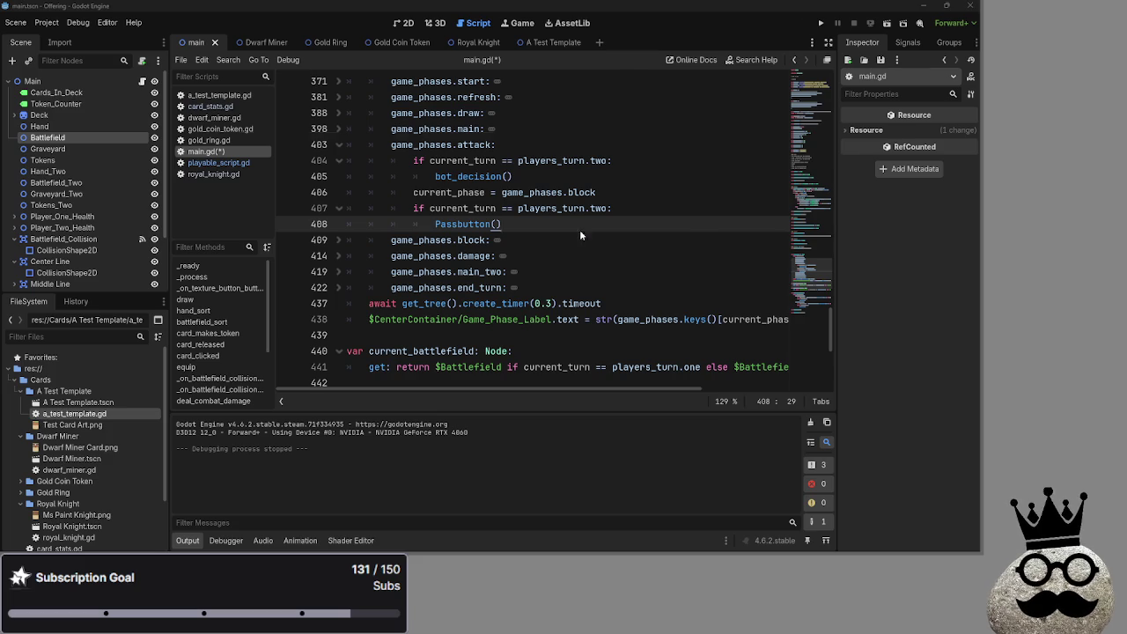
pyautogui.hotkey('alt', 'Tab')
pyautogui.press('Tab')
pyautogui.press('Escape')
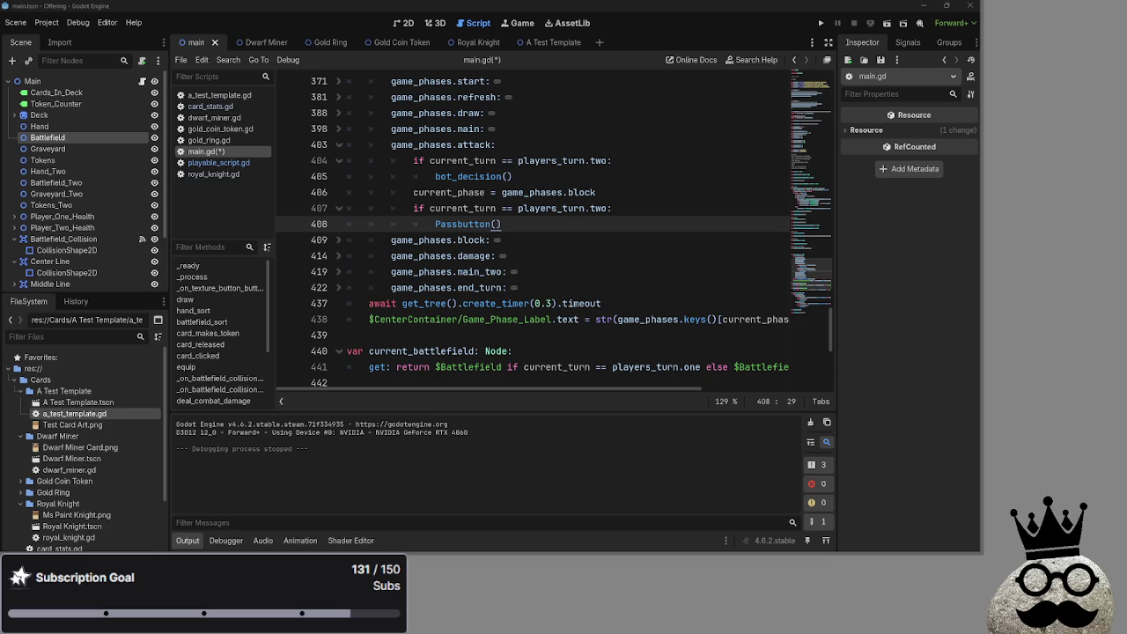
# Step: Bring up the Twitch stream, visit a followed streamer's channel, then close the browser
pyautogui.doubleClick(767, 131)
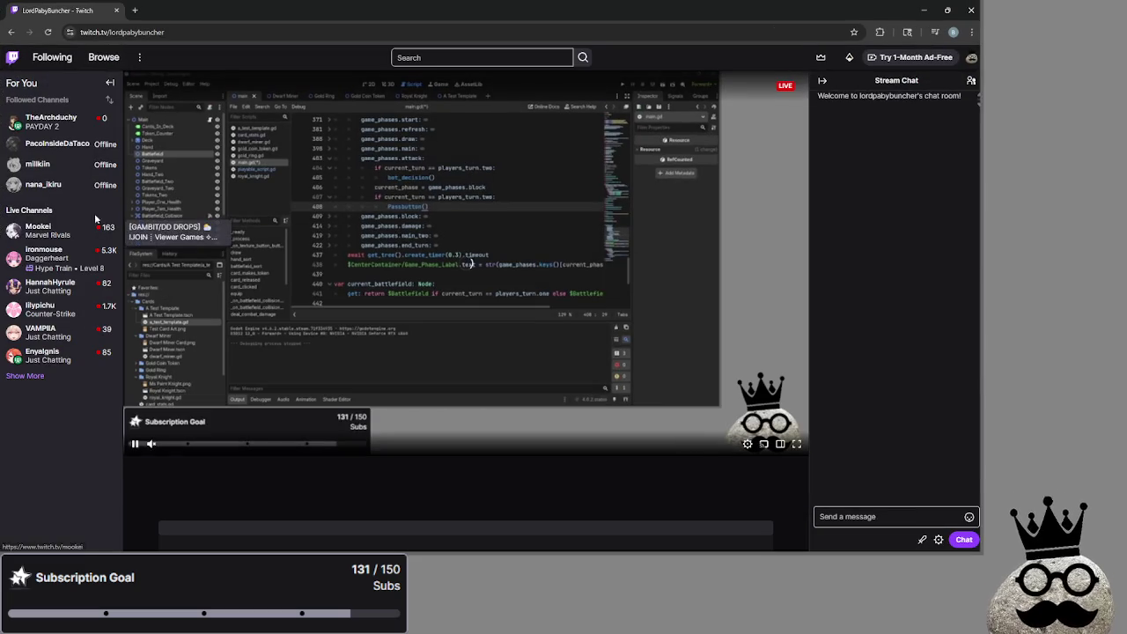
pyautogui.click(51, 117)
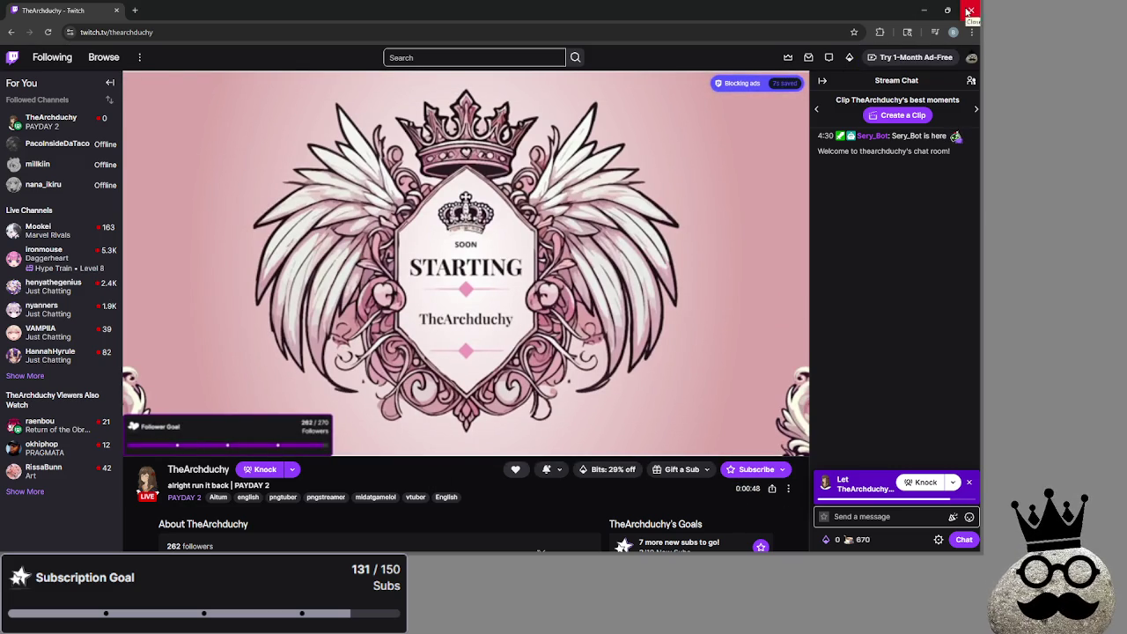
pyautogui.click(969, 11)
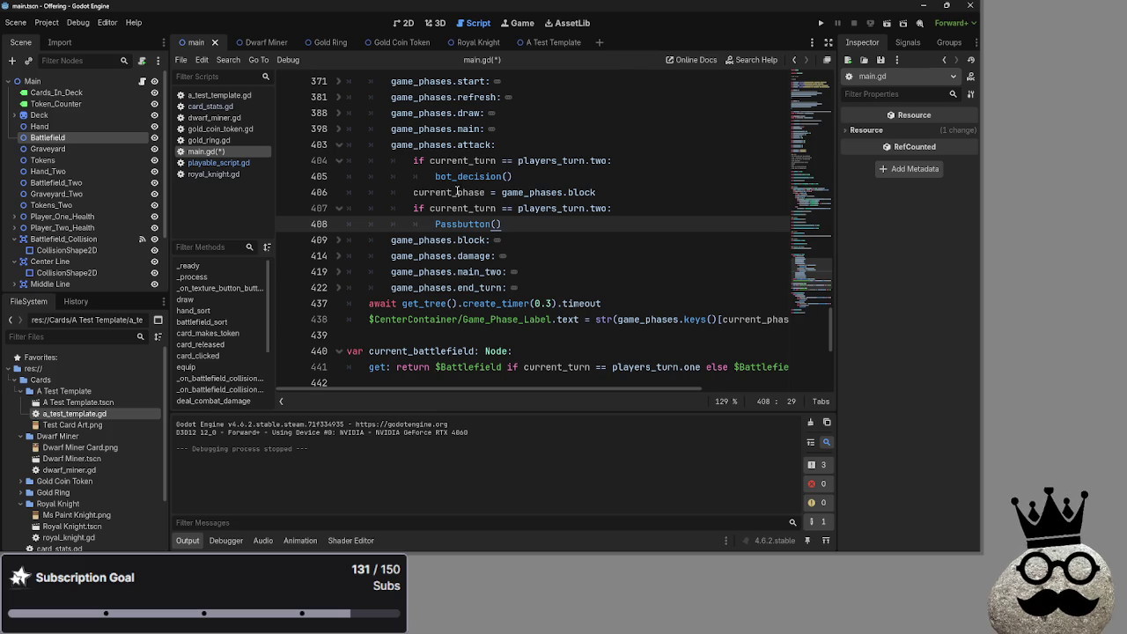
pyautogui.doubleClick(458, 224)
pyautogui.click(532, 177)
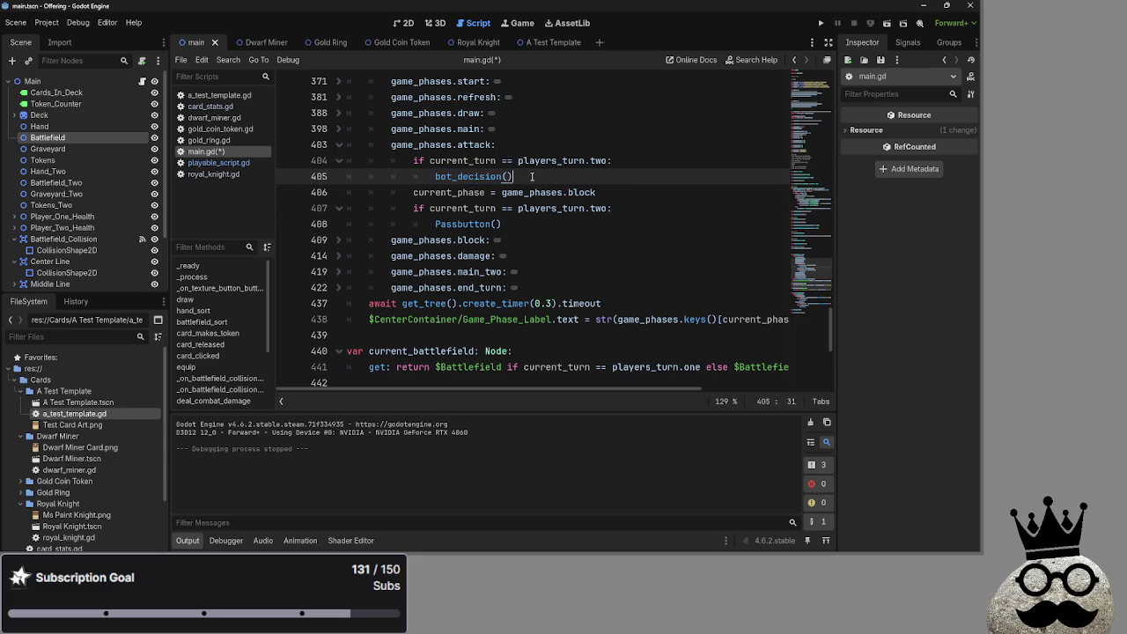
pyautogui.scroll(-5, 524, 189)
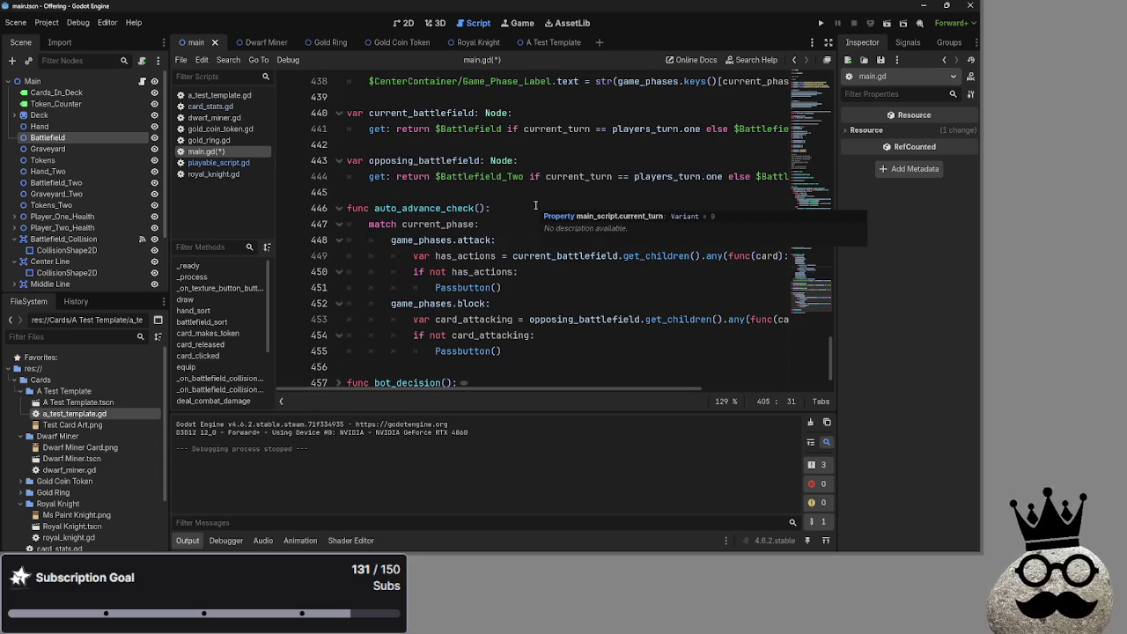
pyautogui.scroll(-1, 534, 205)
pyautogui.scroll(7, 534, 205)
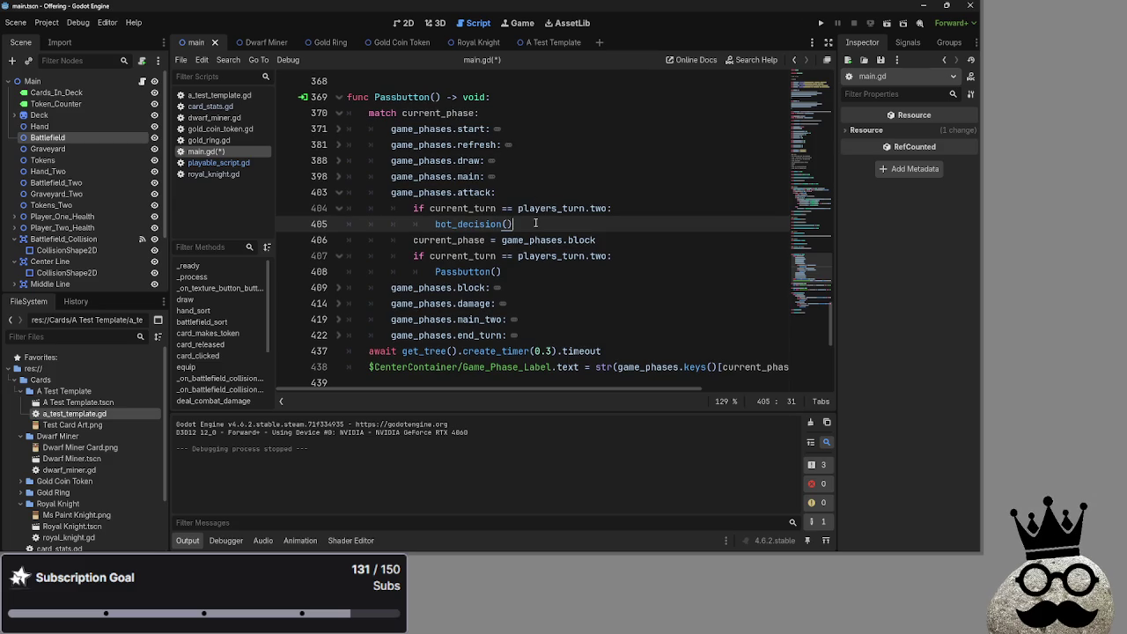
pyautogui.click(535, 207)
pyautogui.click(528, 192)
pyautogui.scroll(-7, 529, 202)
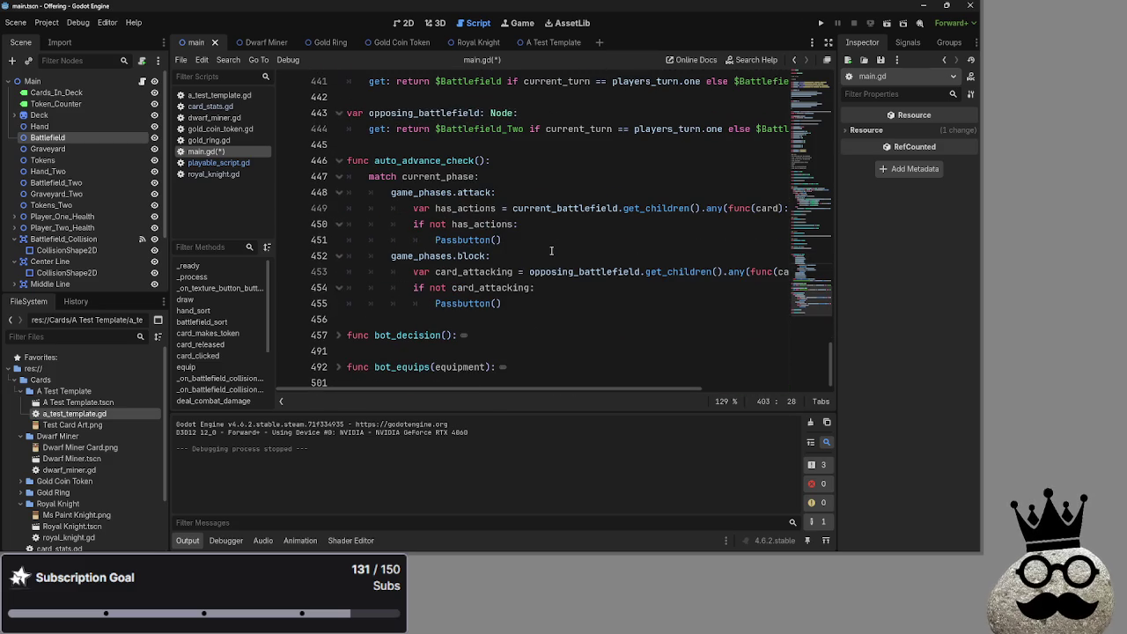
pyautogui.click(551, 251)
pyautogui.click(551, 241)
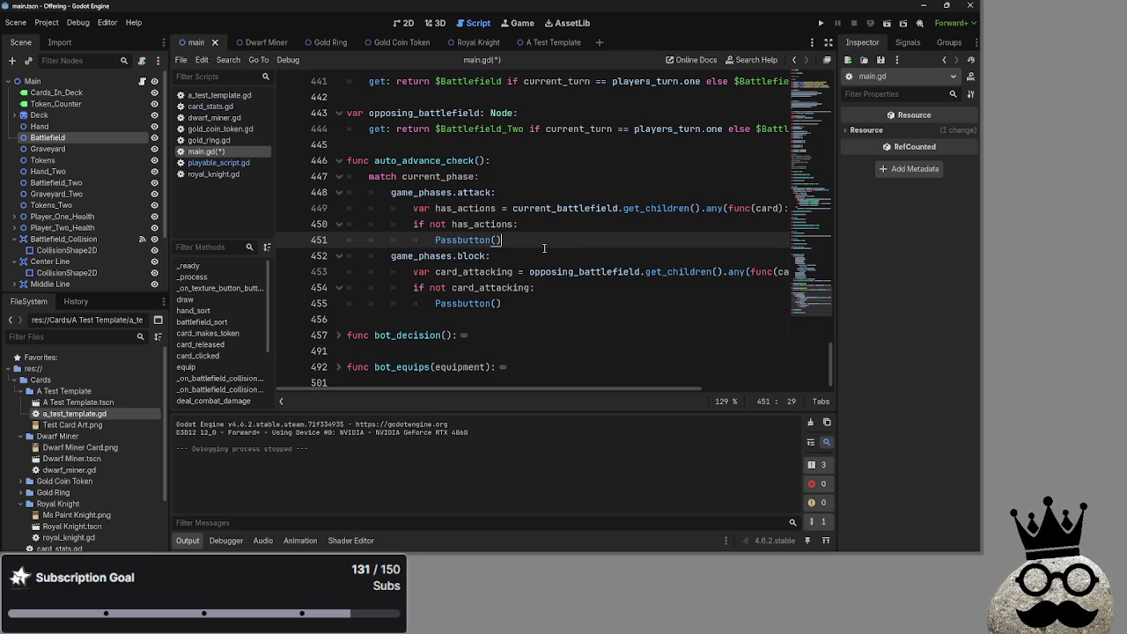
pyautogui.scroll(7, 541, 244)
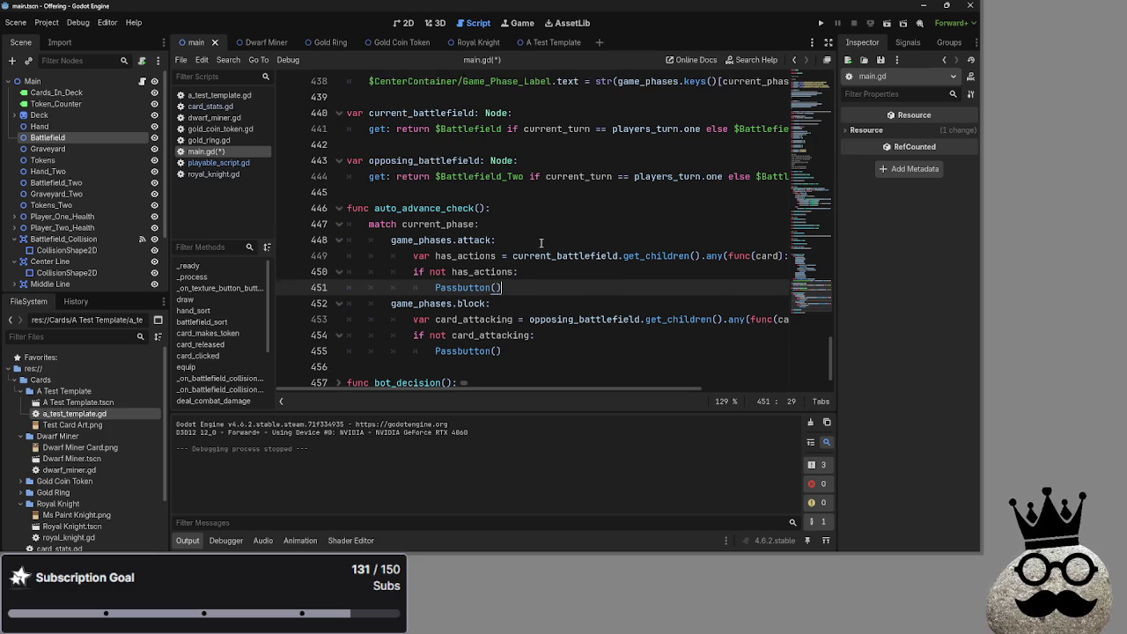
pyautogui.scroll(1, 533, 240)
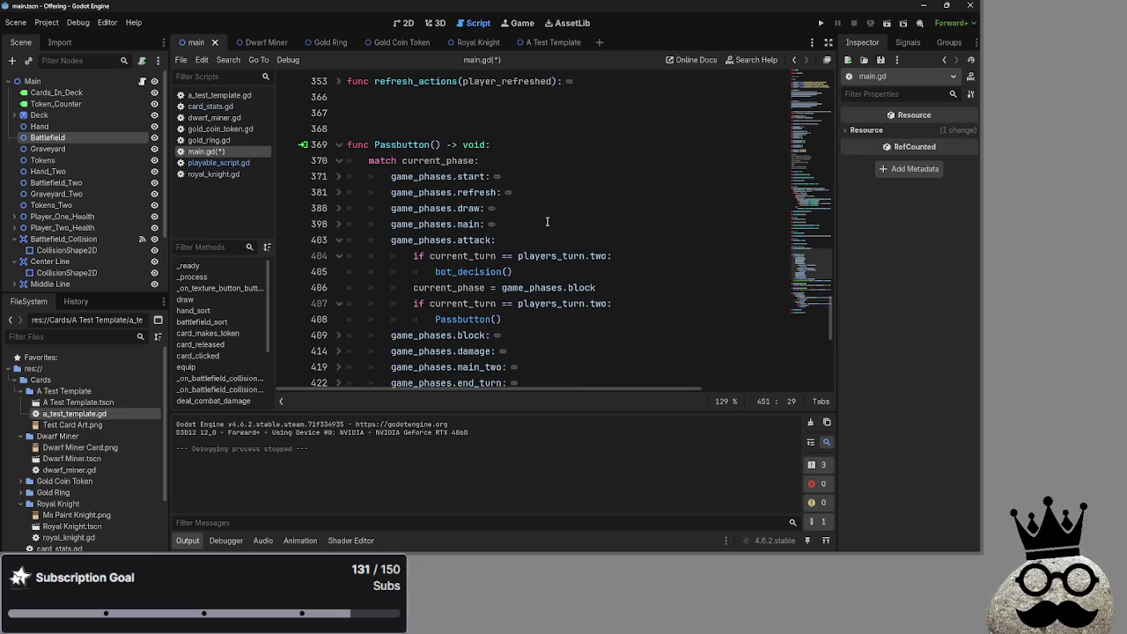
pyautogui.scroll(-8, 521, 301)
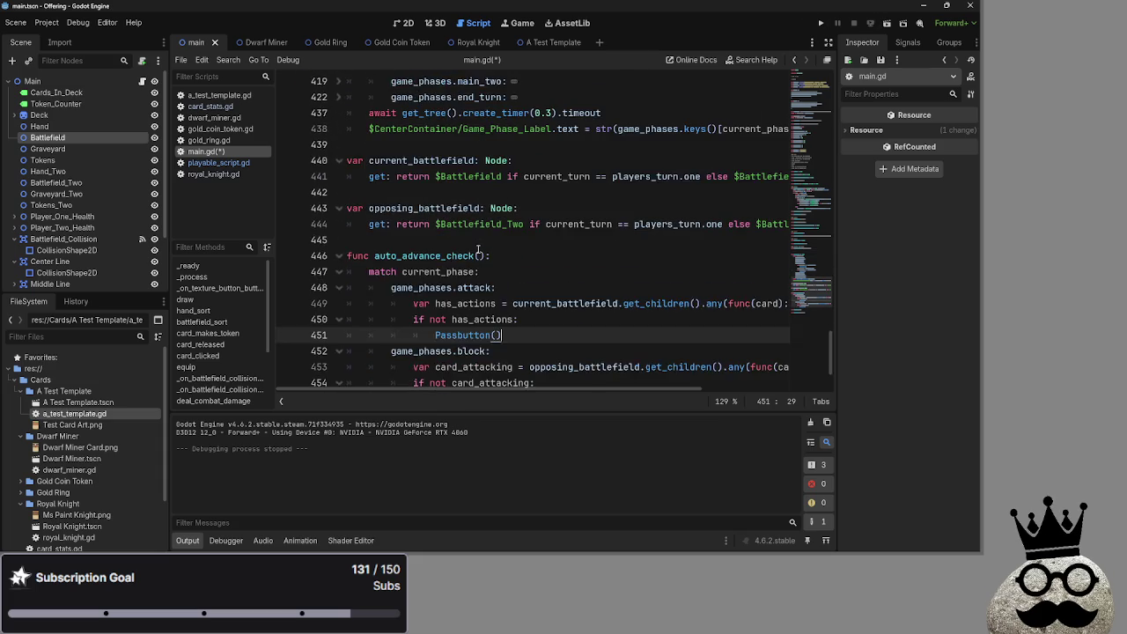
pyautogui.moveTo(521, 301); pyautogui.dragTo(388, 255)
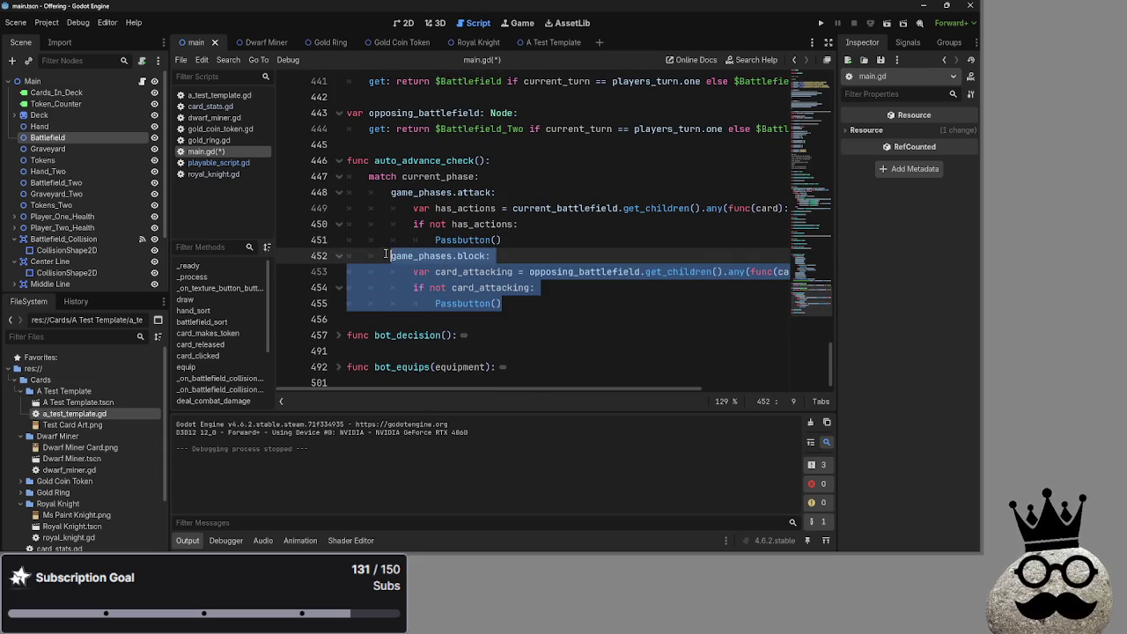
pyautogui.click(547, 295)
pyautogui.click(546, 309)
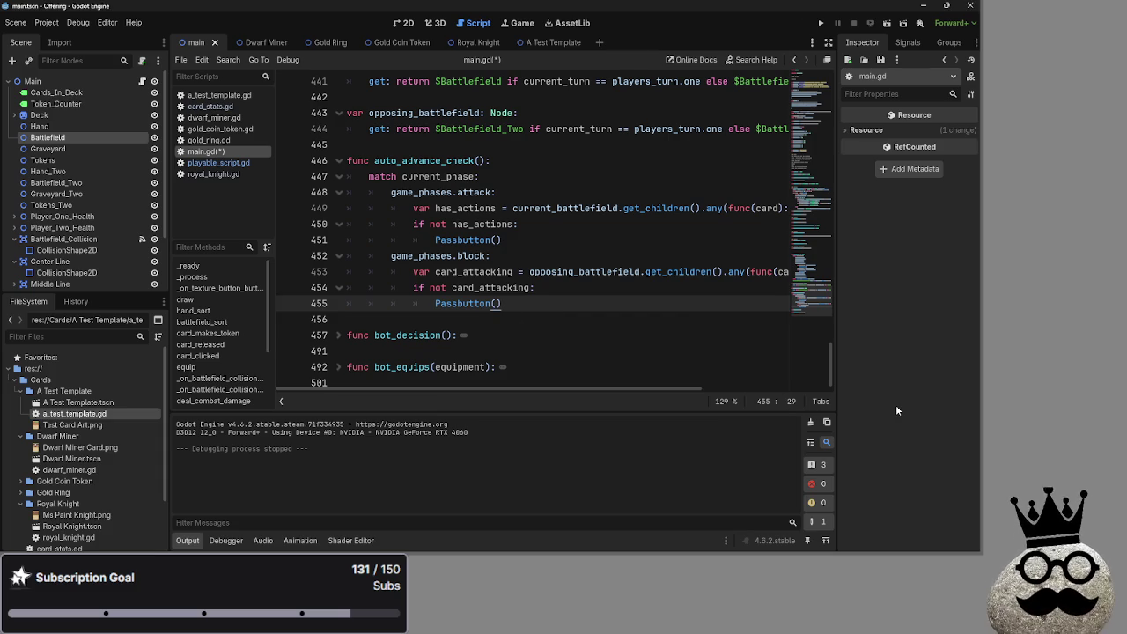
pyautogui.moveTo(558, 303); pyautogui.dragTo(413, 271)
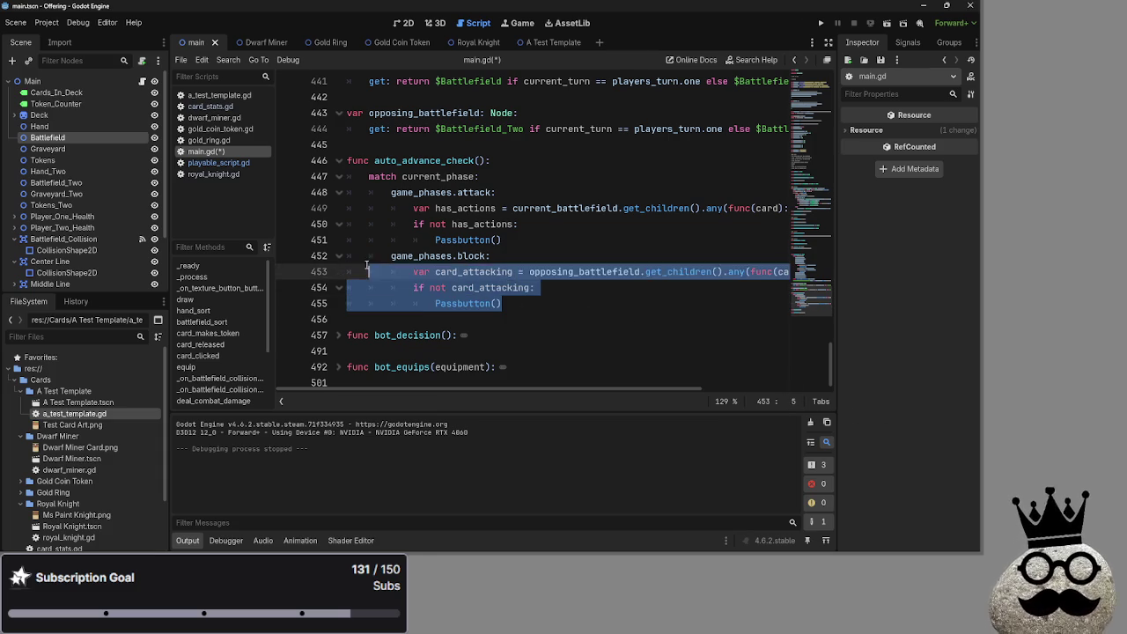
pyautogui.click(572, 318)
pyautogui.moveTo(502, 303)
pyautogui.mouseDown()
pyautogui.moveTo(388, 239)
pyautogui.moveTo(389, 253)
pyautogui.mouseUp()
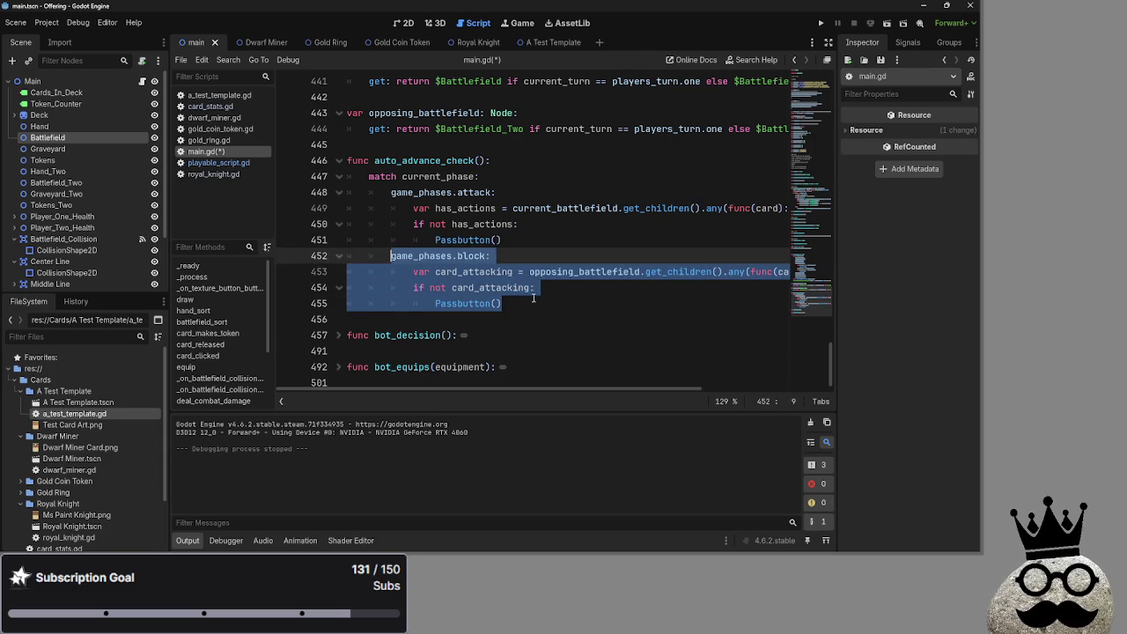
pyautogui.click(535, 299)
pyautogui.moveTo(536, 303); pyautogui.dragTo(391, 255)
pyautogui.click(590, 305)
pyautogui.moveTo(561, 302); pyautogui.dragTo(384, 257)
pyautogui.click(541, 303)
pyautogui.moveTo(541, 303); pyautogui.dragTo(387, 253)
pyautogui.click(543, 305)
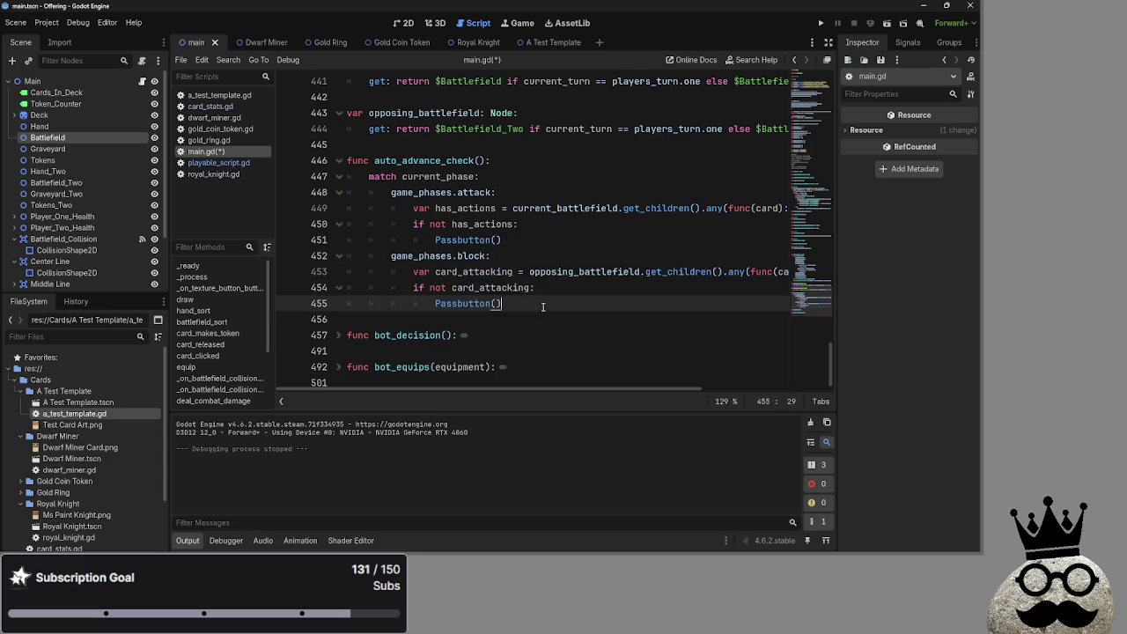
pyautogui.moveTo(543, 305)
pyautogui.mouseDown()
pyautogui.moveTo(347, 255)
pyautogui.moveTo(390, 255)
pyautogui.mouseUp()
pyautogui.click(537, 315)
pyautogui.moveTo(537, 315); pyautogui.dragTo(392, 255)
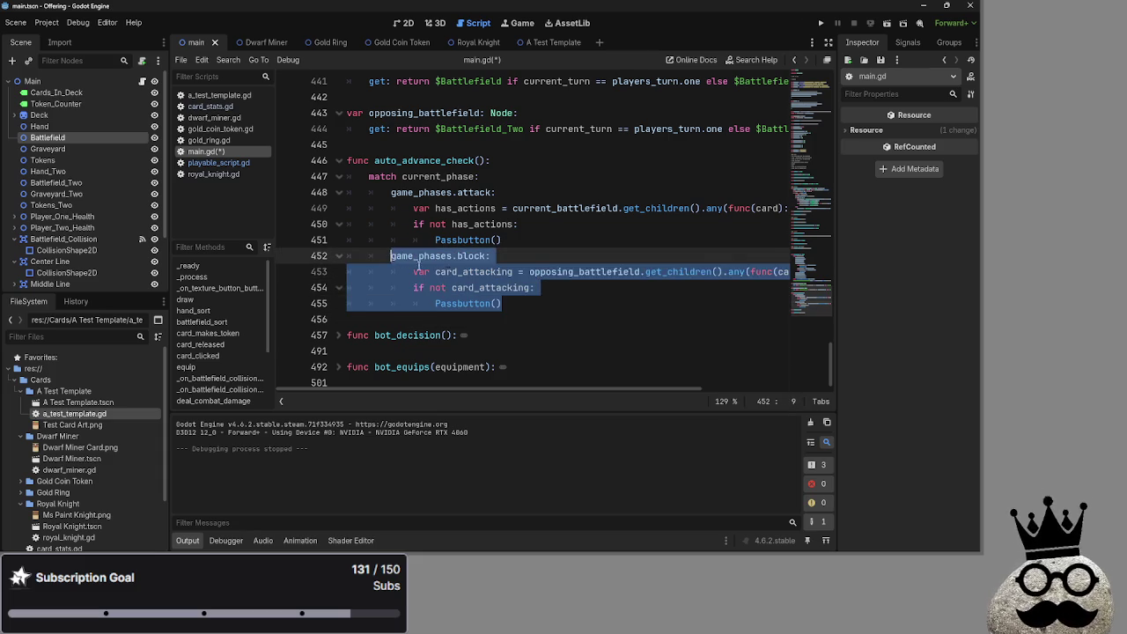
pyautogui.click(526, 303)
pyautogui.moveTo(525, 304)
pyautogui.mouseDown()
pyautogui.moveTo(413, 275)
pyautogui.moveTo(390, 255)
pyautogui.mouseUp()
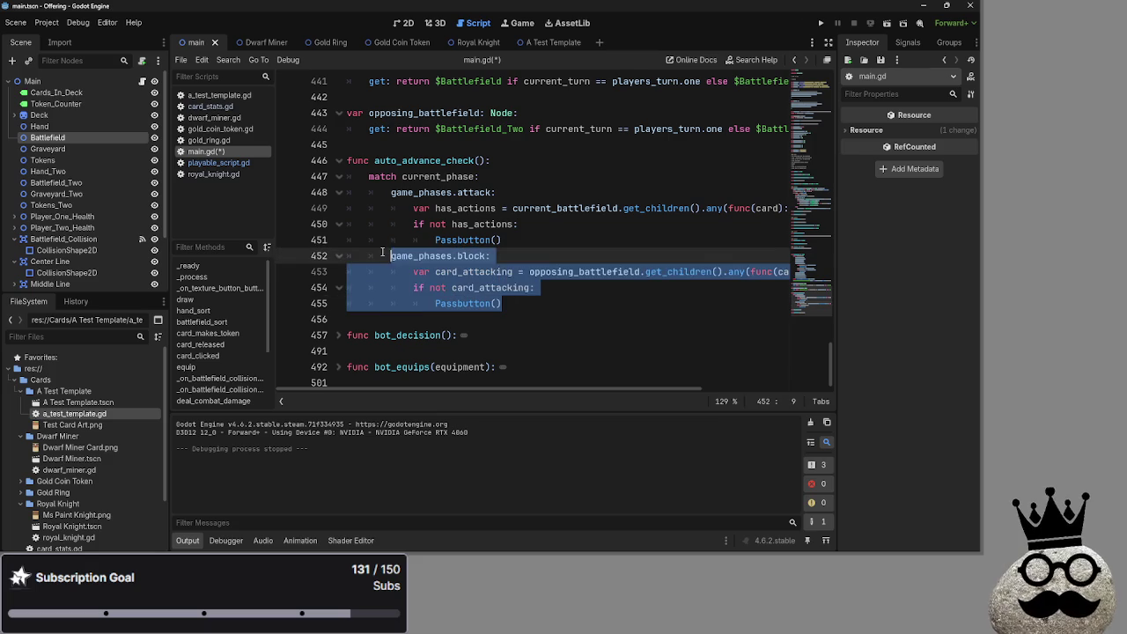
pyautogui.click(543, 302)
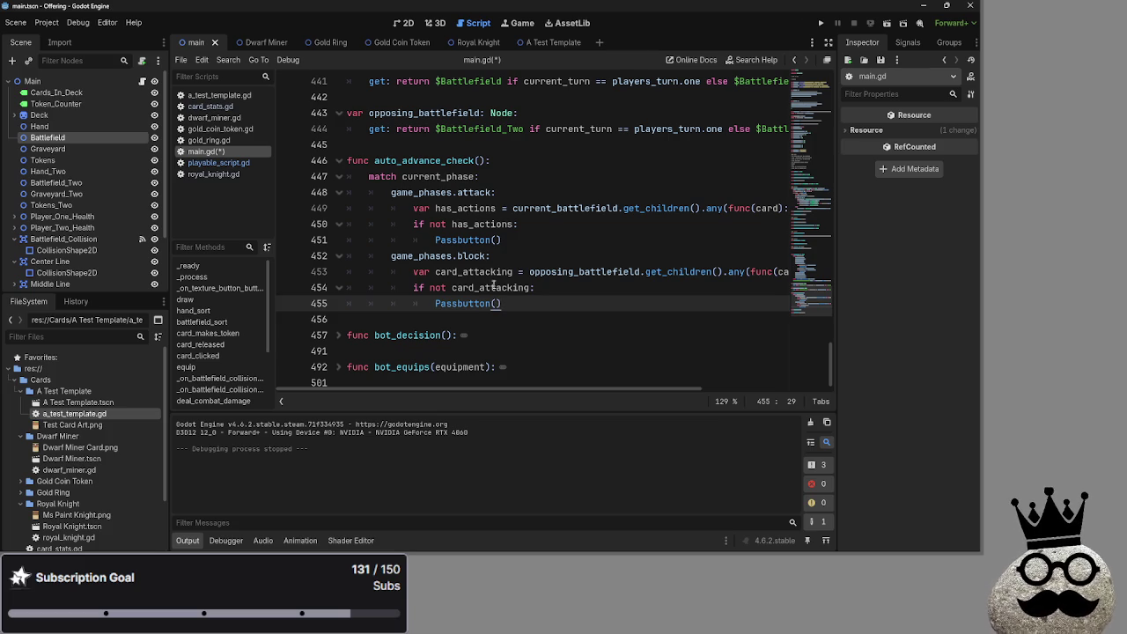
pyautogui.doubleClick(474, 271)
pyautogui.moveTo(564, 387)
pyautogui.mouseDown()
pyautogui.moveTo(695, 388)
pyautogui.moveTo(561, 385)
pyautogui.mouseUp()
pyautogui.click(552, 288)
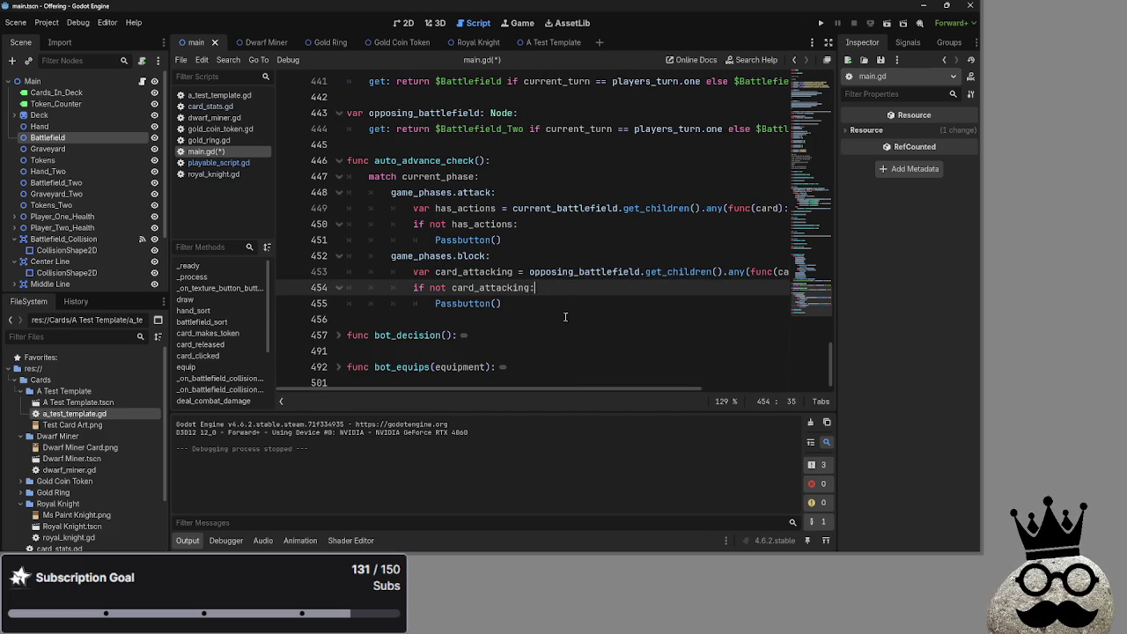
pyautogui.click(566, 303)
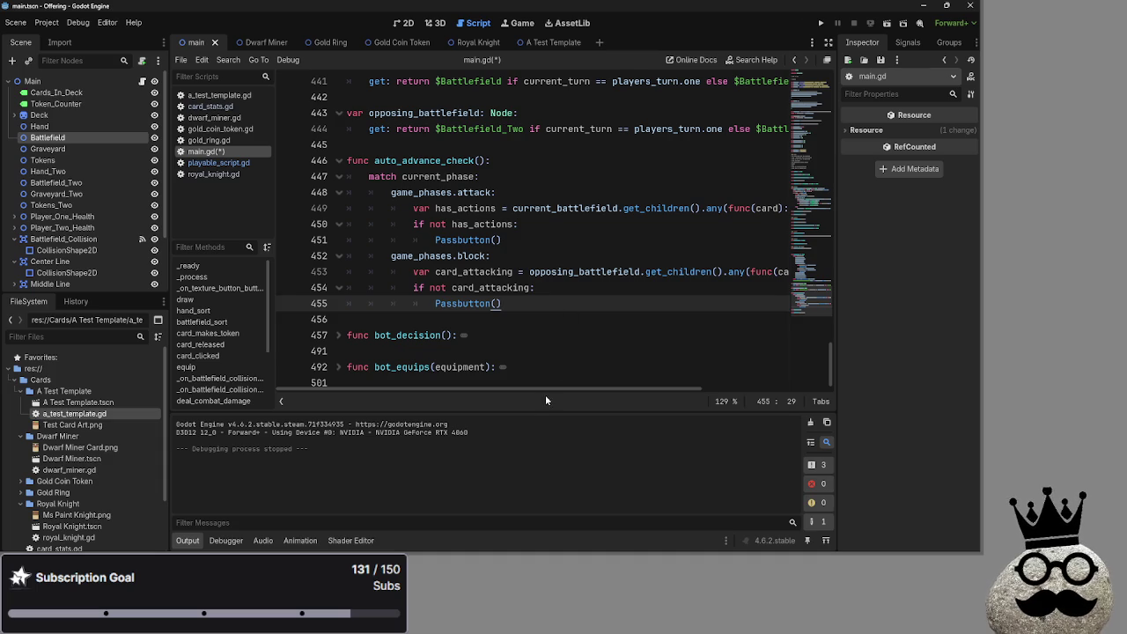
pyautogui.moveTo(545, 388)
pyautogui.mouseDown()
pyautogui.moveTo(563, 388)
pyautogui.moveTo(454, 389)
pyautogui.mouseUp()
pyautogui.click(523, 255)
# Step: Copy line 449's has_actions battlefield check onto line 453 under game_phases.block
pyautogui.press('Return')
pyautogui.scroll(3, 445, 354)
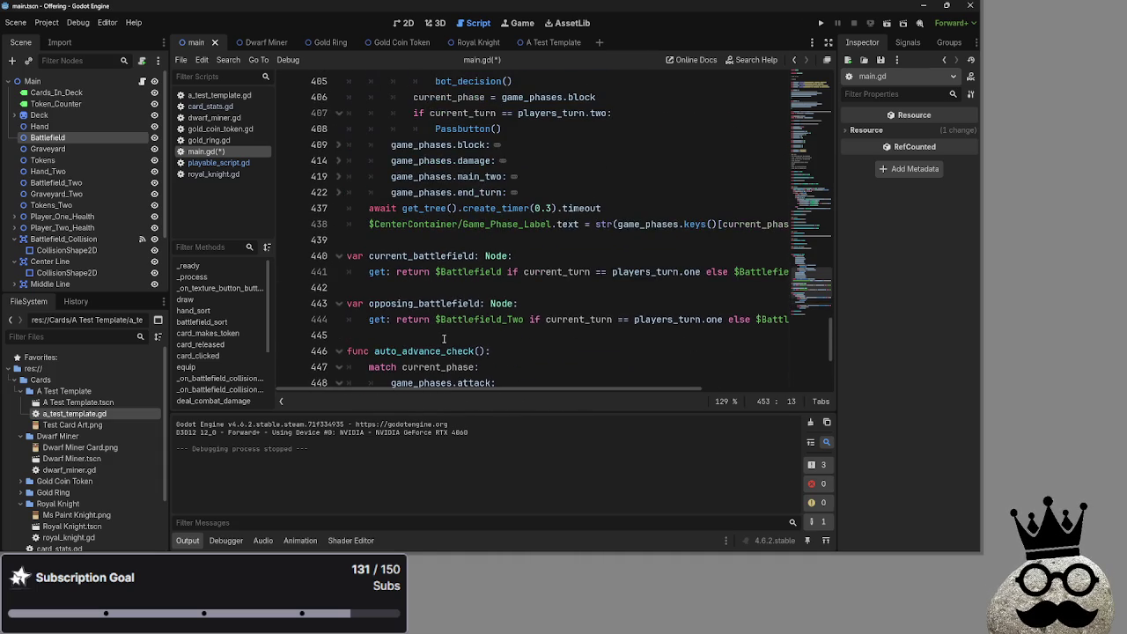
pyautogui.scroll(-2, 445, 331)
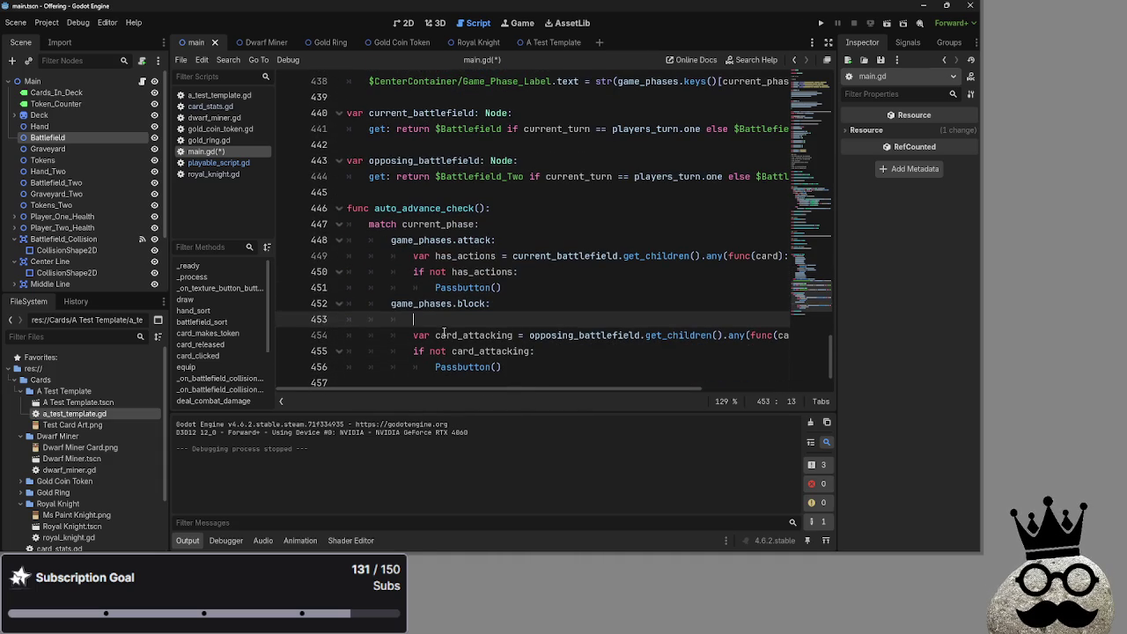
pyautogui.doubleClick(424, 161)
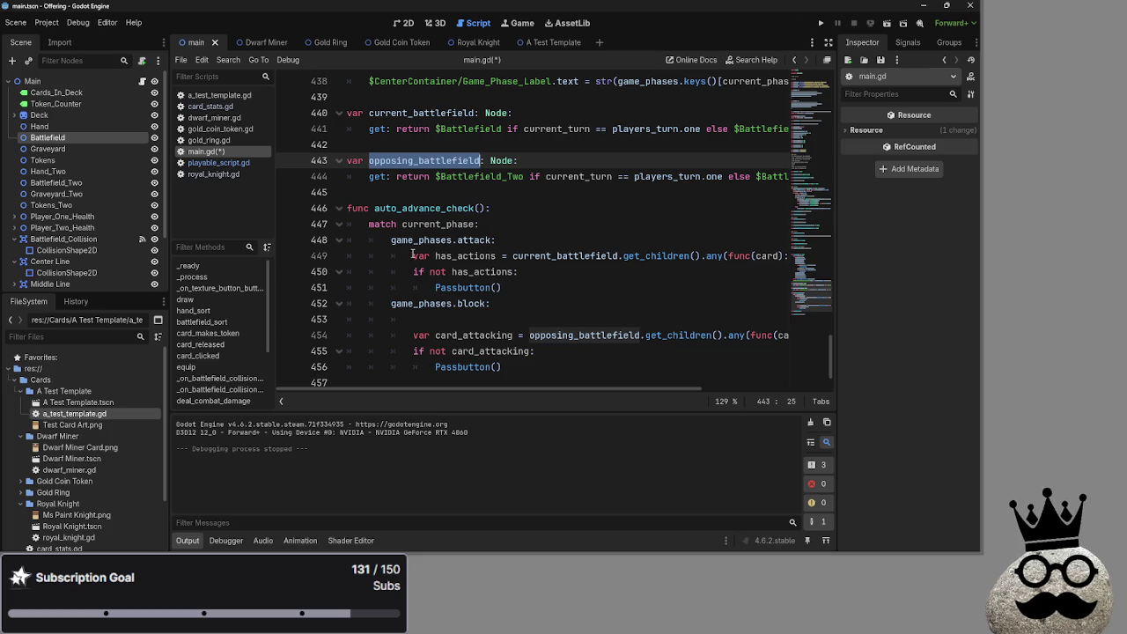
pyautogui.moveTo(414, 255); pyautogui.dragTo(803, 255)
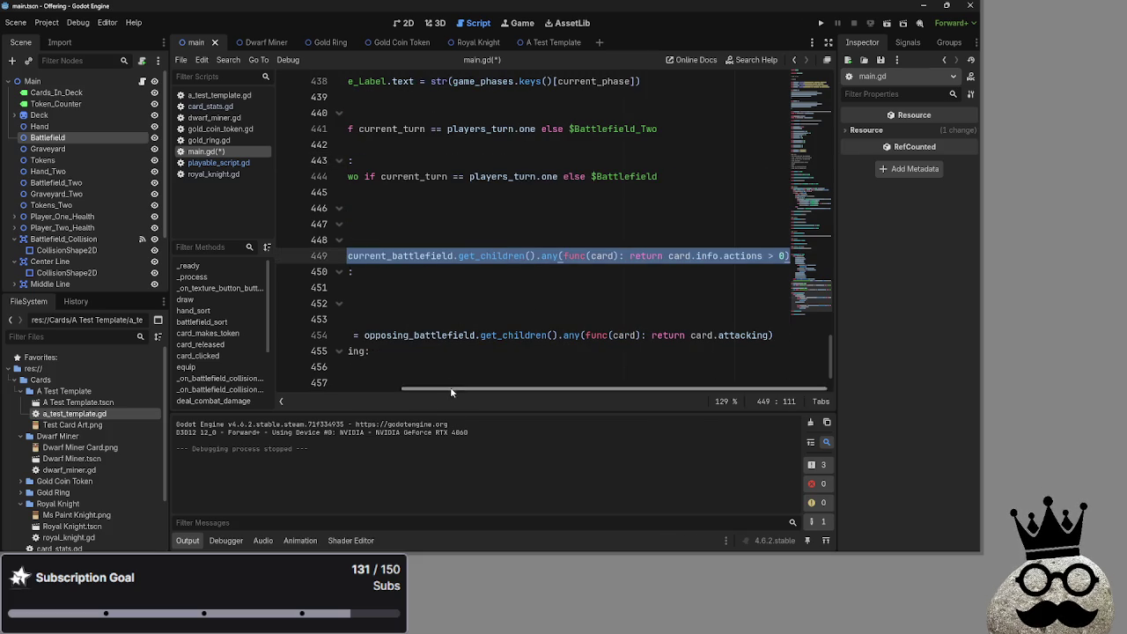
pyautogui.moveTo(401, 389); pyautogui.dragTo(284, 389)
pyautogui.click(460, 319)
pyautogui.write('var has_actions = current_battlefield.get_children().any(func(card): return card.info.actions > 0)')
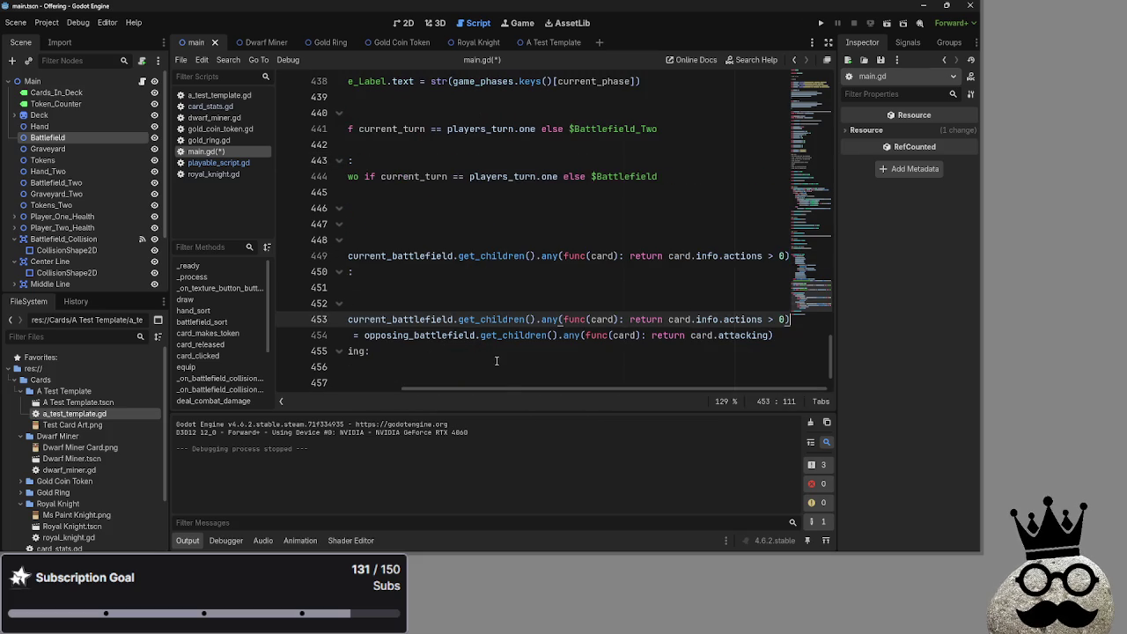
pyautogui.press('Return')
# Step: Type 'if not' on line 454 and confirm line 453's variable stays named has_actions
pyautogui.scroll(-1, 448, 350)
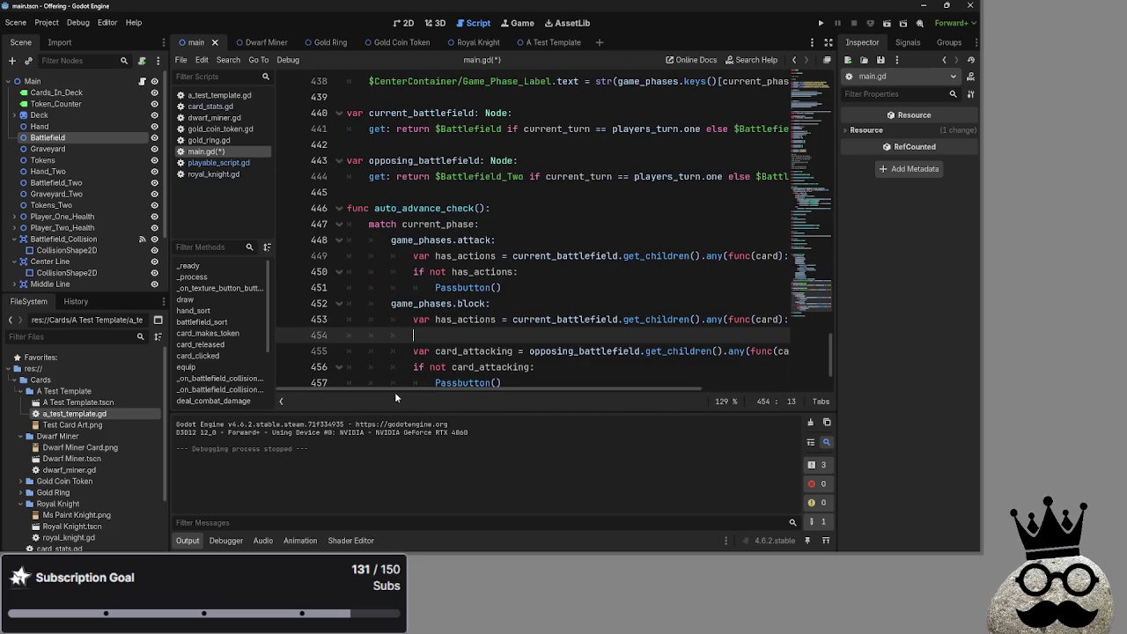
pyautogui.write('ifnot _h')
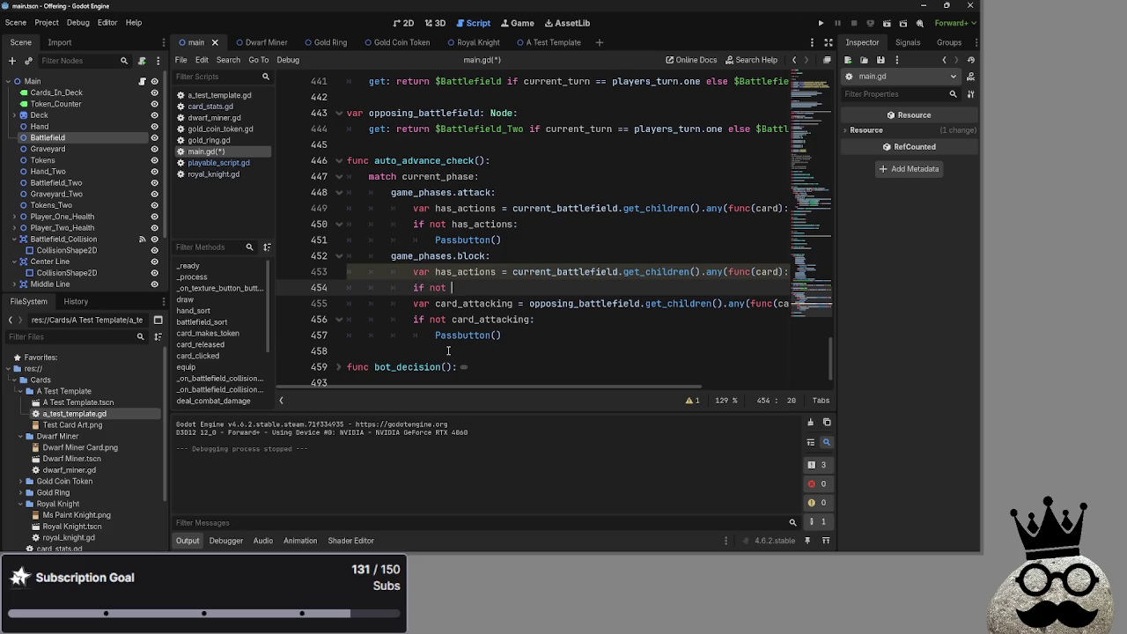
pyautogui.press('BackSpace')
pyautogui.press('BackSpace')
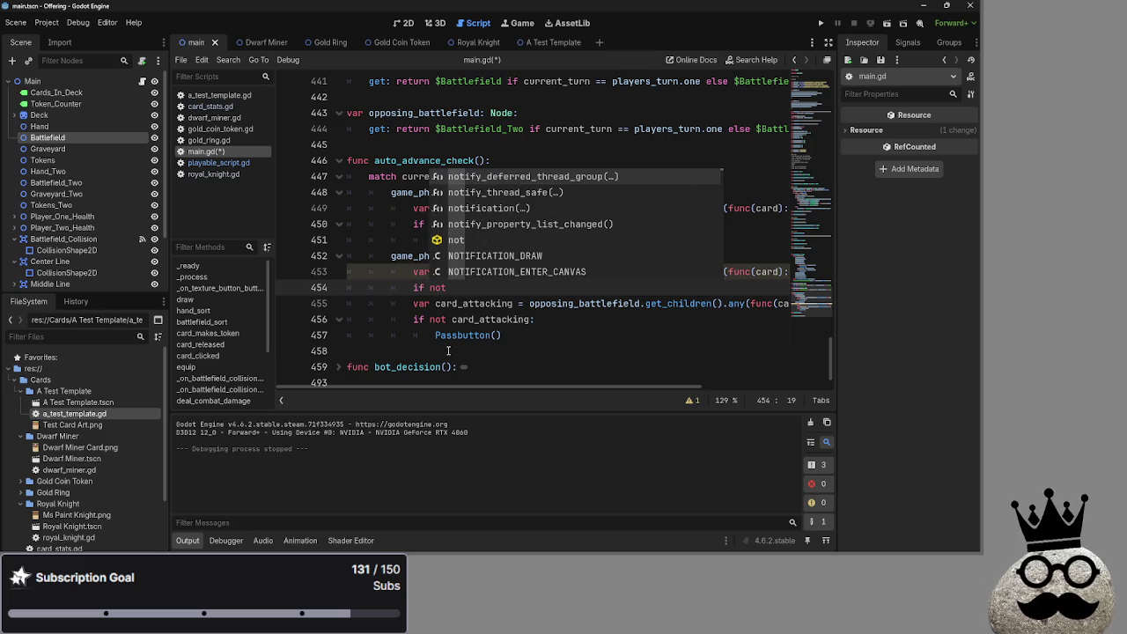
pyautogui.click(540, 335)
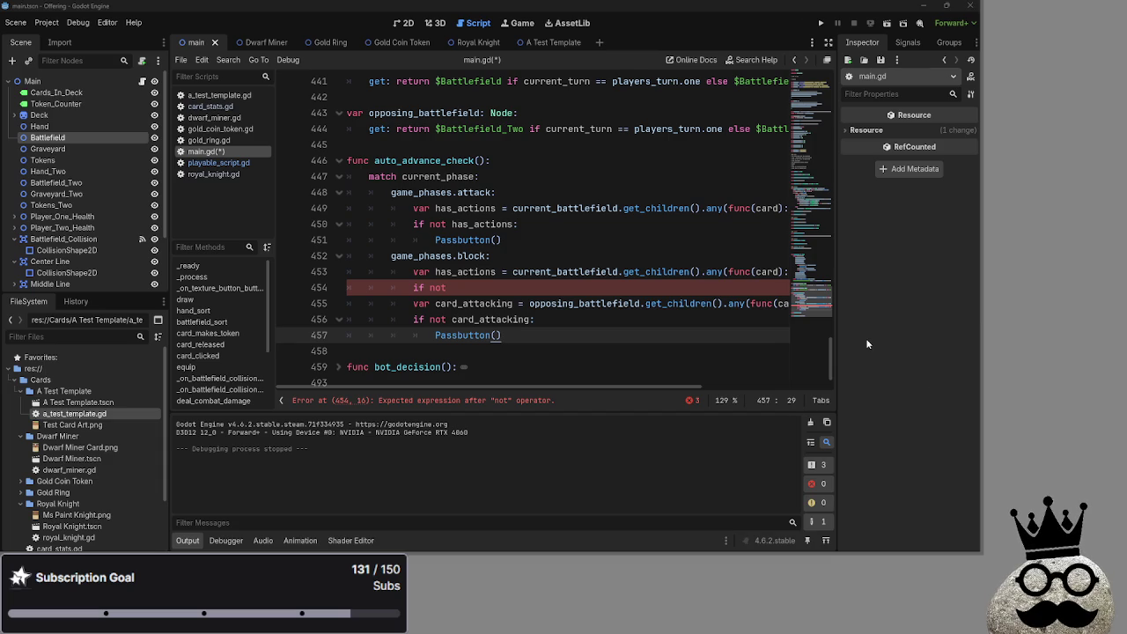
pyautogui.click(473, 288)
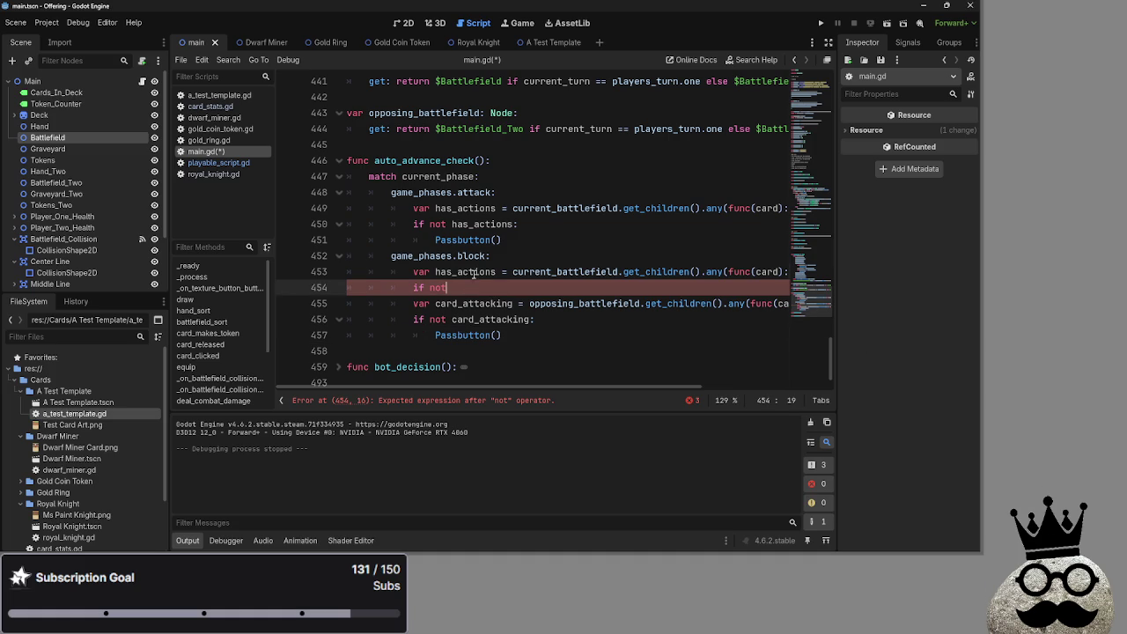
pyautogui.doubleClick(474, 272)
pyautogui.write('card')
pyautogui.press('BackSpace')
pyautogui.press('BackSpace')
pyautogui.press('BackSpace')
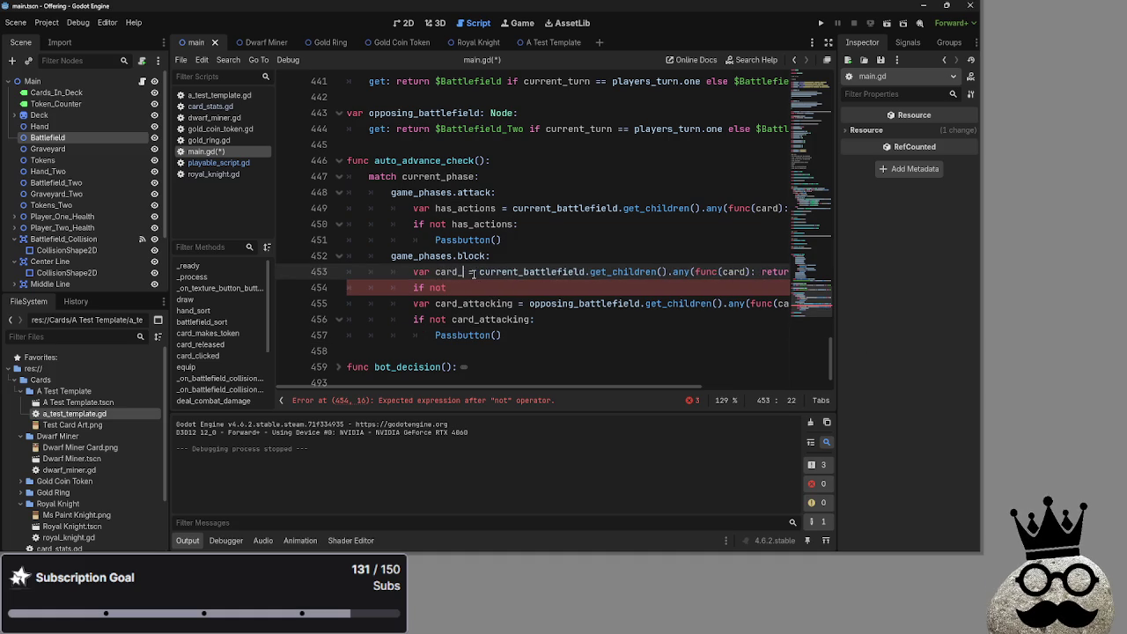
pyautogui.write('has_actions')
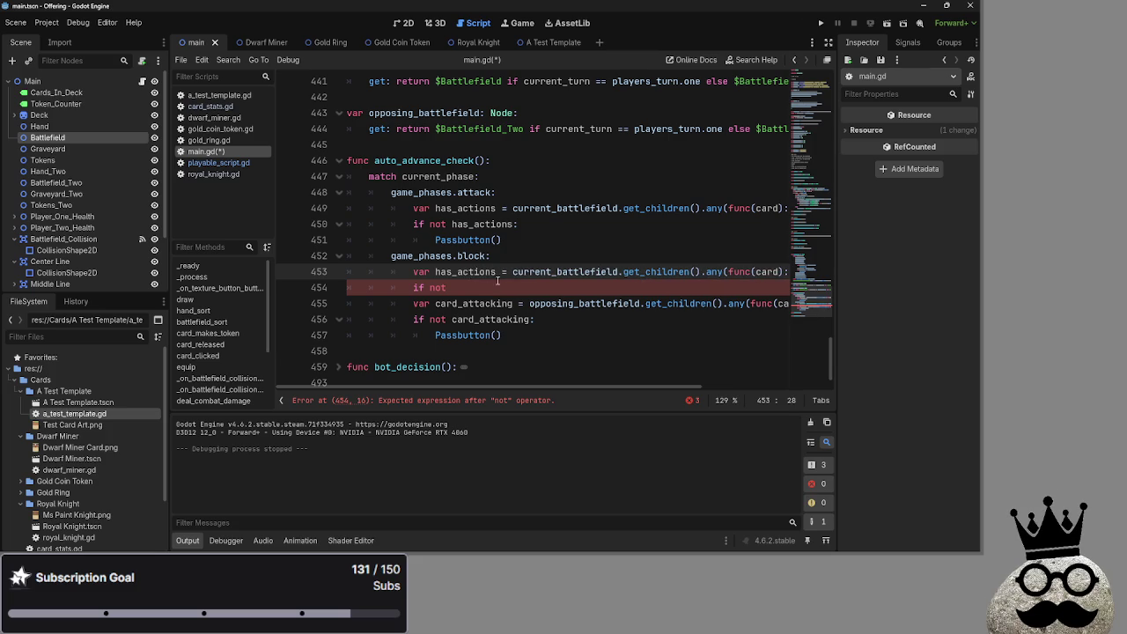
pyautogui.click(503, 287)
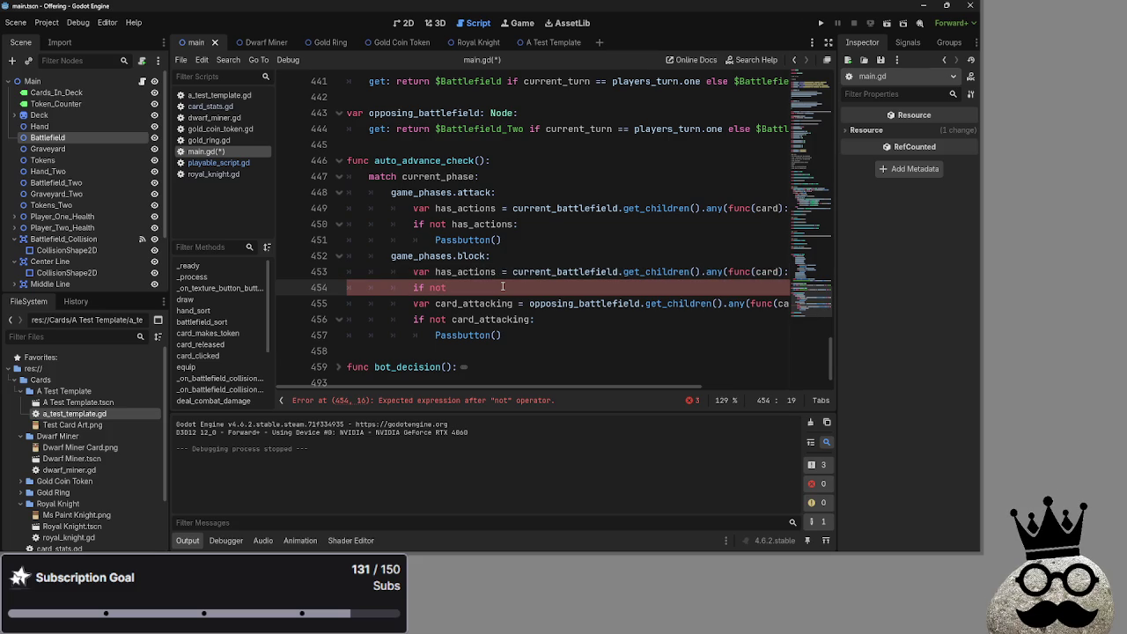
pyautogui.doubleClick(489, 272)
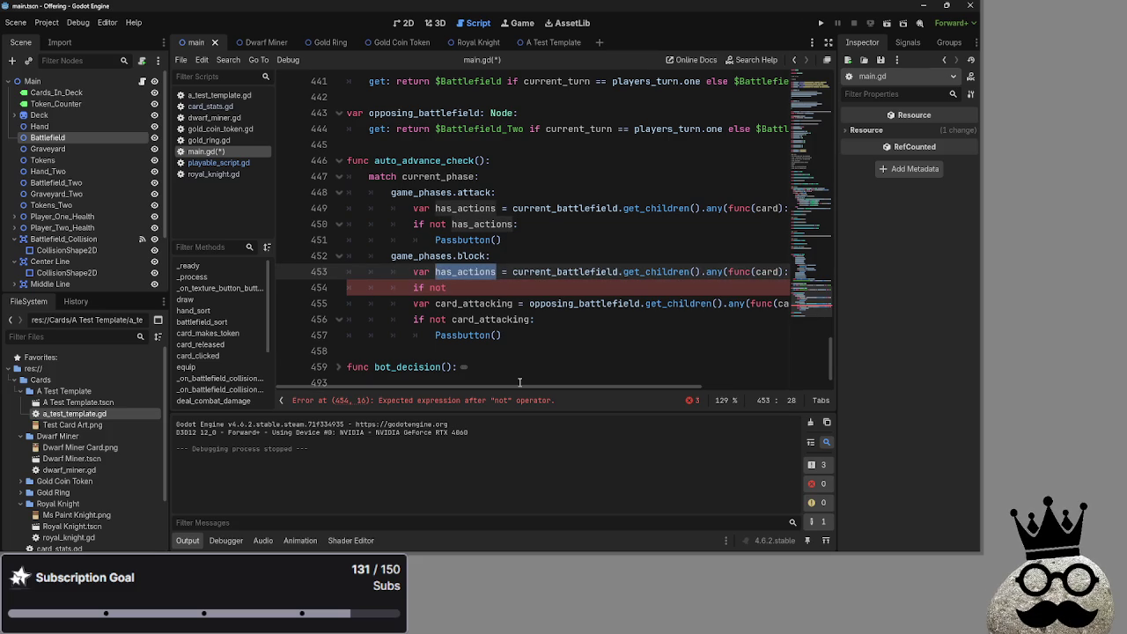
pyautogui.click(476, 288)
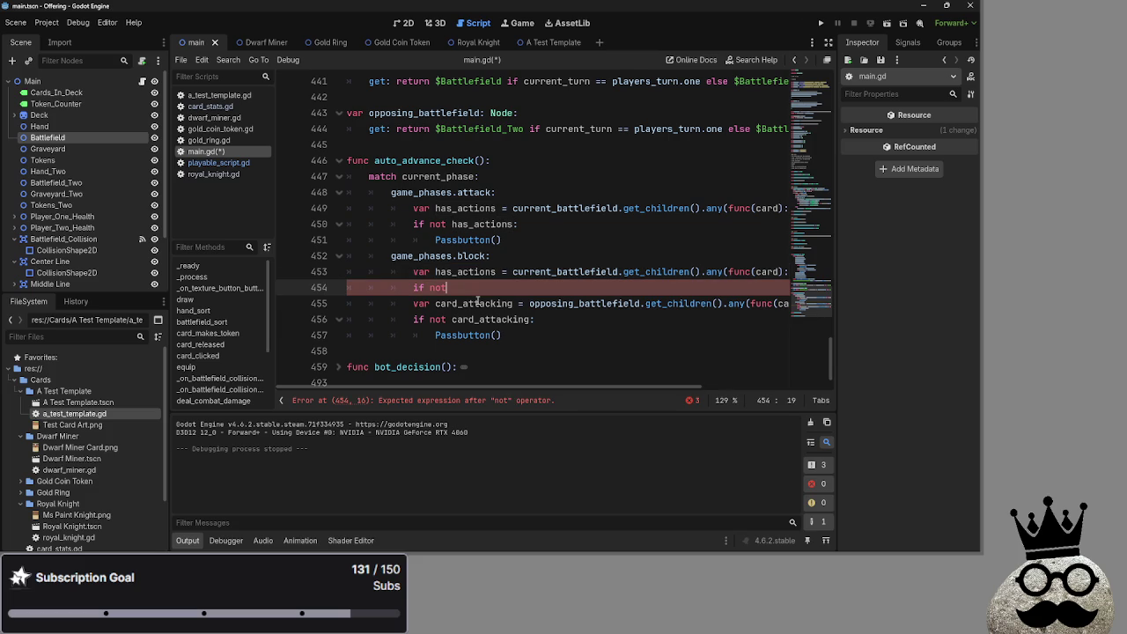
# Step: Replace current_battlefield with opposing_battlefield in the block phase's card loop
pyautogui.moveTo(527, 387)
pyautogui.mouseDown()
pyautogui.moveTo(690, 393)
pyautogui.moveTo(497, 386)
pyautogui.moveTo(726, 386)
pyautogui.moveTo(521, 371)
pyautogui.moveTo(730, 370)
pyautogui.moveTo(482, 366)
pyautogui.moveTo(739, 366)
pyautogui.moveTo(427, 350)
pyautogui.mouseUp()
pyautogui.doubleClick(559, 271)
pyautogui.scroll(3, 559, 271)
pyautogui.doubleClick(416, 255)
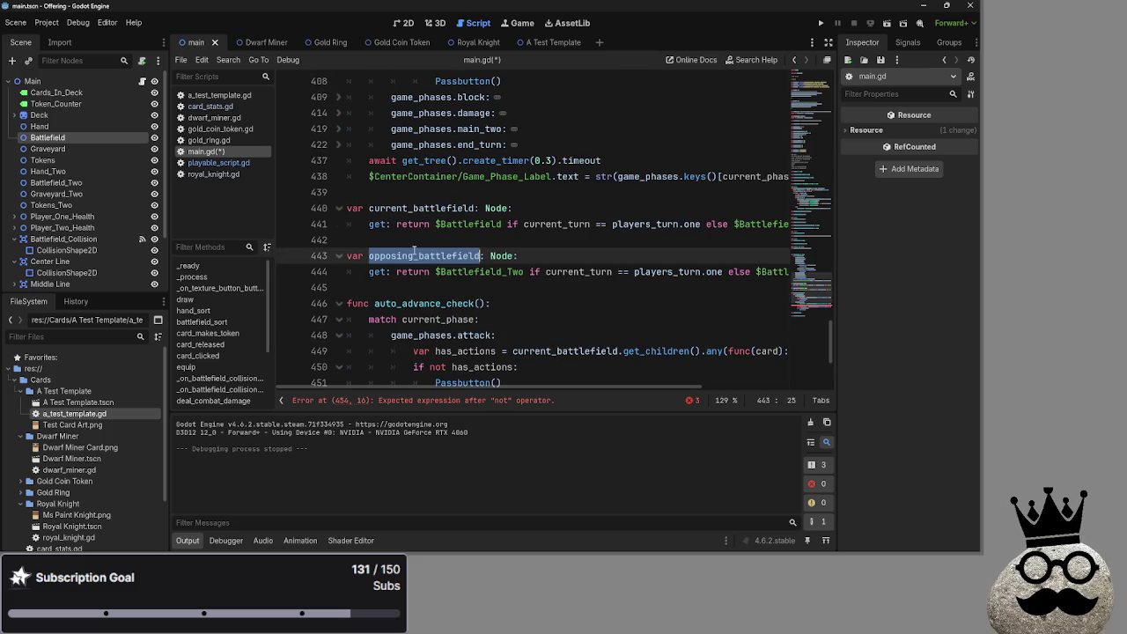
pyautogui.hotkey('ctrl', 'c')
pyautogui.doubleClick(560, 351)
pyautogui.hotkey('ctrl', 'v')
pyautogui.scroll(-3, 475, 318)
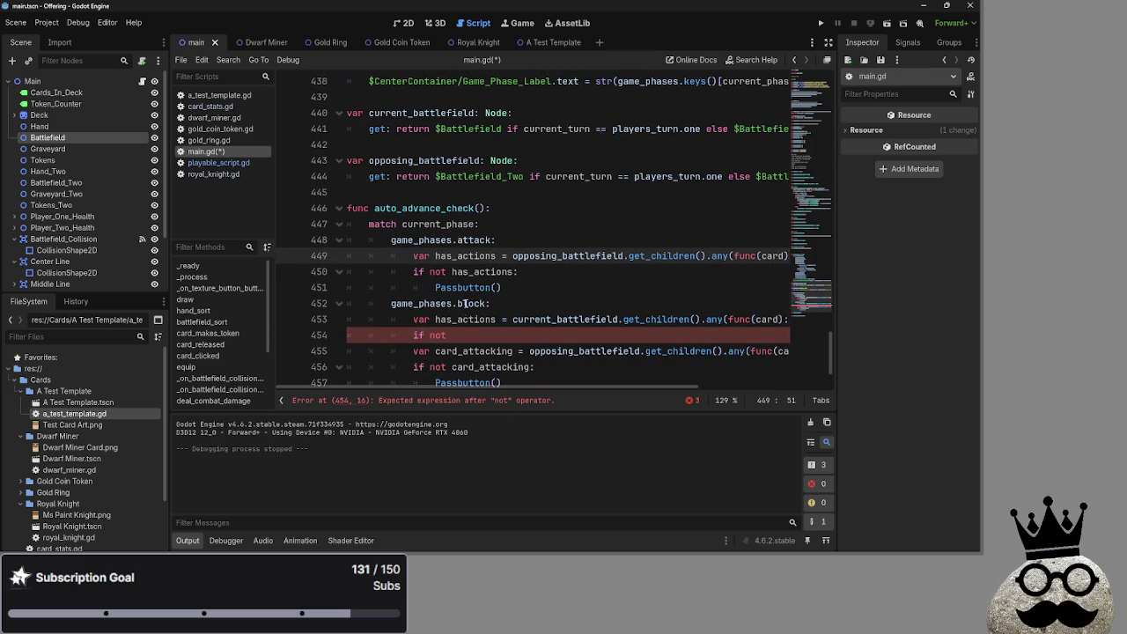
# Step: Complete 'if not has_actions:' with a Passbutton() call beneath it, then run the project
pyautogui.doubleClick(475, 272)
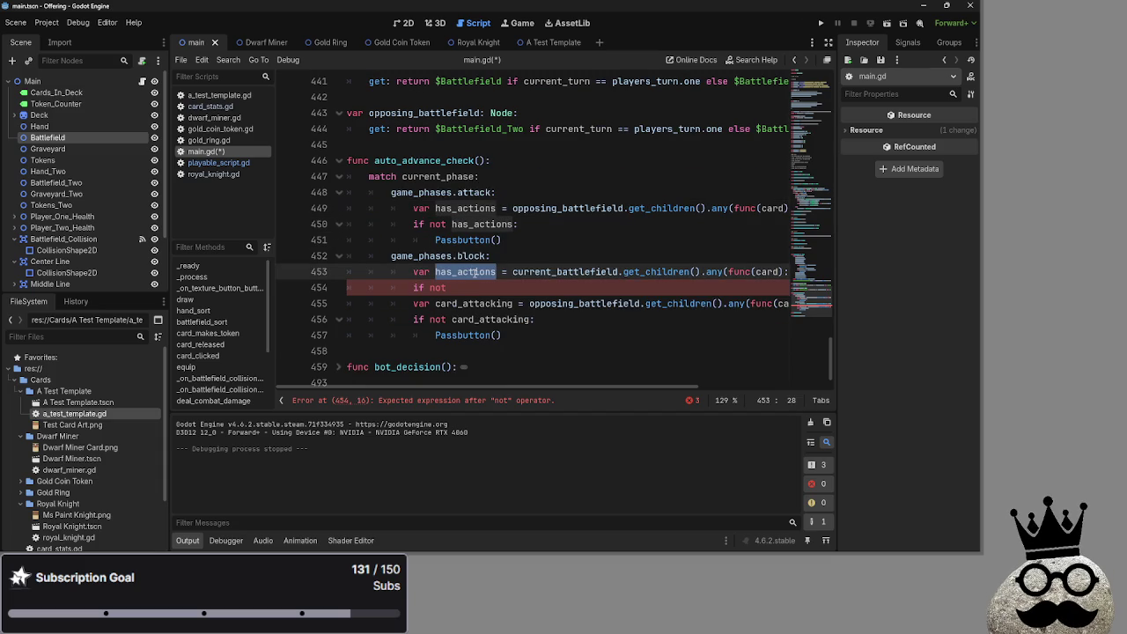
pyautogui.click(478, 284)
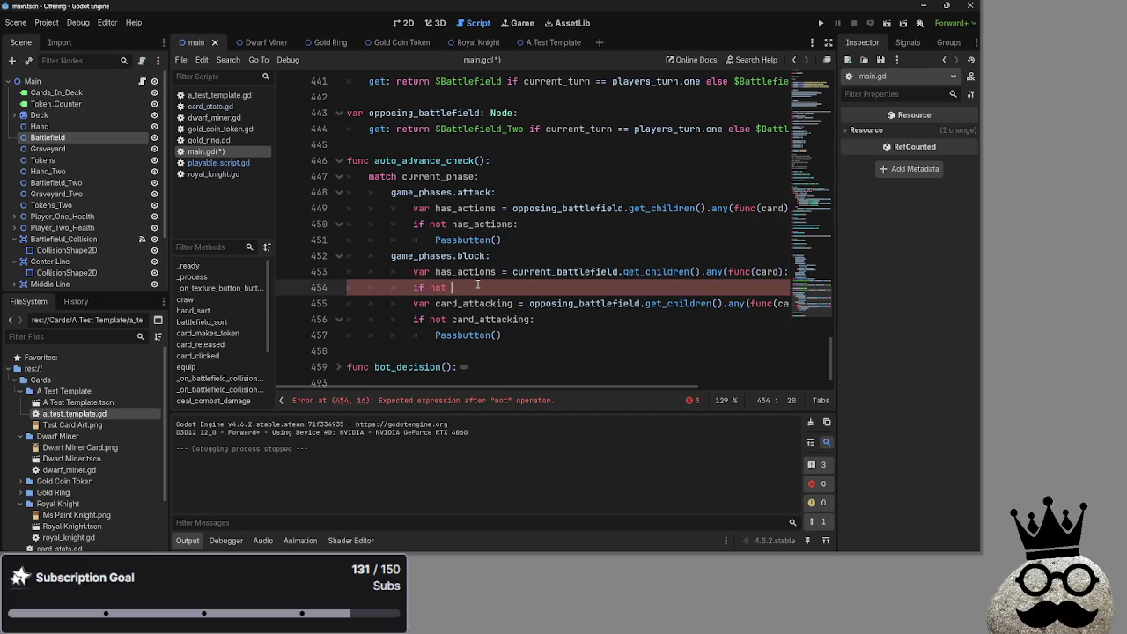
pyautogui.hotkey('ctrl', 'z')
pyautogui.hotkey('ctrl', 'z')
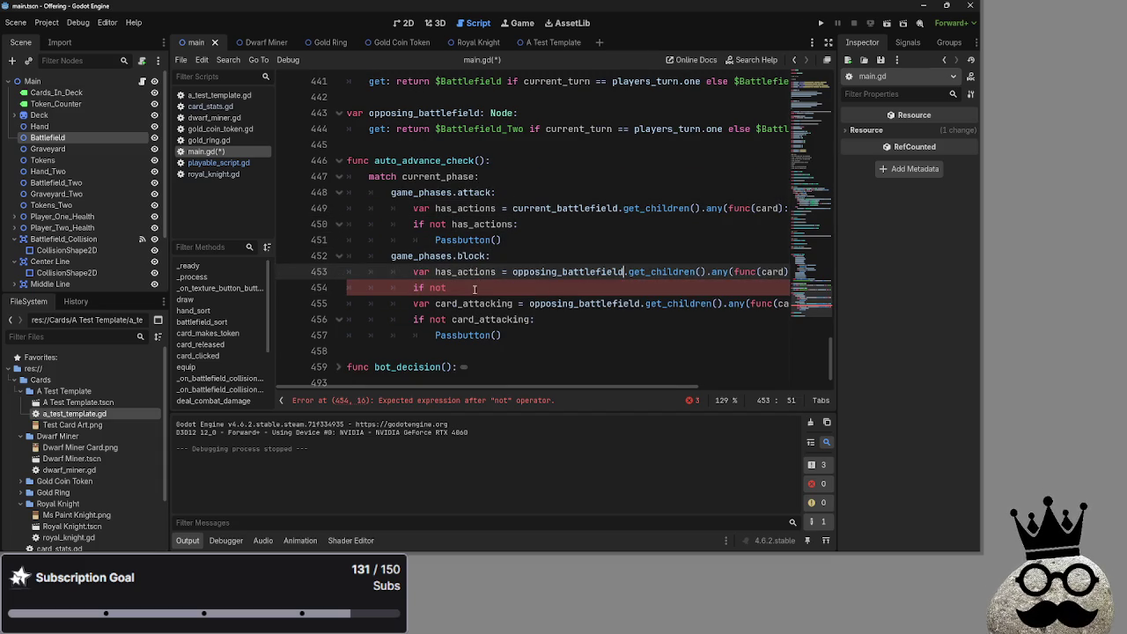
pyautogui.write('has')
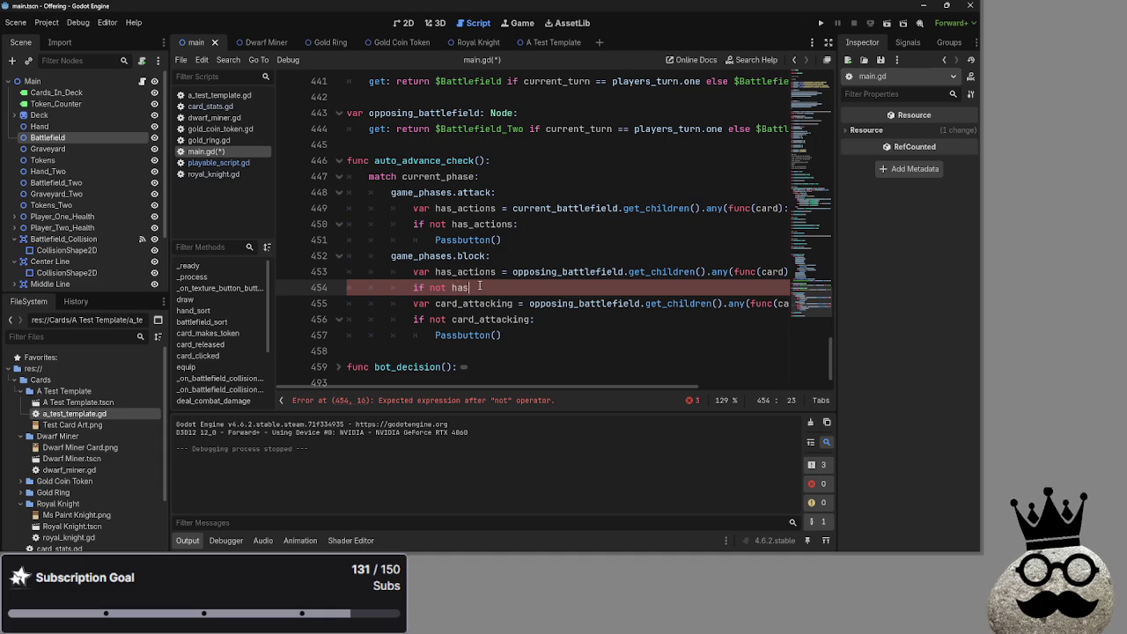
pyautogui.write('_actions:')
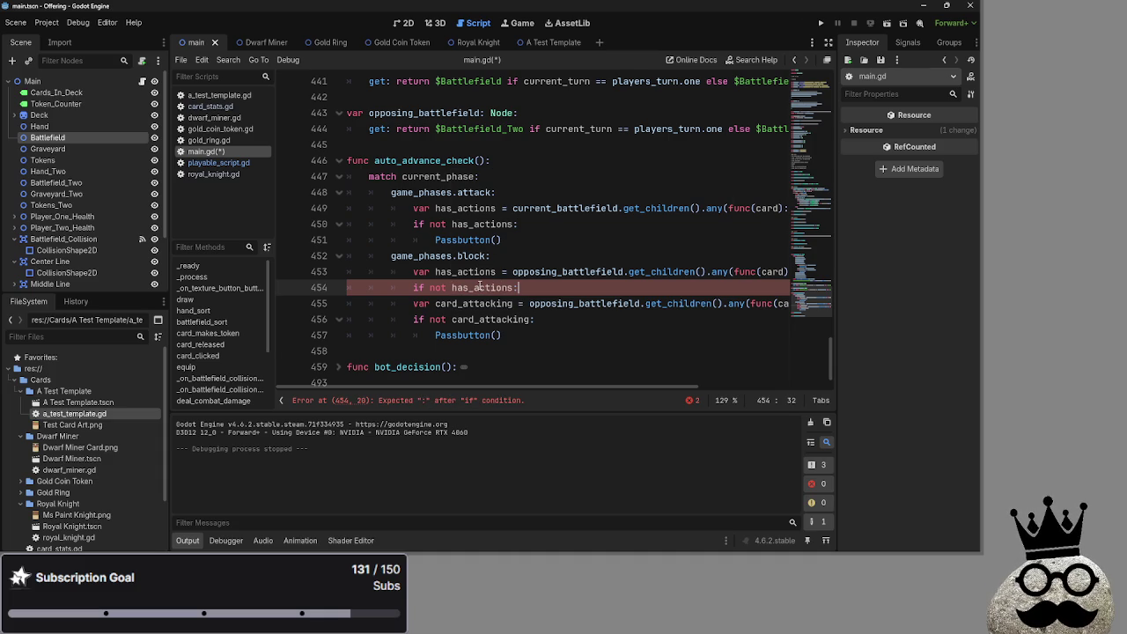
pyautogui.press('Return')
pyautogui.write('ssbu')
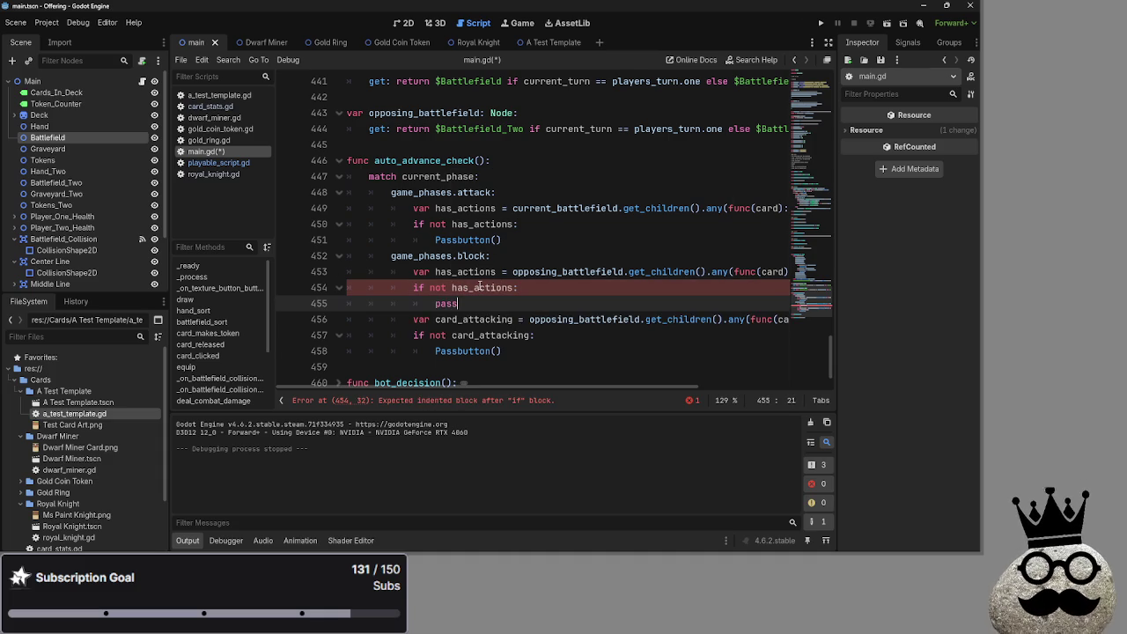
pyautogui.press('Return')
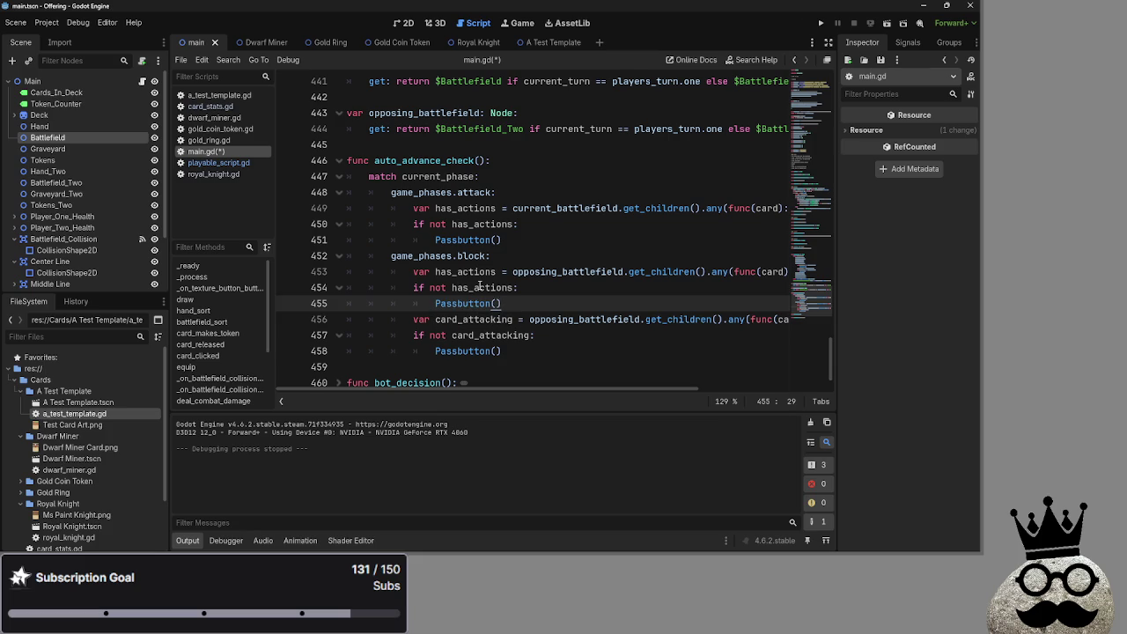
pyautogui.click(821, 23)
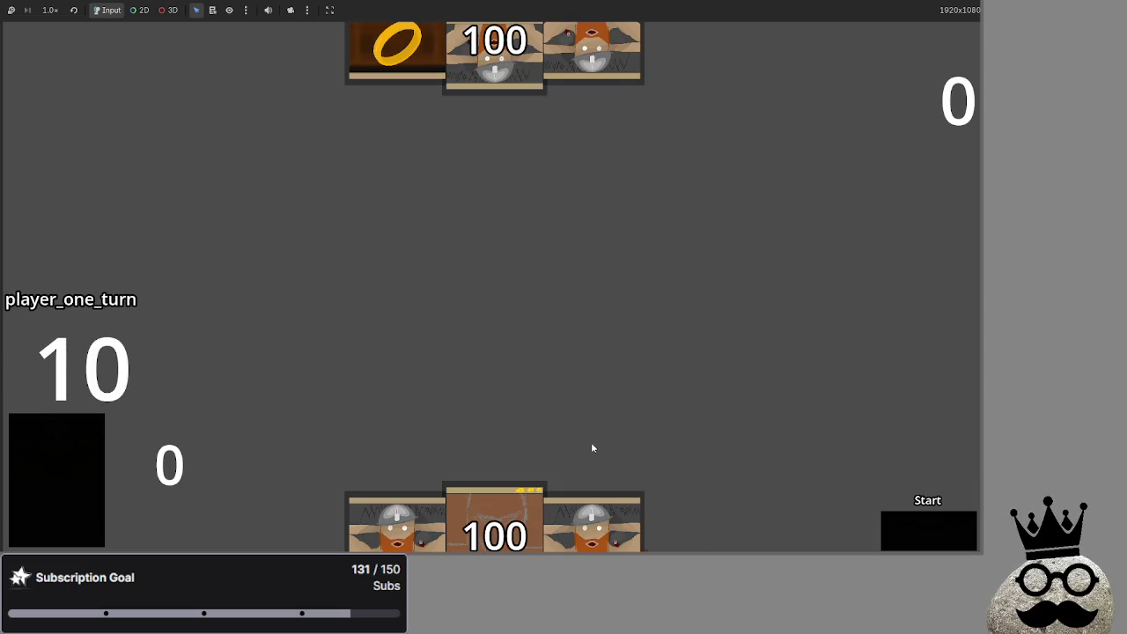
# Step: Pass twice in the running game to advance from main through block to main_two
pyautogui.click(923, 537)
pyautogui.click(923, 537)
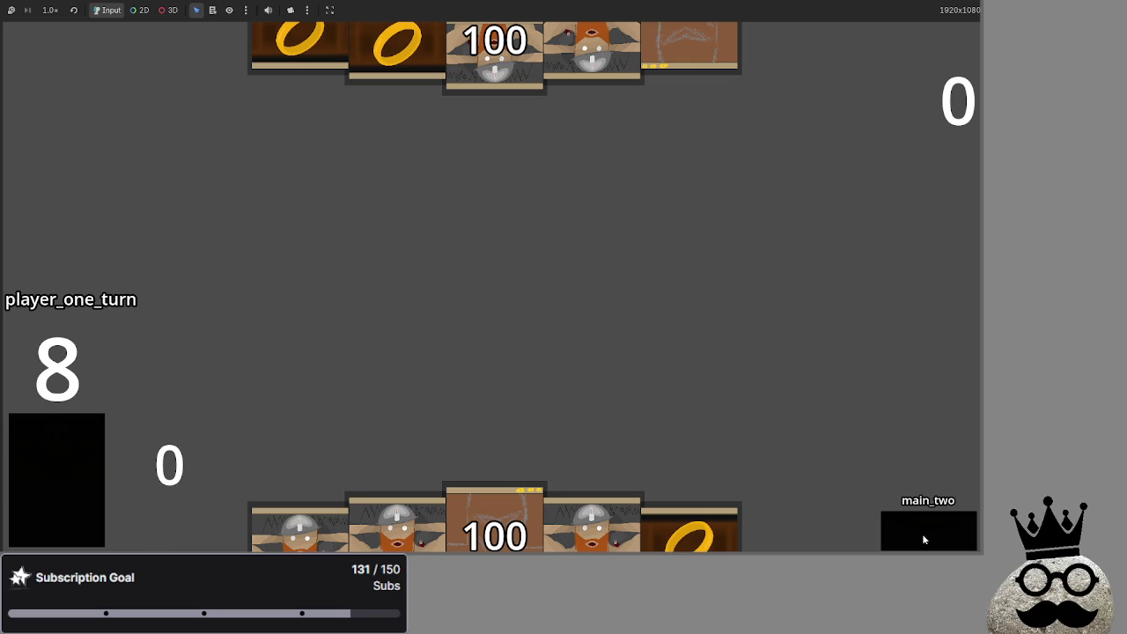
# Step: Stop the game, change line 457 to 'if card_attacking:', and rerun with F5
pyautogui.press('F8')
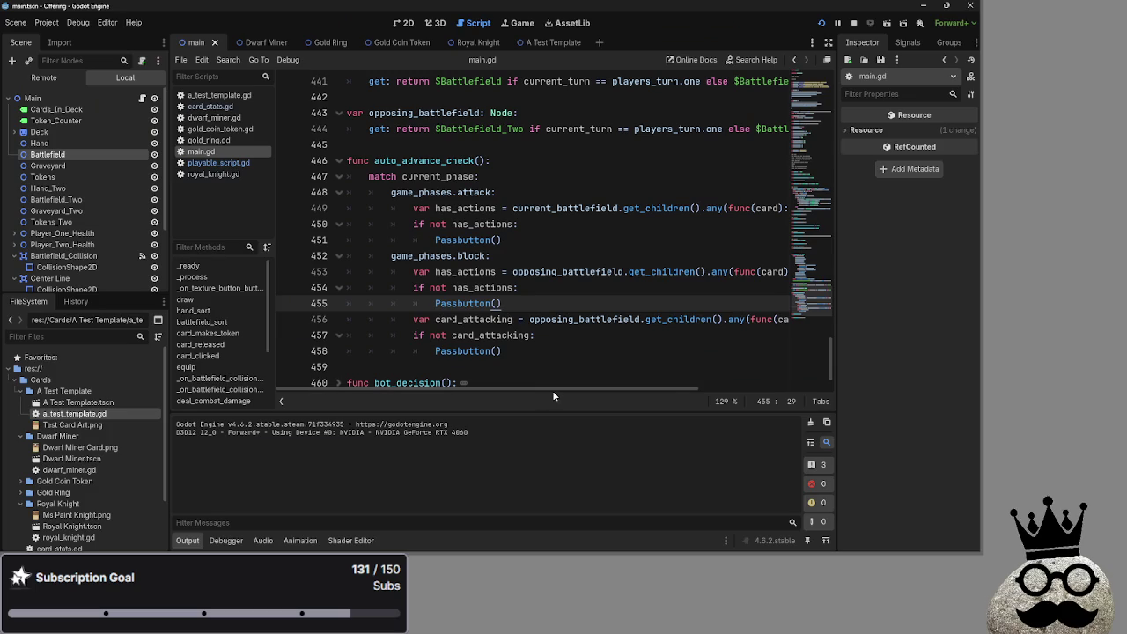
pyautogui.moveTo(552, 389)
pyautogui.mouseDown()
pyautogui.moveTo(705, 394)
pyautogui.moveTo(452, 389)
pyautogui.mouseUp()
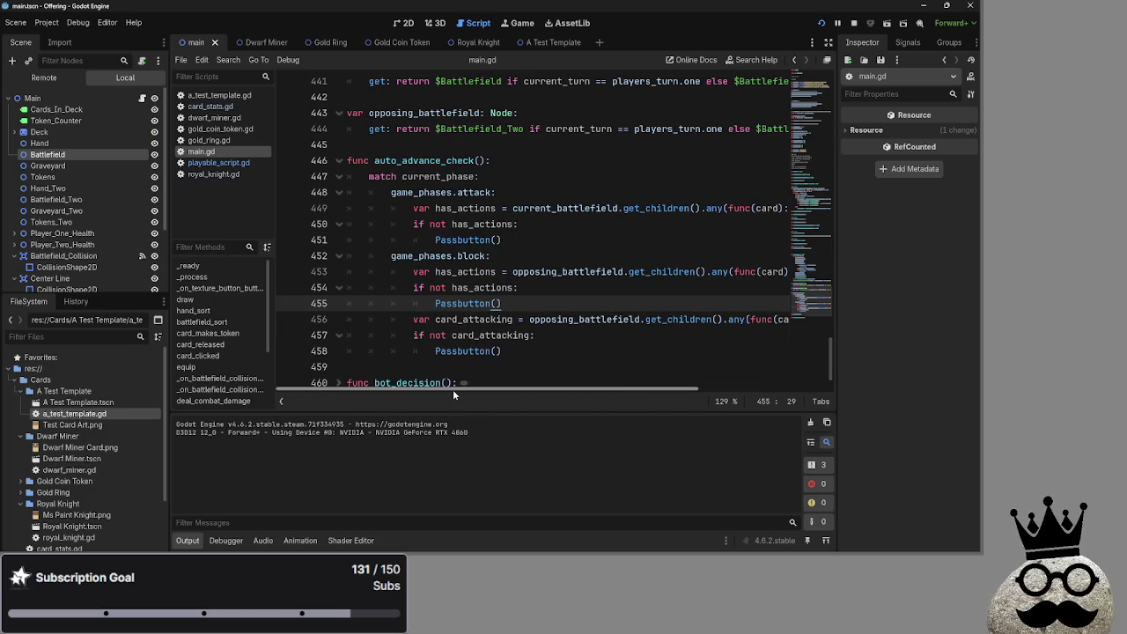
pyautogui.click(556, 289)
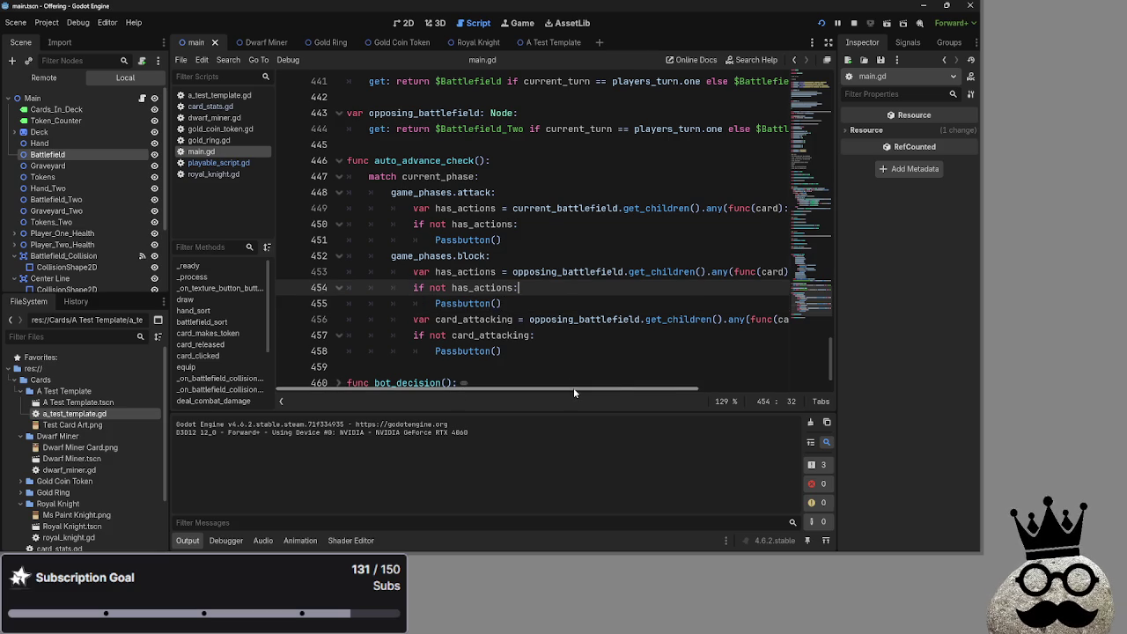
pyautogui.moveTo(573, 388); pyautogui.dragTo(752, 399)
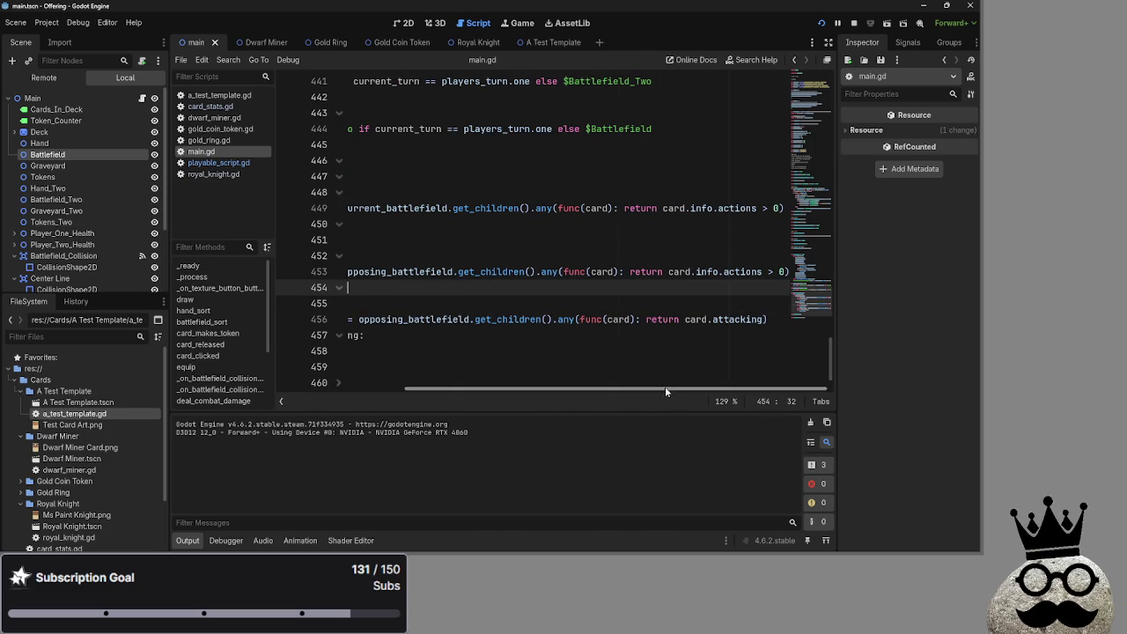
pyautogui.moveTo(608, 388); pyautogui.dragTo(433, 386)
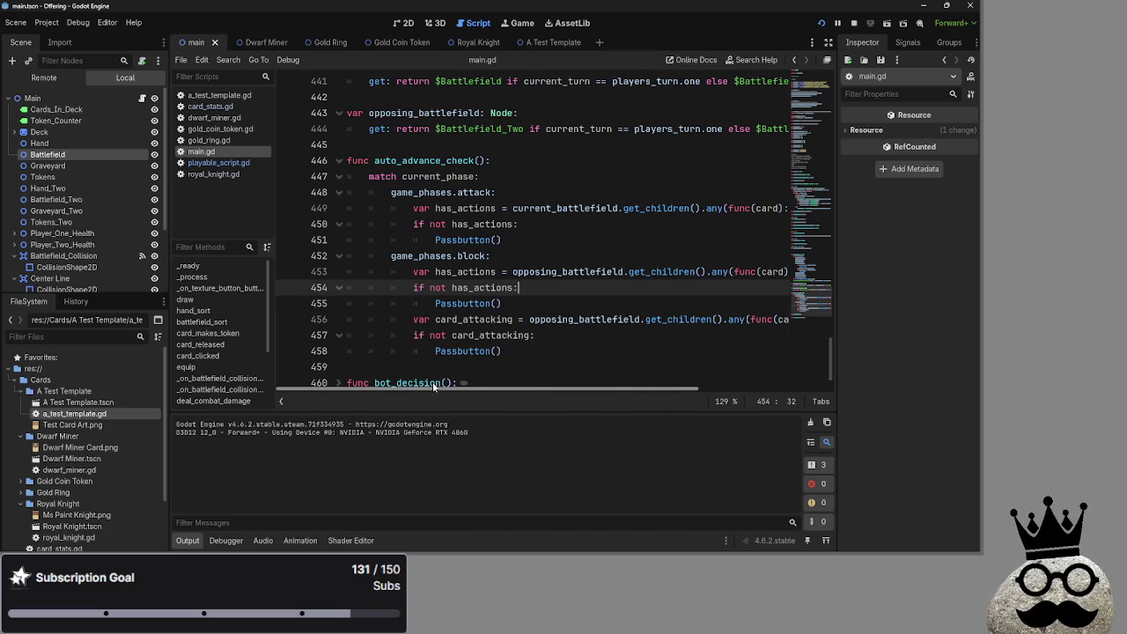
pyautogui.click(440, 335)
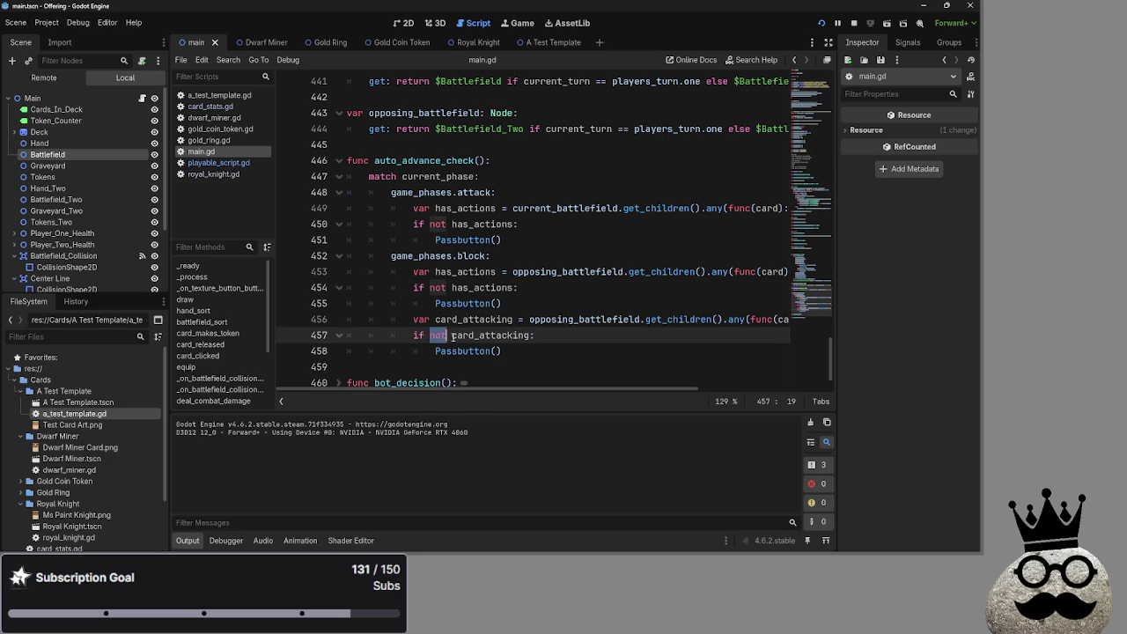
pyautogui.press('BackSpace')
pyautogui.press('Delete')
pyautogui.press('Delete')
pyautogui.press('BackSpace')
pyautogui.click(549, 344)
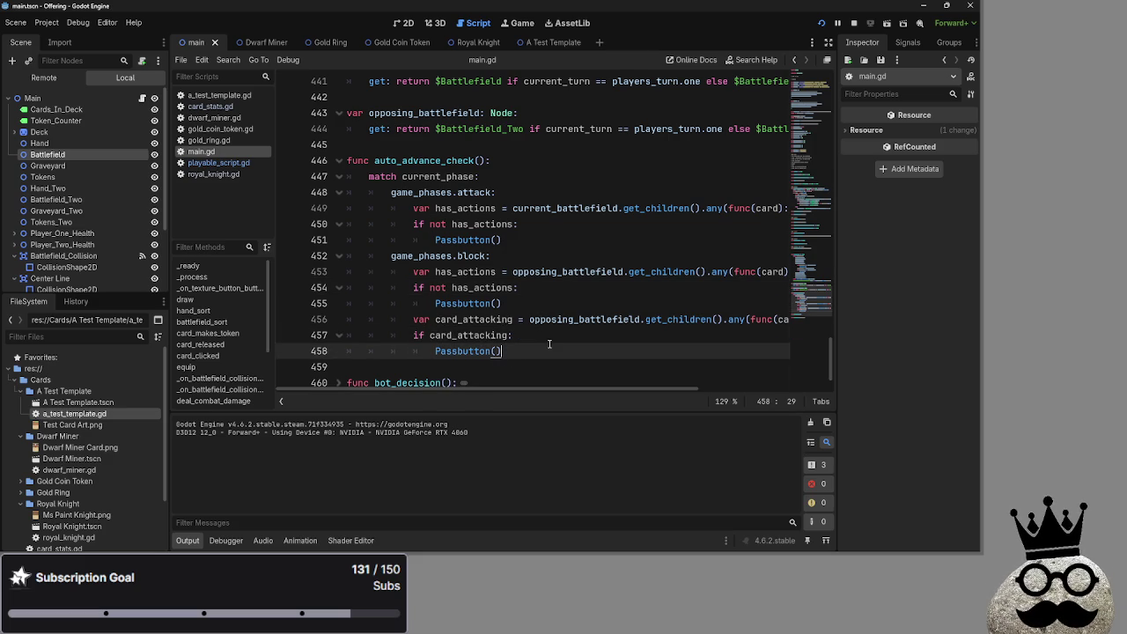
pyautogui.press('F5')
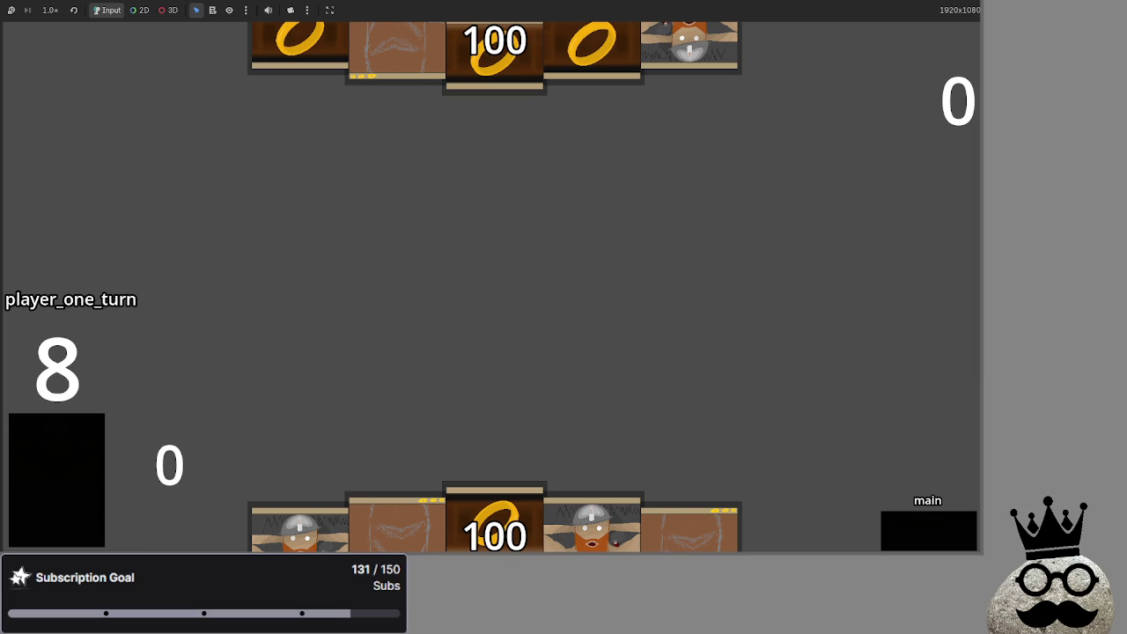
# Step: Pass from the main phase into block, then switch back to the Godot editor
pyautogui.click(937, 546)
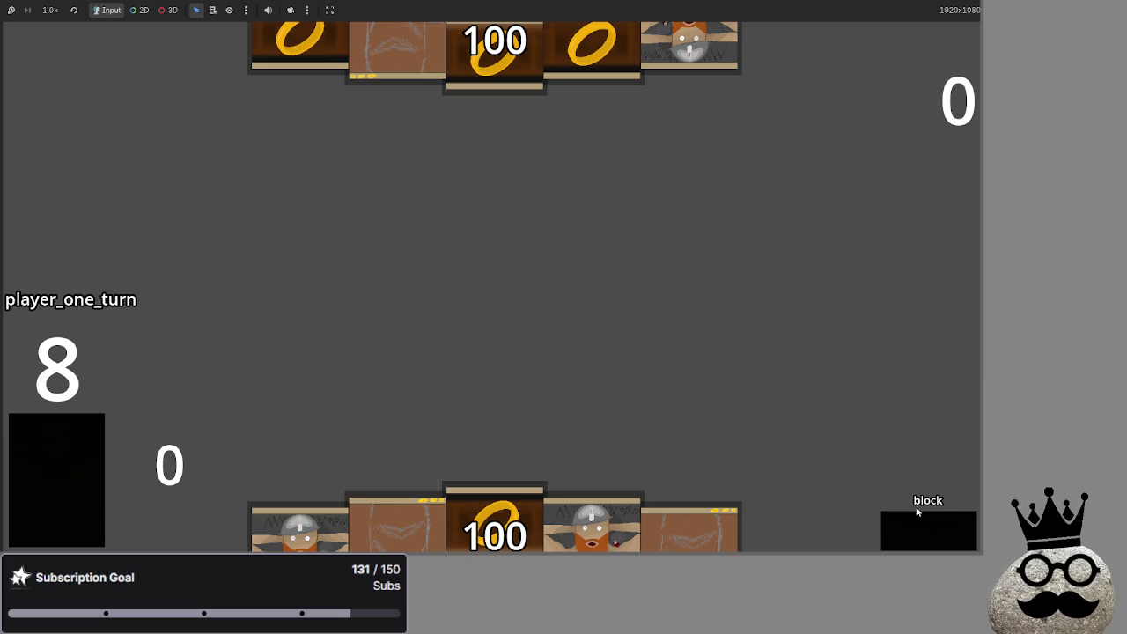
pyautogui.hotkey('alt', 'Tab')
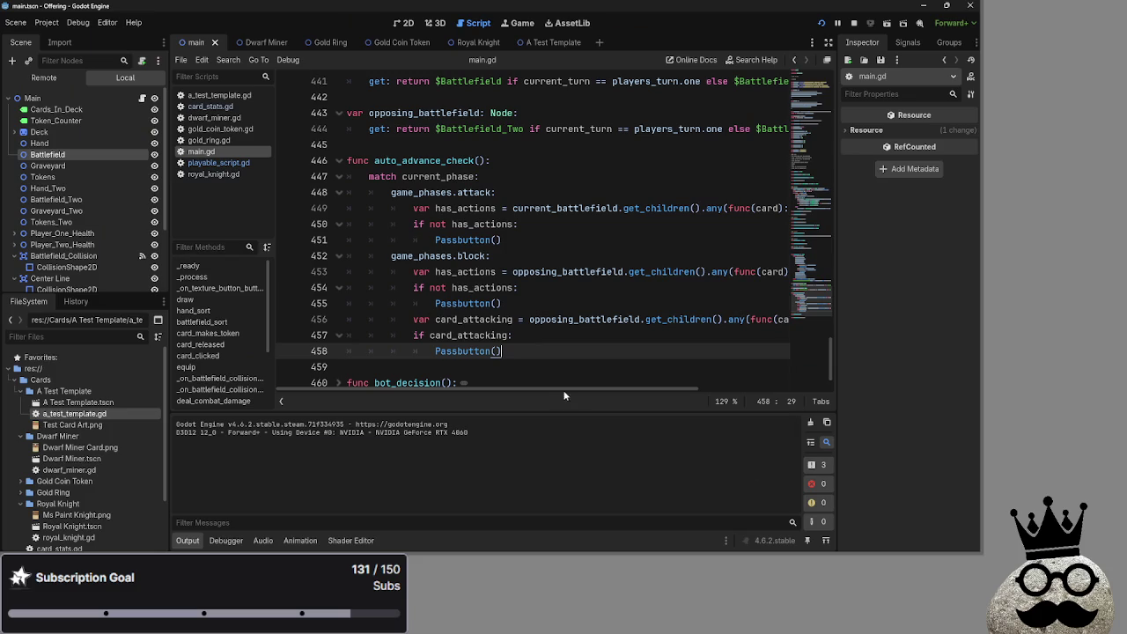
pyautogui.scroll(6, 500, 352)
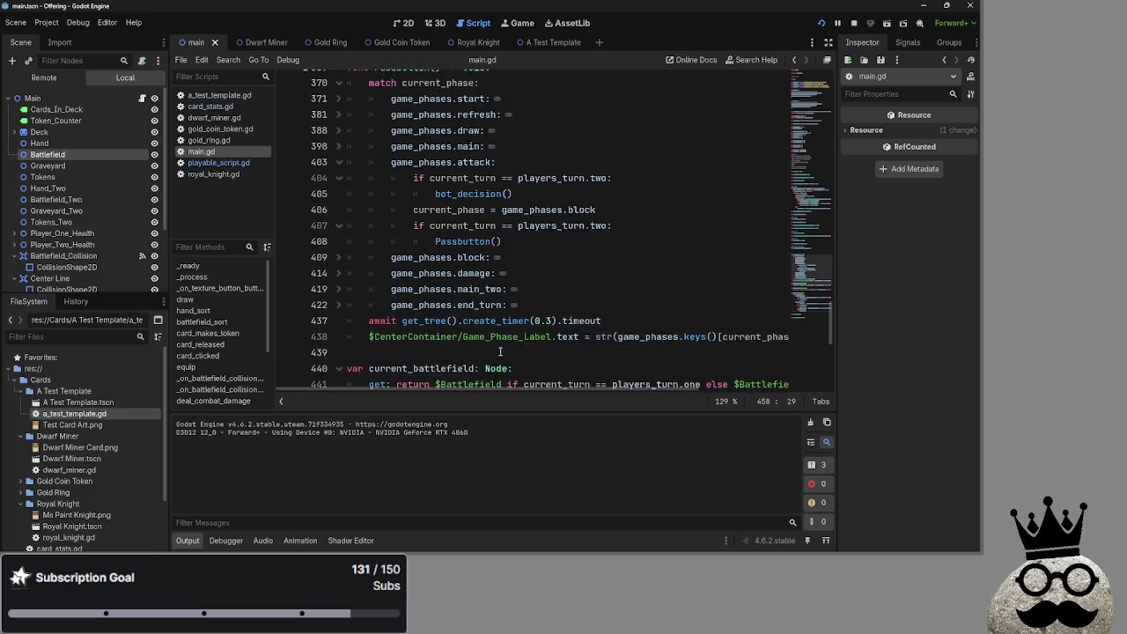
pyautogui.scroll(1, 500, 352)
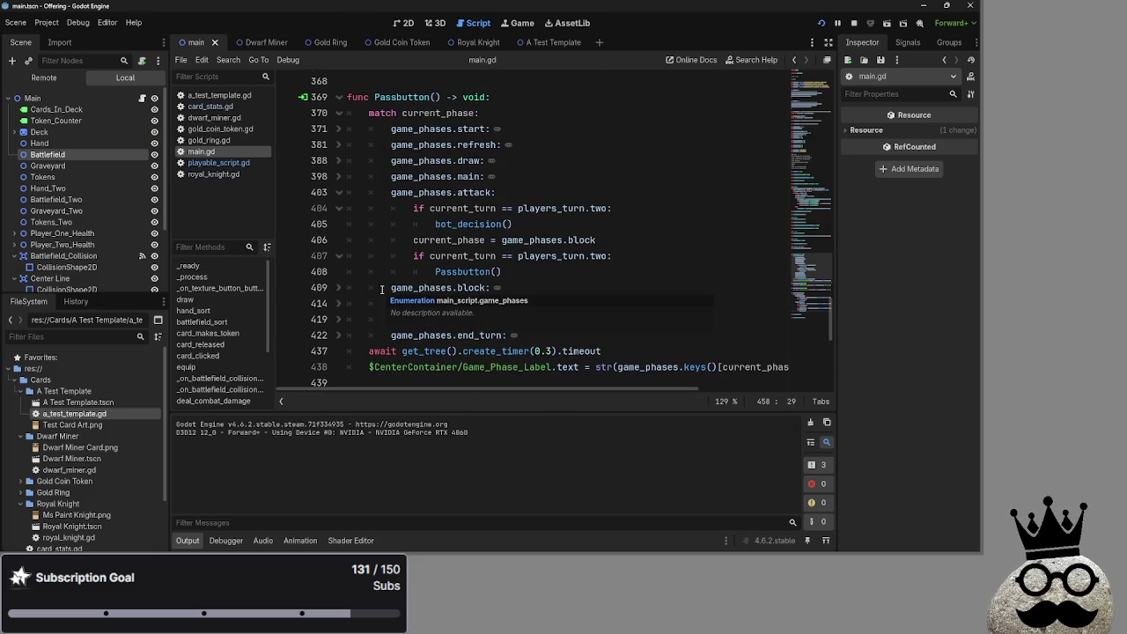
pyautogui.click(381, 289)
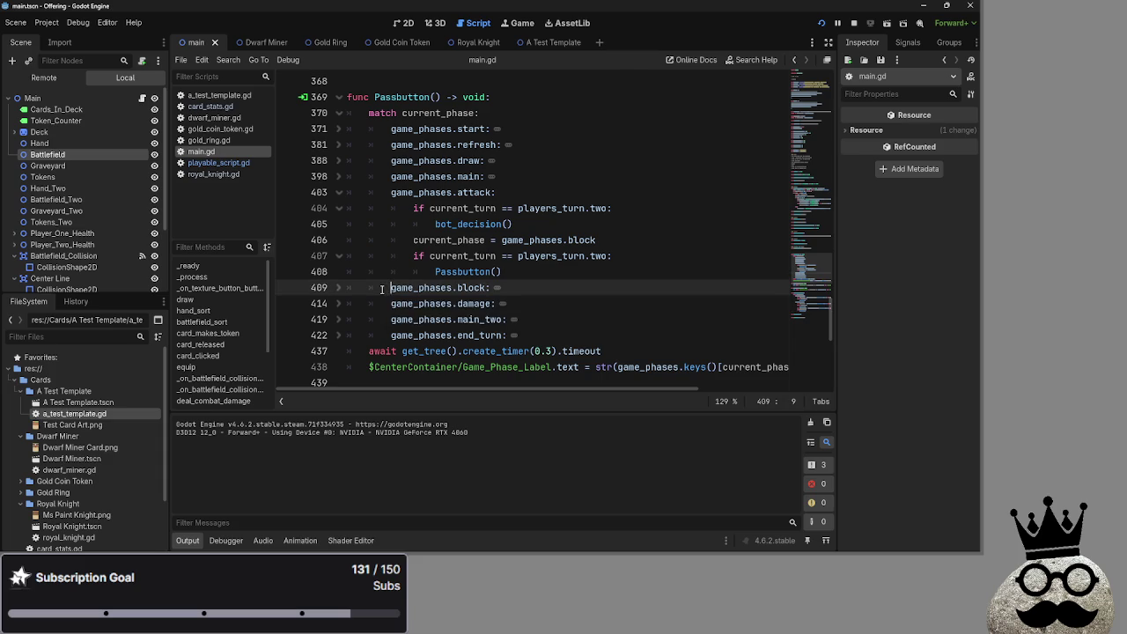
pyautogui.click(338, 287)
pyautogui.scroll(-1, 497, 310)
pyautogui.click(496, 302)
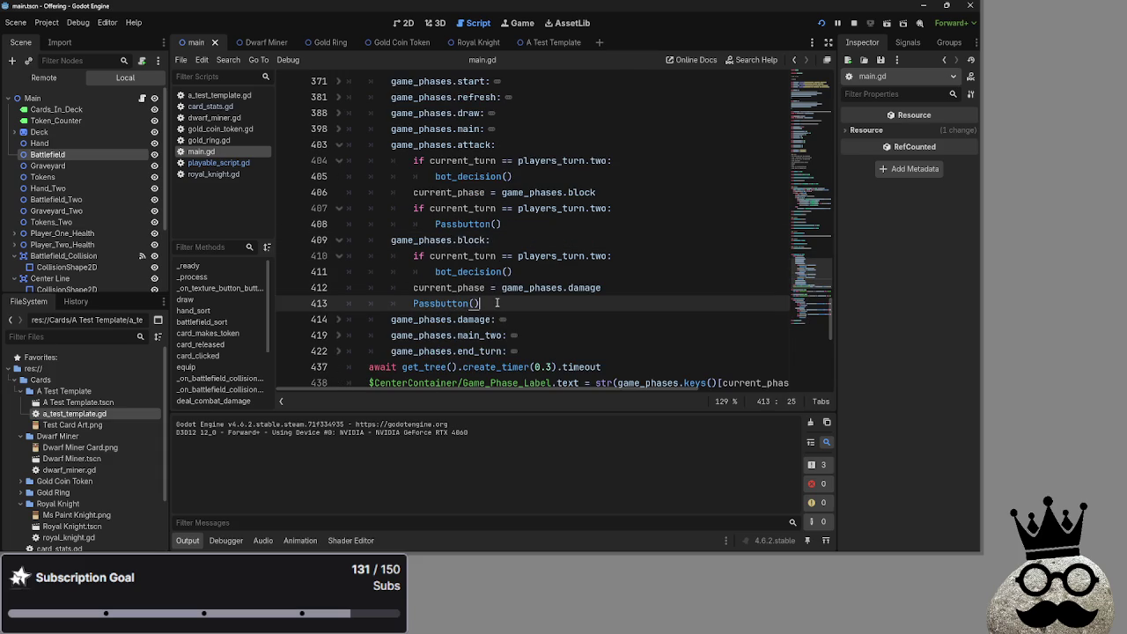
pyautogui.click(547, 274)
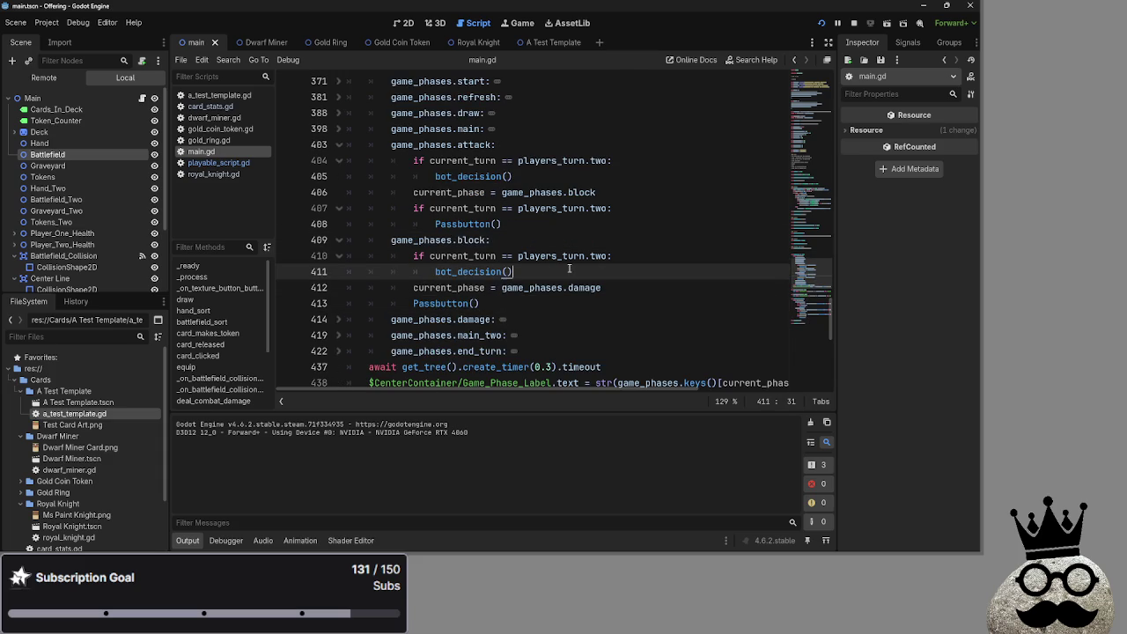
pyautogui.doubleClick(541, 273)
pyautogui.click(541, 273)
pyautogui.click(340, 239)
pyautogui.click(340, 256)
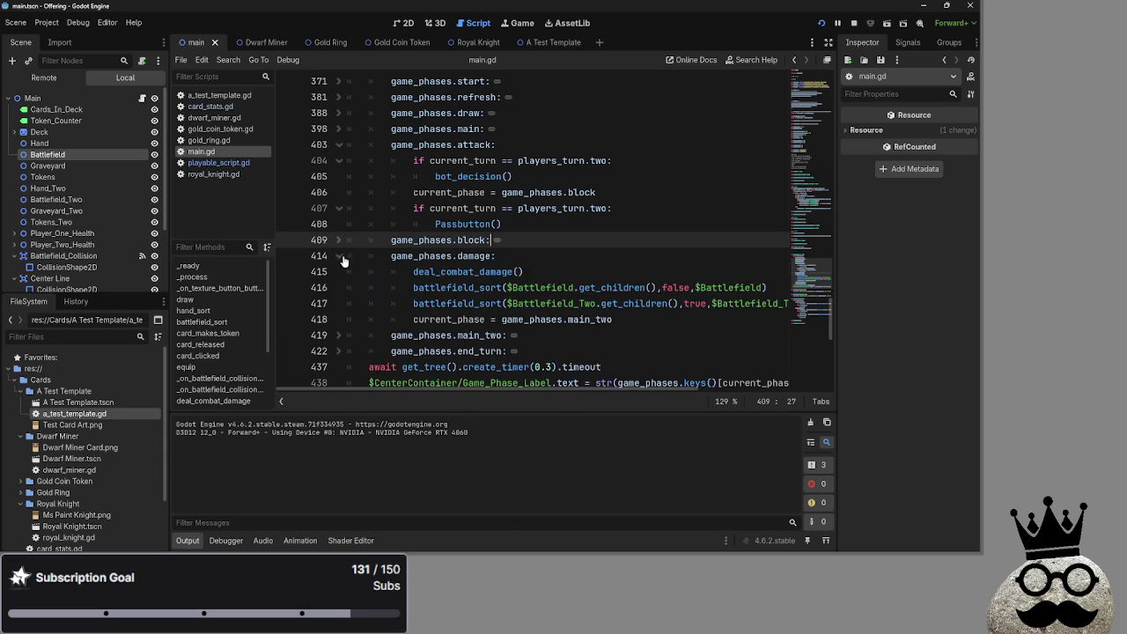
pyautogui.click(340, 257)
pyautogui.click(340, 240)
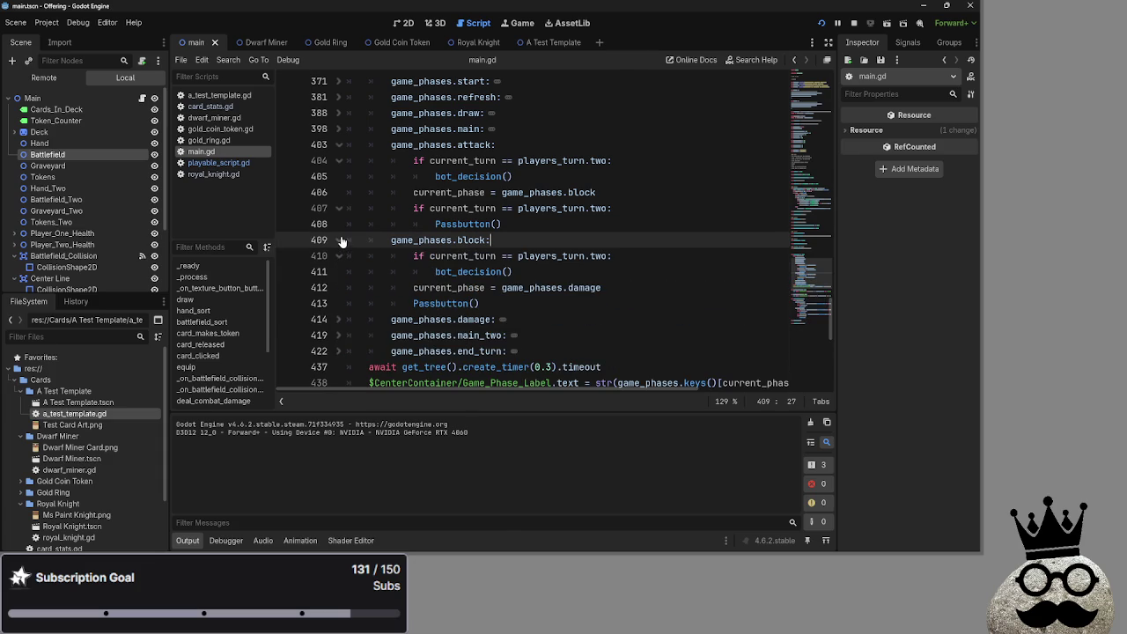
pyautogui.click(339, 240)
pyautogui.scroll(-4, 662, 292)
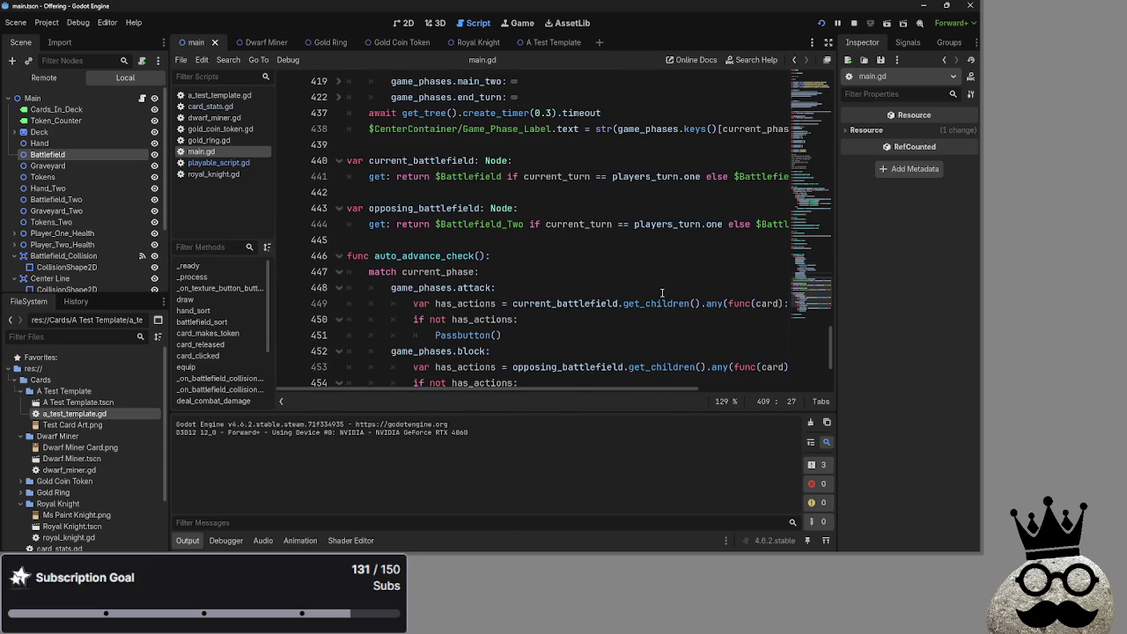
pyautogui.scroll(-2, 662, 292)
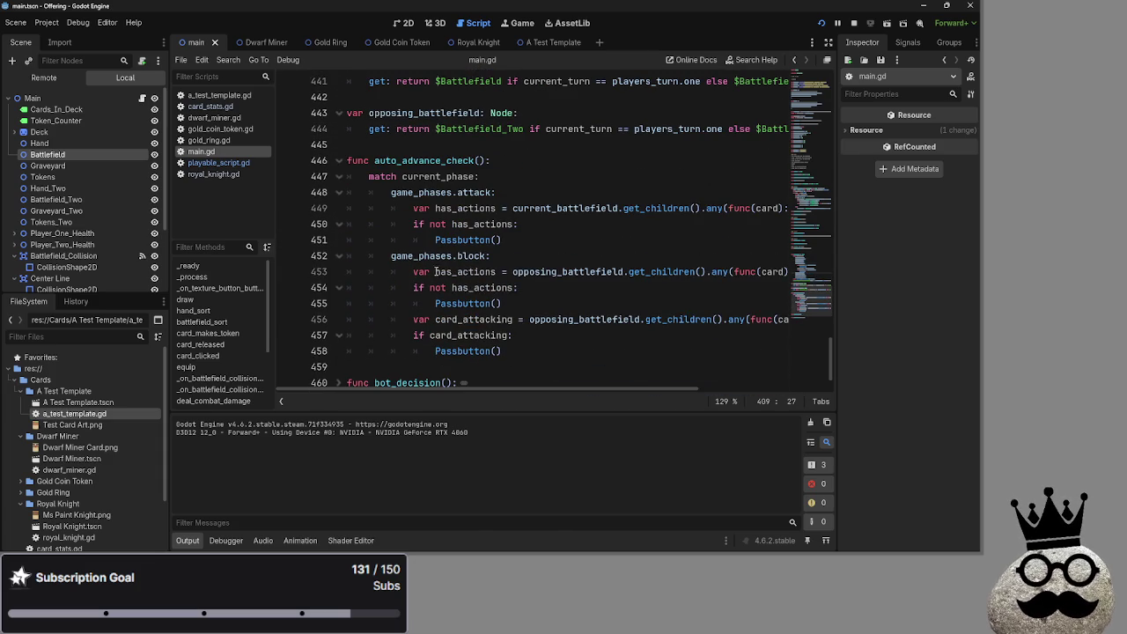
pyautogui.click(413, 271)
pyautogui.moveTo(413, 272); pyautogui.dragTo(520, 287)
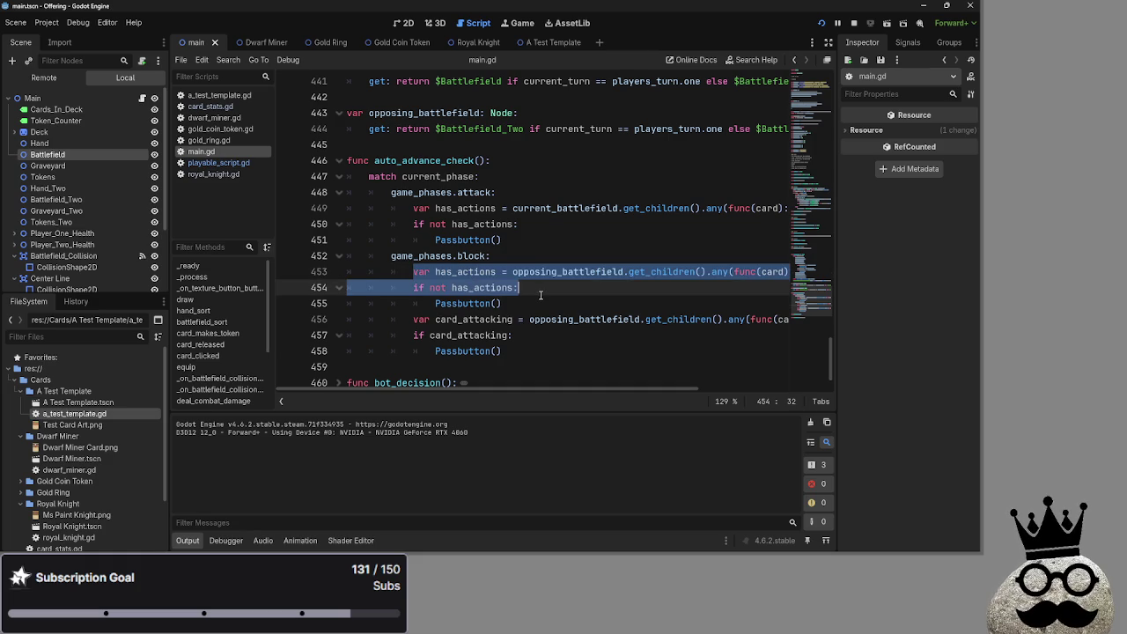
pyautogui.click(541, 295)
pyautogui.scroll(6, 540, 295)
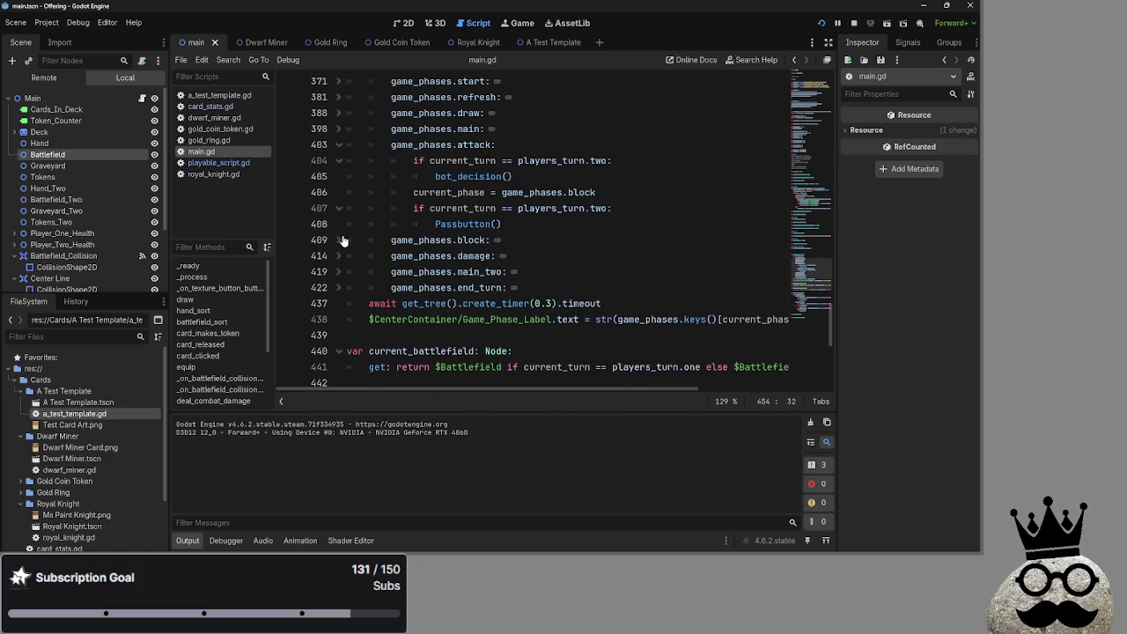
pyautogui.click(341, 240)
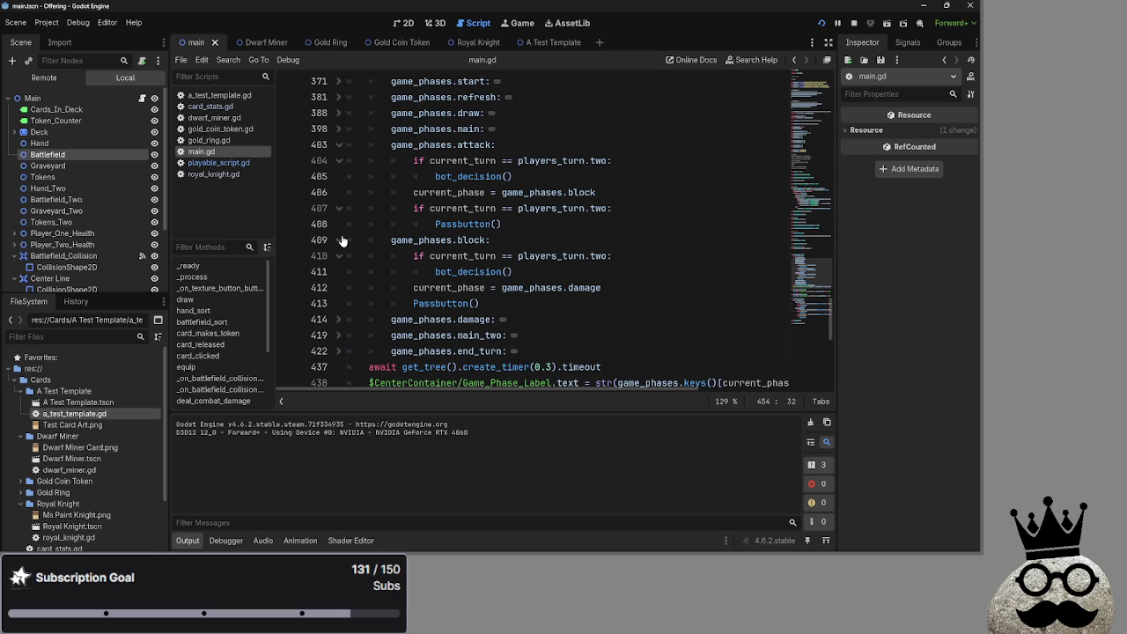
pyautogui.click(533, 225)
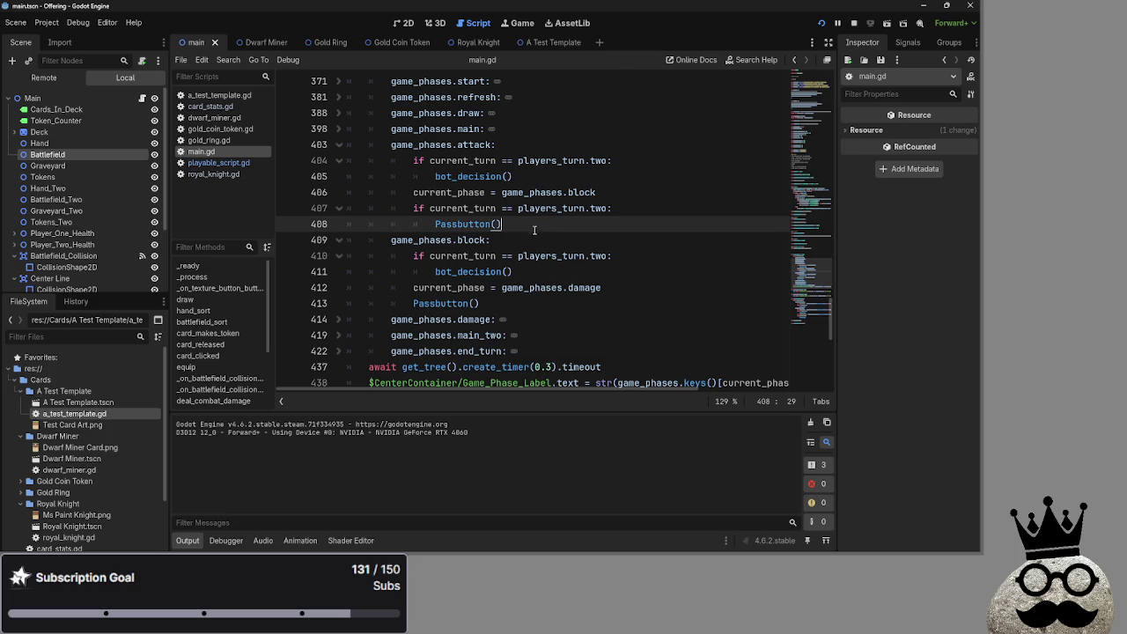
pyautogui.scroll(-6, 502, 303)
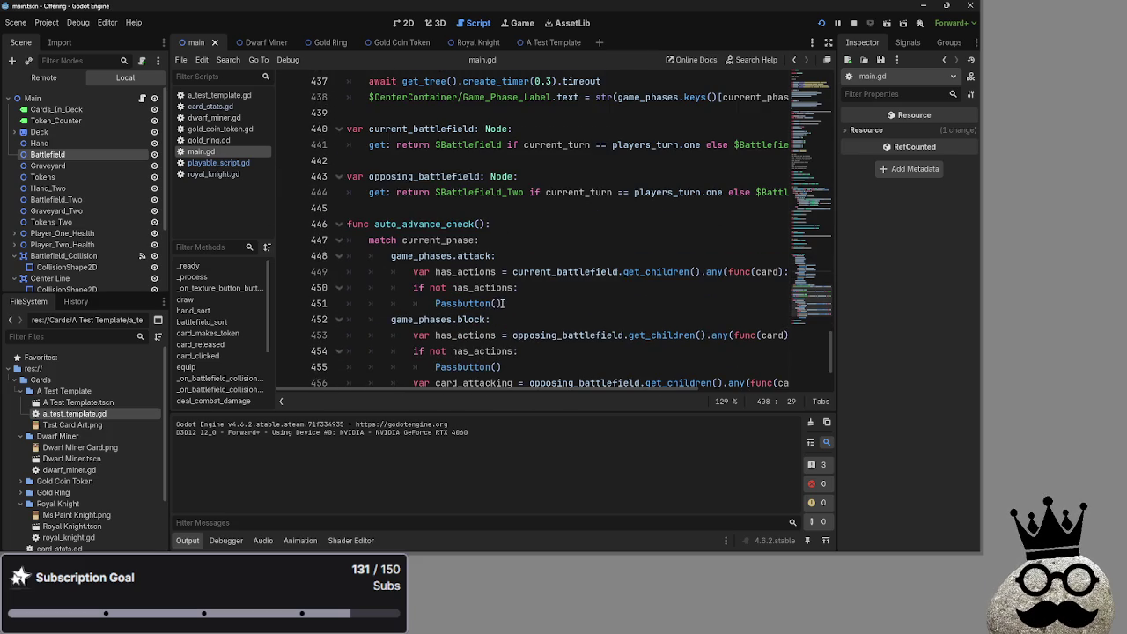
pyautogui.moveTo(374, 223)
pyautogui.mouseDown()
pyautogui.moveTo(486, 224)
pyautogui.moveTo(372, 226)
pyautogui.mouseUp()
pyautogui.hotkey('ctrl', 'c')
pyautogui.scroll(1, 606, 271)
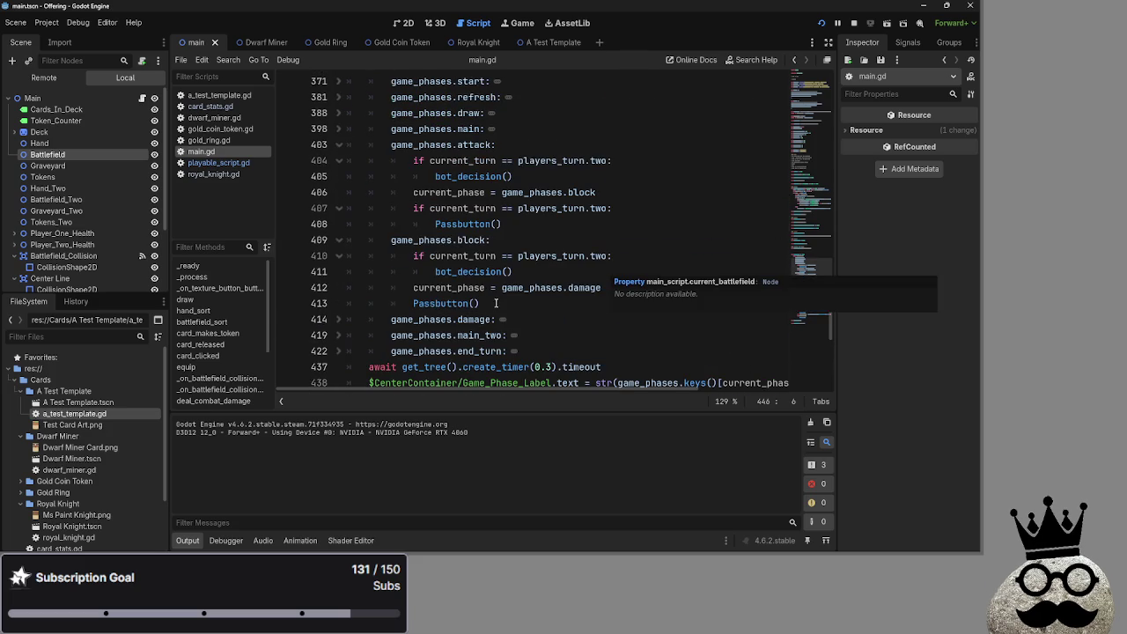
# Step: Replace Passbutton() with auto_advance_check() on lines 413 and 408
pyautogui.click(494, 302)
pyautogui.keyDown('shift'); pyautogui.click(415, 303); pyautogui.keyUp('shift')
pyautogui.keyDown('shift'); pyautogui.click(412, 303); pyautogui.keyUp('shift')
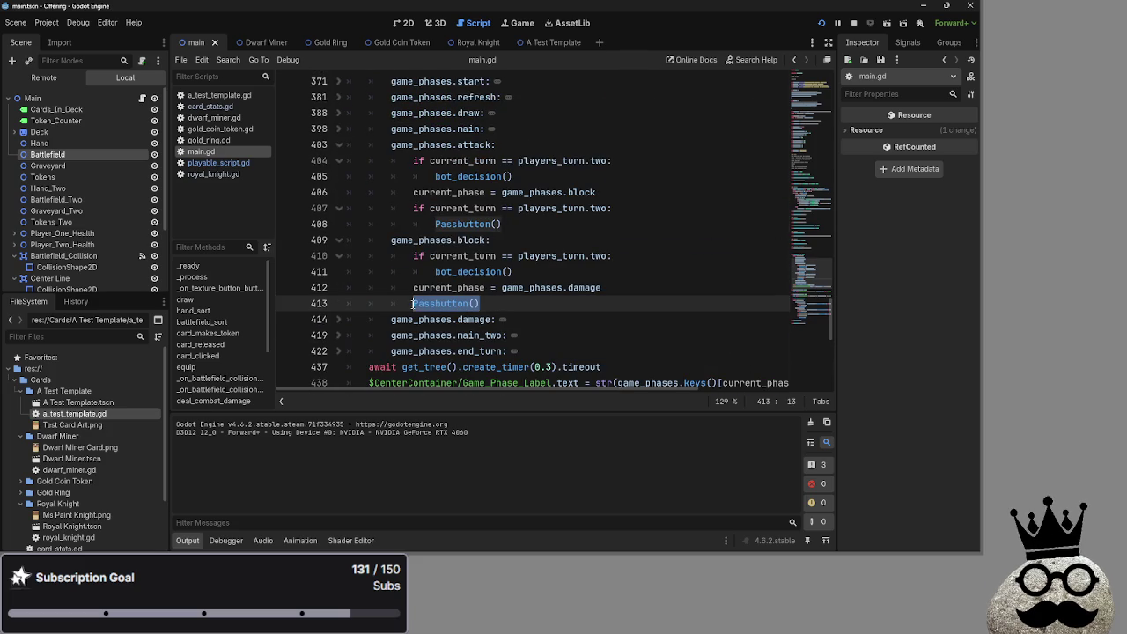
pyautogui.hotkey('ctrl', 'v')
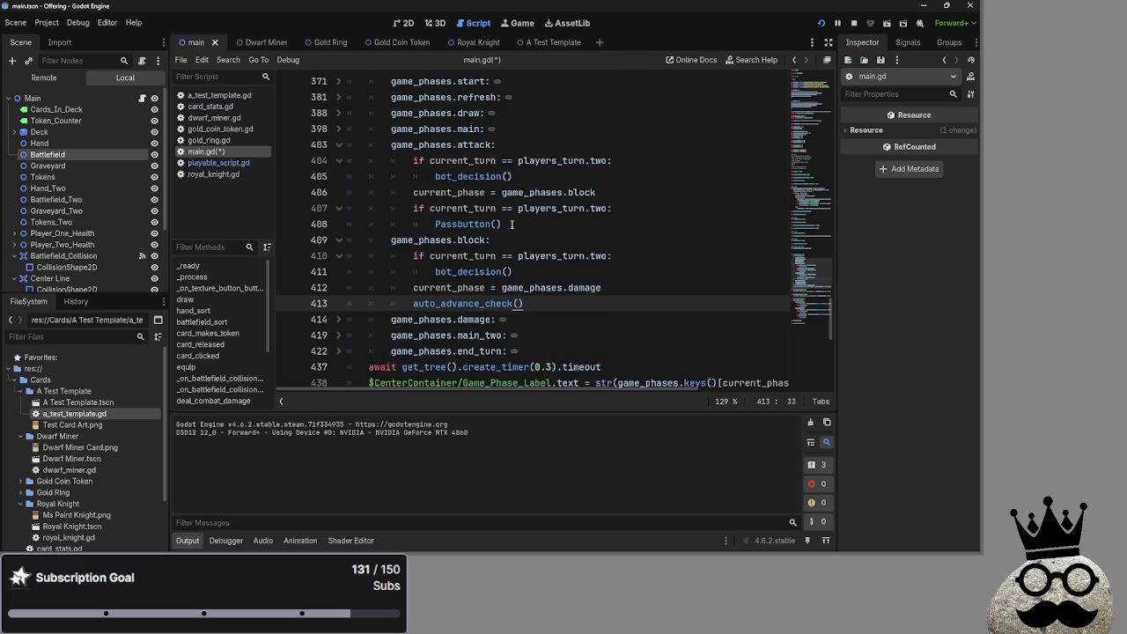
pyautogui.moveTo(503, 223); pyautogui.dragTo(427, 219)
pyautogui.hotkey('ctrl', 'v')
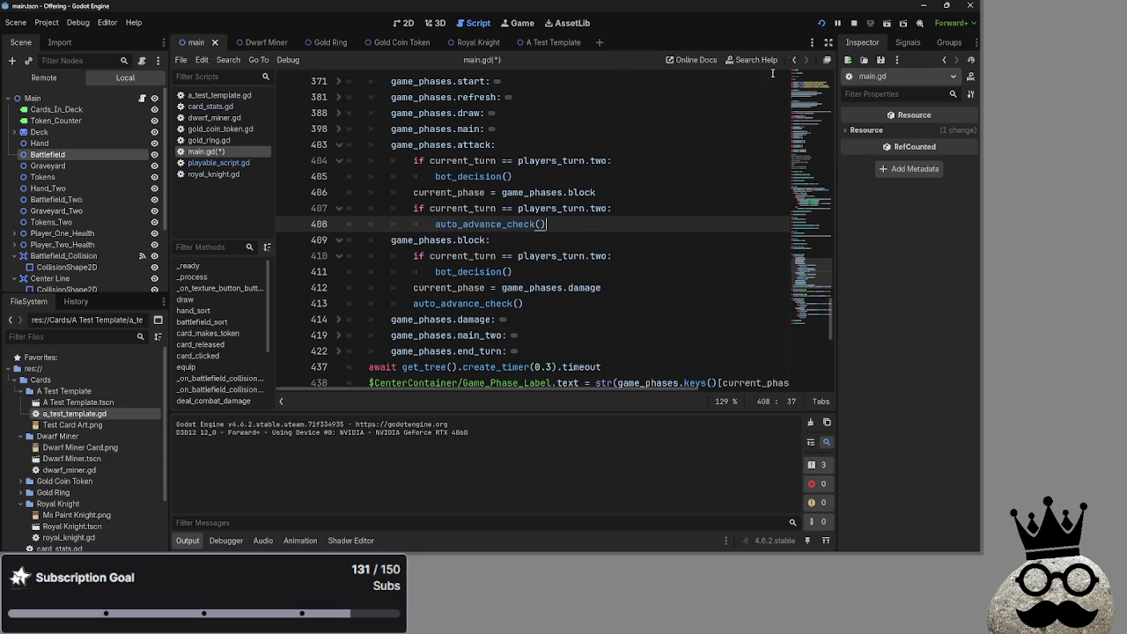
# Step: Stop the game and delete the attack phase's turn check and call on lines 407–408
pyautogui.click(853, 23)
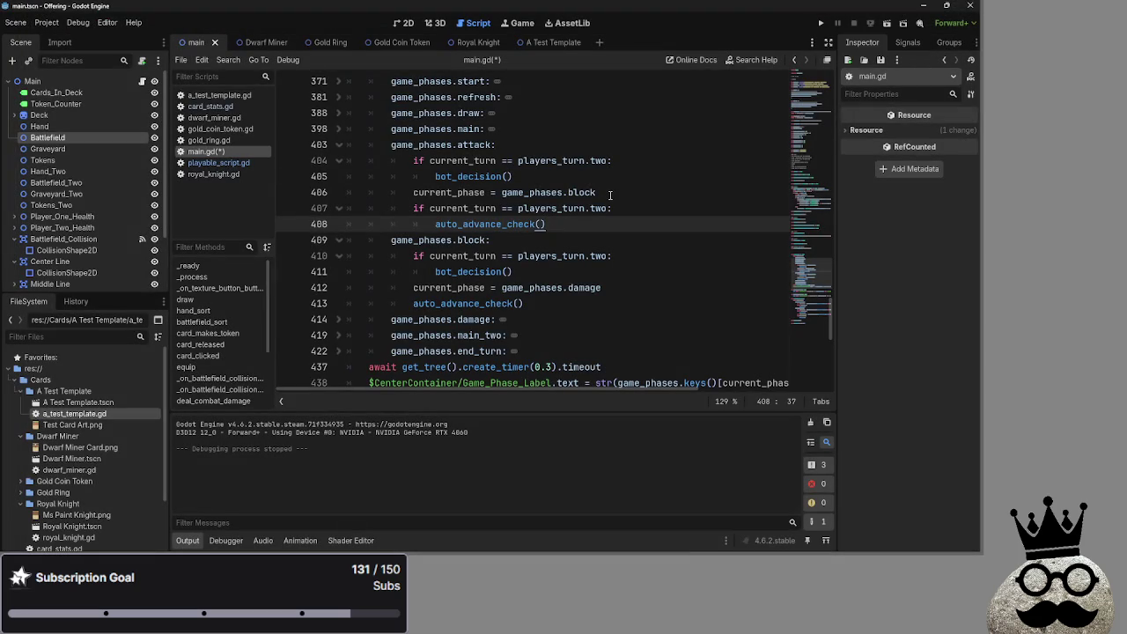
pyautogui.hotkey('shift', 'Home')
pyautogui.hotkey('shift', 'Home')
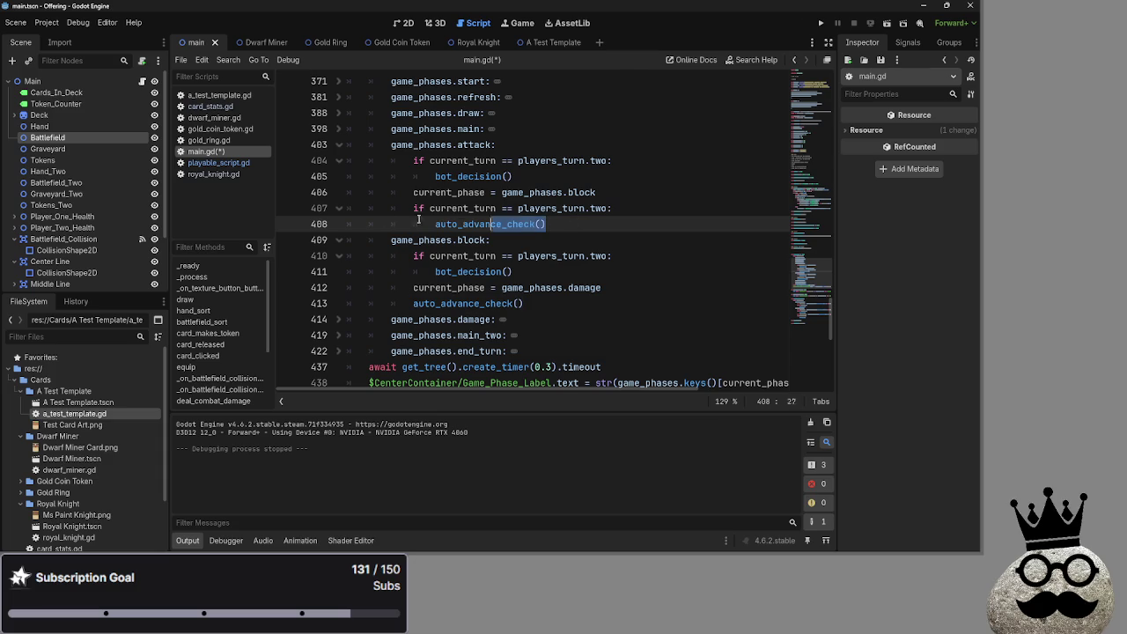
pyautogui.hotkey('shift', 'Up')
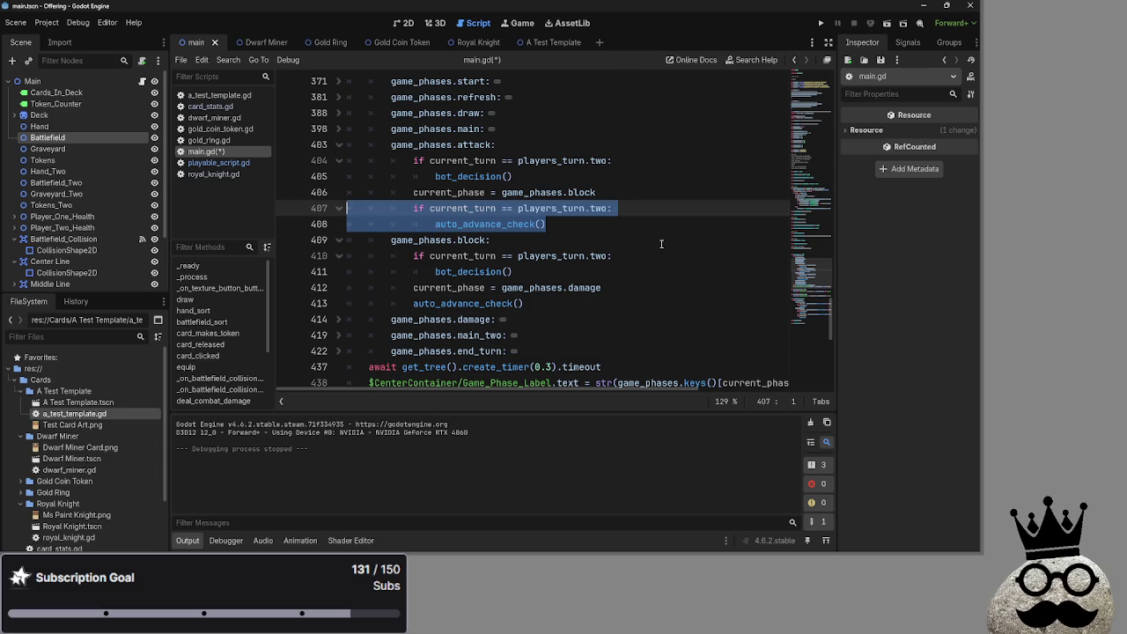
pyautogui.press('BackSpace')
pyautogui.press('BackSpace')
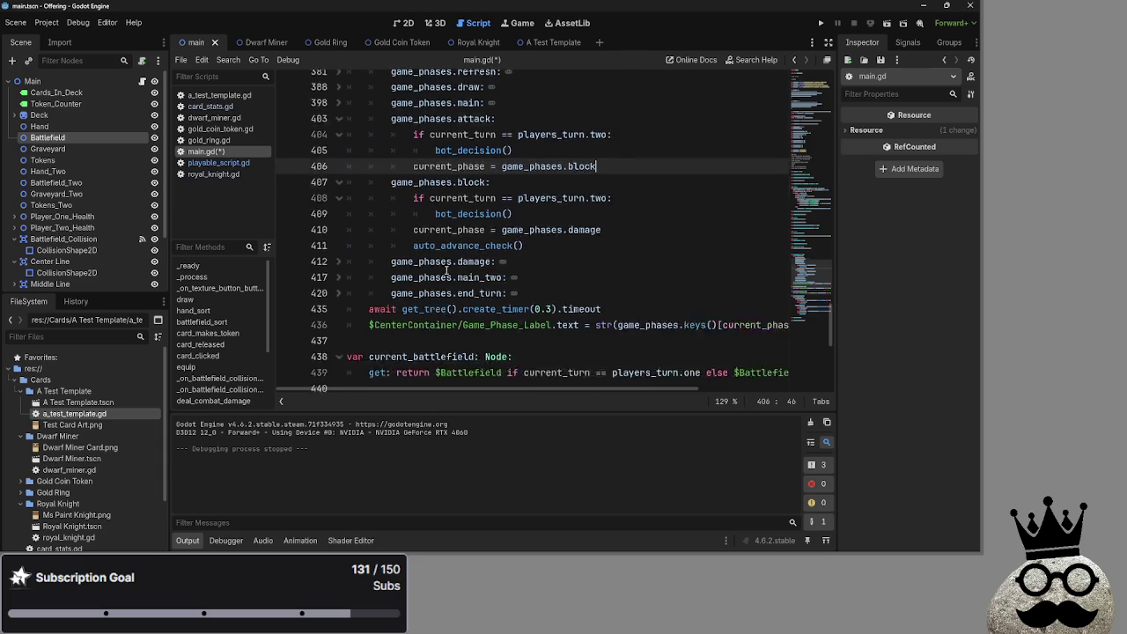
pyautogui.scroll(-3, 363, 258)
pyautogui.scroll(-10, 362, 258)
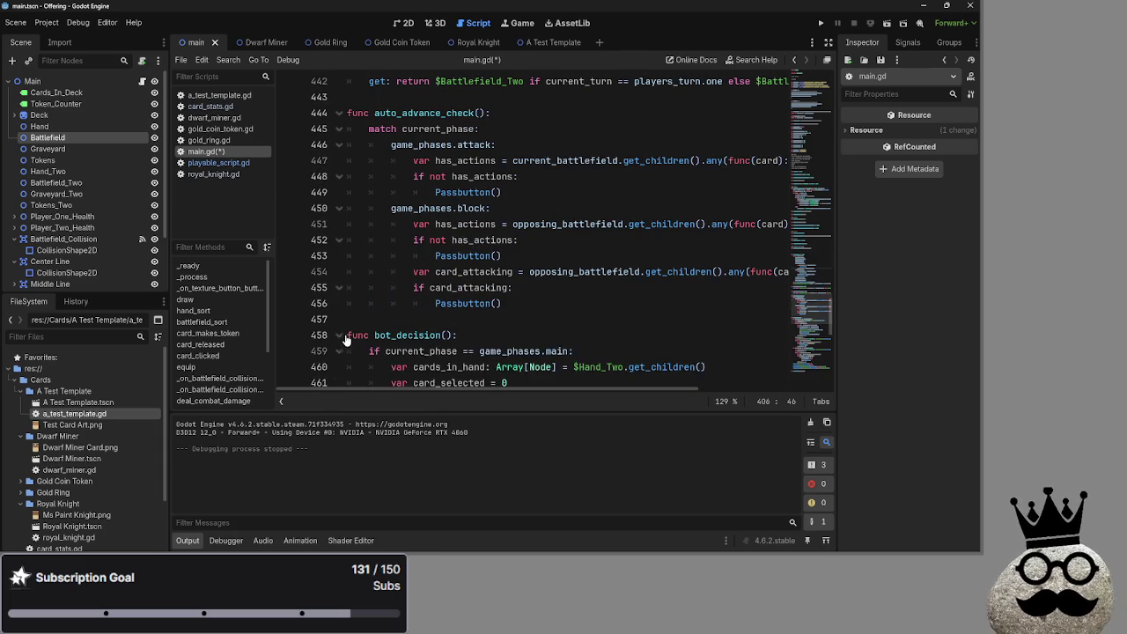
pyautogui.scroll(2, 430, 303)
pyautogui.click(338, 153)
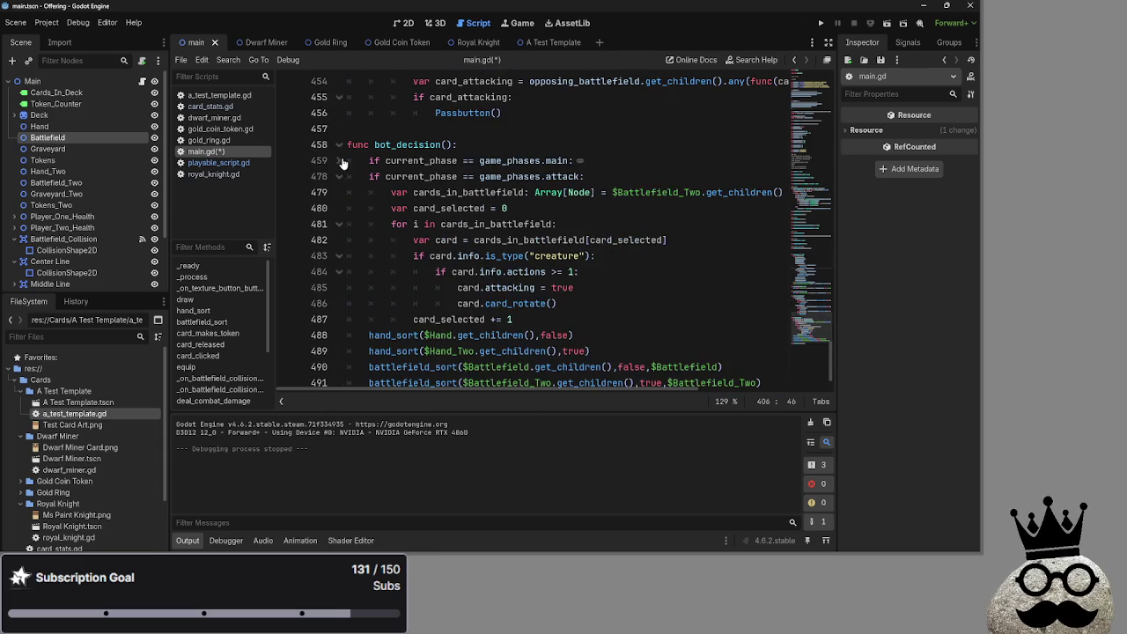